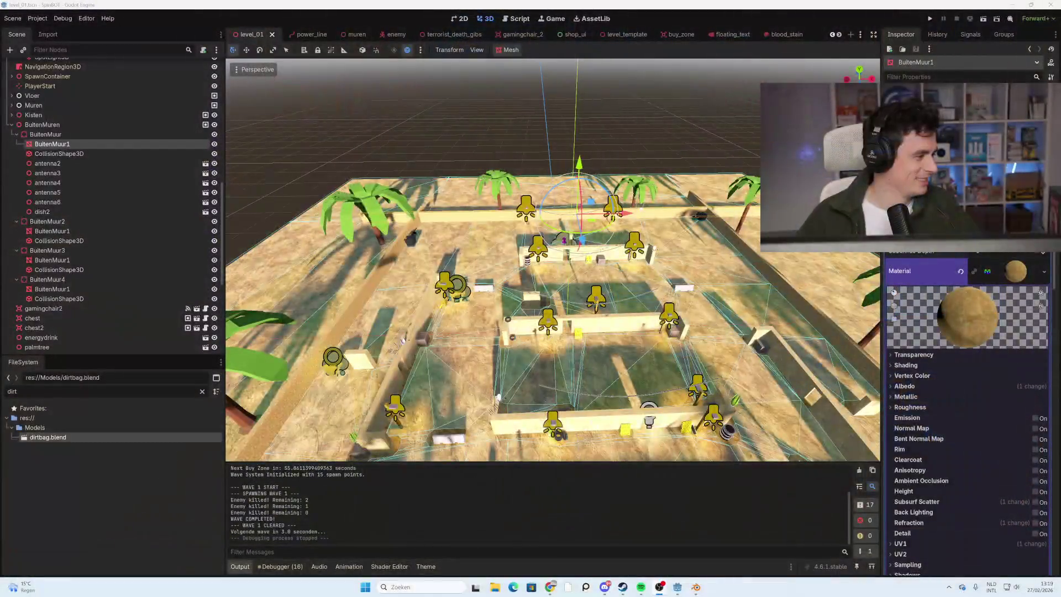
# Switch from Godot's level_01 scene to the Blender window with the palace reference.
pyautogui.click(696, 586)
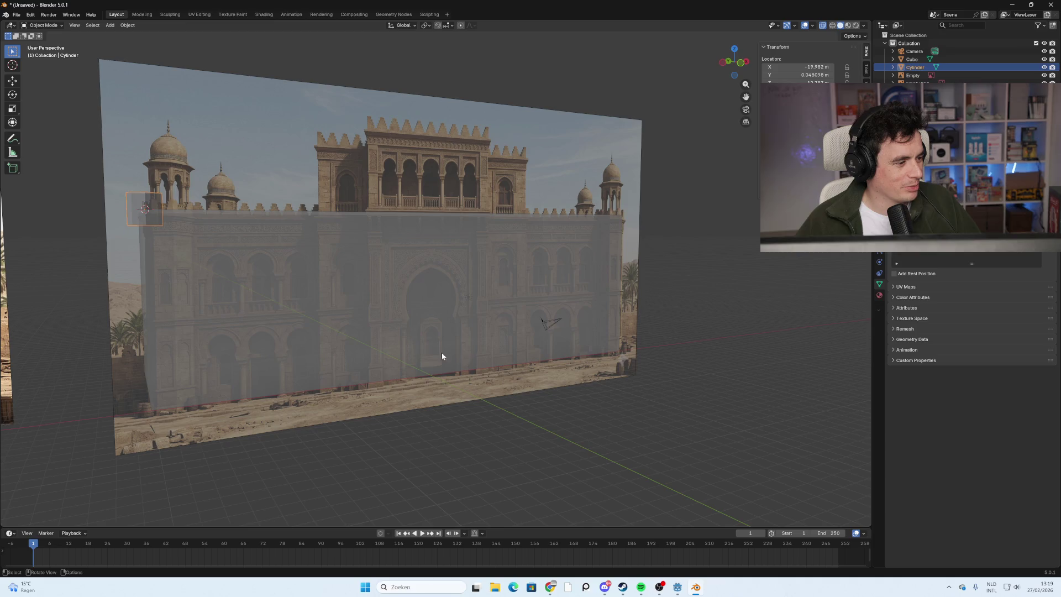
# Snap to front view, orbit to a tilted angle, and cancel several attempts to resize the cylinder.
pyautogui.press('KP_1')
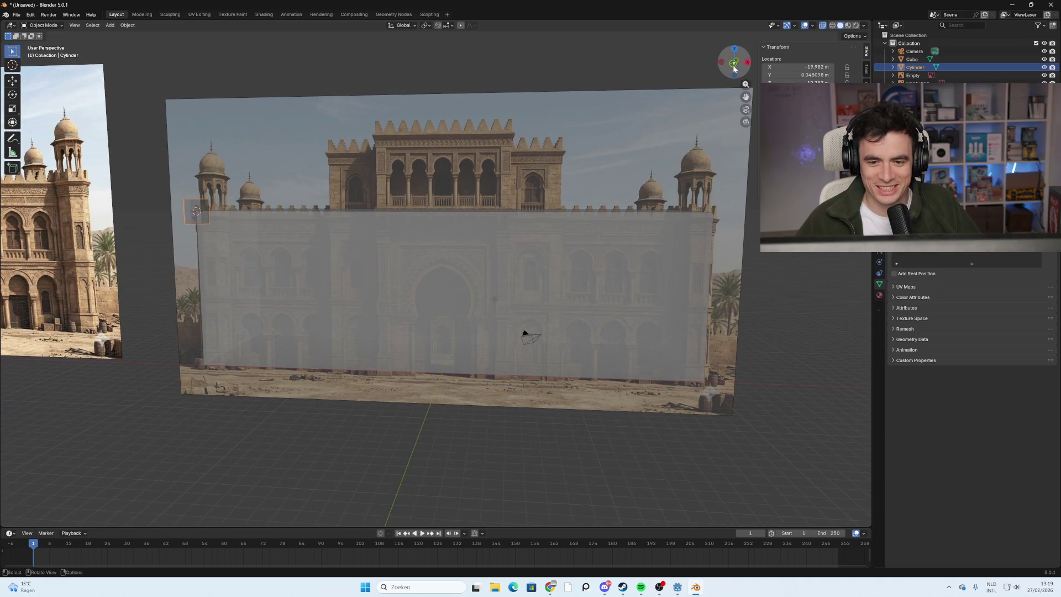
pyautogui.click(734, 62)
pyautogui.moveTo(465, 257)
pyautogui.mouseDown(button='middle')
pyautogui.moveTo(400, 310)
pyautogui.moveTo(580, 247)
pyautogui.moveTo(597, 289)
pyautogui.moveTo(309, 264)
pyautogui.moveTo(300, 240)
pyautogui.mouseUp(button='middle')
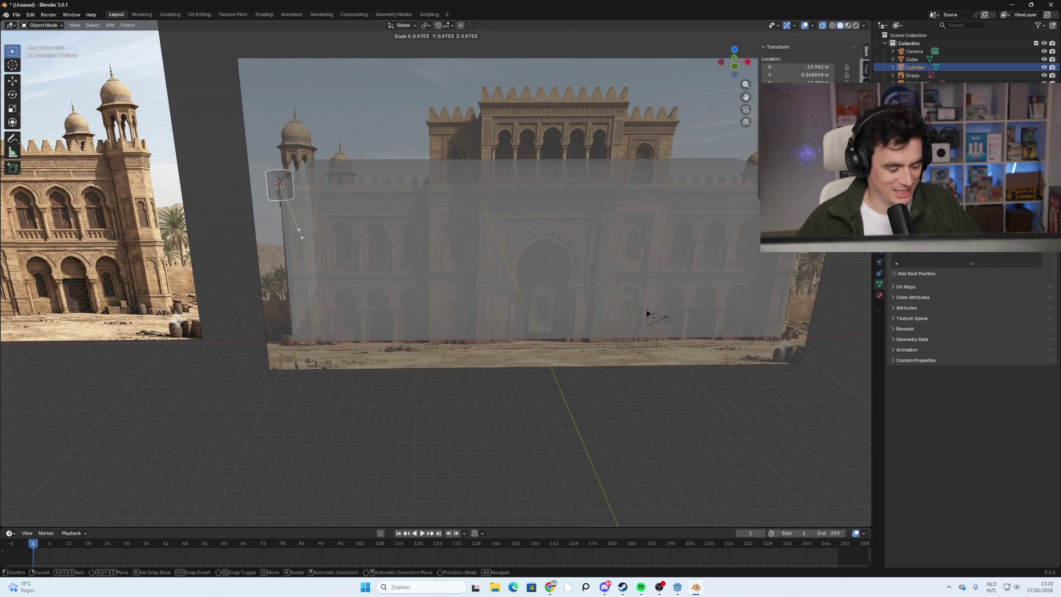
pyautogui.press('g')
pyautogui.press('z')
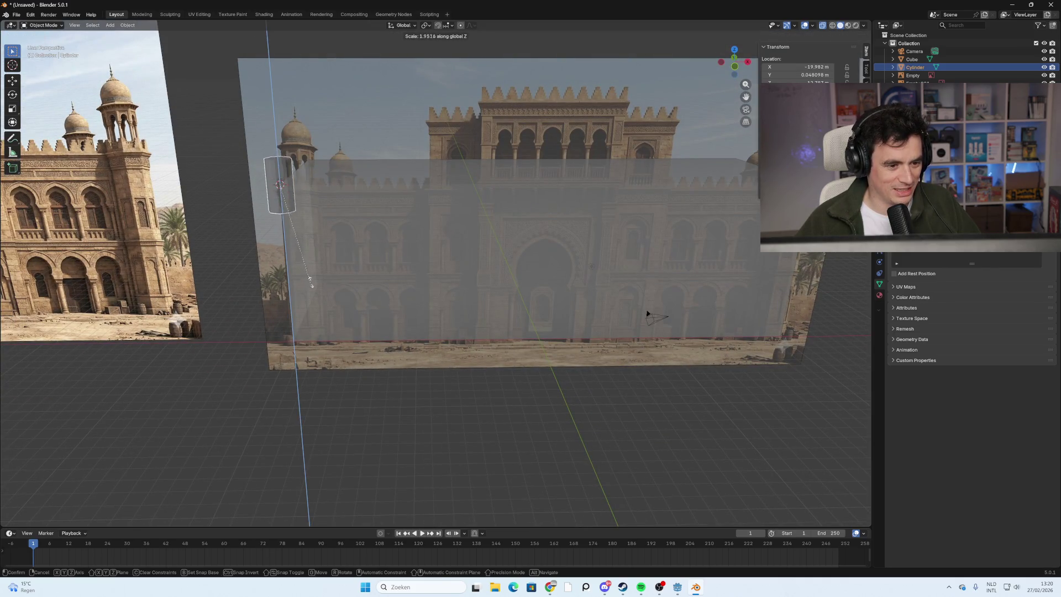
pyautogui.press('Escape')
pyautogui.press('s')
pyautogui.press('Escape')
pyautogui.press('s')
pyautogui.press('Escape')
pyautogui.press('s')
pyautogui.press('Escape')
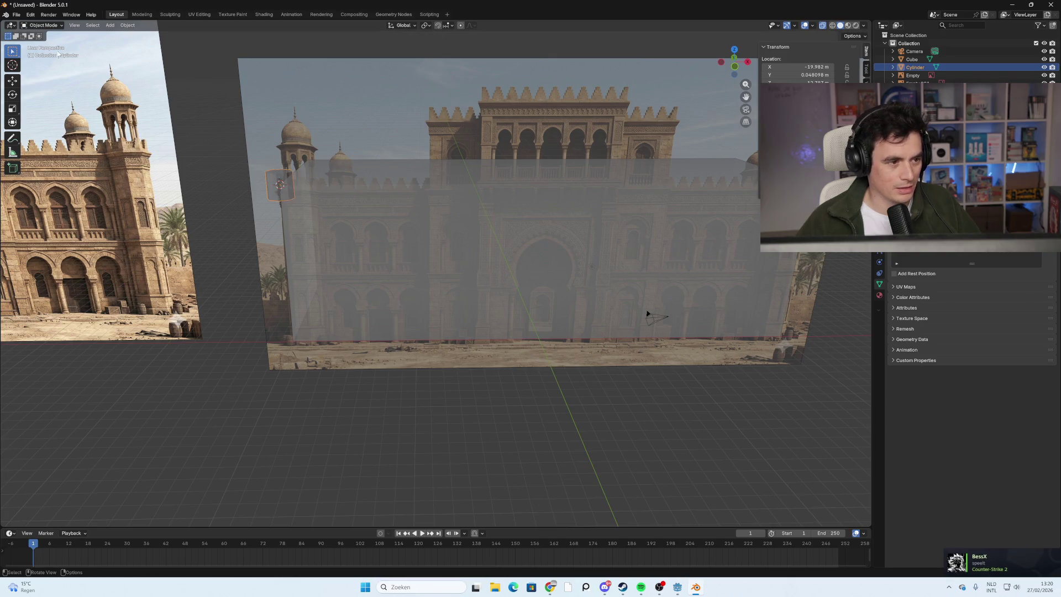
# Put the cylinder in Edit Mode with face selection.
pyautogui.click(45, 26)
pyautogui.click(43, 43)
pyautogui.moveTo(277, 232); pyautogui.dragTo(301, 174, button='middle')
pyautogui.click(79, 26)
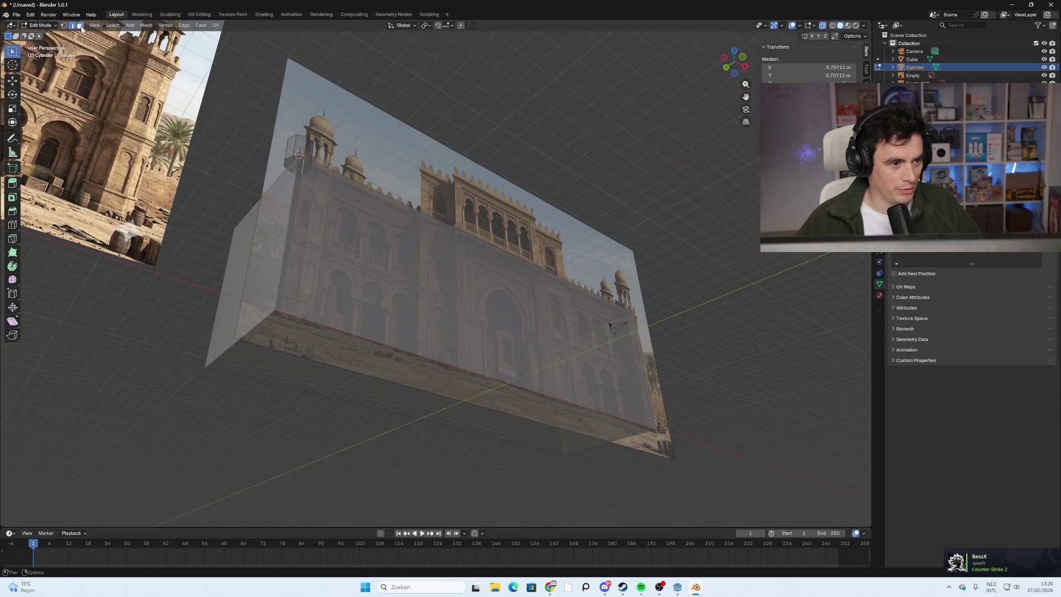
# From the front view, lower the cylinder's bottom face about 12 m along Z.
pyautogui.moveTo(337, 216); pyautogui.dragTo(491, 262, button='middle')
pyautogui.press('g')
pyautogui.press('z')
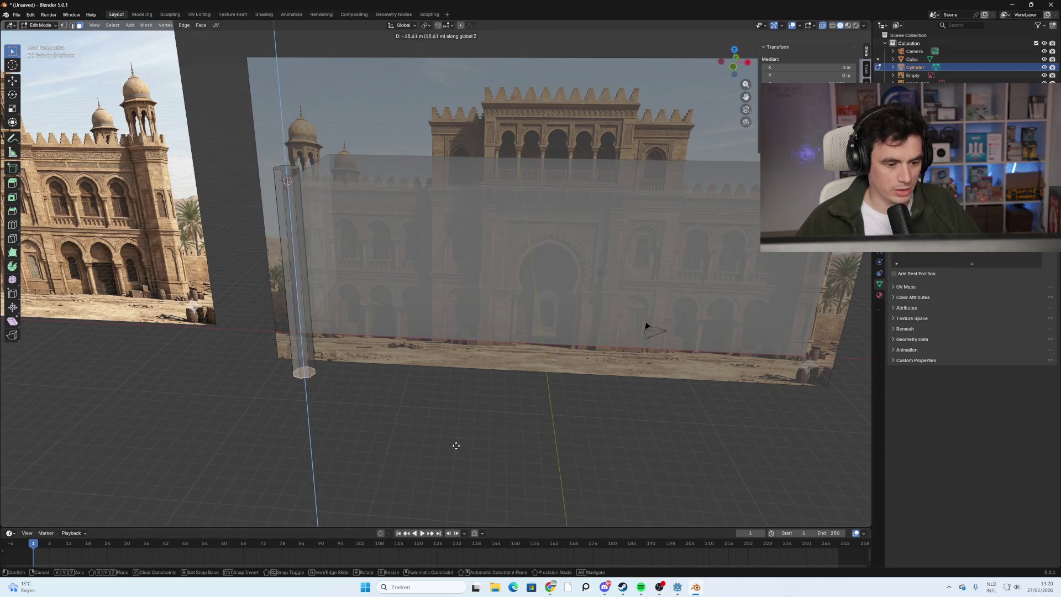
pyautogui.press('Escape')
pyautogui.click(736, 72)
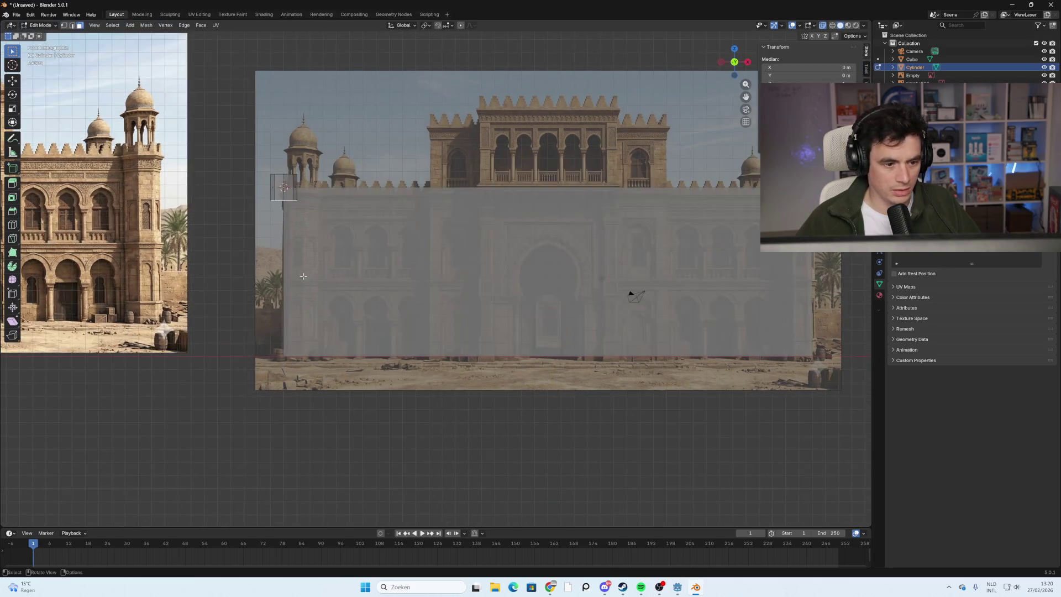
pyautogui.press('g')
pyautogui.press('z')
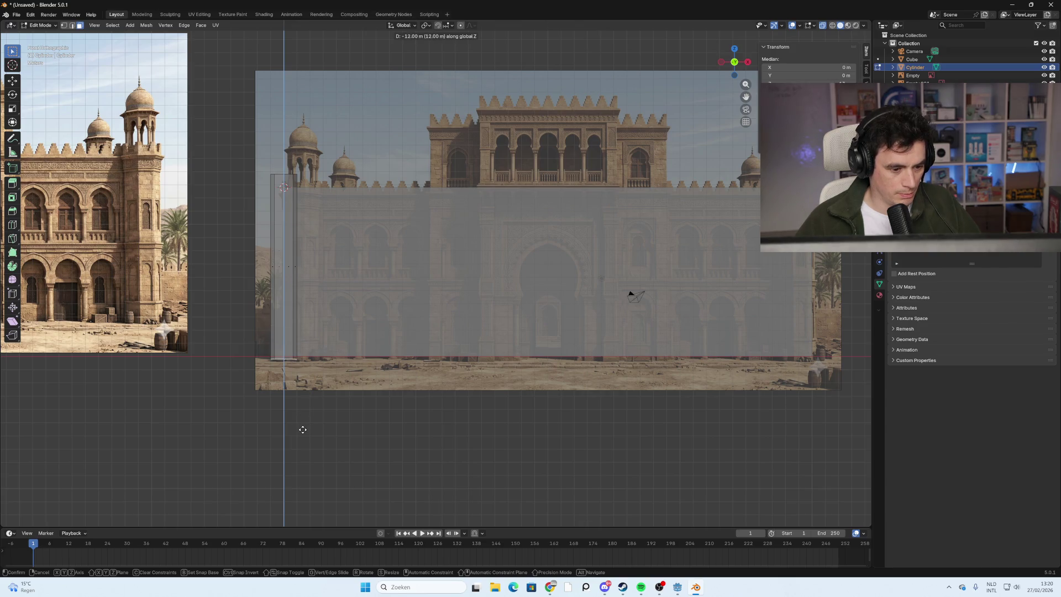
pyautogui.click(303, 434)
pyautogui.scroll(3, 303, 434)
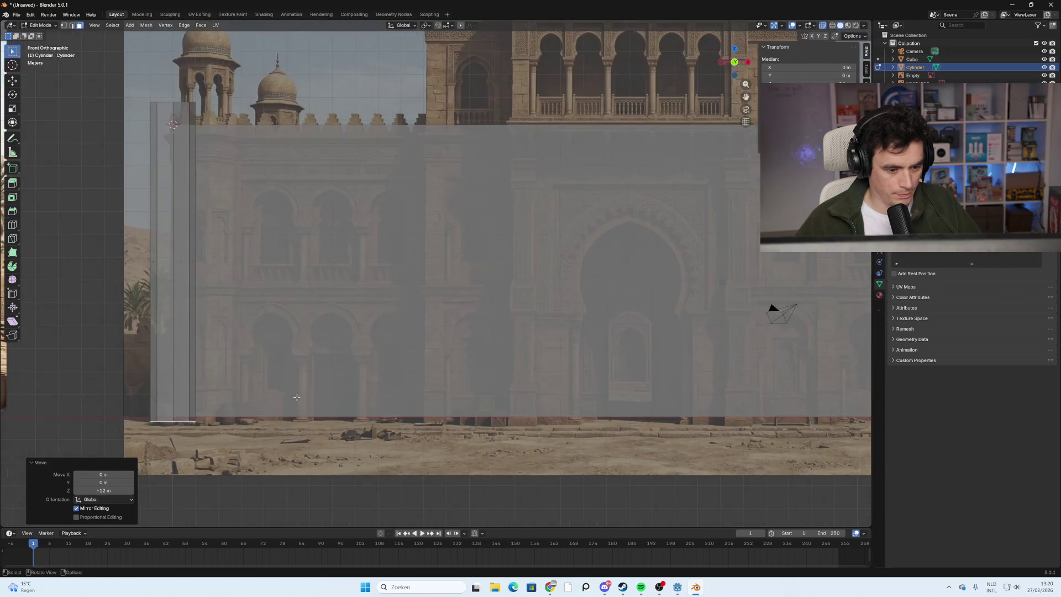
pyautogui.scroll(1, 287, 363)
pyautogui.scroll(-1, 426, 376)
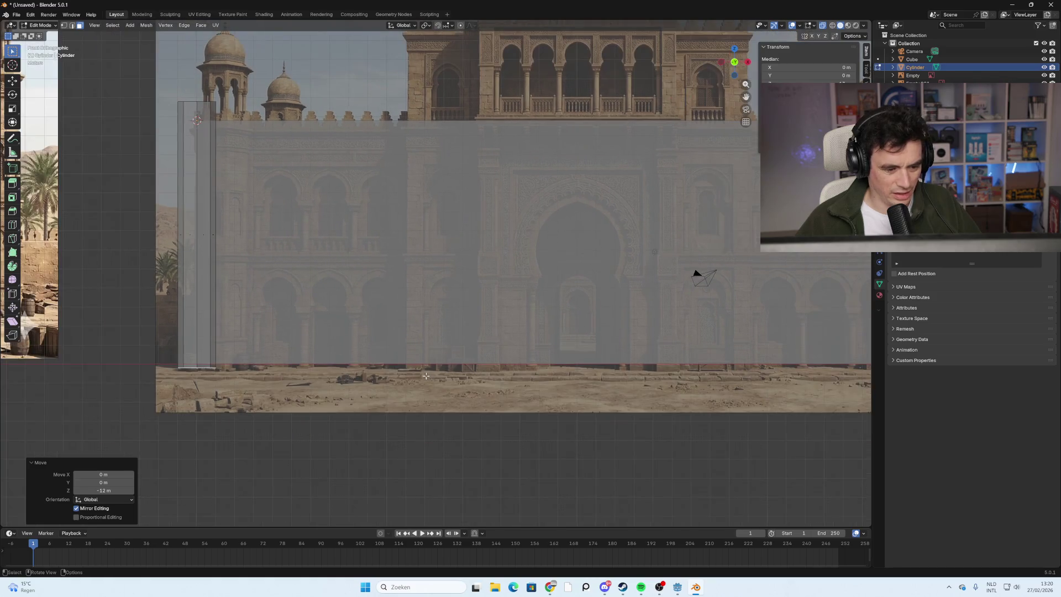
pyautogui.scroll(-3, 591, 360)
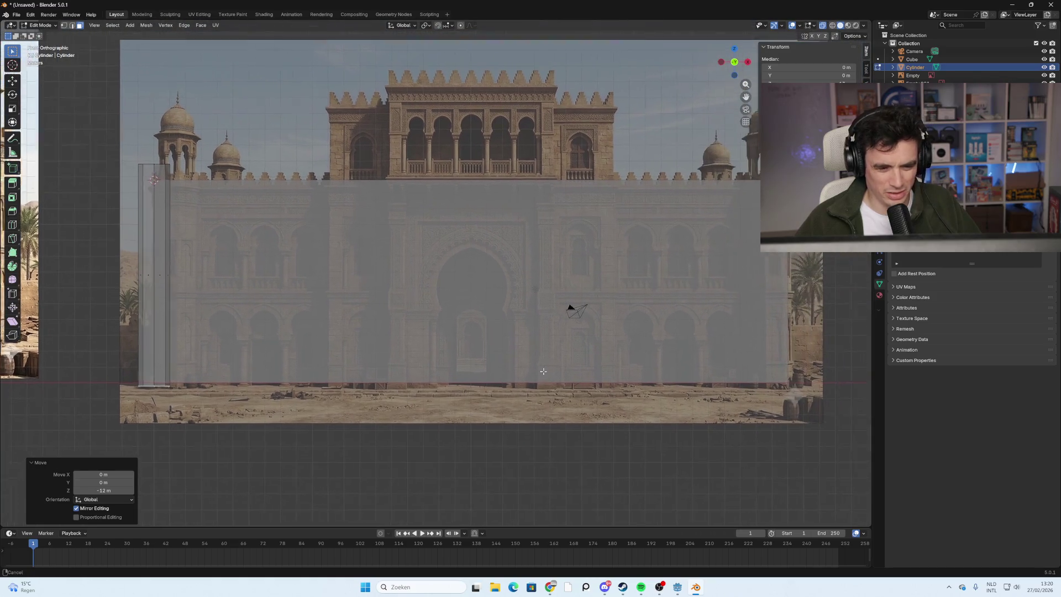
pyautogui.scroll(1, 526, 366)
pyautogui.keyDown('ctrl'); pyautogui.scroll(-8, 314, 344); pyautogui.keyUp('ctrl')
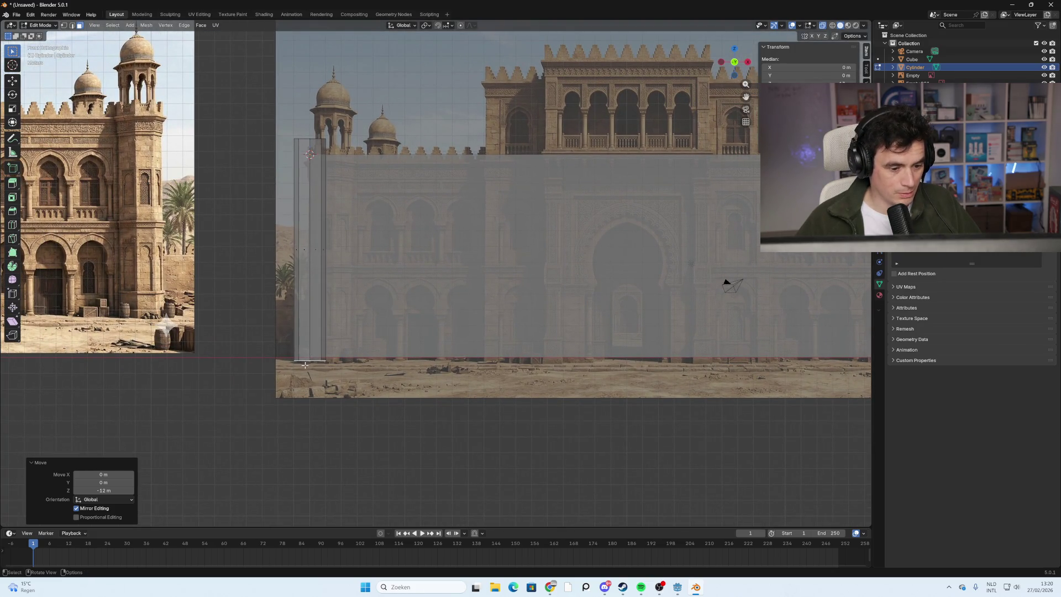
# Nudge the bottom face onto the ground line, deselect all, and inspect the tower.
pyautogui.press('g')
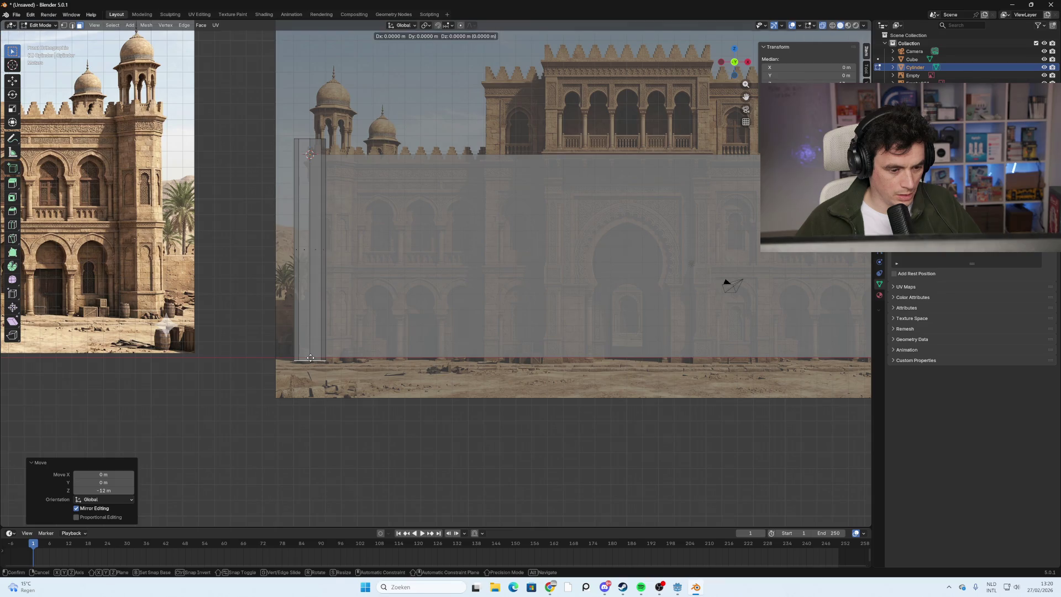
pyautogui.click(309, 355)
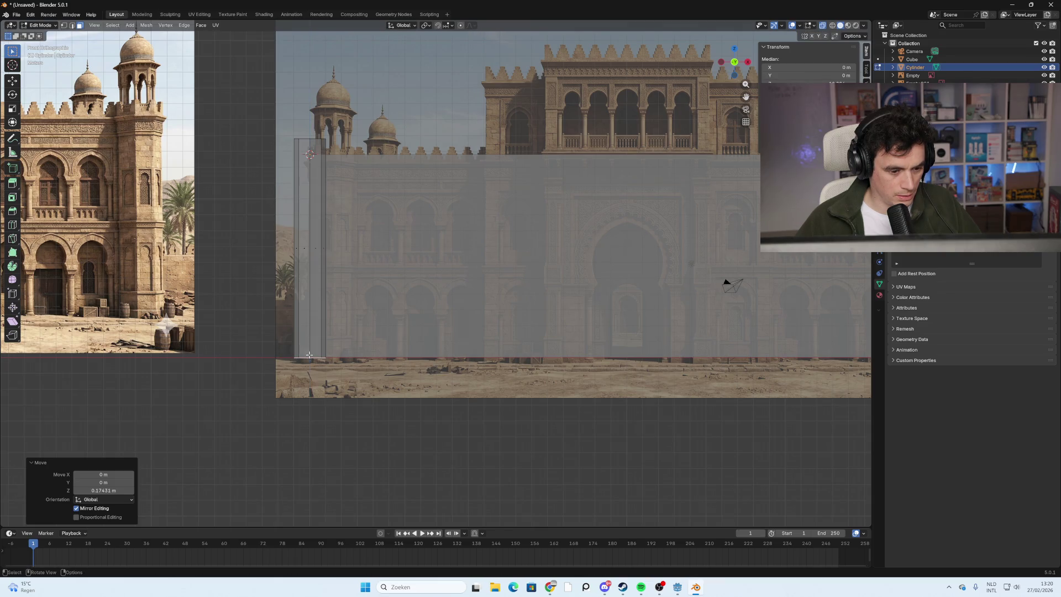
pyautogui.hotkey('alt', 'a')
pyautogui.scroll(3, 276, 379)
pyautogui.moveTo(276, 379)
pyautogui.mouseDown(button='middle')
pyautogui.moveTo(439, 295)
pyautogui.moveTo(344, 312)
pyautogui.moveTo(397, 283)
pyautogui.moveTo(528, 282)
pyautogui.mouseUp(button='middle')
pyautogui.scroll(-5, 344, 311)
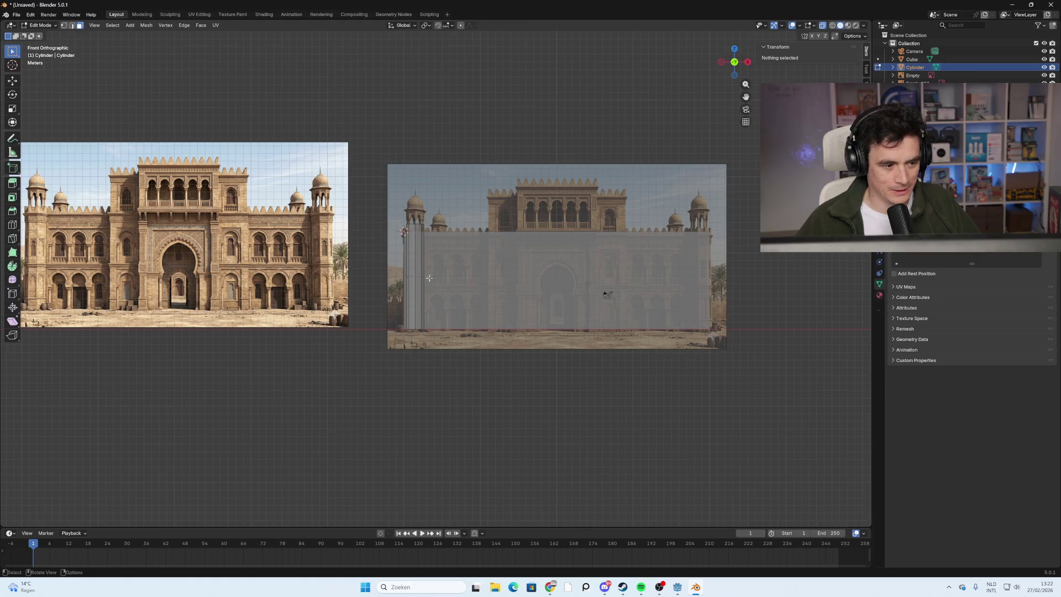
# Toggle modes and reselect the cylinder in front view, after briefly picking the reference image.
pyautogui.press('Tab')
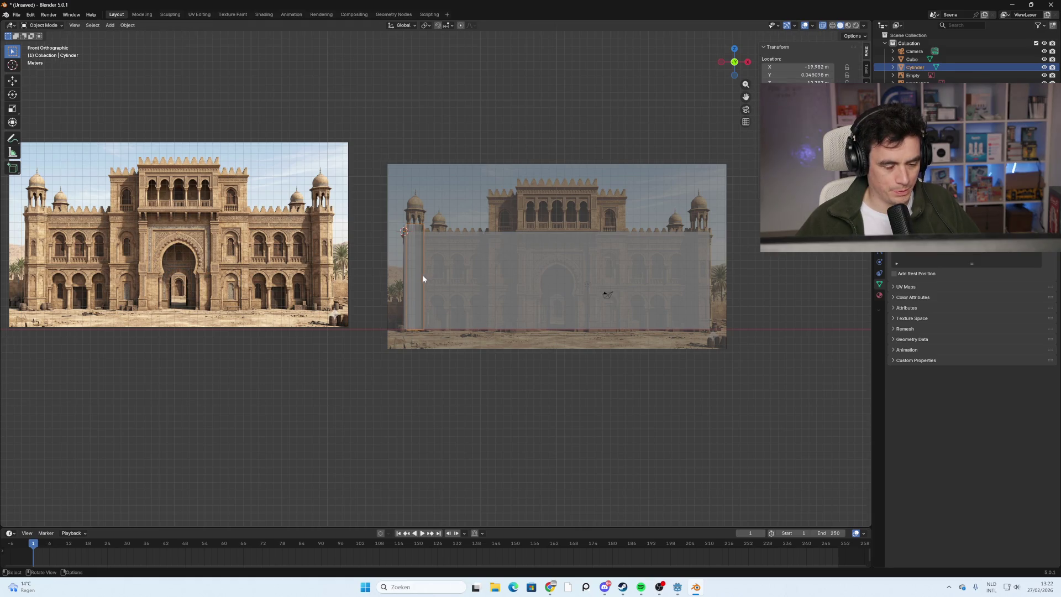
pyautogui.moveTo(424, 280)
pyautogui.keyDown('shift'); pyautogui.mouseDown(button='middle')
pyautogui.moveTo(456, 284)
pyautogui.moveTo(427, 288)
pyautogui.mouseUp(button='middle'); pyautogui.keyUp('shift')
pyautogui.scroll(2, 427, 287)
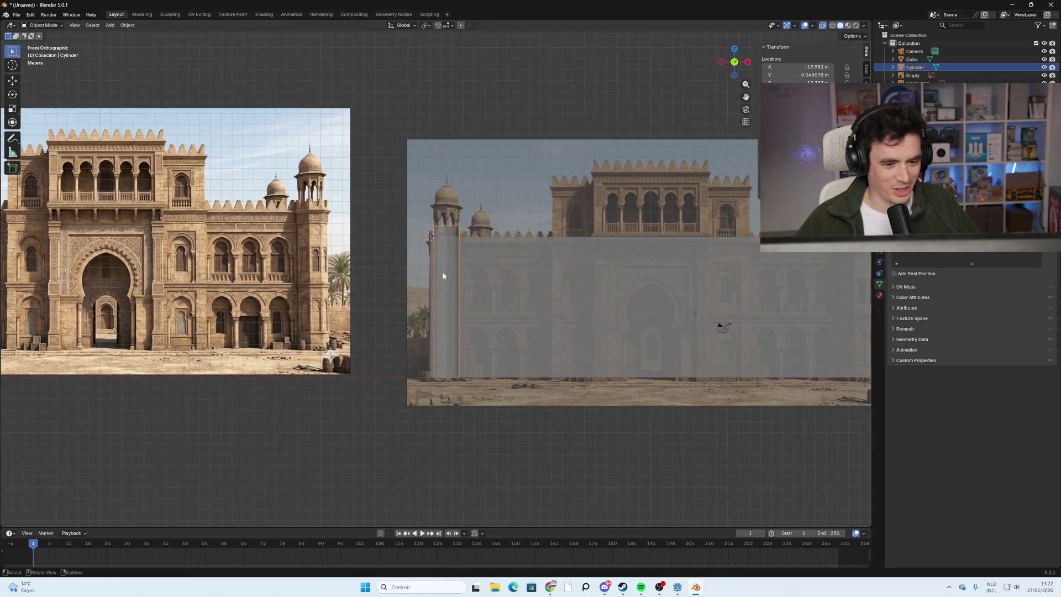
pyautogui.press('Tab')
pyautogui.press('b')
pyautogui.press('Escape')
pyautogui.press('Tab')
pyautogui.moveTo(426, 237); pyautogui.dragTo(465, 248, button='middle')
pyautogui.rightClick(465, 249)
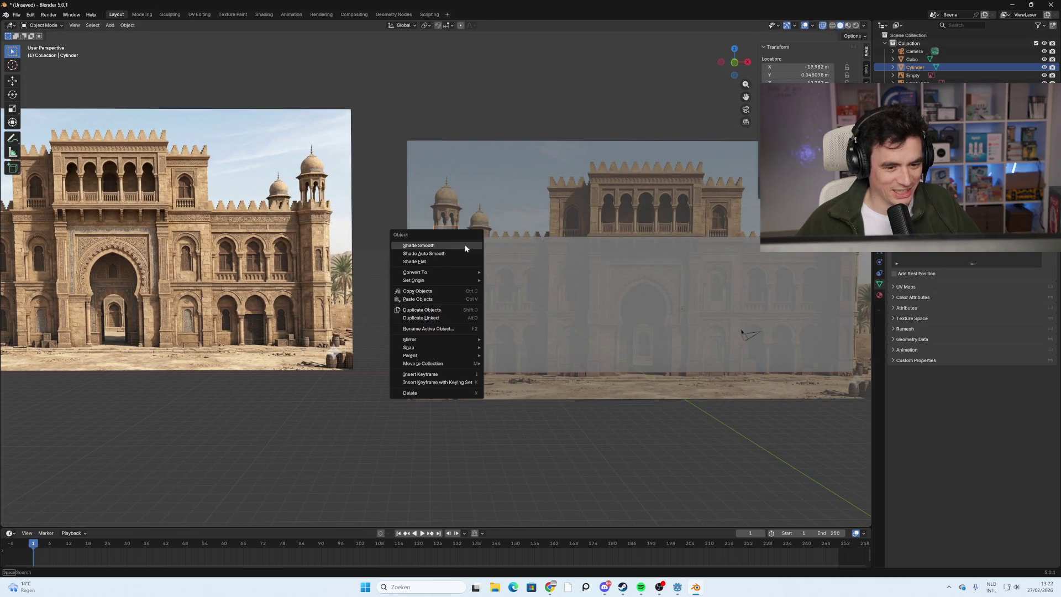
pyautogui.click(735, 62)
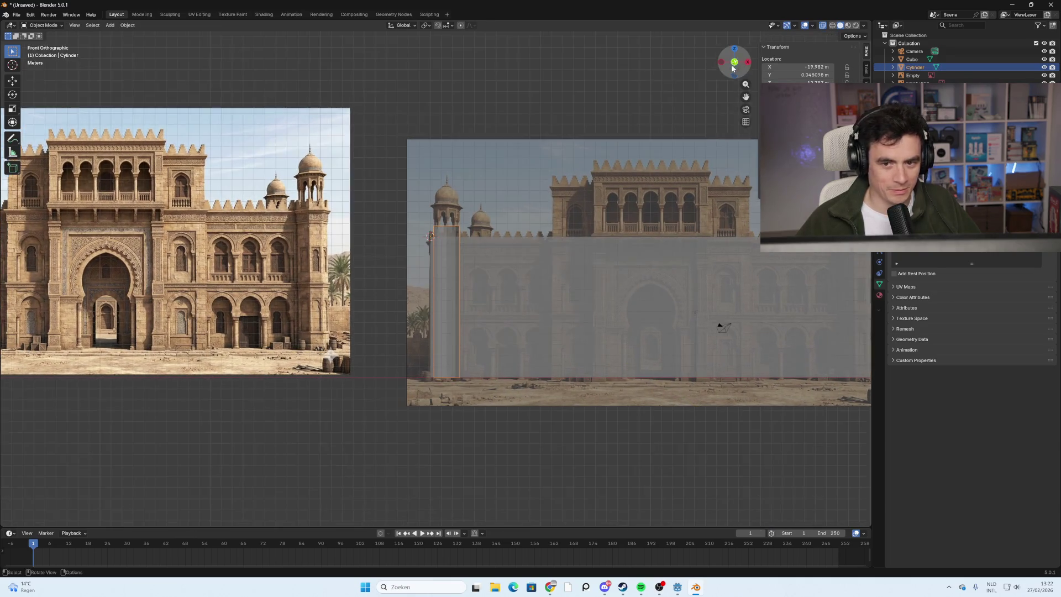
pyautogui.click(500, 204)
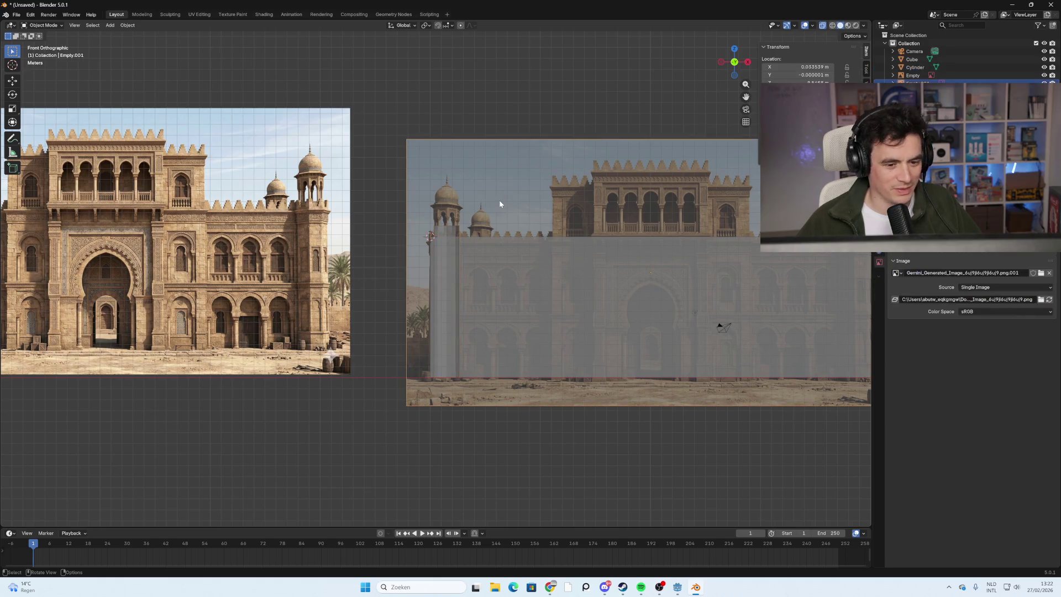
pyautogui.click(449, 230)
pyautogui.click(455, 223)
pyautogui.moveTo(453, 224)
pyautogui.mouseDown(button='middle')
pyautogui.moveTo(452, 235)
pyautogui.moveTo(450, 228)
pyautogui.mouseUp(button='middle')
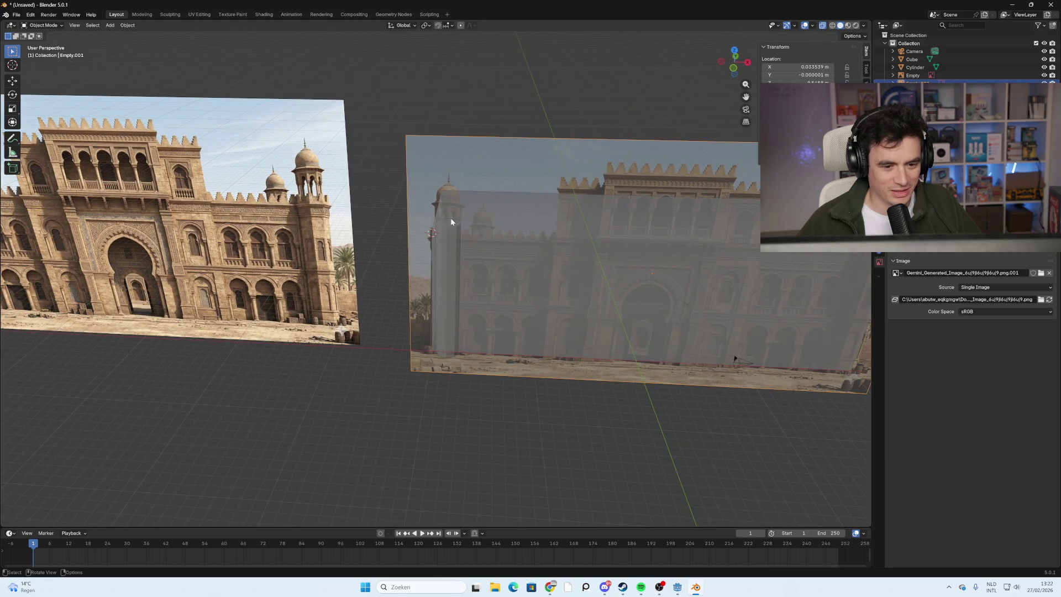
pyautogui.click(449, 222)
# Lower the tower's top face about 1.8 m along Z to the wall top, then deselect.
pyautogui.press('Tab')
pyautogui.click(452, 224)
pyautogui.moveTo(452, 226); pyautogui.dragTo(470, 232, button='middle')
pyautogui.click(739, 65)
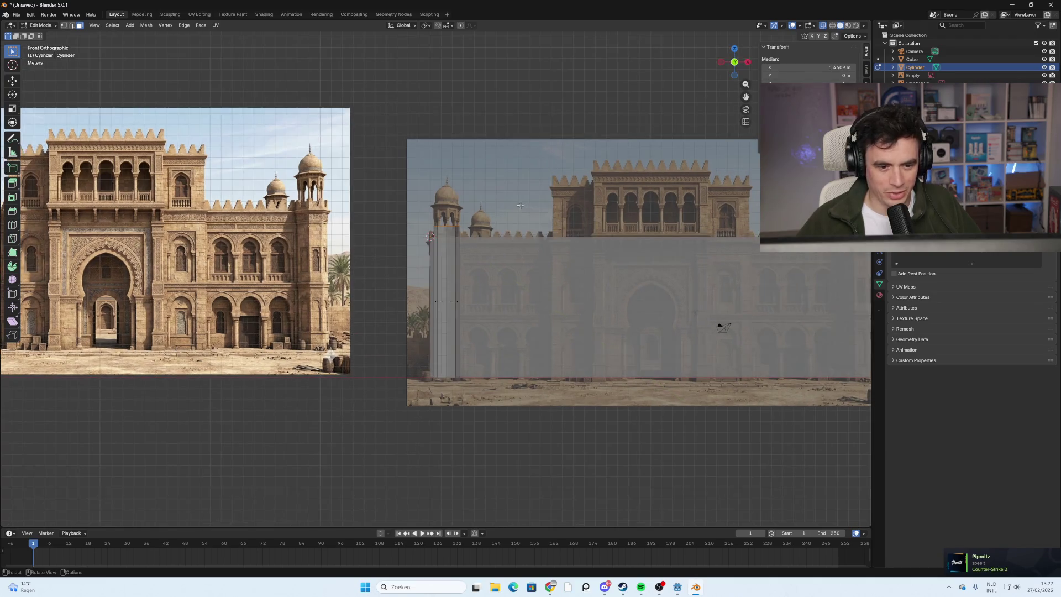
pyautogui.press('g')
pyautogui.press('z')
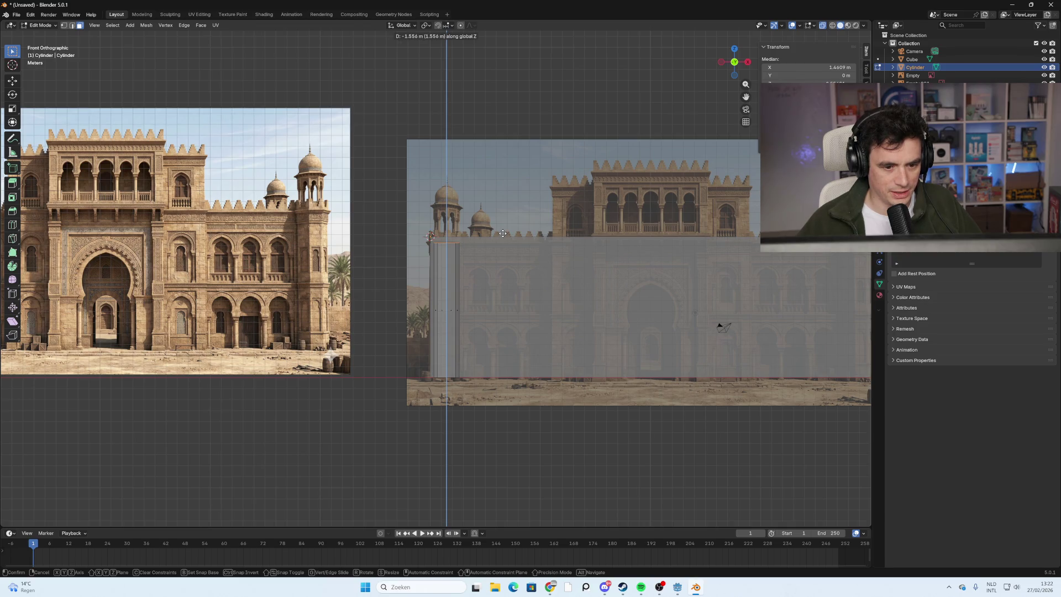
pyautogui.click(505, 235)
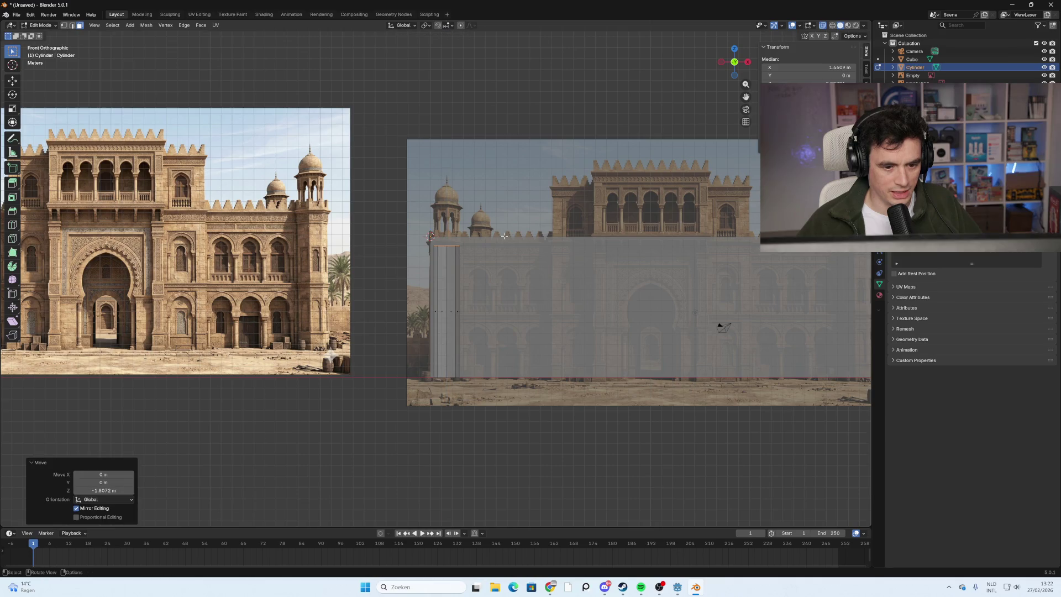
pyautogui.scroll(-2, 543, 321)
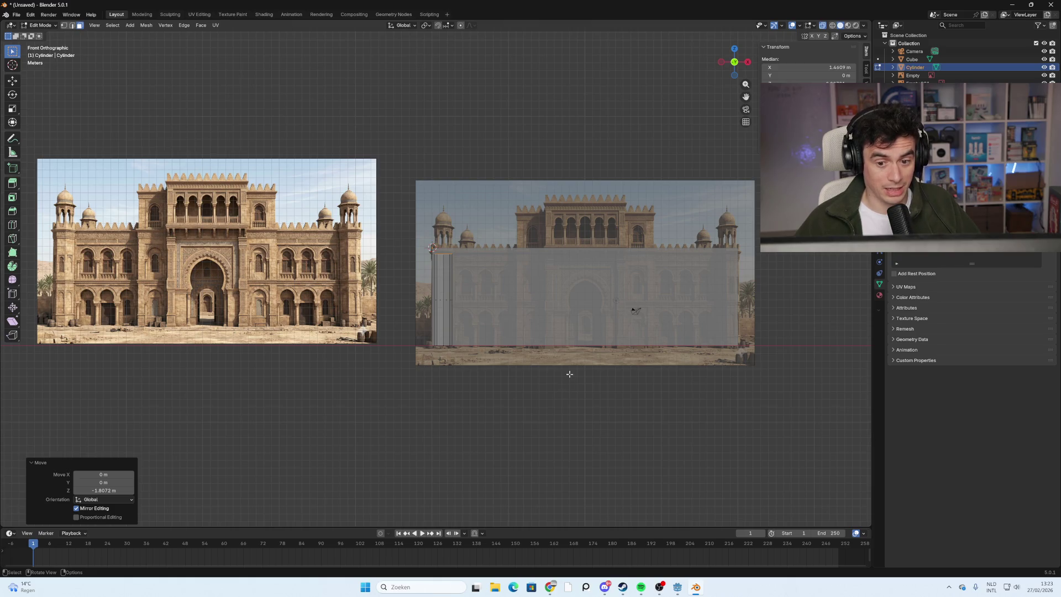
pyautogui.click(569, 374)
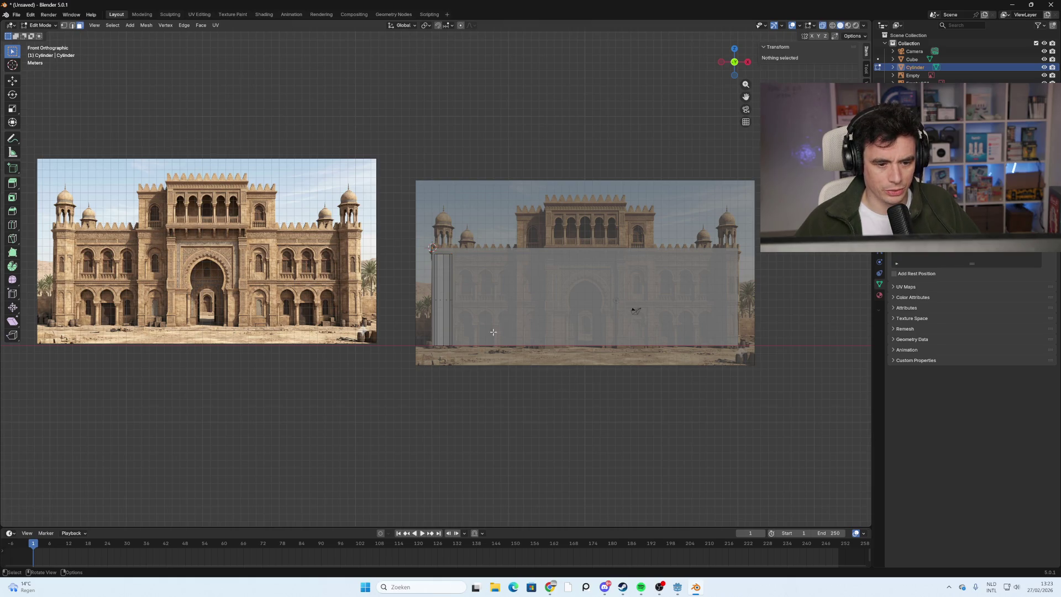
# Select a strip of tower faces, cancel the vertex slide, and undo the accidental extend.
pyautogui.click(445, 292)
pyautogui.click(472, 398)
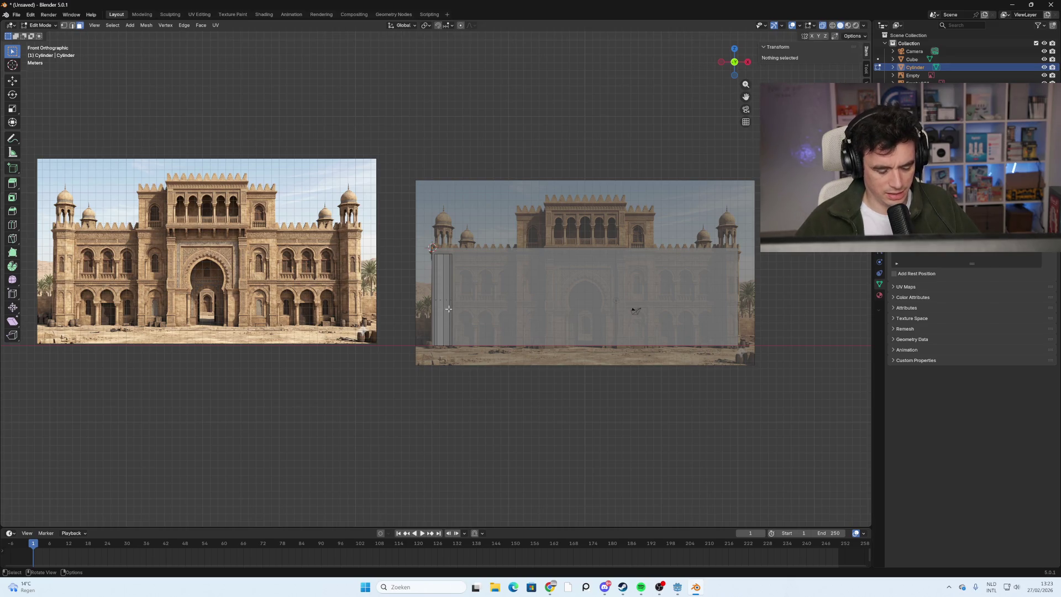
pyautogui.press('l')
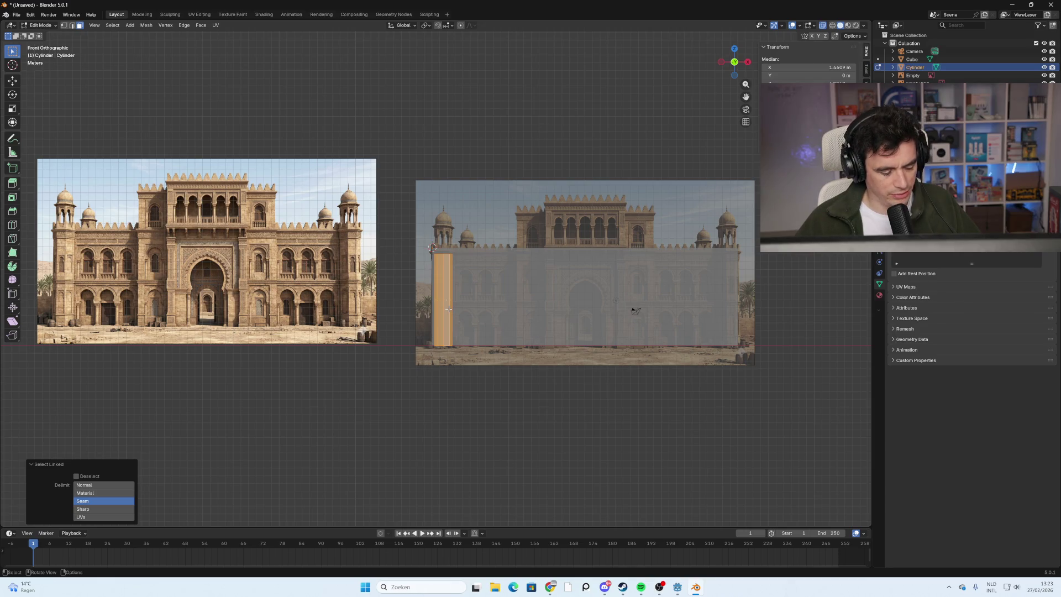
pyautogui.hotkey('shift', 'v')
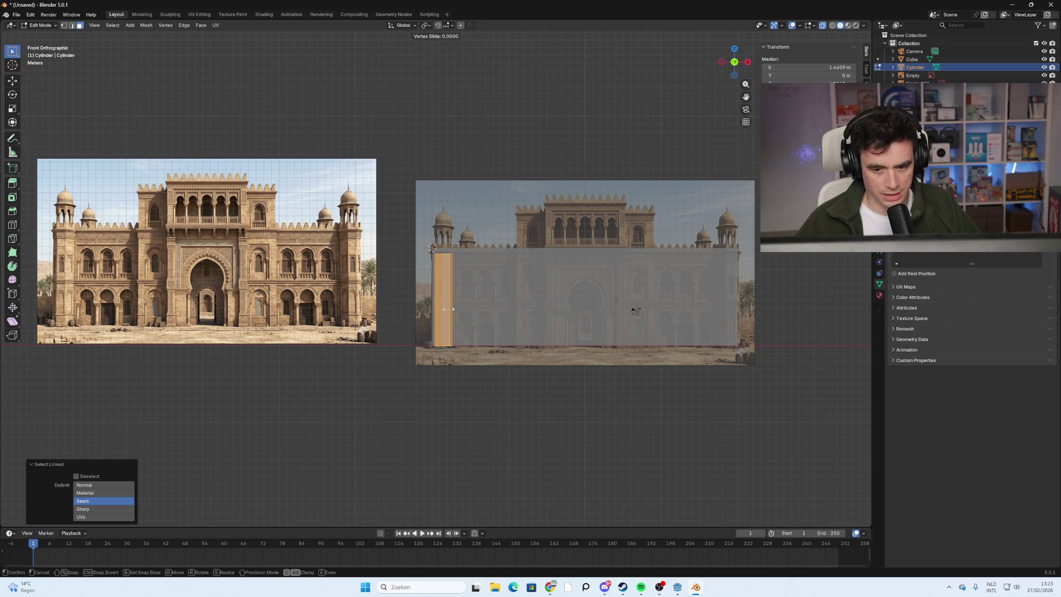
pyautogui.rightClick(480, 310)
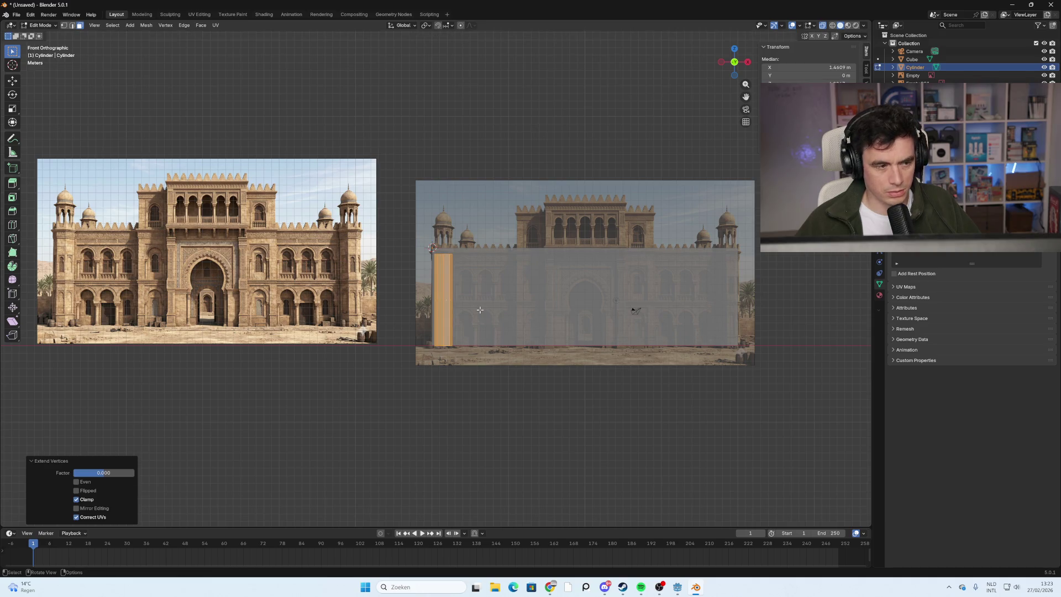
pyautogui.press('ctrl')
pyautogui.hotkey('ctrl', 'z')
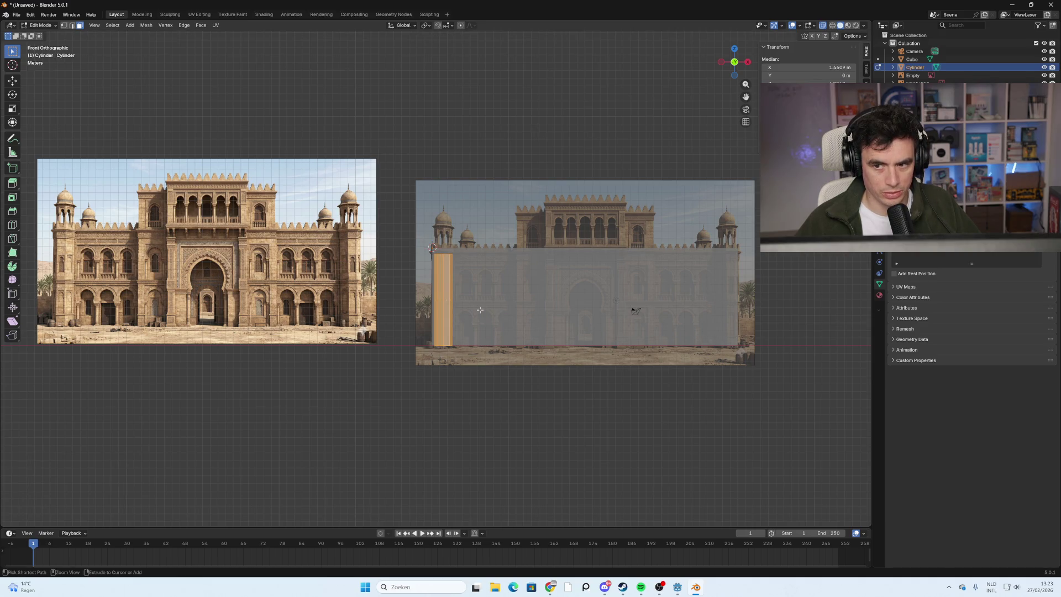
pyautogui.hotkey('ctrl', 'z')
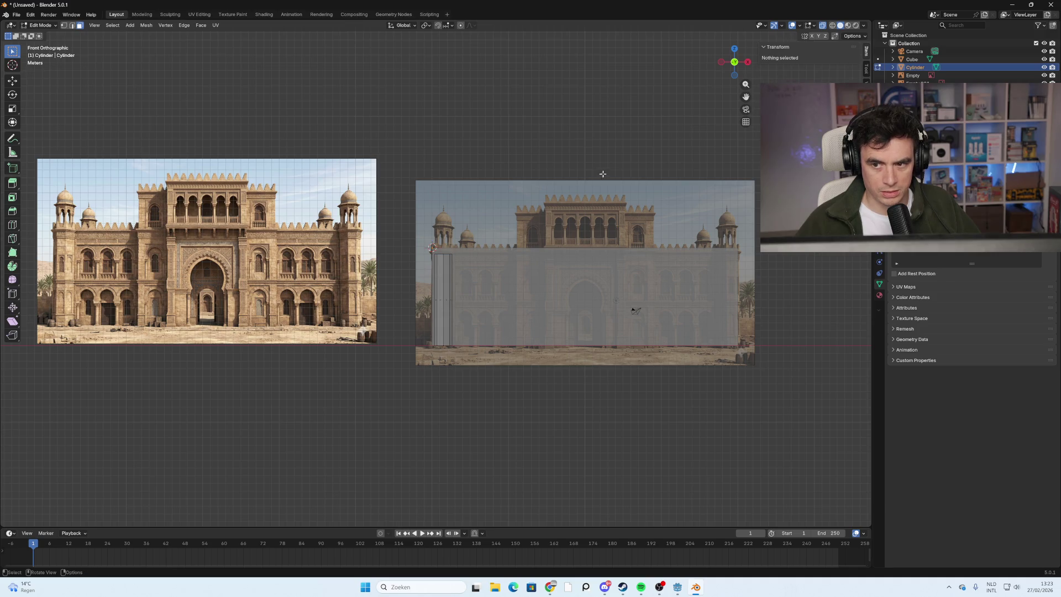
# Reselect the Cylinder column and return to Object Mode.
pyautogui.click(915, 51)
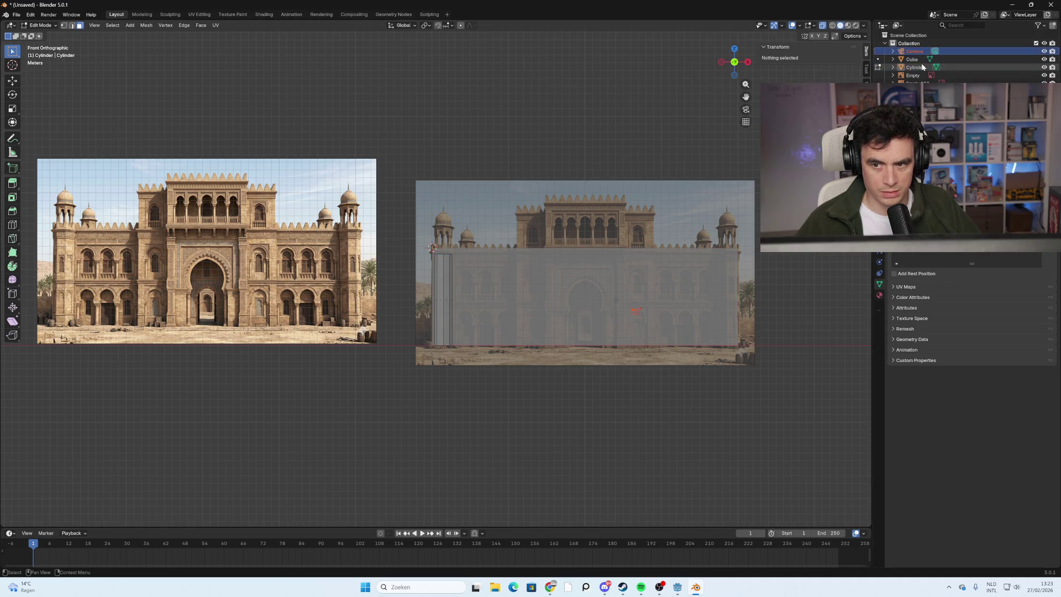
pyautogui.click(922, 67)
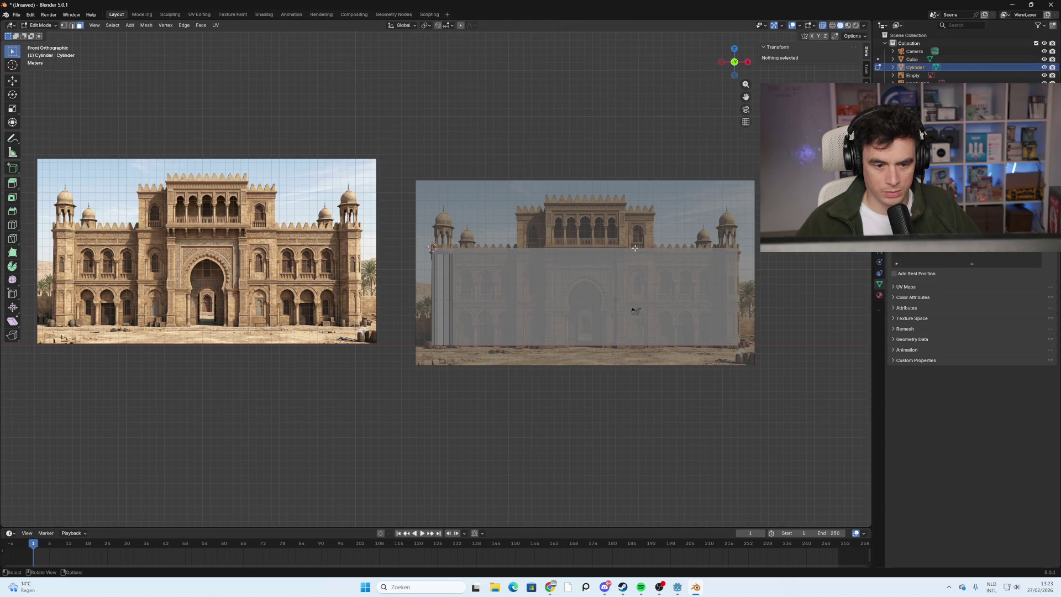
pyautogui.press('Tab')
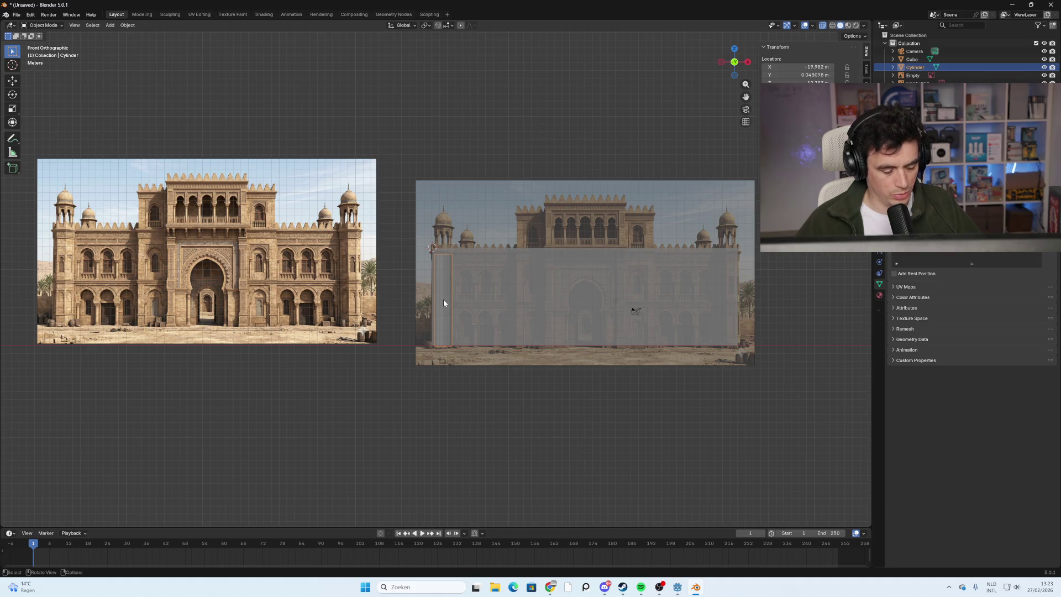
# Duplicate the corner column and move the copy along X to the wall's right end.
pyautogui.hotkey('shift', 'd')
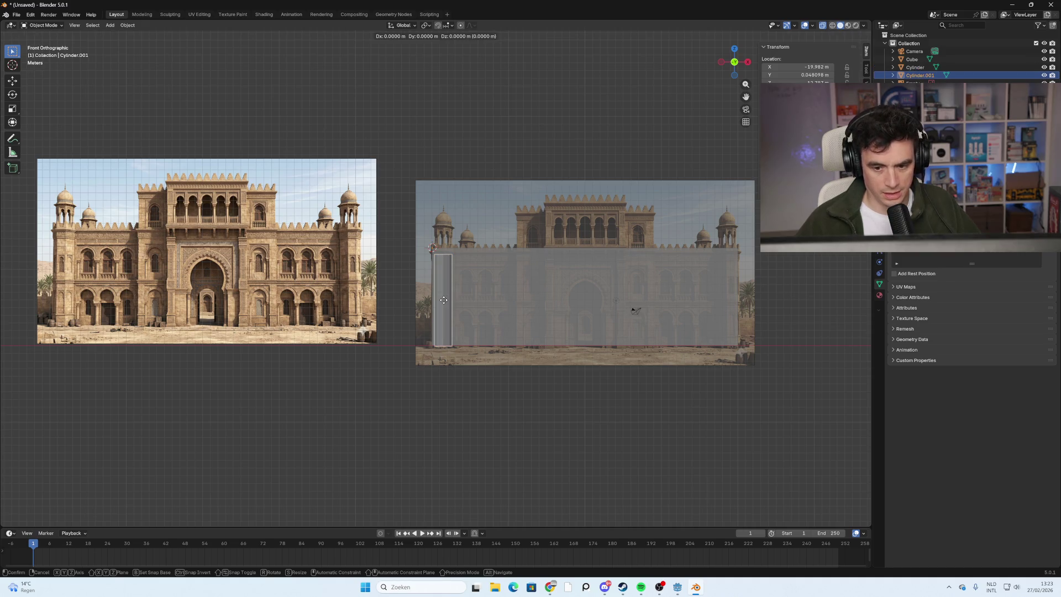
pyautogui.press('x')
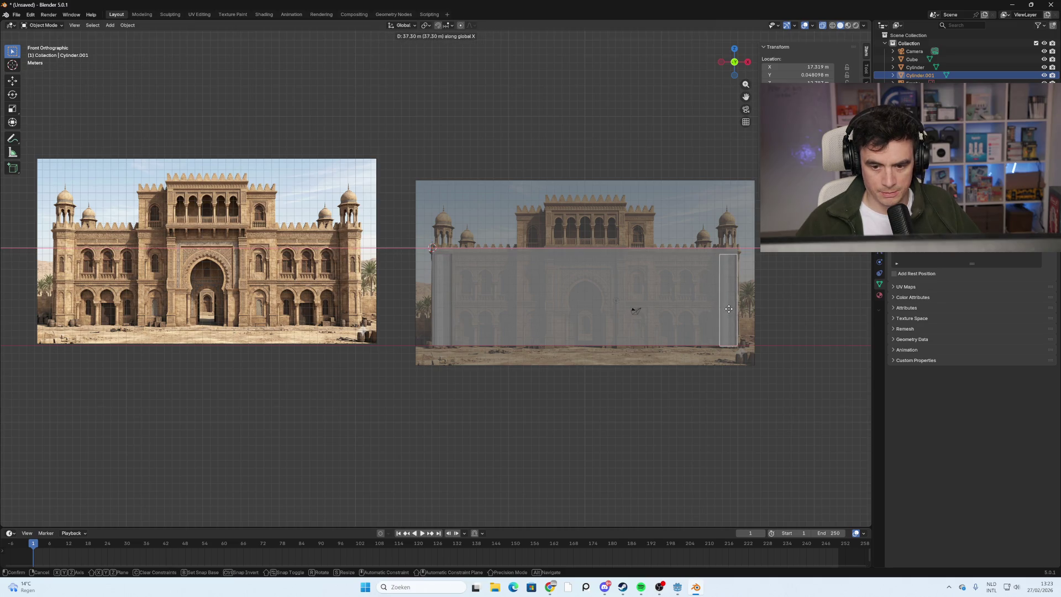
pyautogui.click(725, 309)
# Reselect the left column, try extruding a side face, cancel it, and return to front view.
pyautogui.click(431, 314)
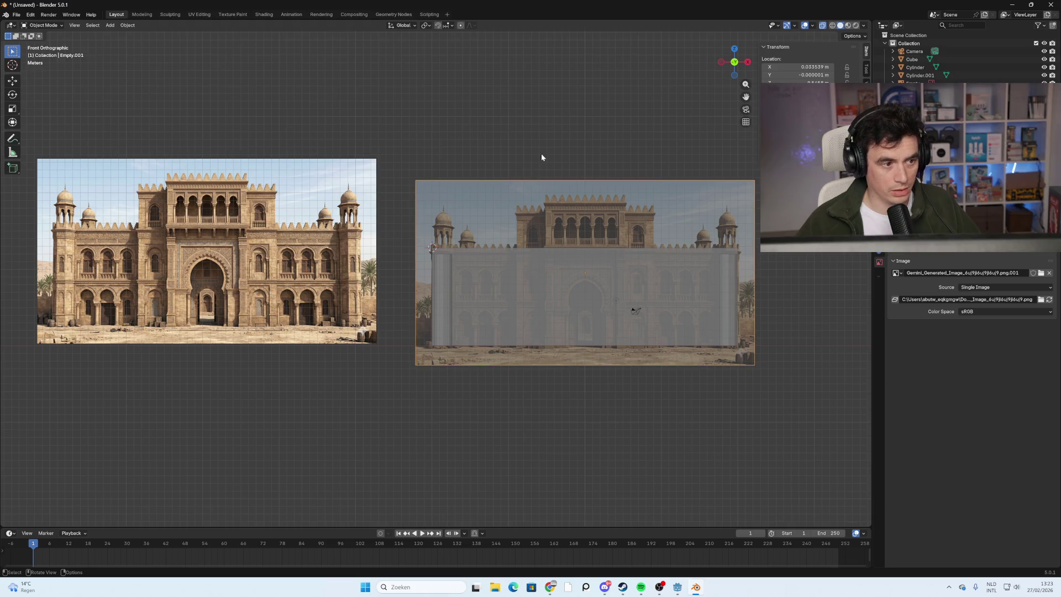
pyautogui.click(448, 284)
pyautogui.press('Tab')
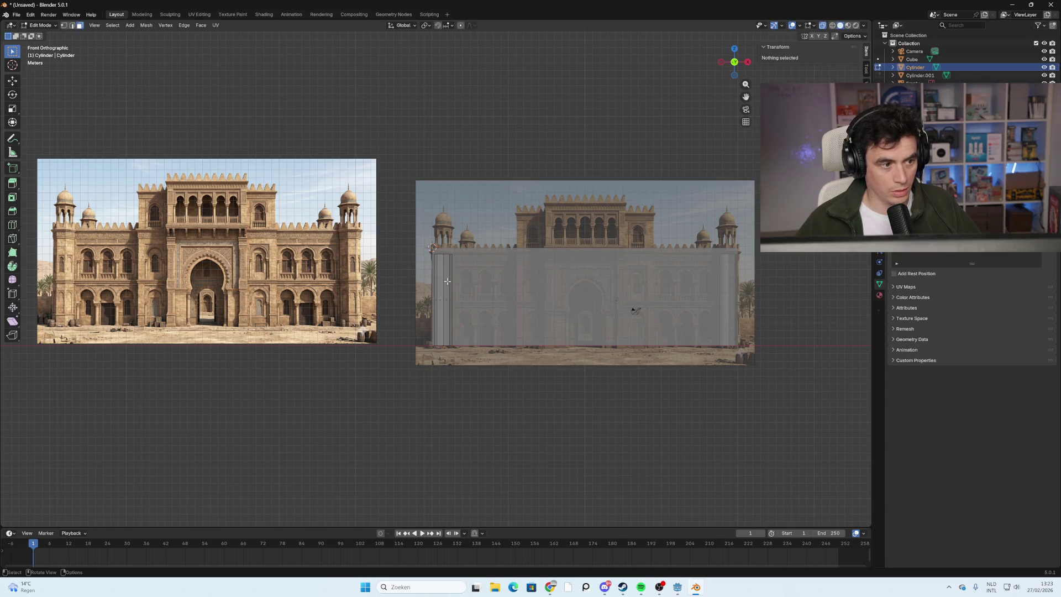
pyautogui.click(445, 299)
pyautogui.press('e')
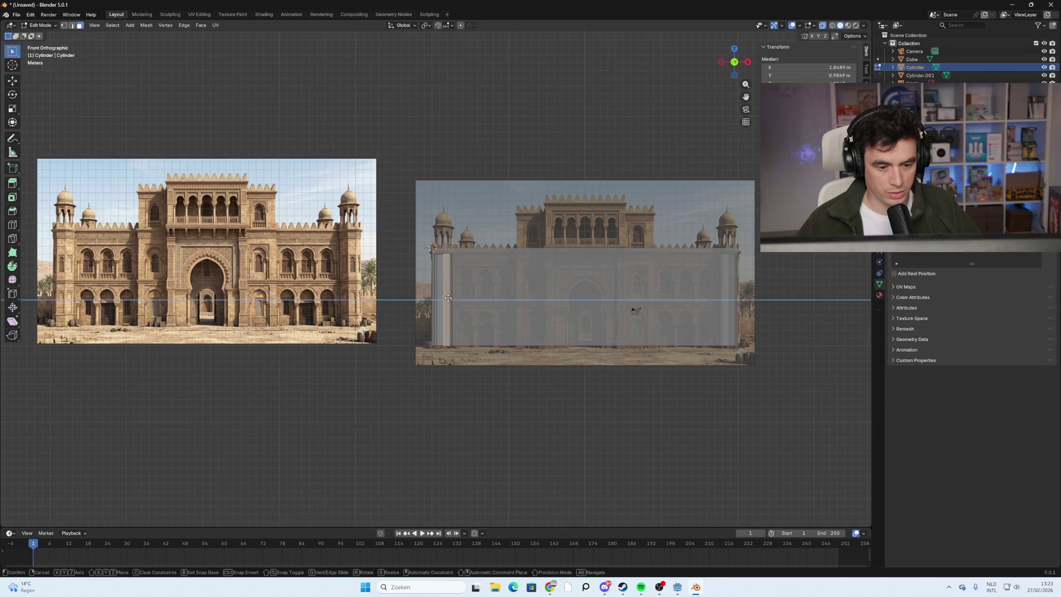
pyautogui.rightClick(504, 292)
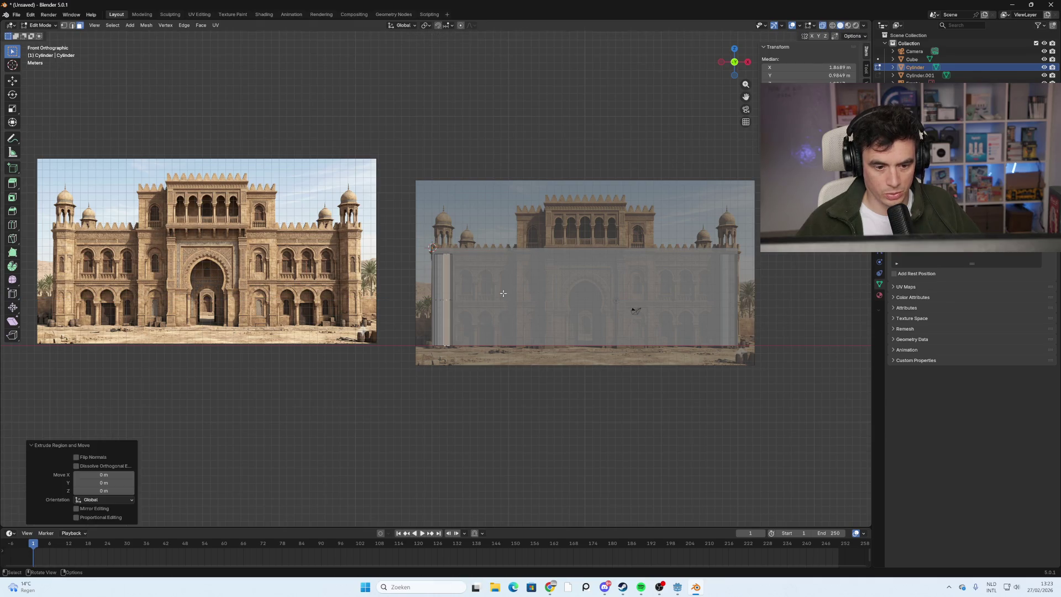
pyautogui.click(470, 432)
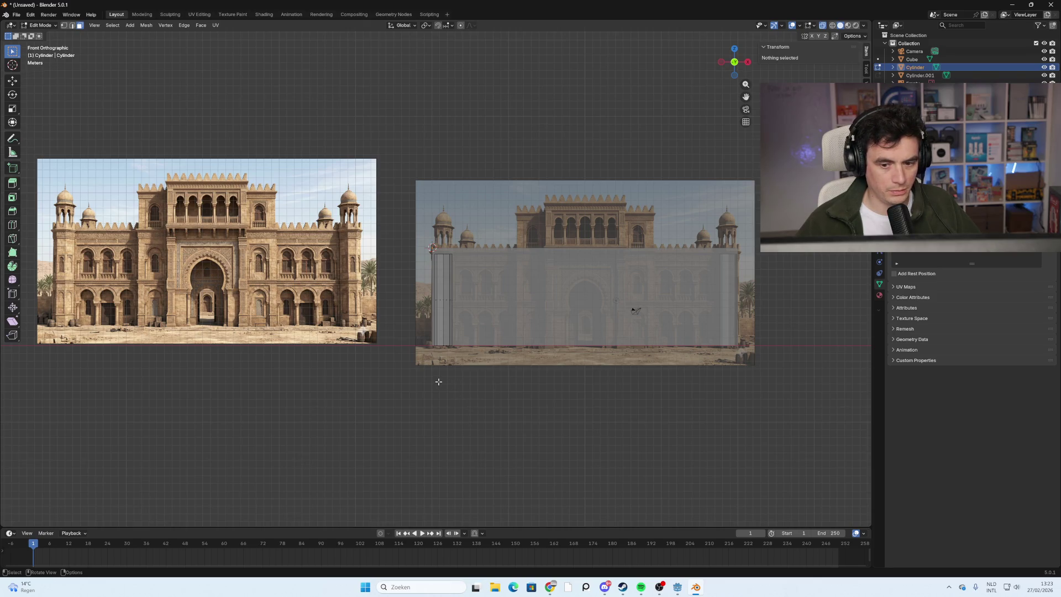
pyautogui.moveTo(439, 381)
pyautogui.mouseDown(button='middle')
pyautogui.moveTo(440, 414)
pyautogui.moveTo(440, 374)
pyautogui.moveTo(453, 372)
pyautogui.mouseUp(button='middle')
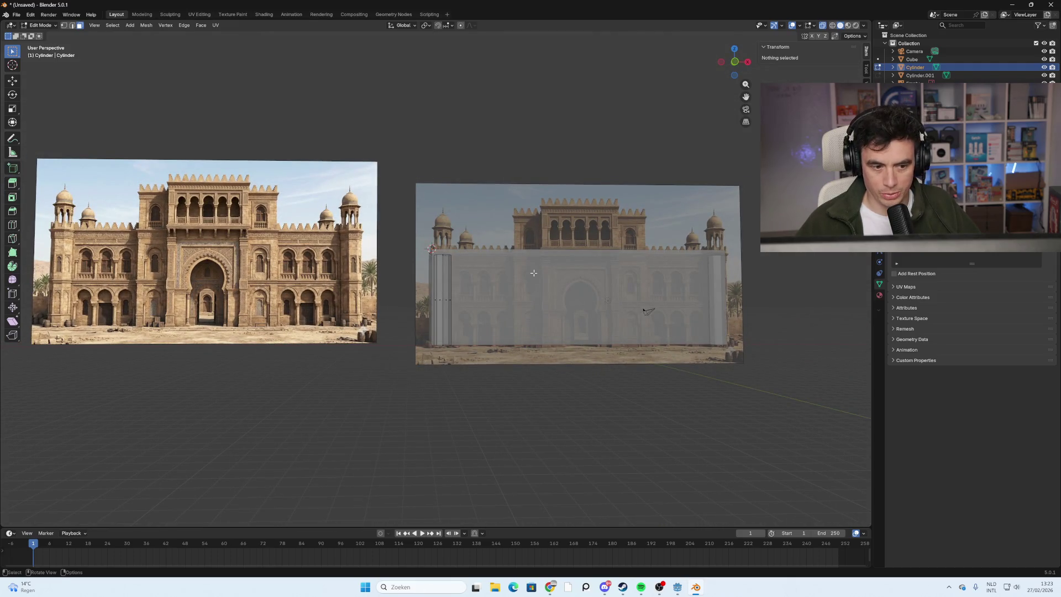
pyautogui.click(735, 62)
pyautogui.scroll(2, 508, 285)
pyautogui.scroll(-2, 508, 285)
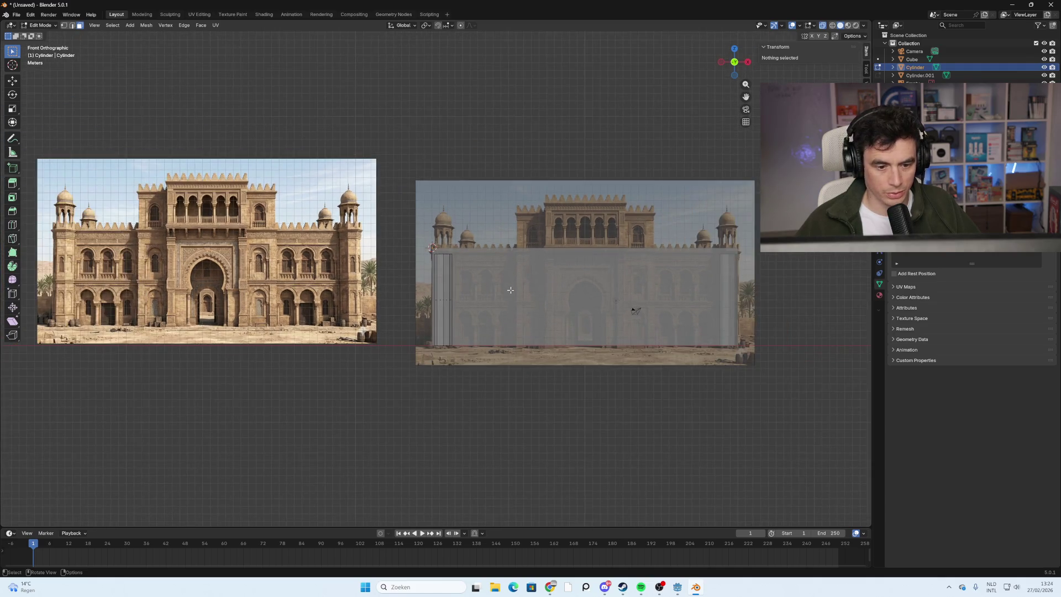
pyautogui.scroll(1, 505, 291)
pyautogui.moveTo(502, 339)
pyautogui.keyDown('shift'); pyautogui.mouseDown(button='middle')
pyautogui.moveTo(544, 362)
pyautogui.moveTo(657, 335)
pyautogui.moveTo(637, 300)
pyautogui.moveTo(607, 300)
pyautogui.moveTo(648, 311)
pyautogui.moveTo(537, 266)
pyautogui.mouseUp(button='middle'); pyautogui.keyUp('shift')
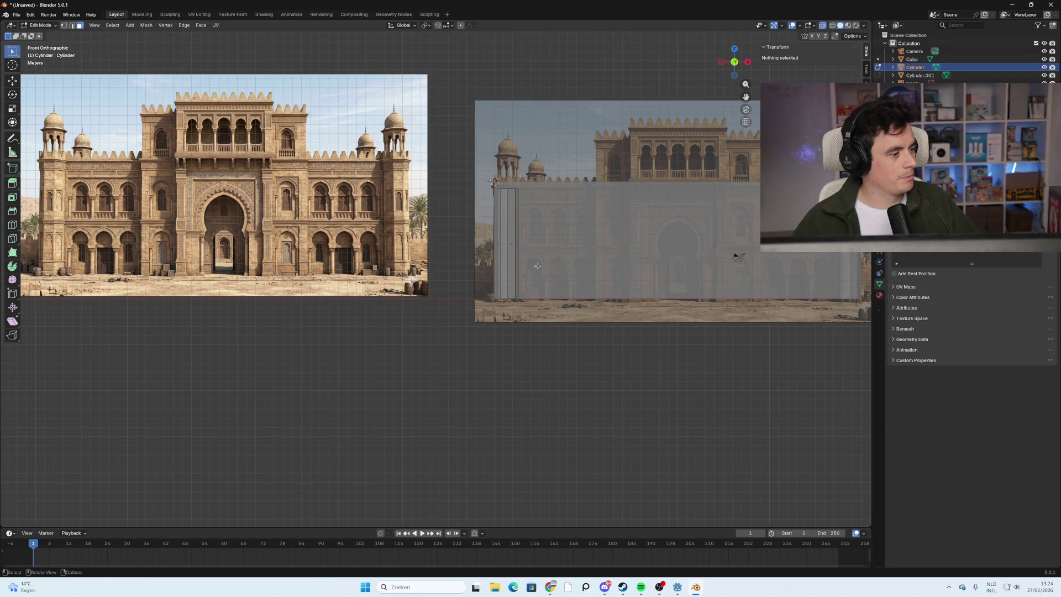
pyautogui.moveTo(537, 266)
pyautogui.keyDown('shift'); pyautogui.mouseDown(button='middle')
pyautogui.moveTo(487, 257)
pyautogui.moveTo(547, 291)
pyautogui.moveTo(574, 274)
pyautogui.mouseUp(button='middle'); pyautogui.keyUp('shift')
pyautogui.scroll(1, 522, 285)
pyautogui.click(733, 63)
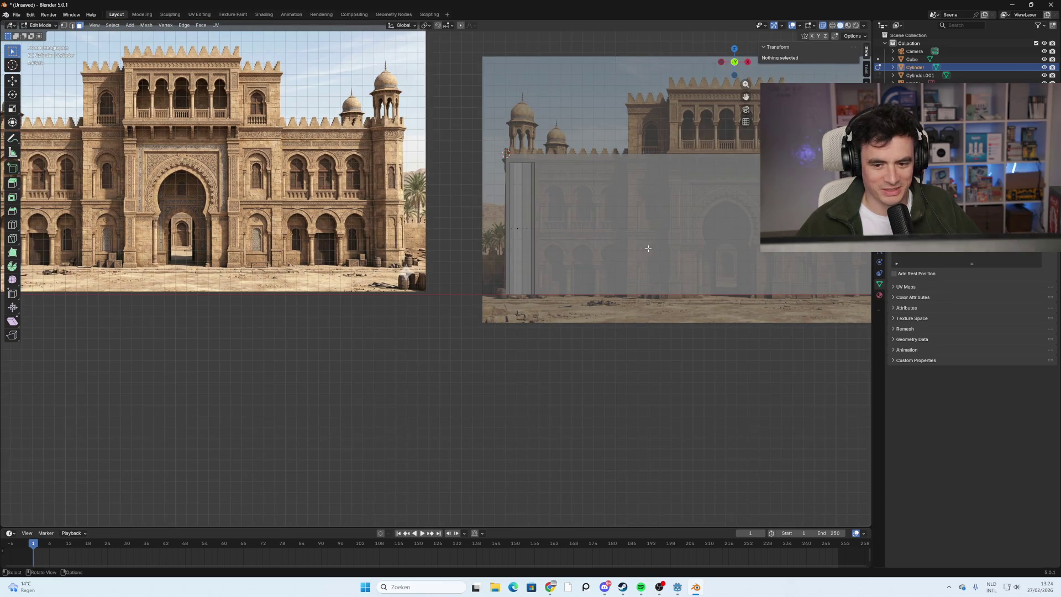
pyautogui.moveTo(632, 287); pyautogui.dragTo(723, 298, button='middle')
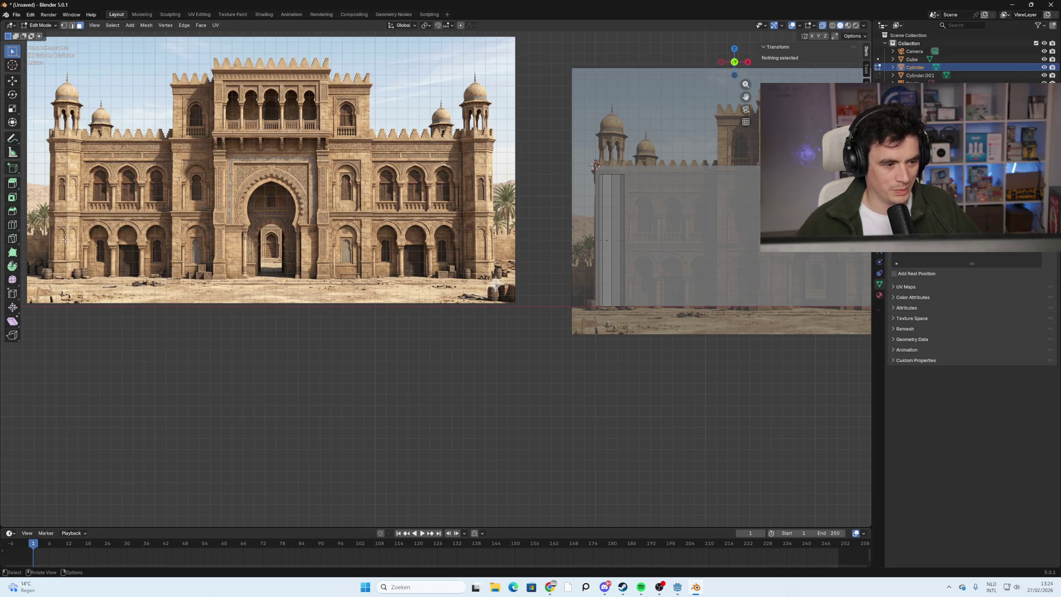
pyautogui.scroll(3, 595, 165)
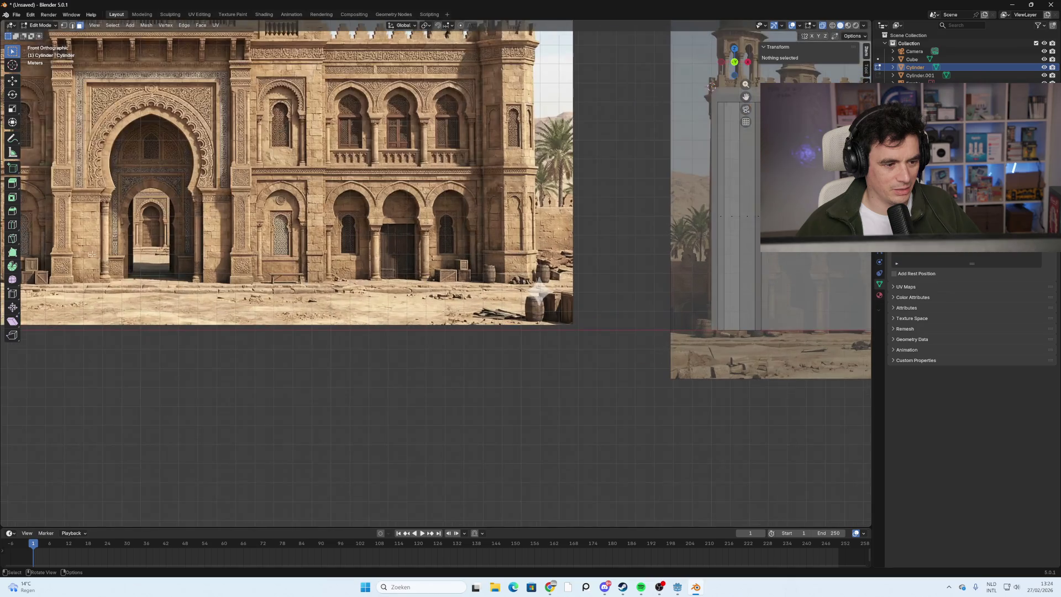
pyautogui.moveTo(595, 165)
pyautogui.keyDown('shift'); pyautogui.mouseDown(button='middle')
pyautogui.moveTo(293, 310)
pyautogui.moveTo(466, 341)
pyautogui.mouseUp(button='middle'); pyautogui.keyUp('shift')
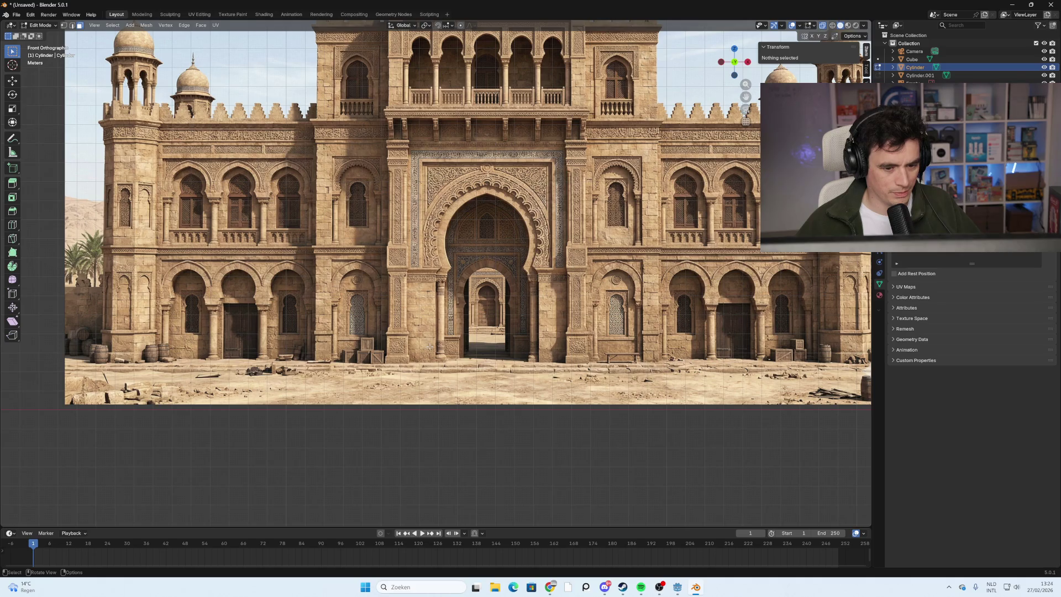
pyautogui.scroll(-4, 546, 280)
pyautogui.moveTo(661, 355)
pyautogui.keyDown('shift'); pyautogui.mouseDown(button='middle')
pyautogui.moveTo(498, 345)
pyautogui.moveTo(435, 328)
pyautogui.mouseUp(button='middle'); pyautogui.keyUp('shift')
pyautogui.scroll(3, 567, 332)
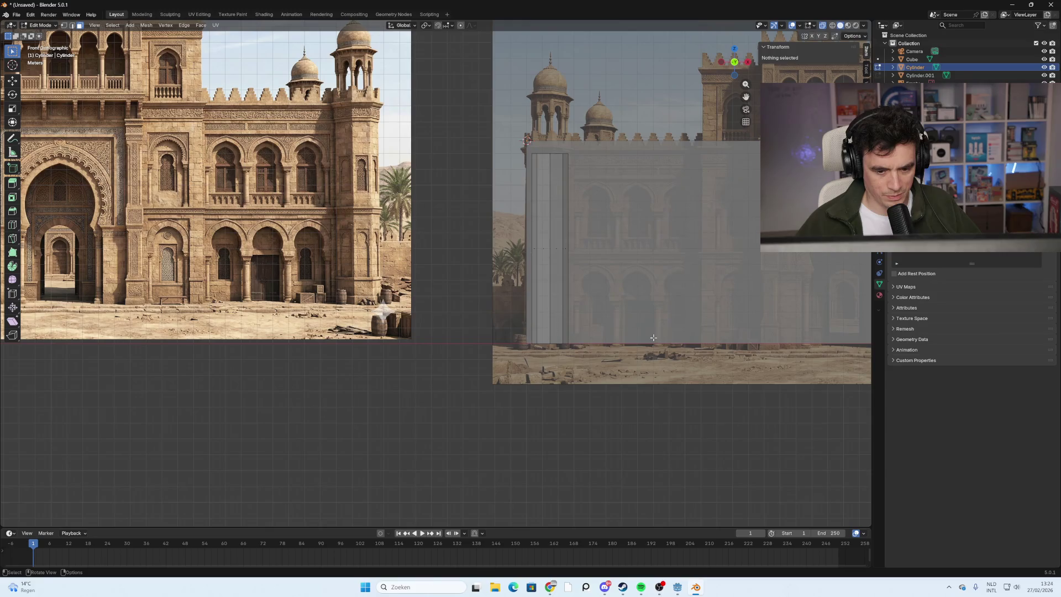
pyautogui.keyDown('shift'); pyautogui.moveTo(623, 376); pyautogui.dragTo(522, 344, button='middle'); pyautogui.keyUp('shift')
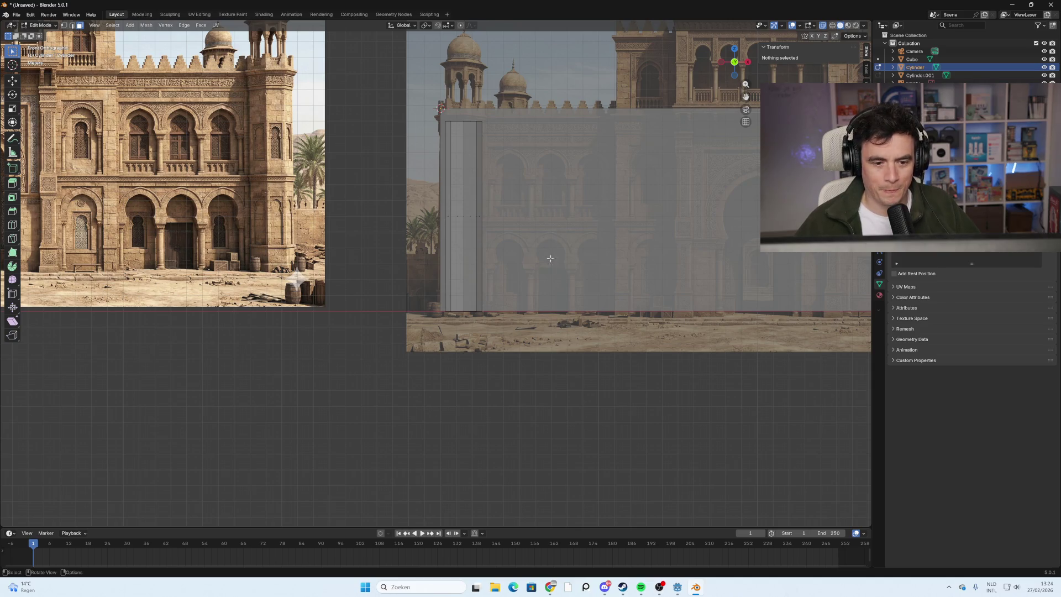
pyautogui.moveTo(534, 308)
pyautogui.keyDown('ctrl'); pyautogui.mouseDown(button='middle')
pyautogui.moveTo(531, 321)
pyautogui.moveTo(386, 297)
pyautogui.moveTo(309, 329)
pyautogui.moveTo(325, 310)
pyautogui.moveTo(445, 293)
pyautogui.mouseUp(button='middle'); pyautogui.keyUp('ctrl')
pyautogui.click(736, 66)
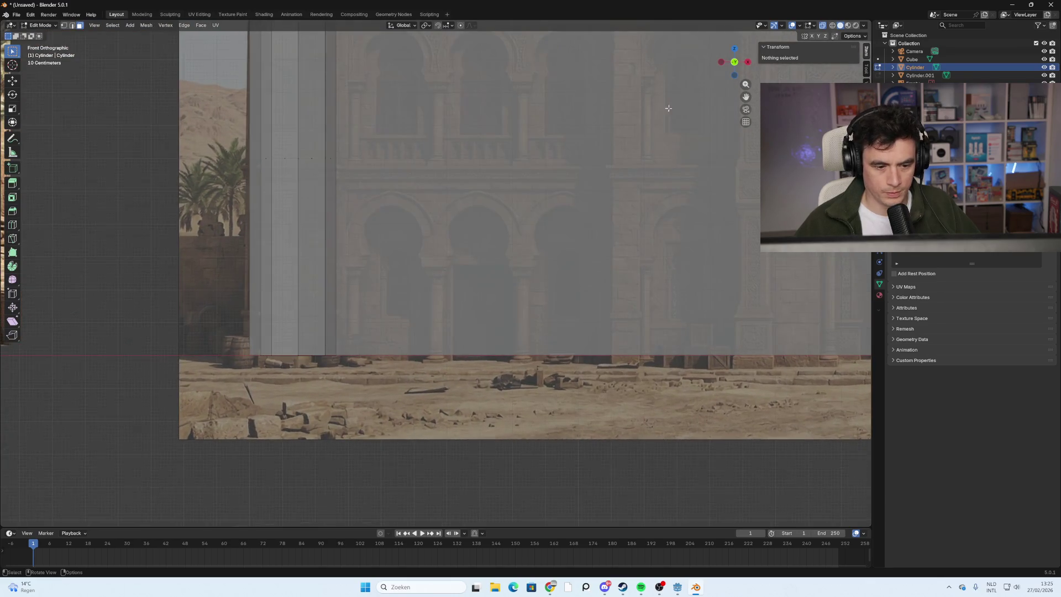
# Step through Top, Bottom and Front orthographic views and zoom out to frame the facade.
pyautogui.scroll(-4, 405, 319)
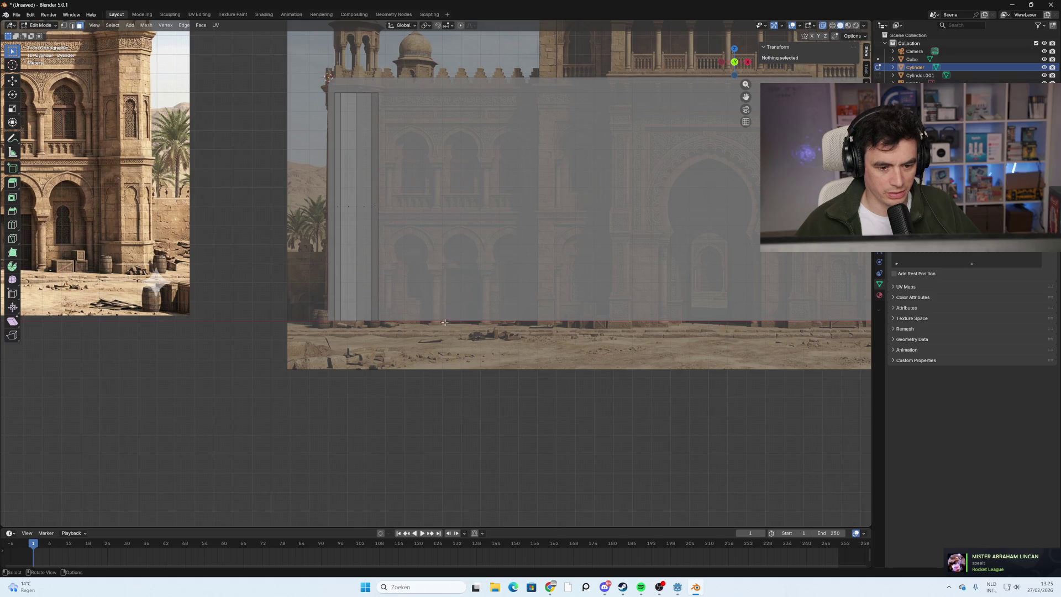
pyautogui.moveTo(440, 285)
pyautogui.mouseDown(button='middle')
pyautogui.moveTo(439, 298)
pyautogui.moveTo(461, 292)
pyautogui.mouseUp(button='middle')
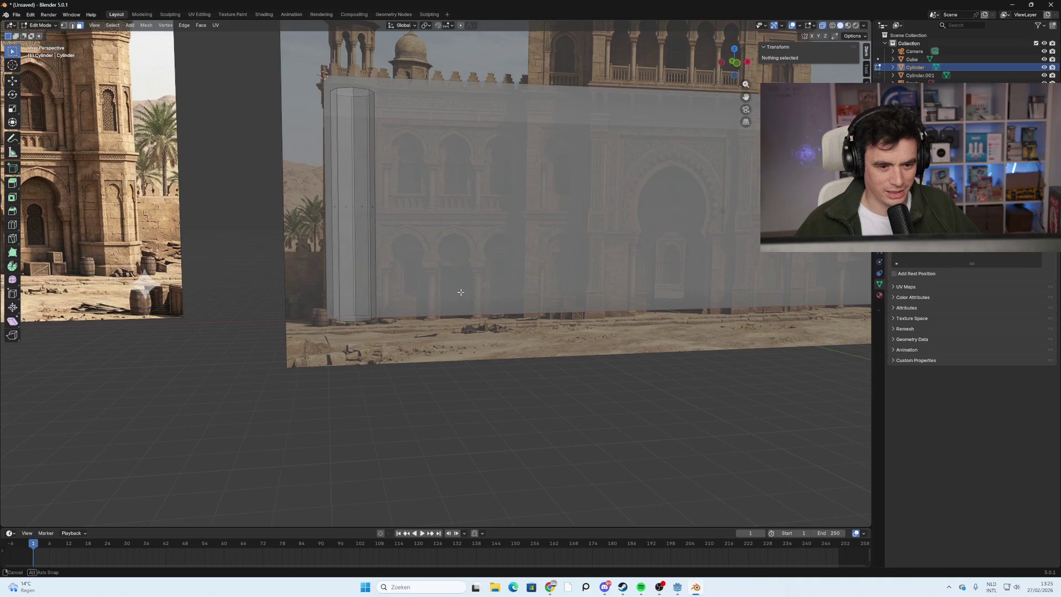
pyautogui.moveTo(461, 292); pyautogui.dragTo(461, 292, button='middle')
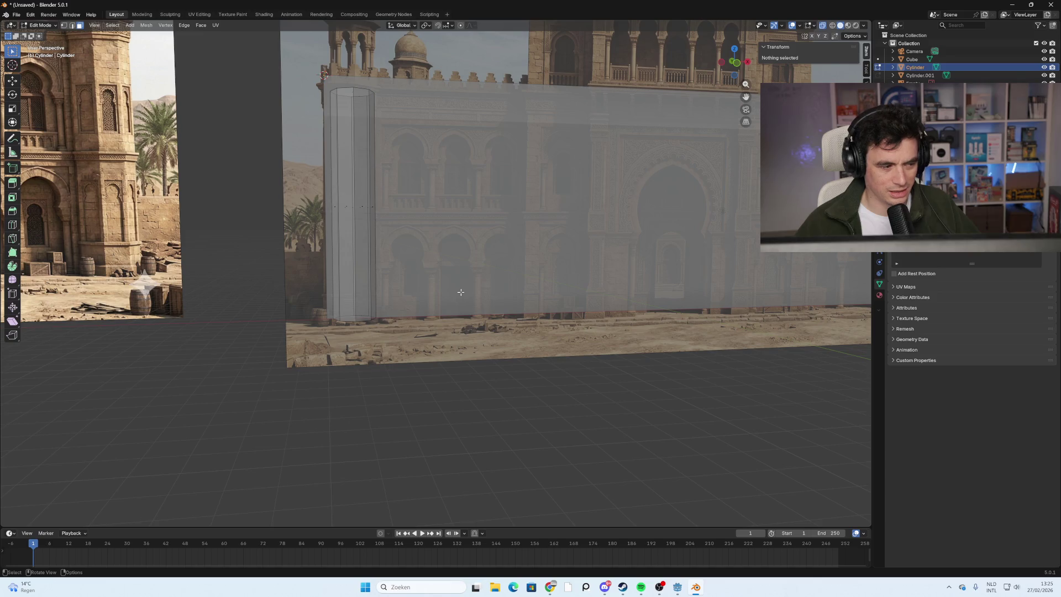
pyautogui.click(735, 62)
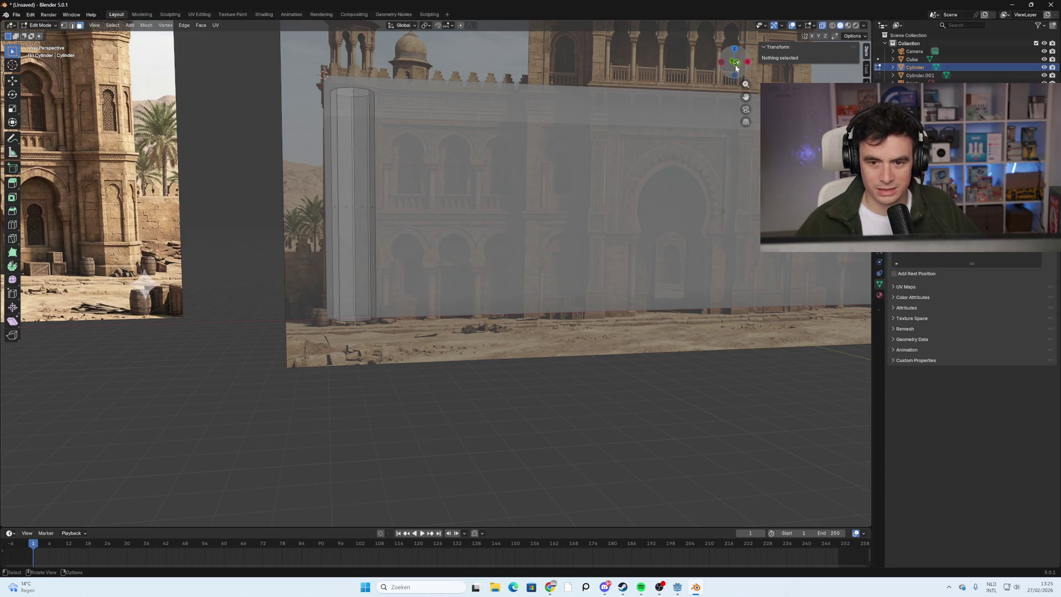
pyautogui.scroll(3, 600, 165)
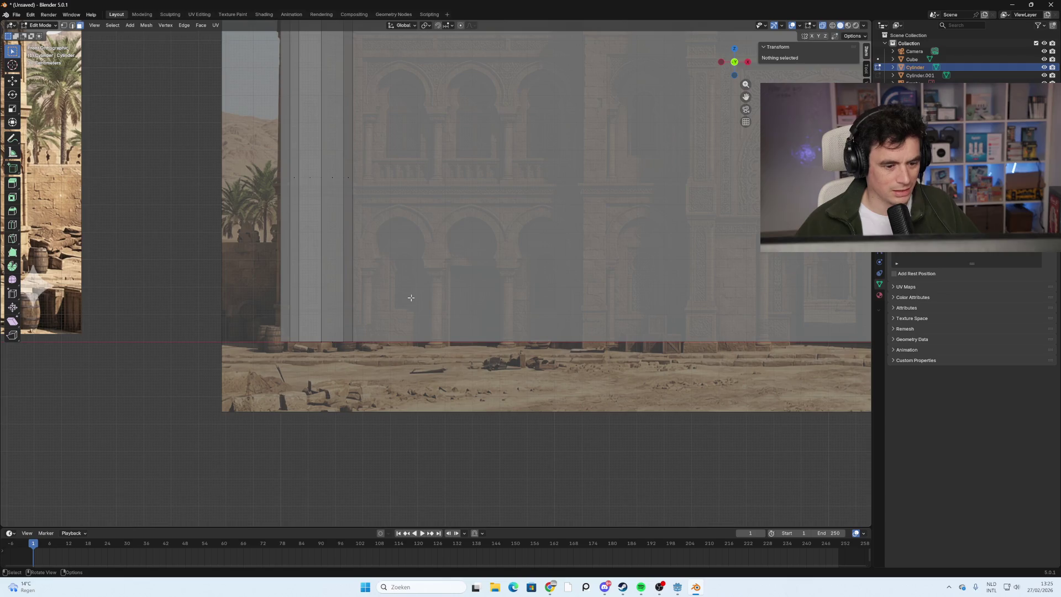
pyautogui.moveTo(376, 285); pyautogui.dragTo(424, 323, button='middle')
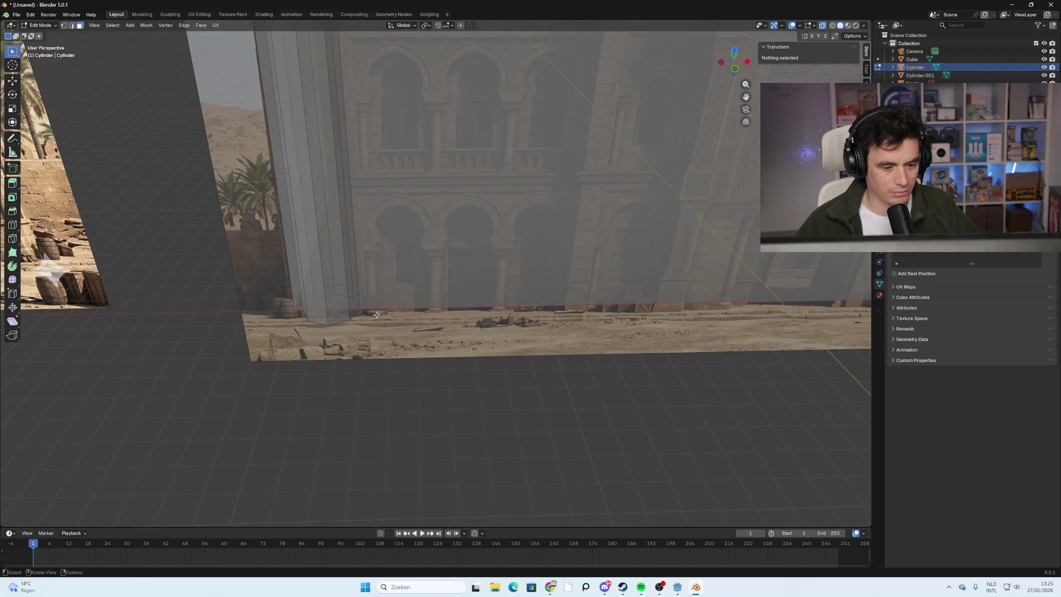
pyautogui.click(735, 53)
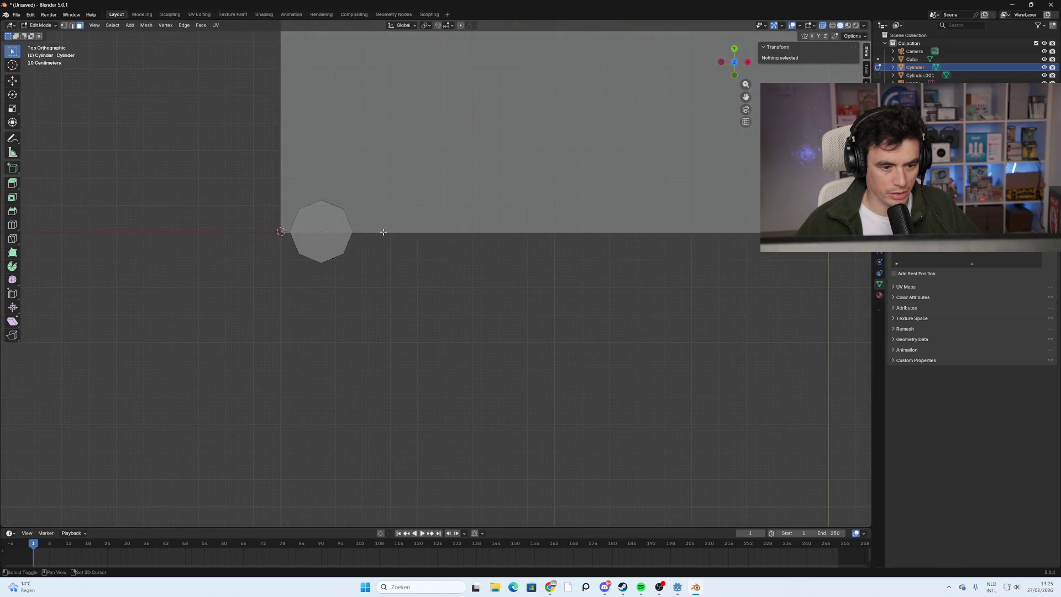
pyautogui.click(734, 63)
pyautogui.click(735, 65)
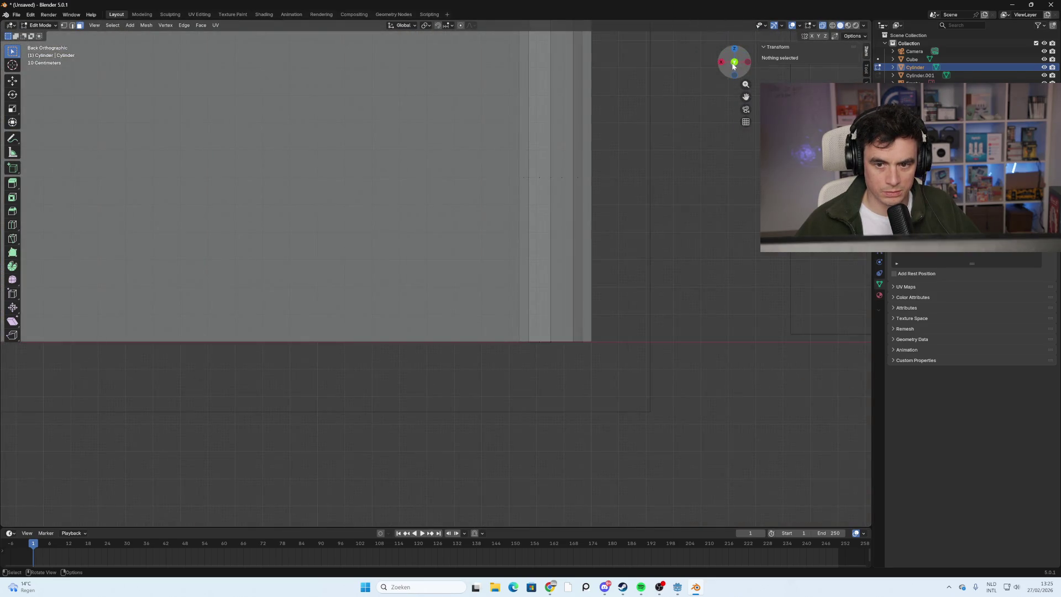
pyautogui.scroll(-2, 419, 330)
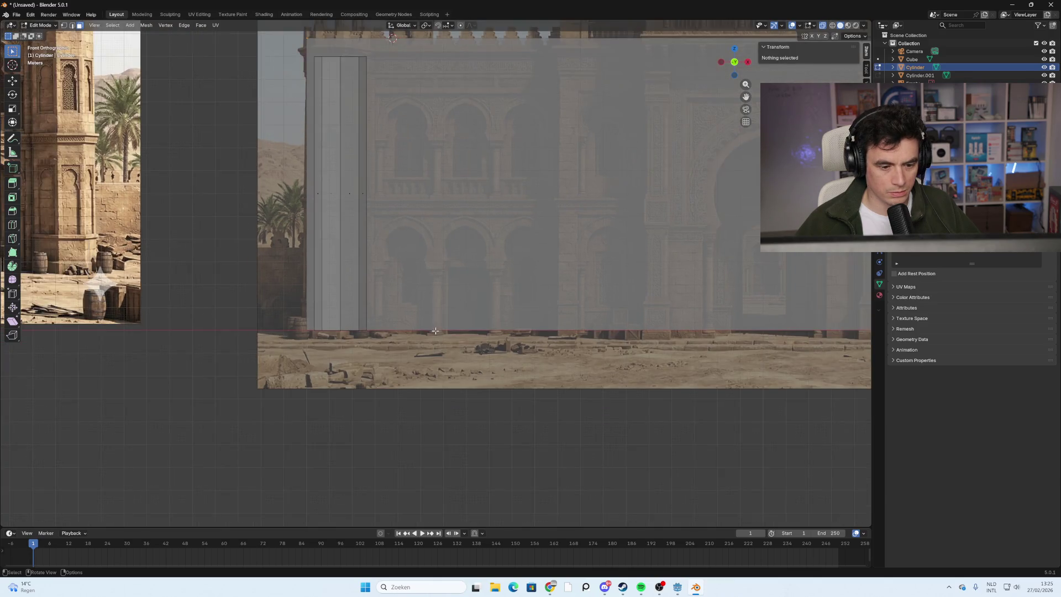
# Return to Object Mode and add a new mesh cylinder from the front view.
pyautogui.press('Tab')
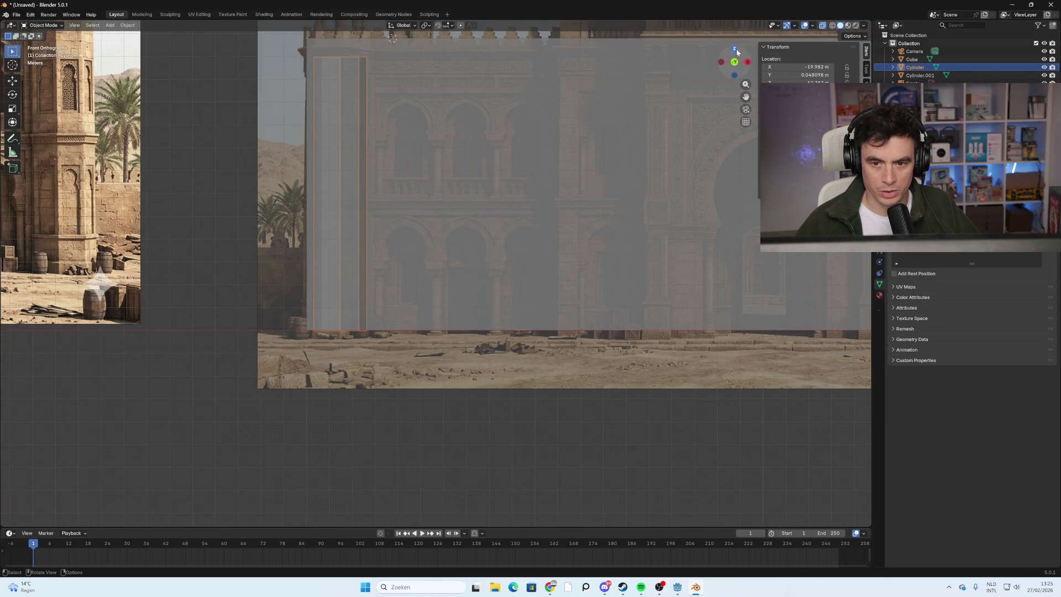
pyautogui.click(735, 49)
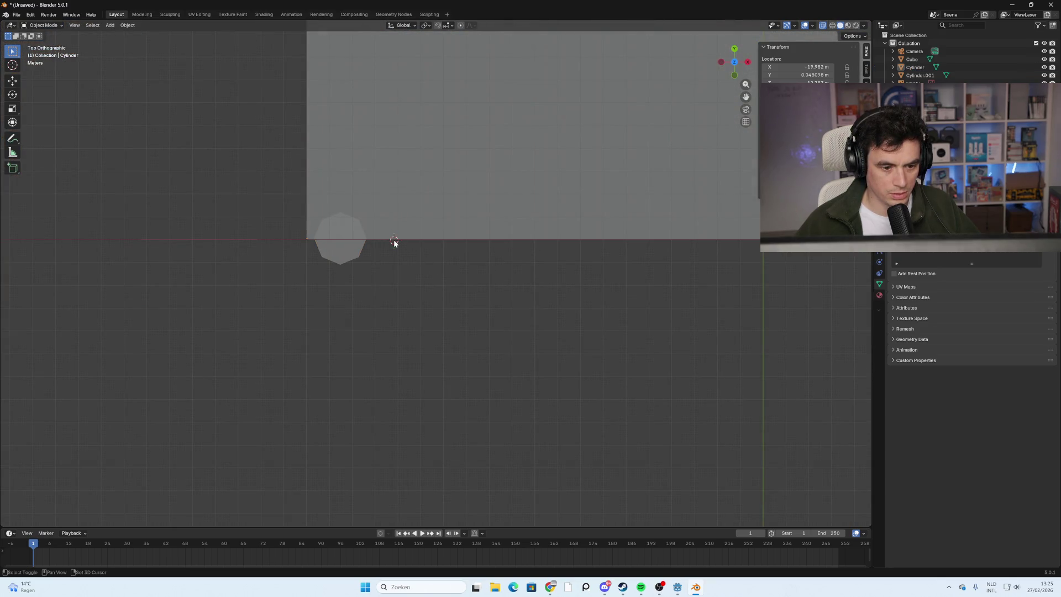
pyautogui.click(733, 76)
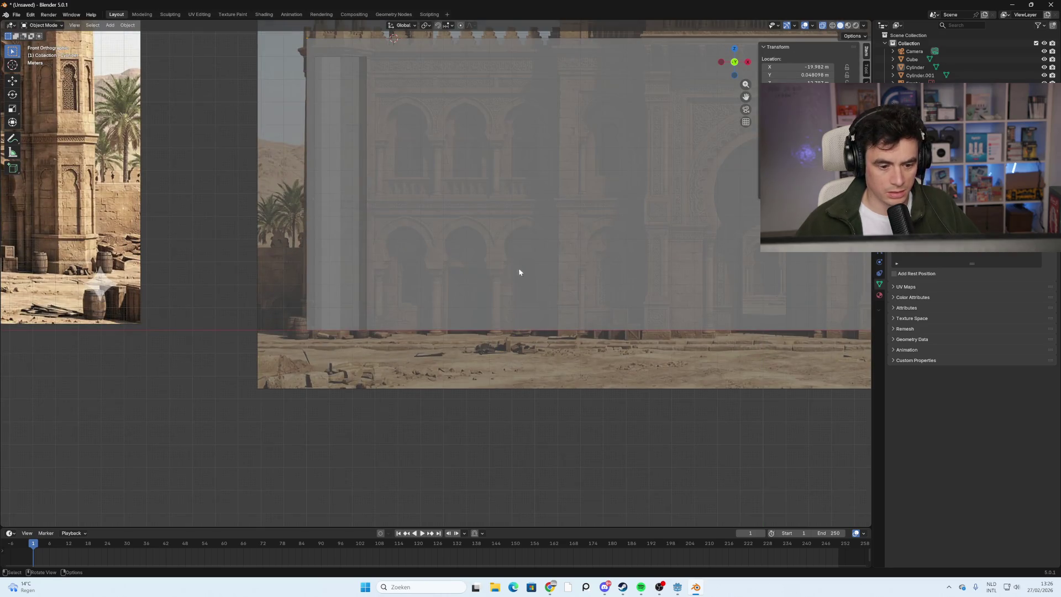
pyautogui.hotkey('shift', 'a')
pyautogui.moveTo(469, 303)
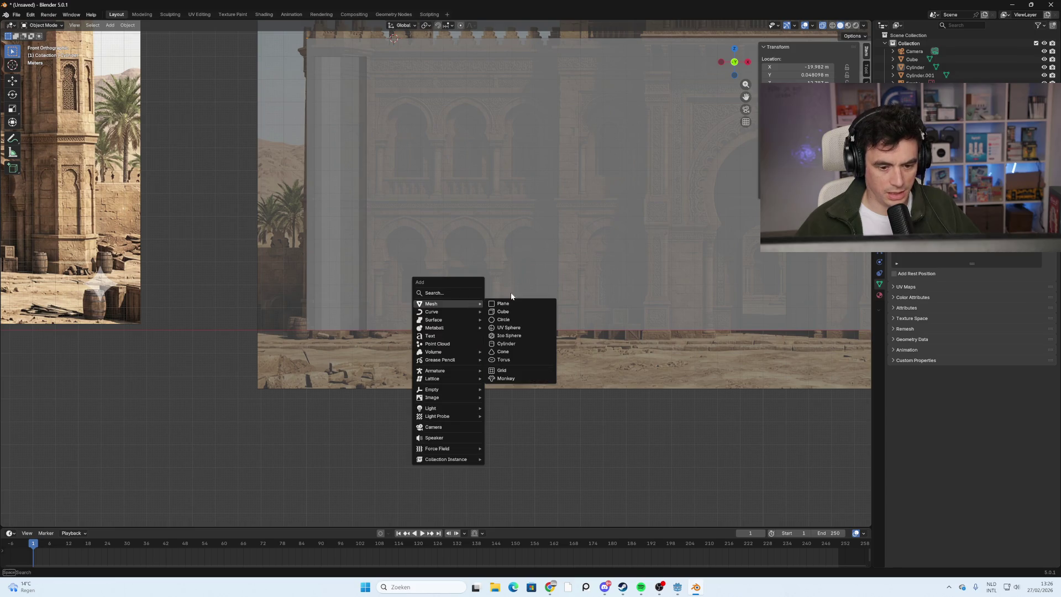
pyautogui.click(521, 343)
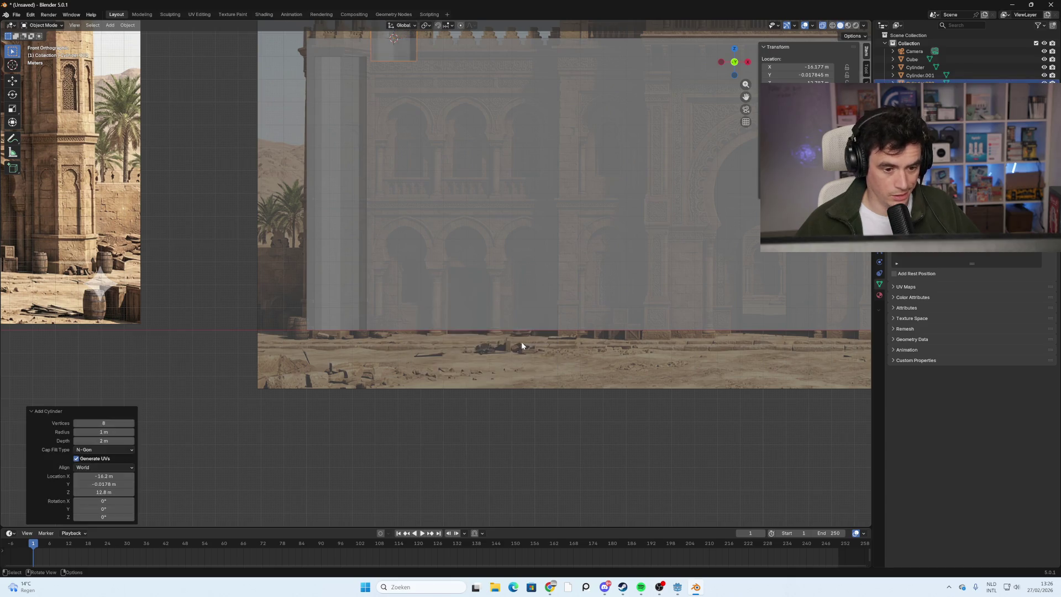
# Move, shrink and set the new cylinder at the foot of the wall beside the left pillar.
pyautogui.press('g')
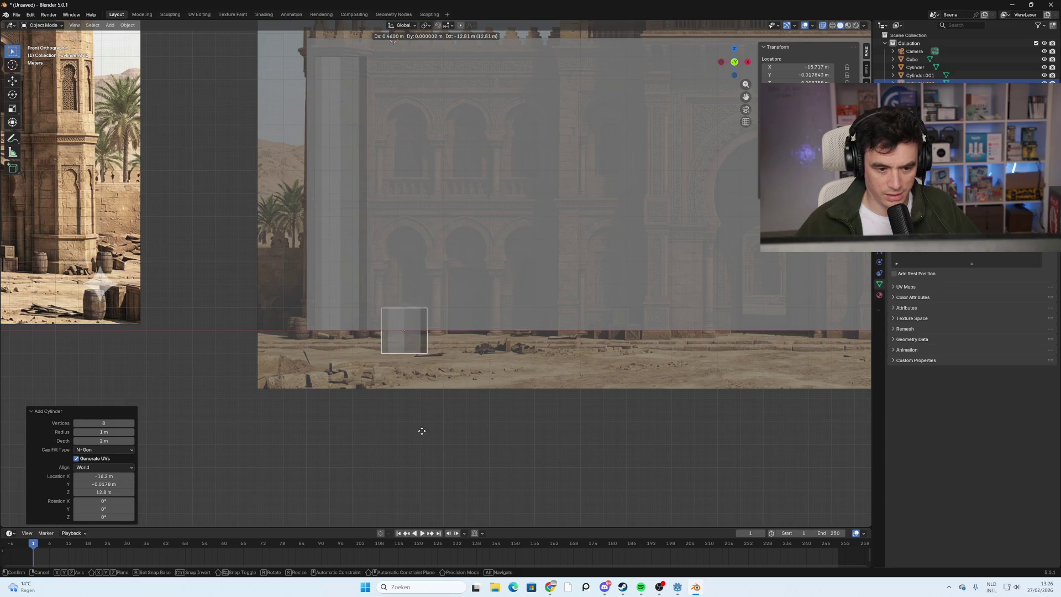
pyautogui.click(399, 417)
pyautogui.press('s')
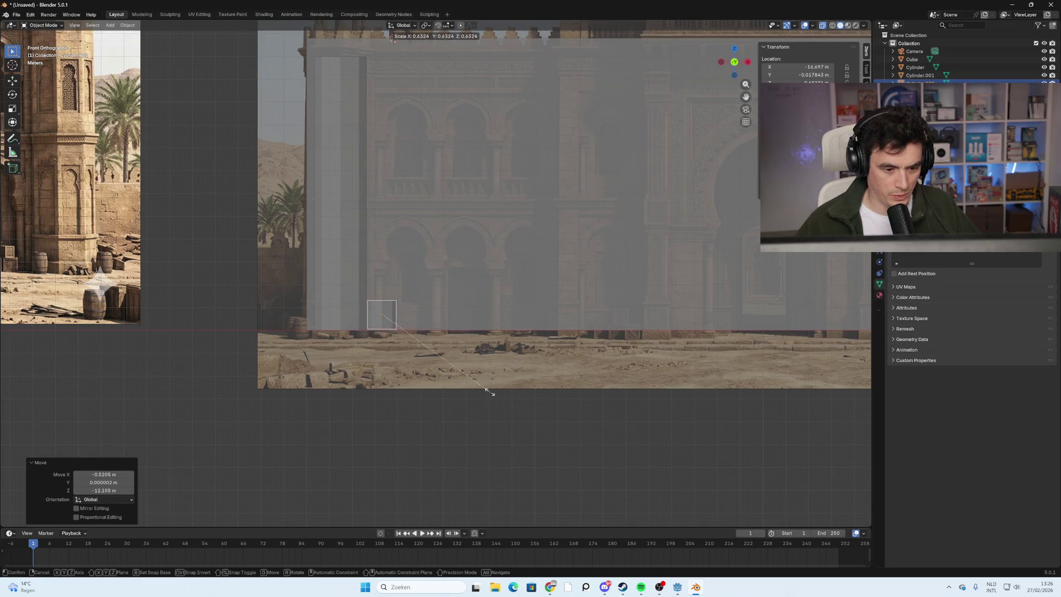
pyautogui.click(430, 350)
pyautogui.press('g')
pyautogui.click(428, 364)
pyautogui.moveTo(426, 330)
pyautogui.mouseDown(button='middle')
pyautogui.moveTo(389, 390)
pyautogui.moveTo(400, 273)
pyautogui.moveTo(385, 284)
pyautogui.moveTo(327, 281)
pyautogui.moveTo(346, 260)
pyautogui.moveTo(314, 308)
pyautogui.moveTo(301, 260)
pyautogui.moveTo(310, 290)
pyautogui.moveTo(373, 367)
pyautogui.moveTo(431, 360)
pyautogui.moveTo(360, 367)
pyautogui.moveTo(383, 339)
pyautogui.moveTo(363, 374)
pyautogui.moveTo(374, 358)
pyautogui.moveTo(407, 356)
pyautogui.moveTo(449, 308)
pyautogui.moveTo(448, 287)
pyautogui.moveTo(428, 310)
pyautogui.mouseUp(button='middle')
# Add another mesh cylinder with 12 vertices.
pyautogui.click(420, 316)
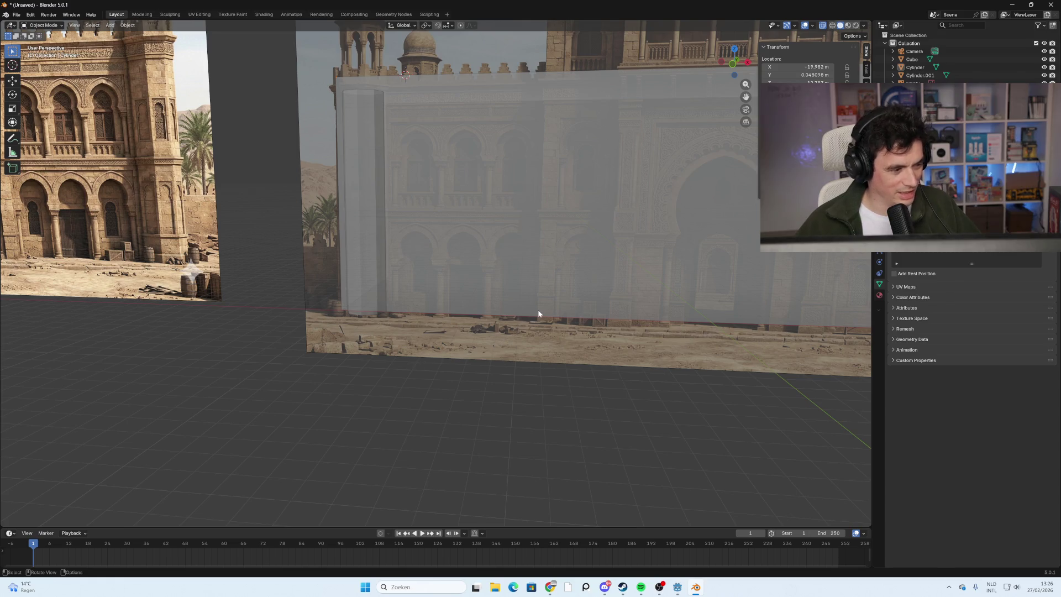
pyautogui.hotkey('shift', 'a')
pyautogui.moveTo(538, 310)
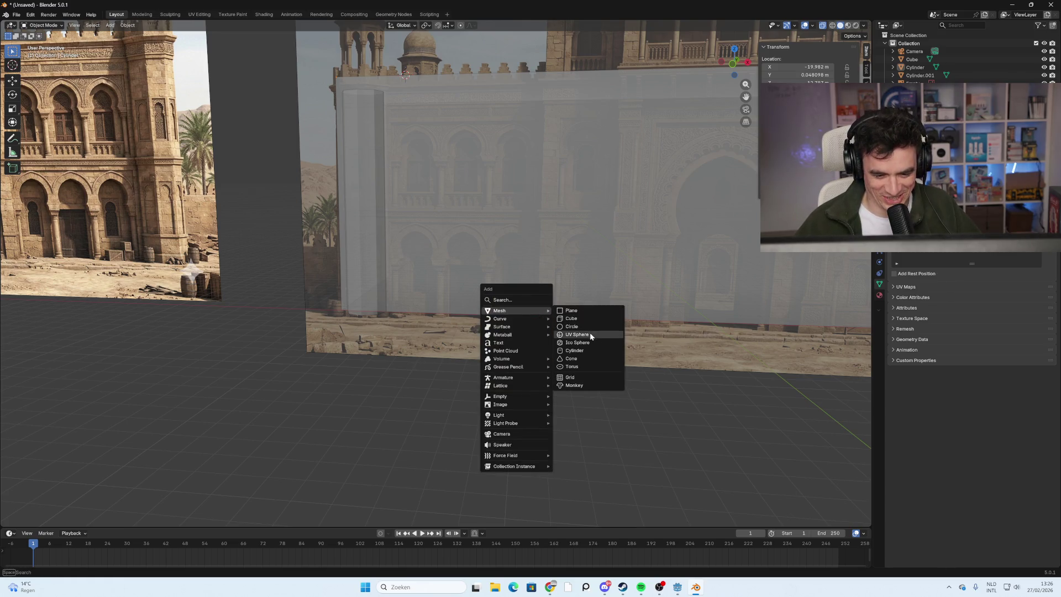
pyautogui.click(592, 349)
pyautogui.click(121, 422)
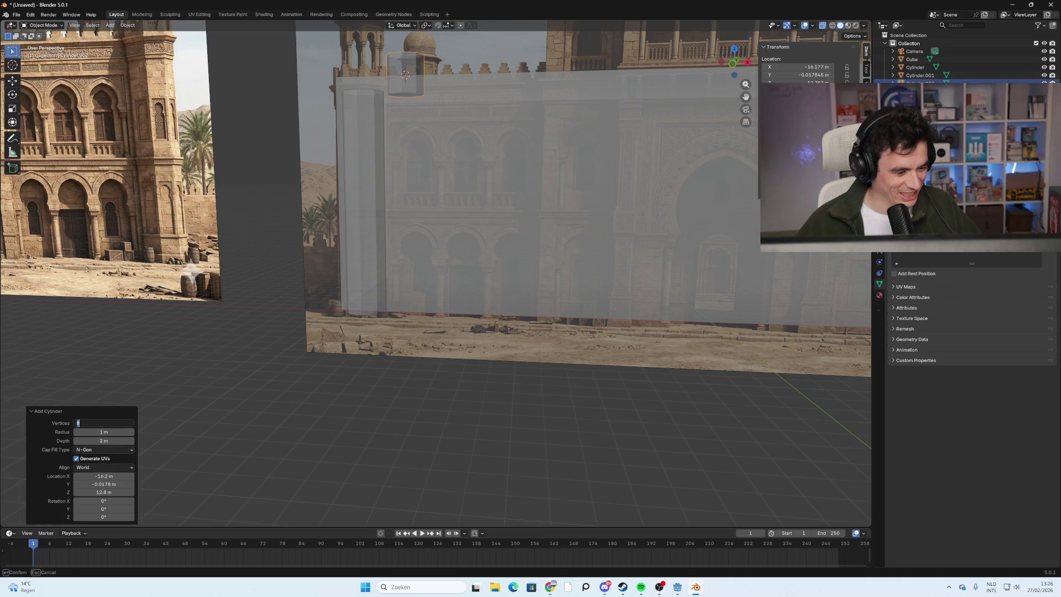
pyautogui.press('Return')
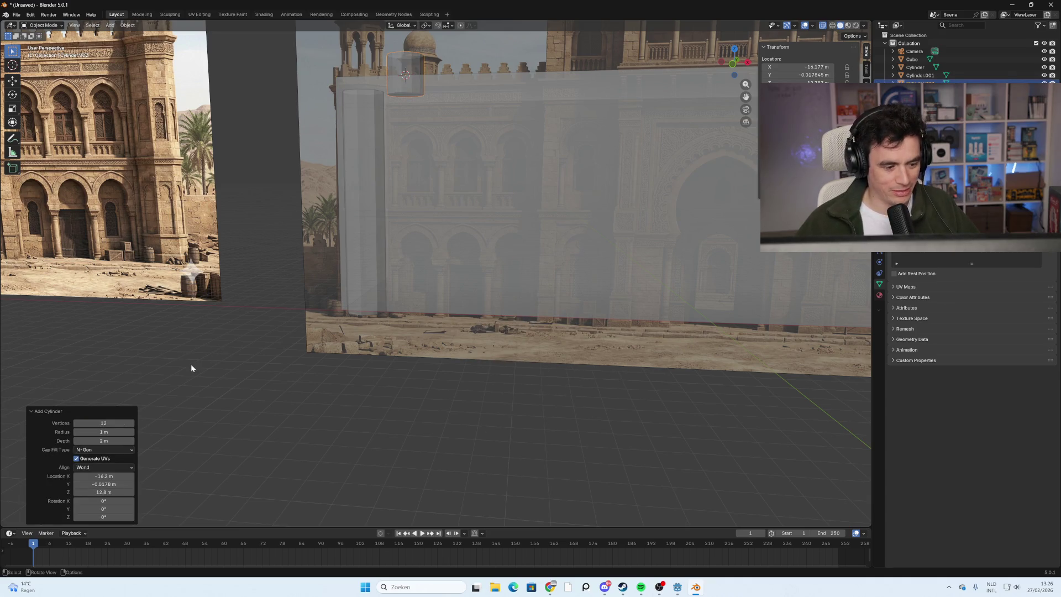
# Lower the cylinder, scale it to 0.327, and set it against the wall front in top view.
pyautogui.click(190, 364)
pyautogui.scroll(2, 428, 295)
pyautogui.moveTo(407, 56)
pyautogui.mouseDown()
pyautogui.moveTo(423, 85)
pyautogui.moveTo(419, 313)
pyautogui.mouseUp()
pyautogui.press('s')
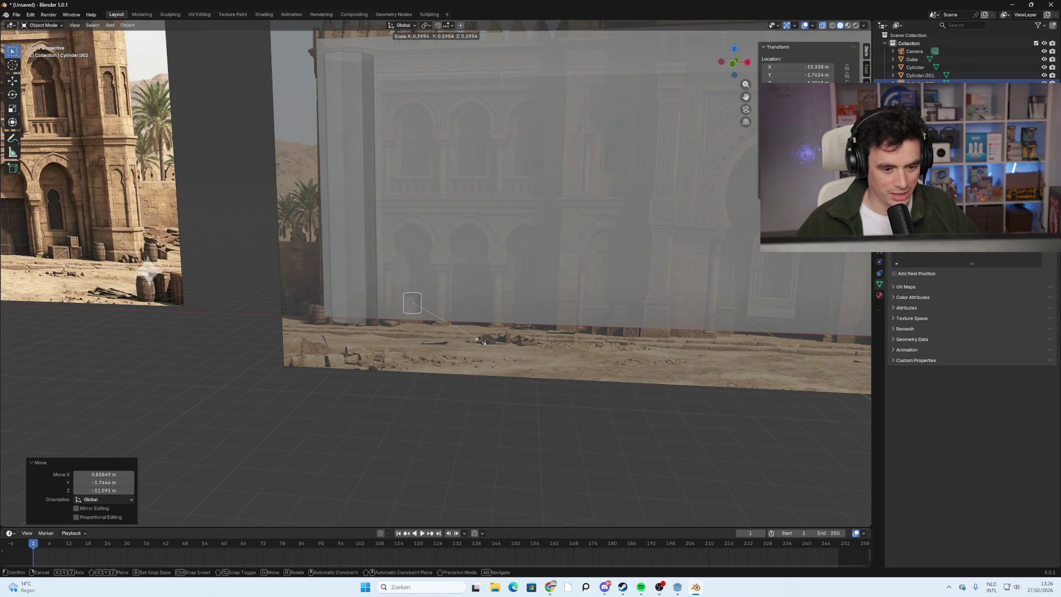
pyautogui.click(457, 332)
pyautogui.moveTo(457, 332)
pyautogui.mouseDown(button='middle')
pyautogui.moveTo(526, 393)
pyautogui.moveTo(635, 156)
pyautogui.mouseUp(button='middle')
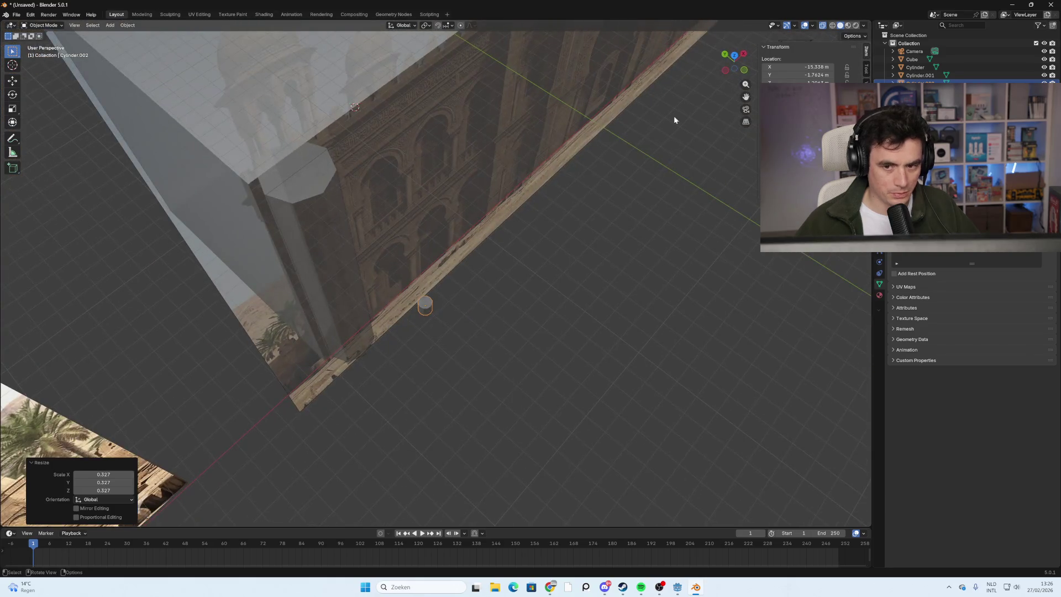
pyautogui.click(736, 59)
pyautogui.press('g')
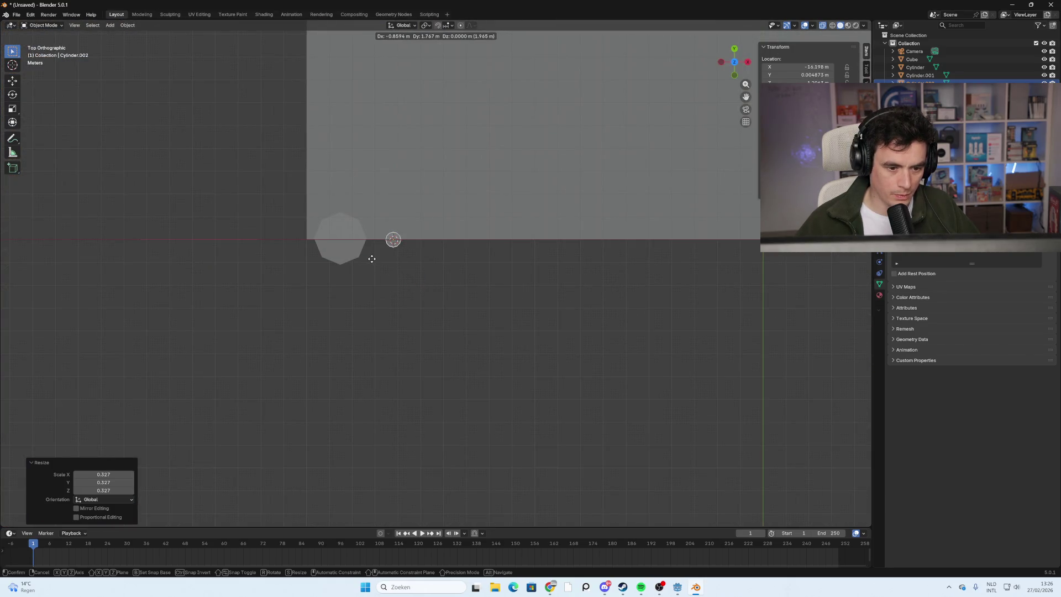
pyautogui.click(372, 258)
pyautogui.moveTo(373, 257)
pyautogui.mouseDown(button='middle')
pyautogui.moveTo(370, 274)
pyautogui.moveTo(385, 226)
pyautogui.moveTo(381, 177)
pyautogui.moveTo(363, 303)
pyautogui.moveTo(431, 275)
pyautogui.mouseUp(button='middle')
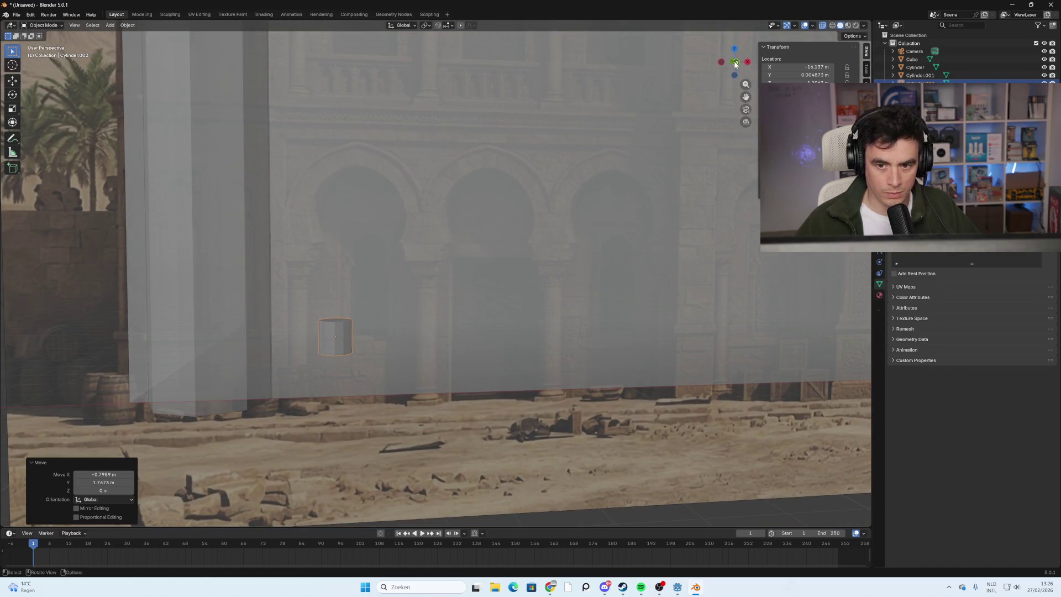
pyautogui.press('KP_1')
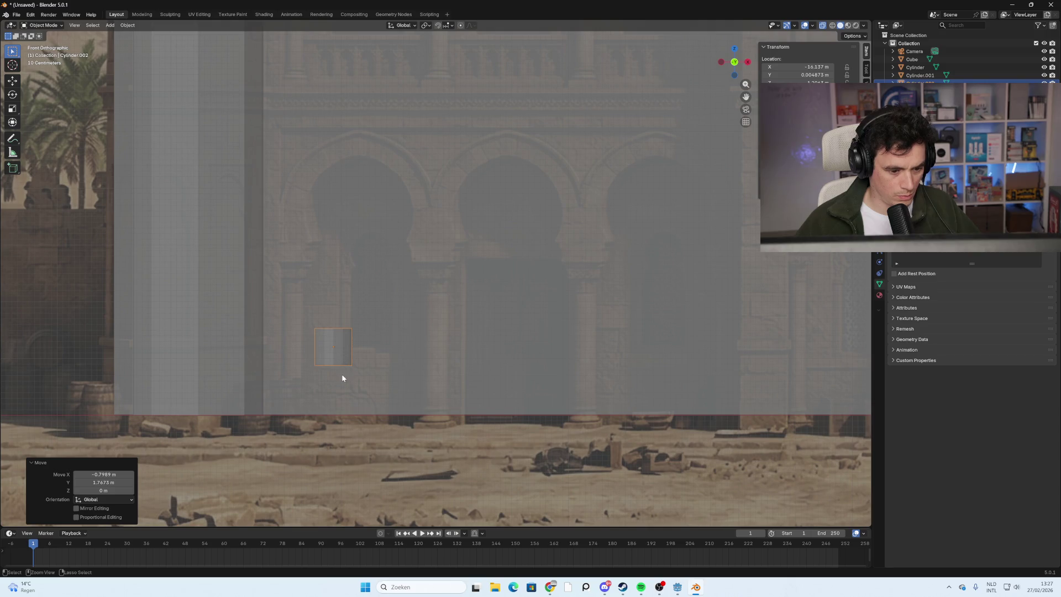
# Click through the overlapping wall and cylinder objects, ending on the tall left pillar.
pyautogui.click(343, 348)
pyautogui.keyDown('shift'); pyautogui.click(331, 355); pyautogui.keyUp('shift')
pyautogui.click(331, 360)
pyautogui.click(331, 360)
pyautogui.click(331, 361)
pyautogui.click(332, 360)
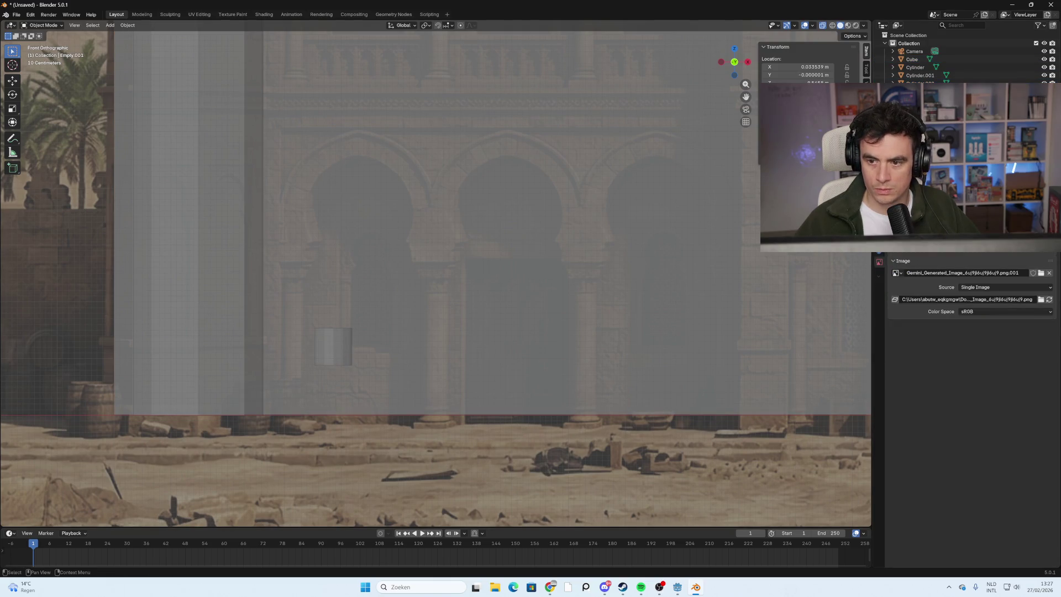
pyautogui.click(208, 284)
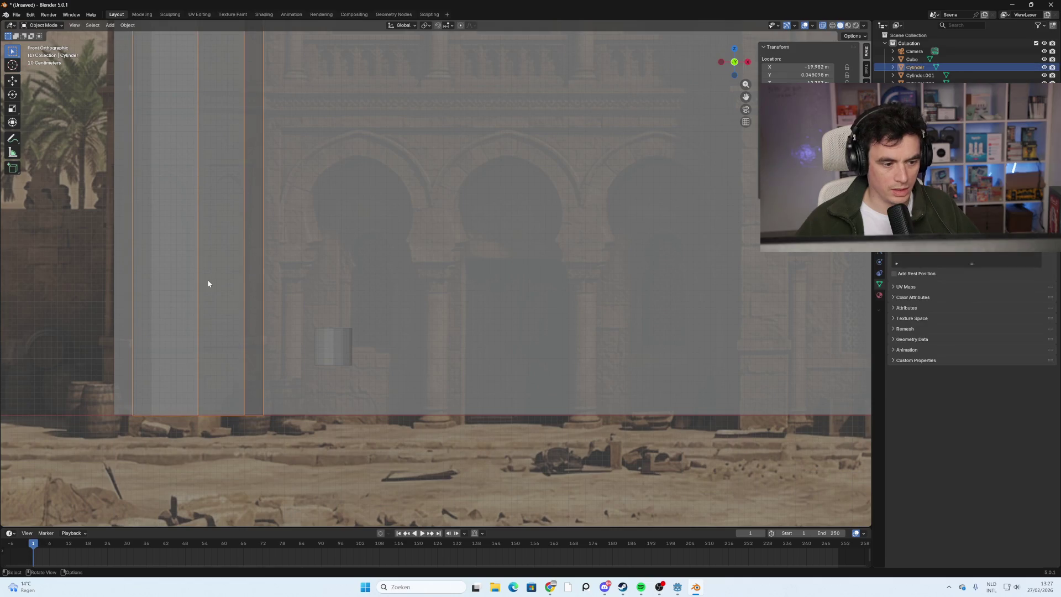
# Rename the Cylinder object to PilaarRechts in the Outliner.
pyautogui.doubleClick(915, 67)
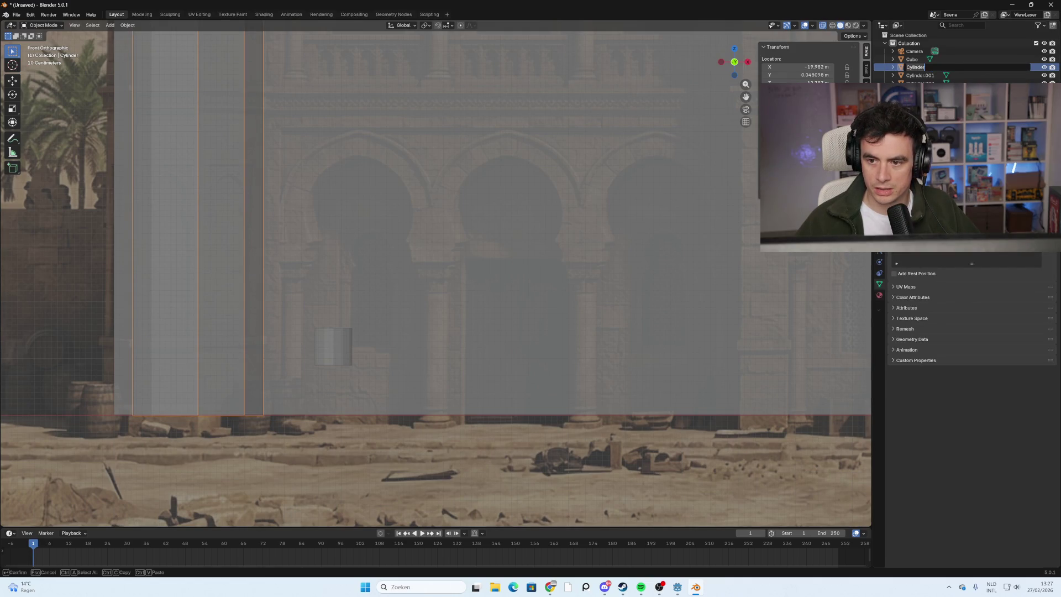
pyautogui.write('PilaarRechts')
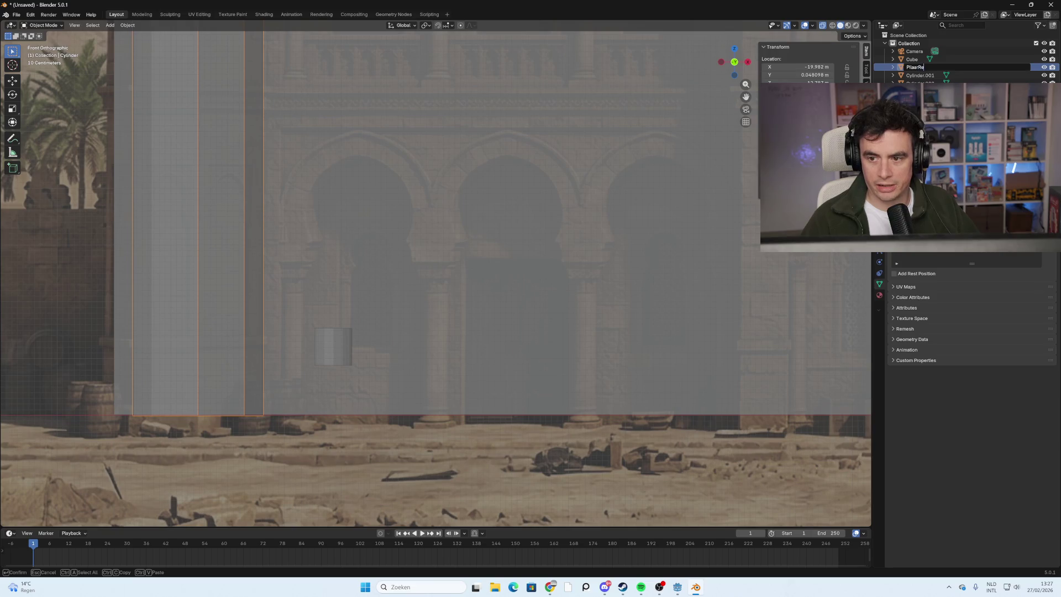
pyautogui.press('Return')
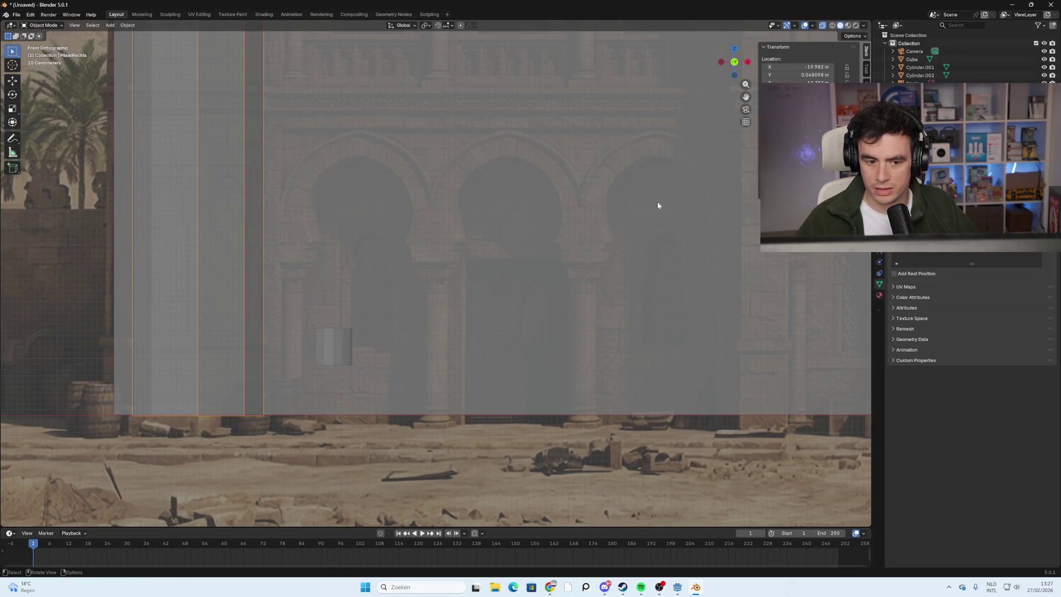
# Rename the Cube wall plane to Paleis.
pyautogui.click(495, 248)
pyautogui.doubleClick(921, 58)
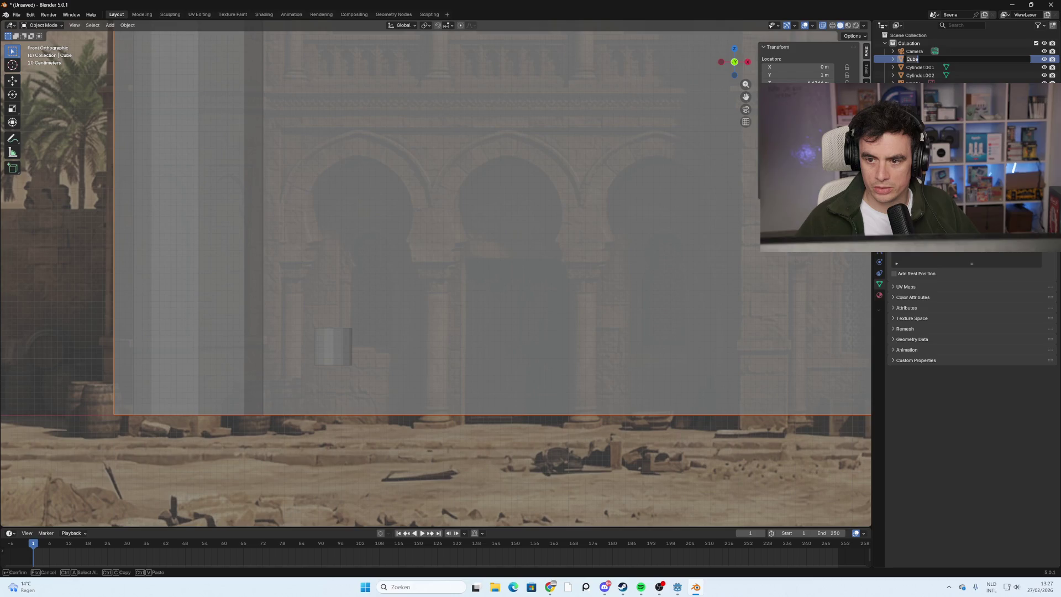
pyautogui.write('Pael')
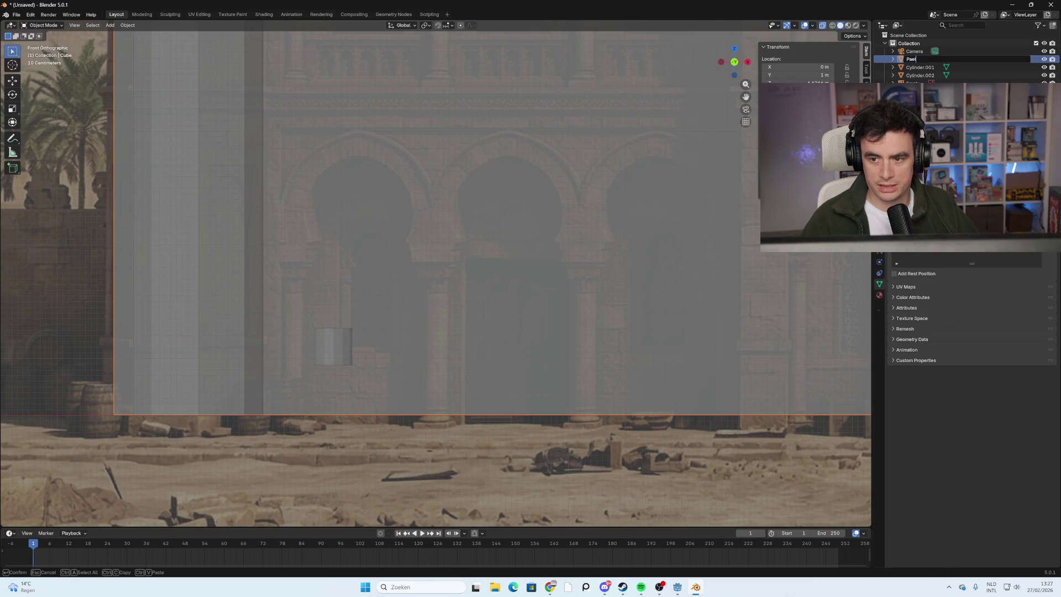
pyautogui.write('eis')
pyautogui.press('Return')
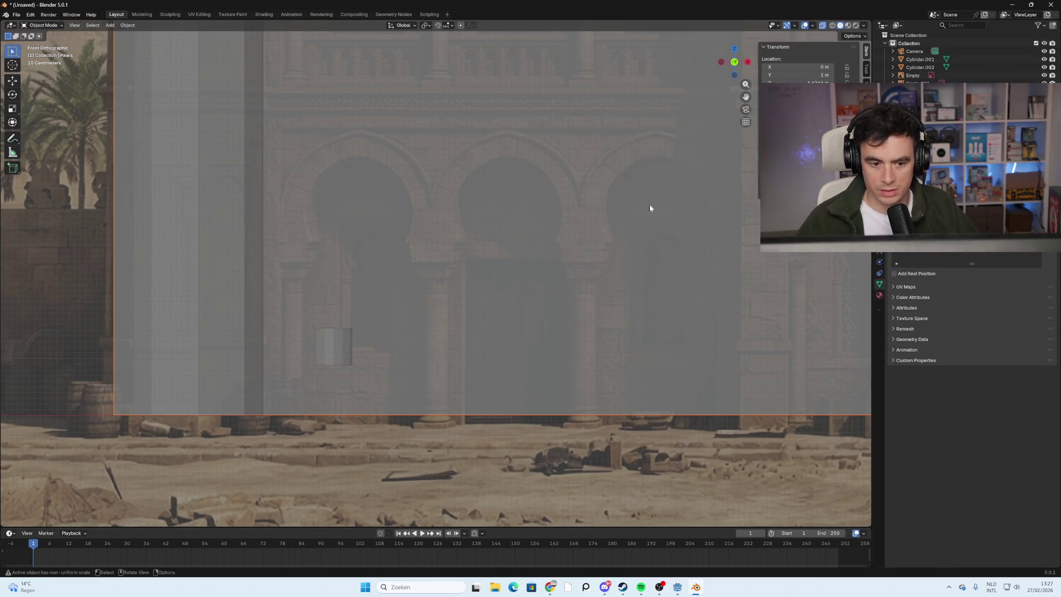
# Deselect everything, then select both reference image empties in the Outliner.
pyautogui.click(1044, 26)
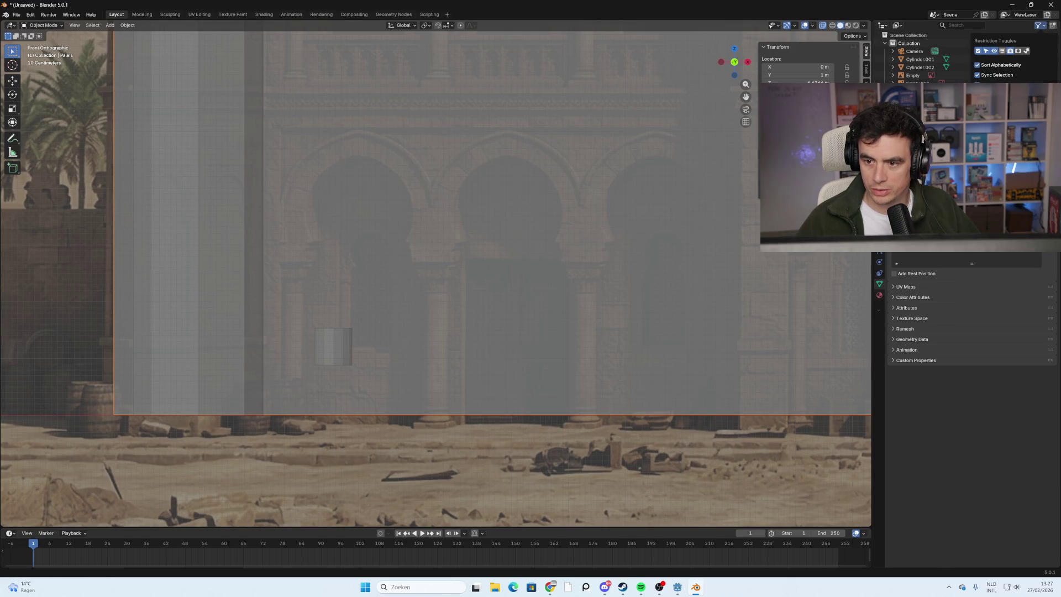
pyautogui.hotkey('alt', 'a')
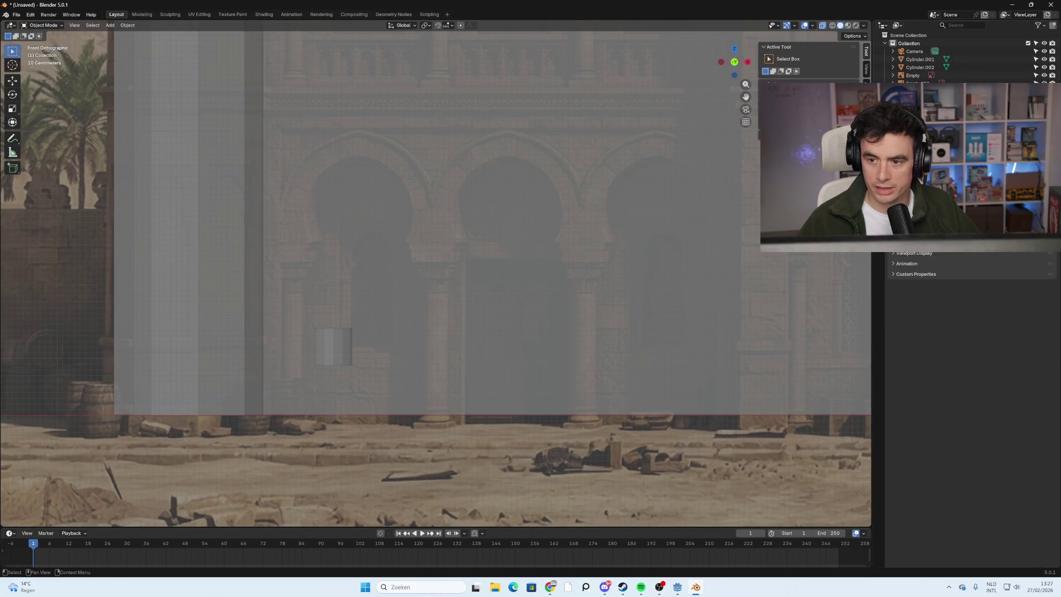
pyautogui.scroll(-1, 977, 61)
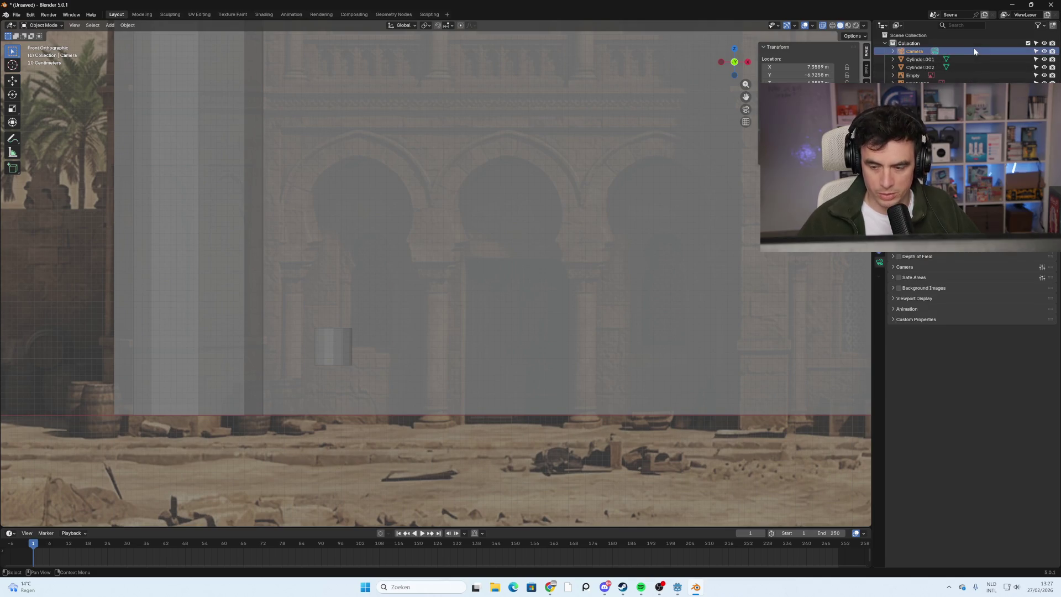
pyautogui.click(960, 67)
pyautogui.keyDown('shift'); pyautogui.click(959, 75); pyautogui.keyUp('shift')
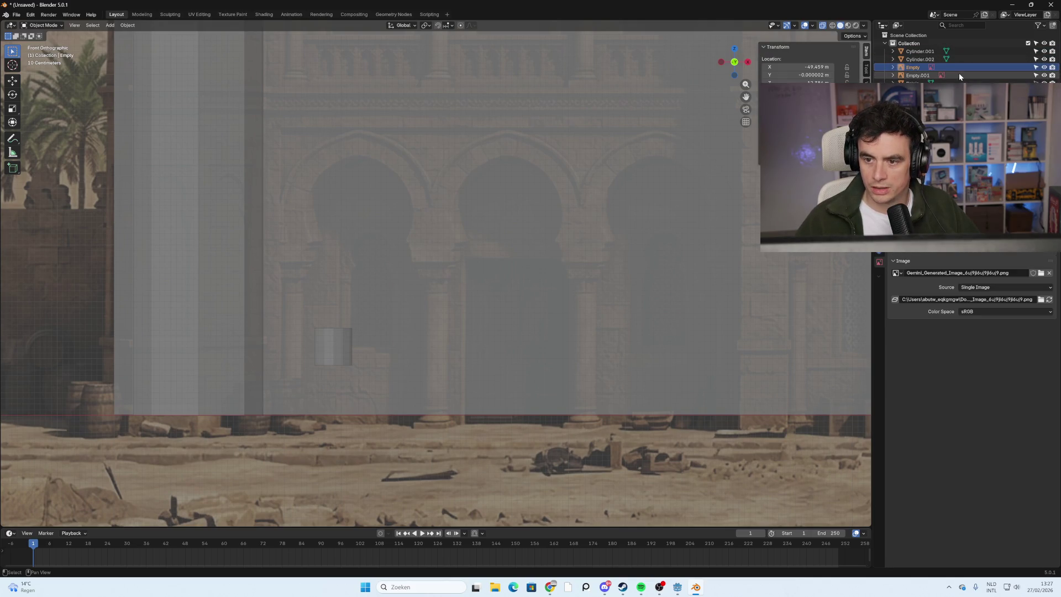
# Move both reference empties into a new collection named 'referenties'.
pyautogui.press('m')
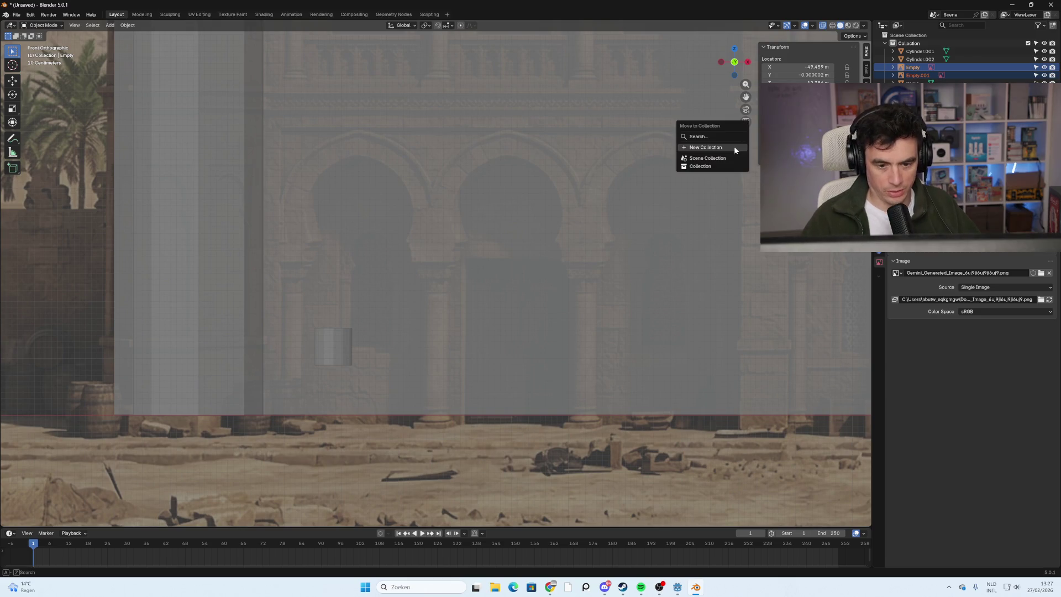
pyautogui.click(734, 148)
pyautogui.write('re')
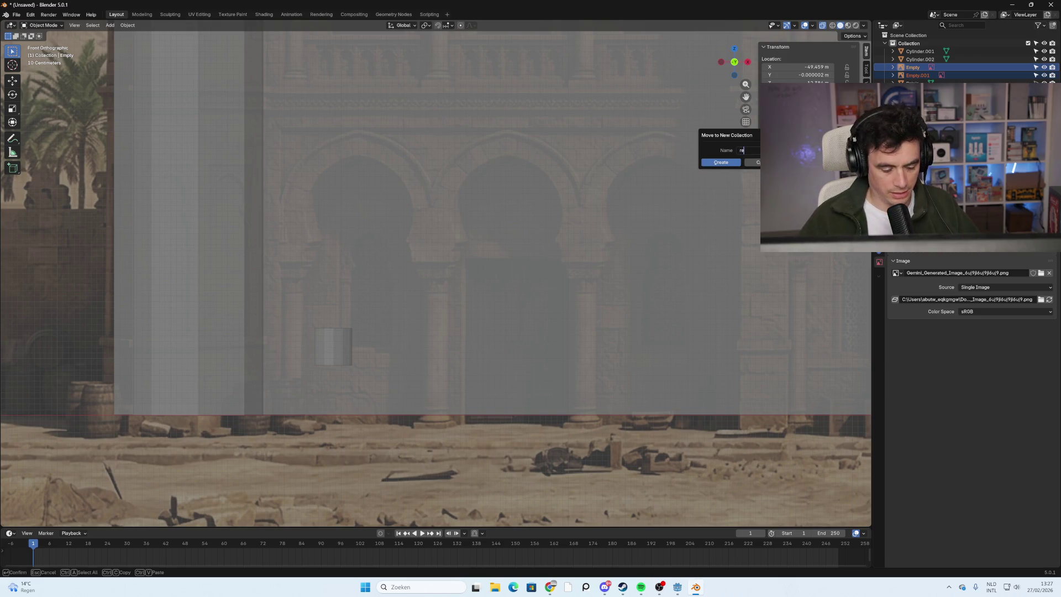
pyautogui.write('ferenties')
pyautogui.press('Return')
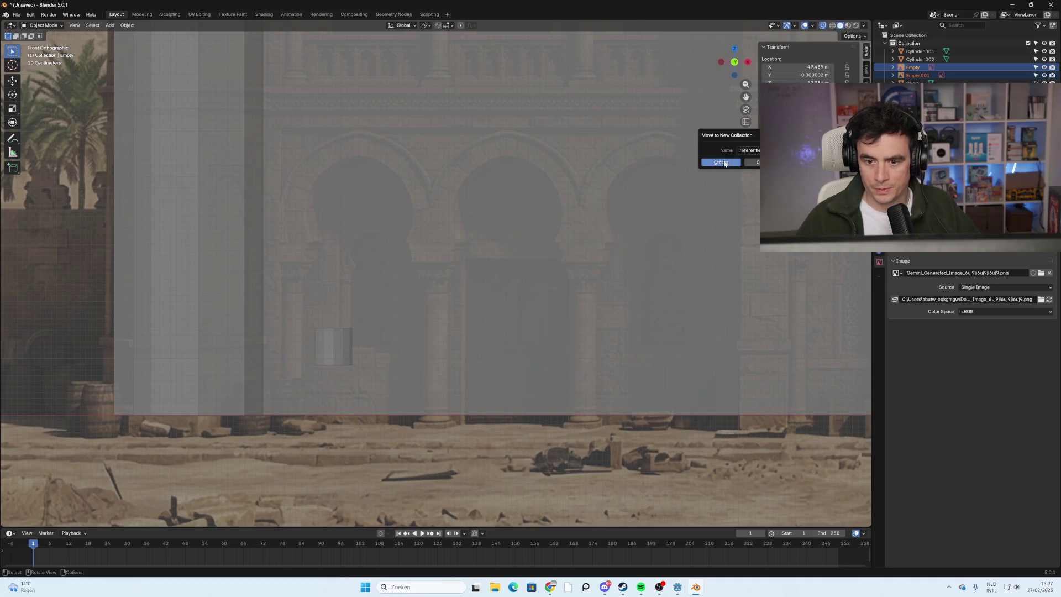
pyautogui.click(729, 163)
# Select the referenties collection, then Cylinder.002 and Cylinder.001 in the Outliner.
pyautogui.click(930, 80)
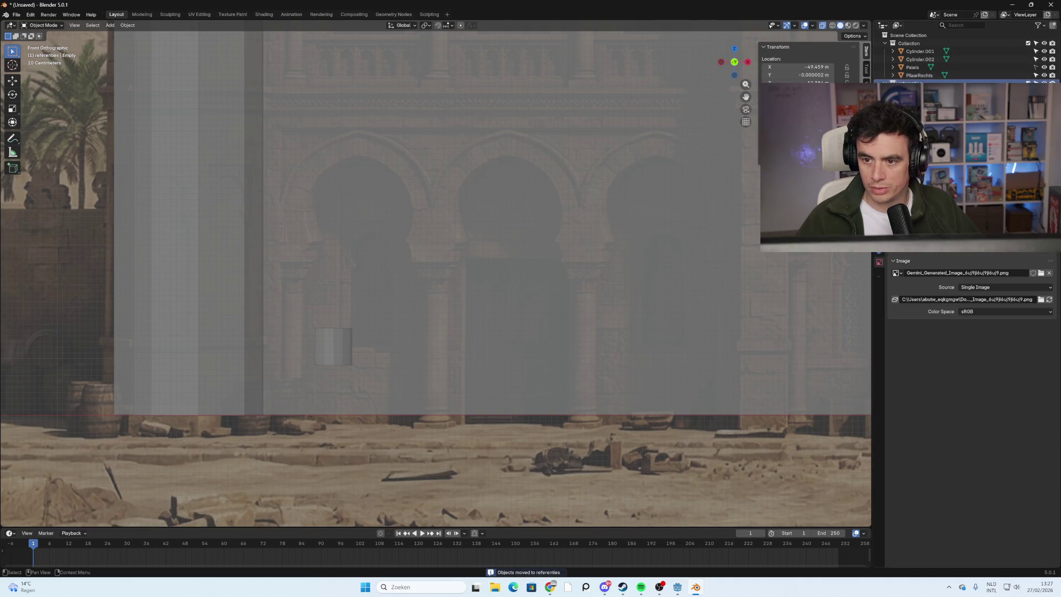
pyautogui.click(946, 59)
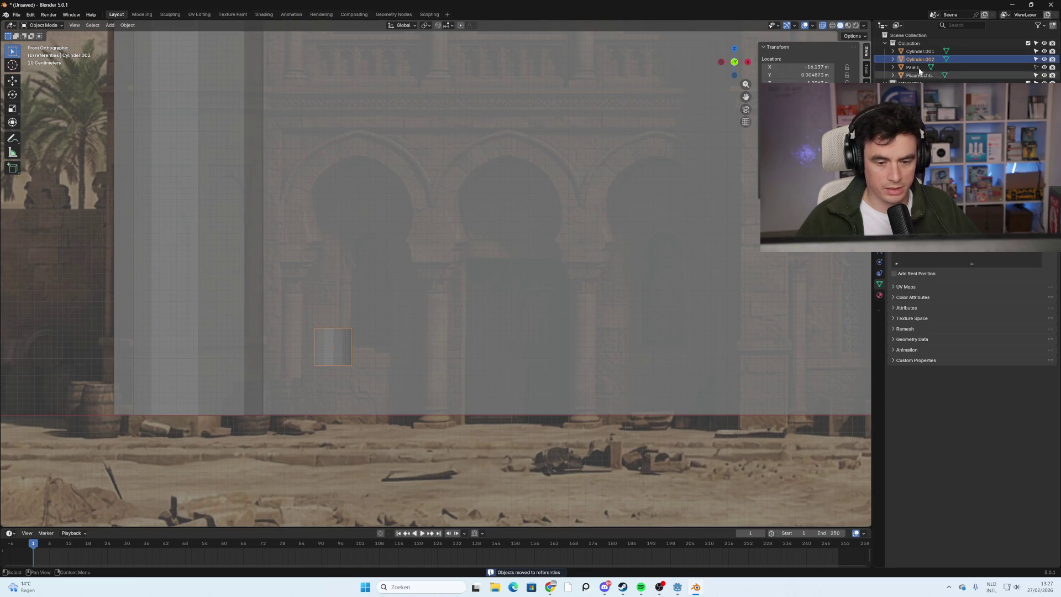
pyautogui.click(920, 51)
# Rename Cylinder.001 to PilaarLinks.
pyautogui.scroll(-6, 647, 246)
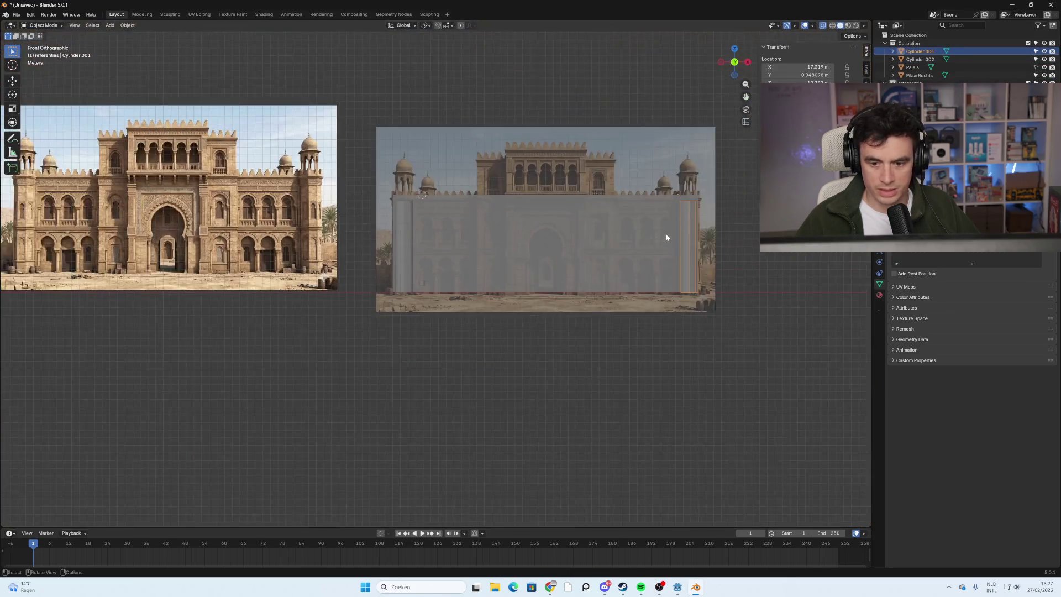
pyautogui.doubleClick(920, 51)
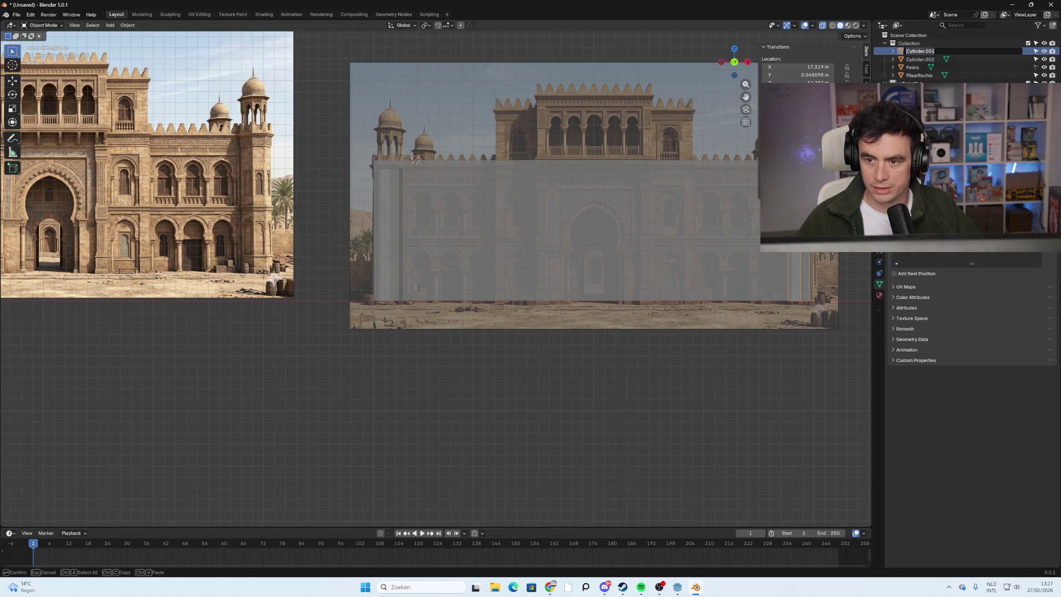
pyautogui.write('PilaarLinks')
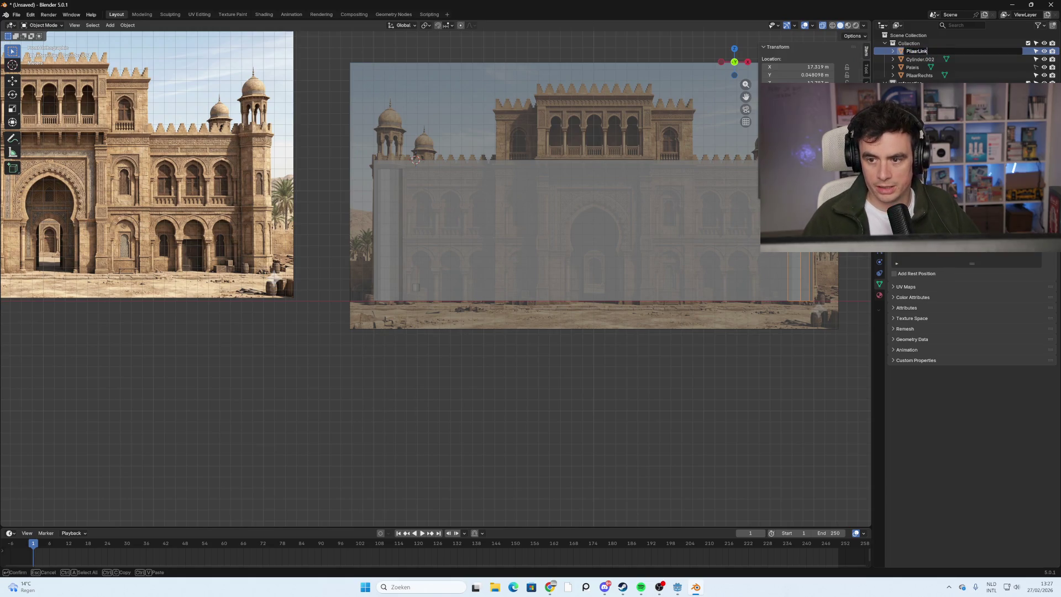
pyautogui.press('Return')
# Rename Cylinder.002 to Zuil1.
pyautogui.click(885, 51)
pyautogui.scroll(4, 482, 300)
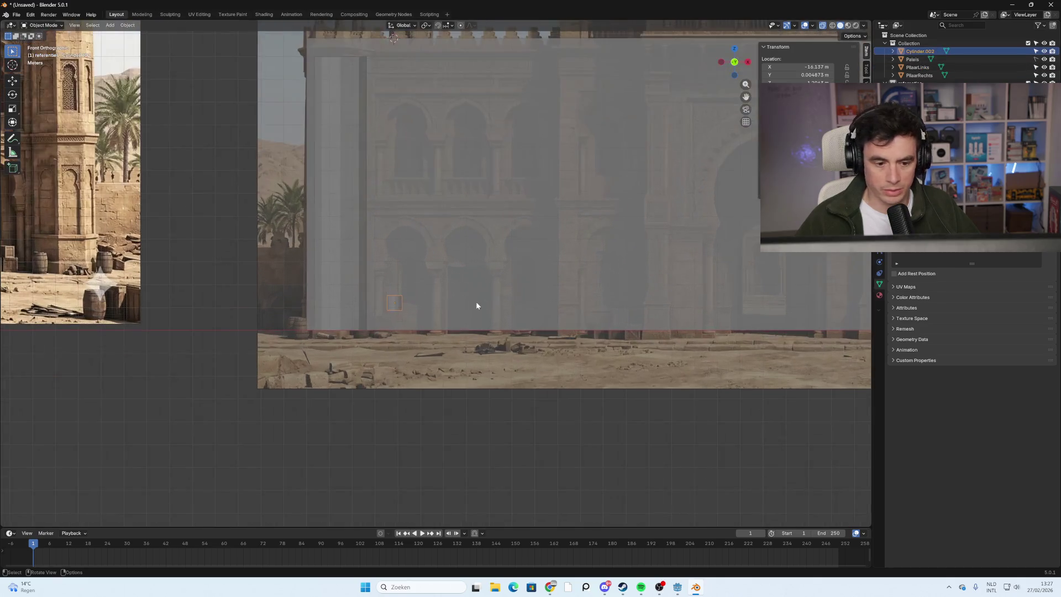
pyautogui.doubleClick(912, 51)
pyautogui.write('Zu')
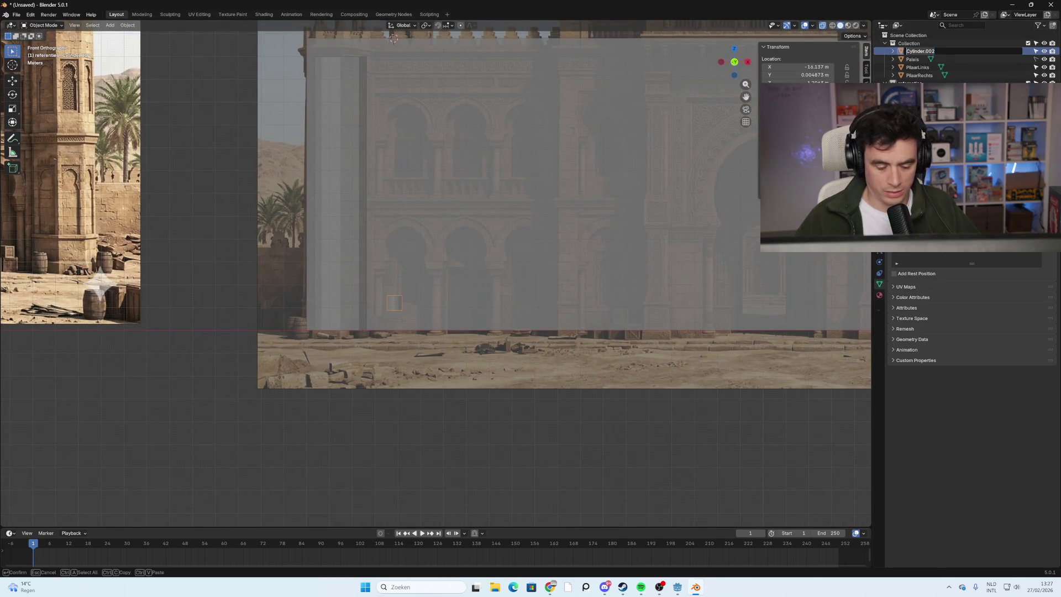
pyautogui.write('il1')
pyautogui.press('Return')
pyautogui.scroll(5, 302, 284)
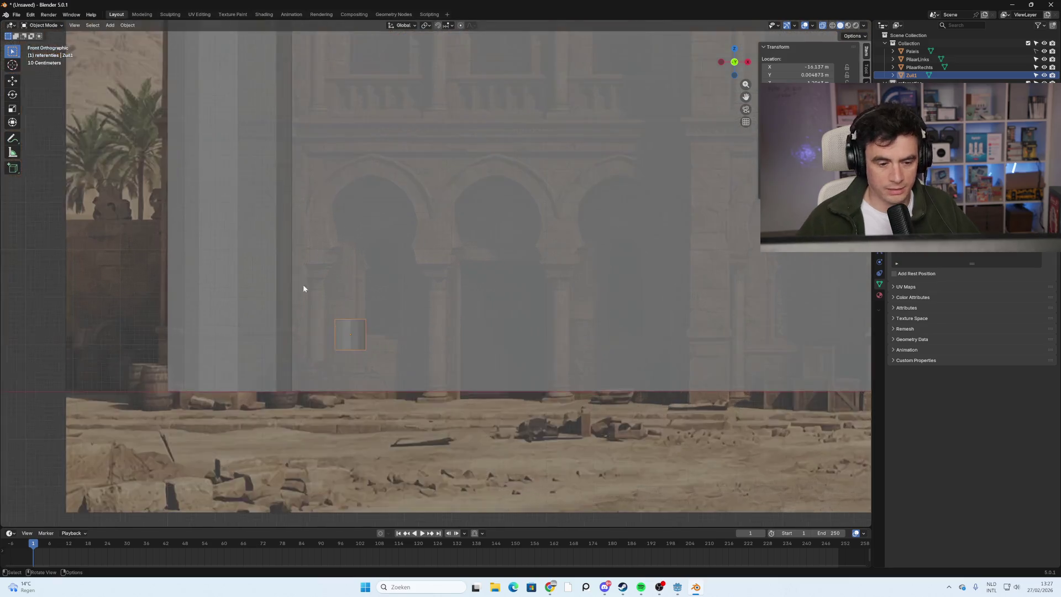
pyautogui.click(450, 308)
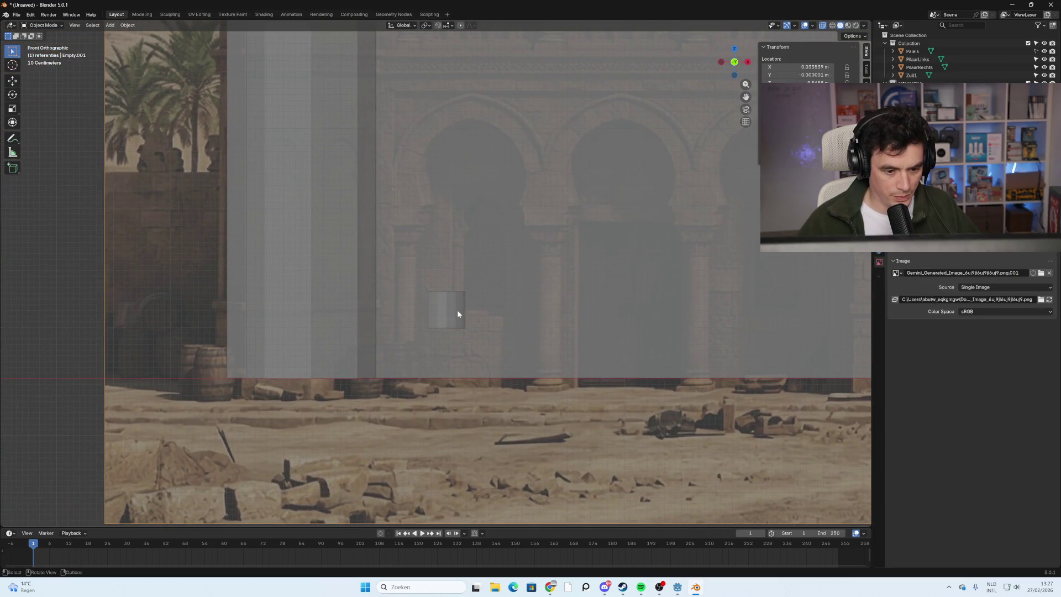
# Move Zuil1, scale it to 0.911, and shift it 2.5 m right.
pyautogui.click(457, 310)
pyautogui.press('g')
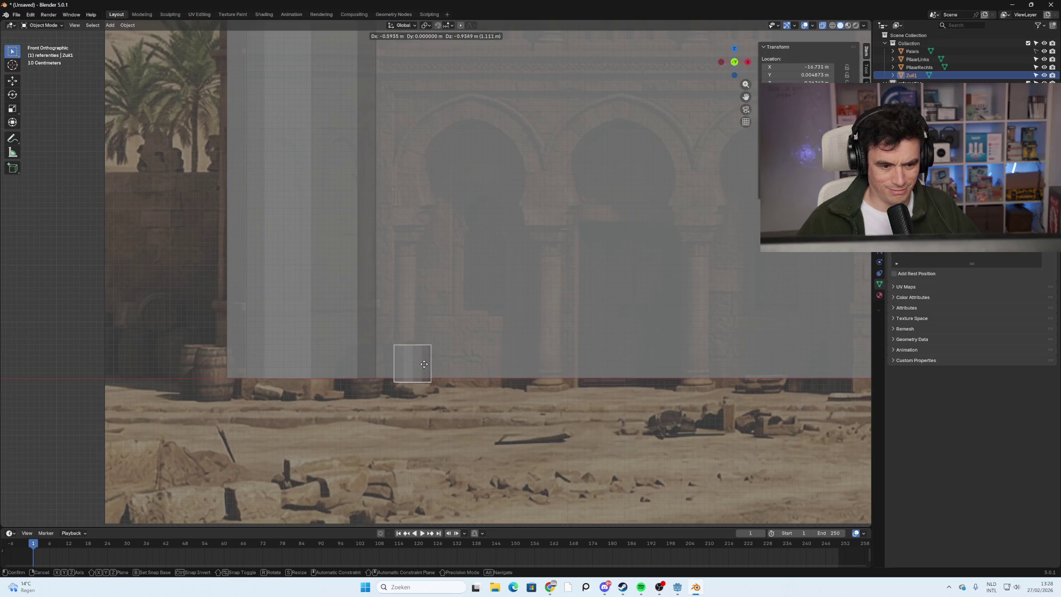
pyautogui.click(409, 362)
pyautogui.press('s')
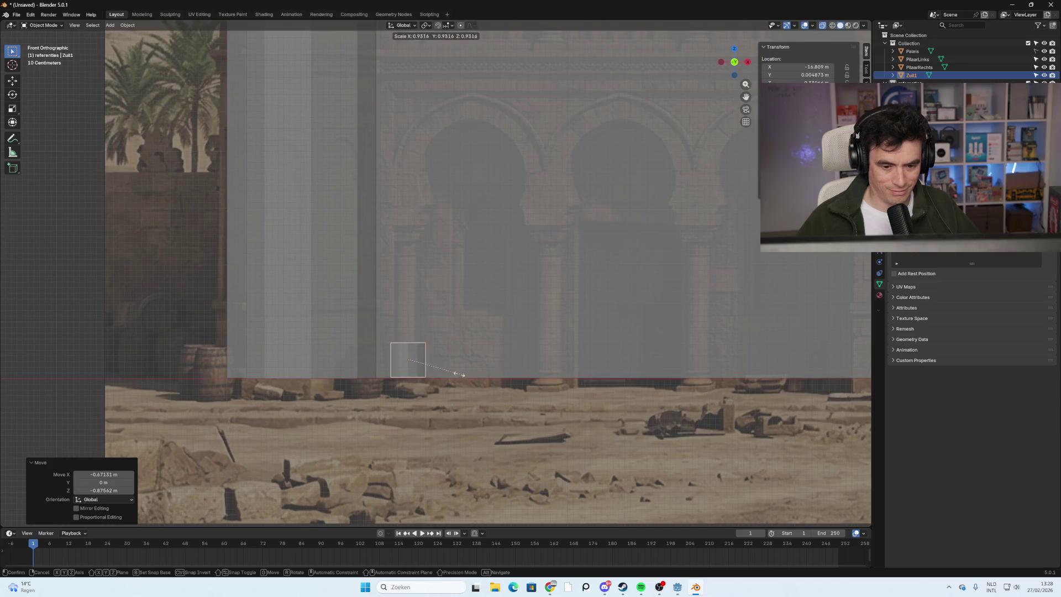
pyautogui.click(457, 376)
pyautogui.press('g')
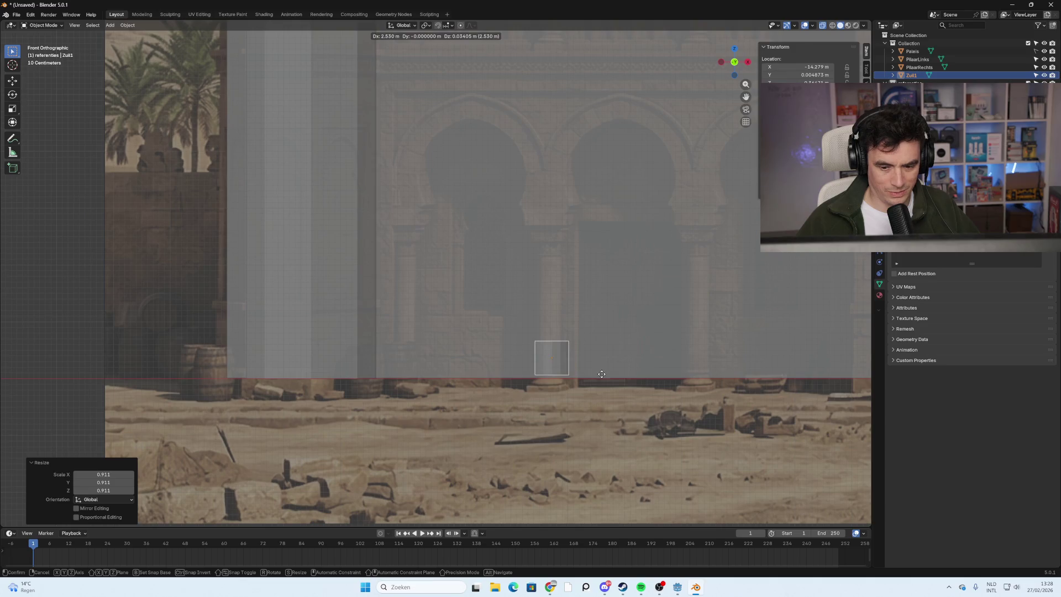
pyautogui.click(600, 379)
# Shrink Zuil1 to 0.713 and lower it 0.1 m onto the pillar base.
pyautogui.scroll(-2, 601, 379)
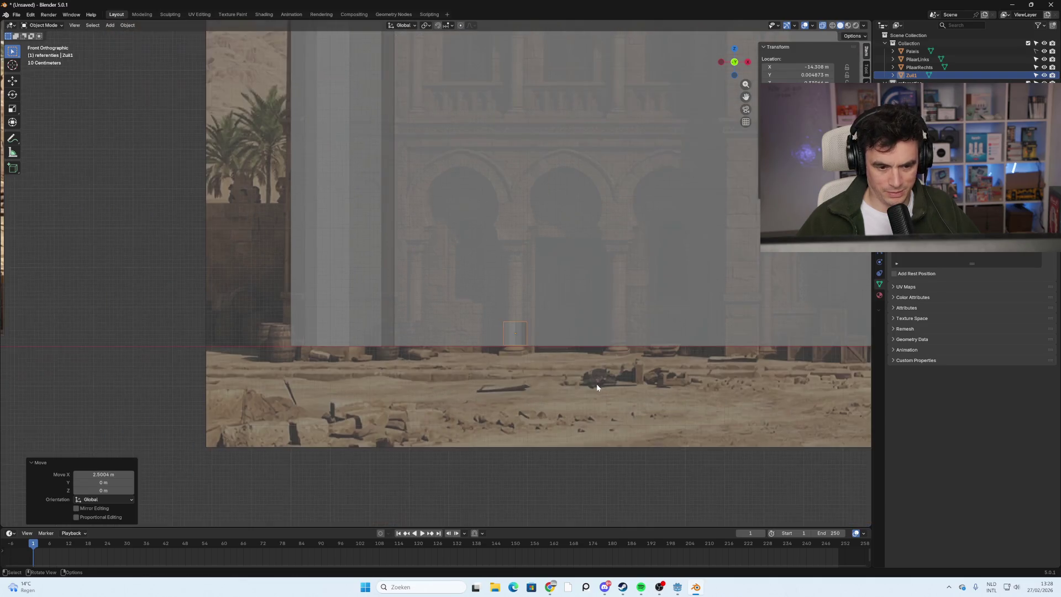
pyautogui.scroll(3, 504, 309)
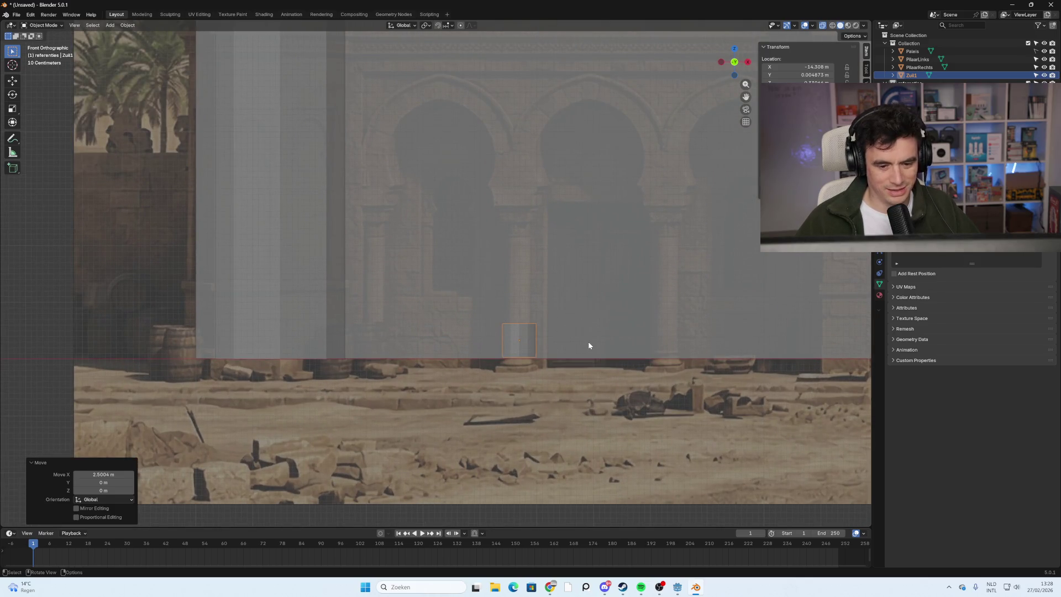
pyautogui.press('s')
pyautogui.click(559, 346)
pyautogui.press('g')
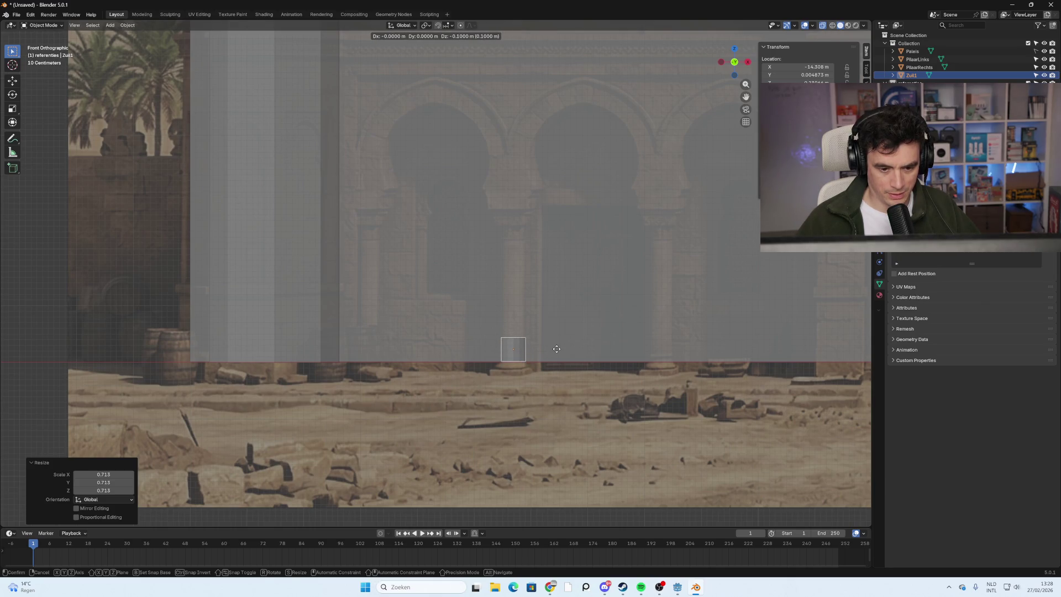
pyautogui.click(542, 366)
# Apply all transforms to Zuil1 and enter Edit Mode with nothing selected.
pyautogui.scroll(3, 543, 367)
pyautogui.moveTo(597, 416)
pyautogui.mouseDown(button='middle')
pyautogui.moveTo(639, 436)
pyautogui.moveTo(628, 393)
pyautogui.moveTo(651, 445)
pyautogui.mouseUp(button='middle')
pyautogui.moveTo(376, 99)
pyautogui.mouseDown(button='middle')
pyautogui.moveTo(556, 327)
pyautogui.moveTo(569, 367)
pyautogui.moveTo(549, 293)
pyautogui.moveTo(559, 301)
pyautogui.mouseUp(button='middle')
pyautogui.hotkey('ctrl', 'a')
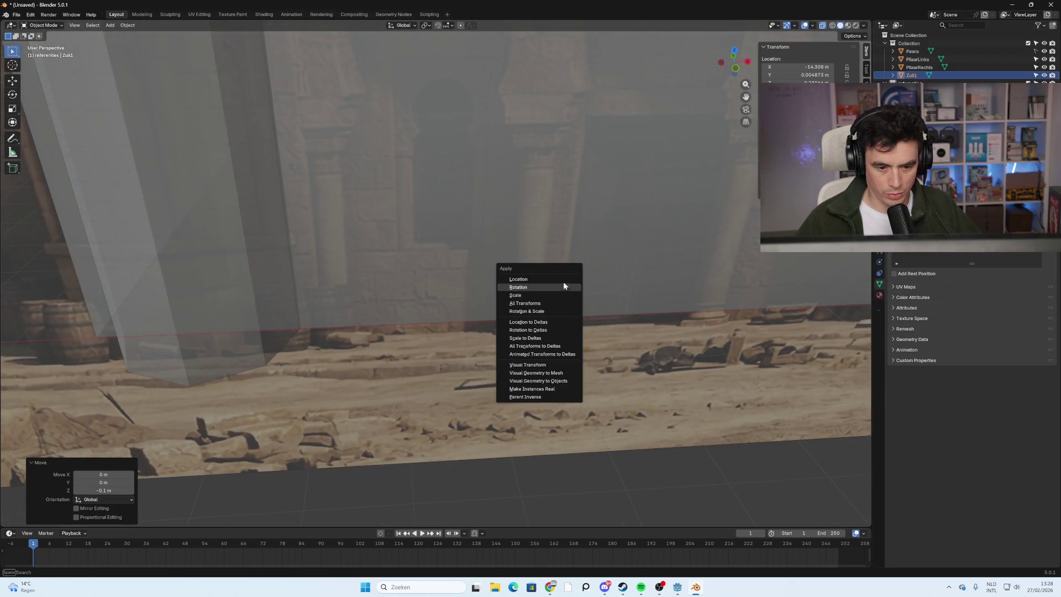
pyautogui.click(568, 300)
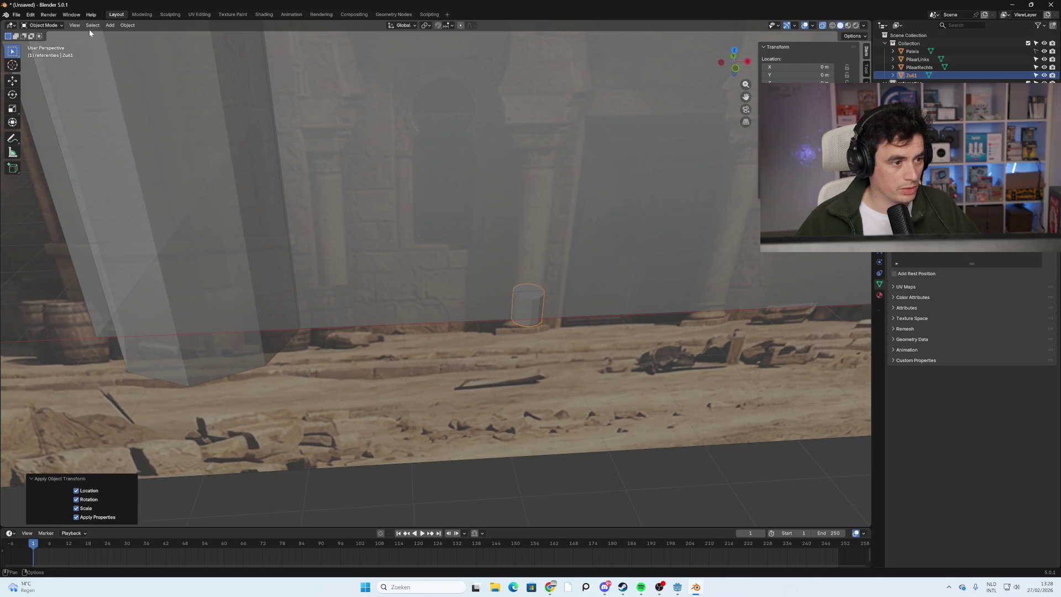
pyautogui.press('Tab')
pyautogui.hotkey('alt', 'a')
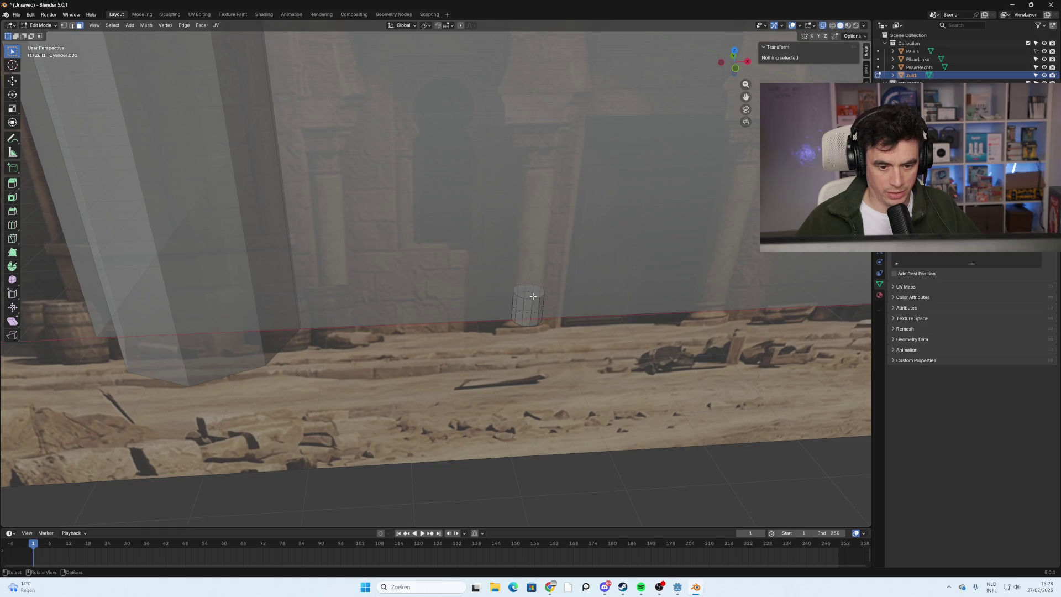
# Select the cylinder's top face in front view, cancelling and undoing a stray extrusion.
pyautogui.click(529, 289)
pyautogui.moveTo(529, 290); pyautogui.dragTo(612, 285, button='middle')
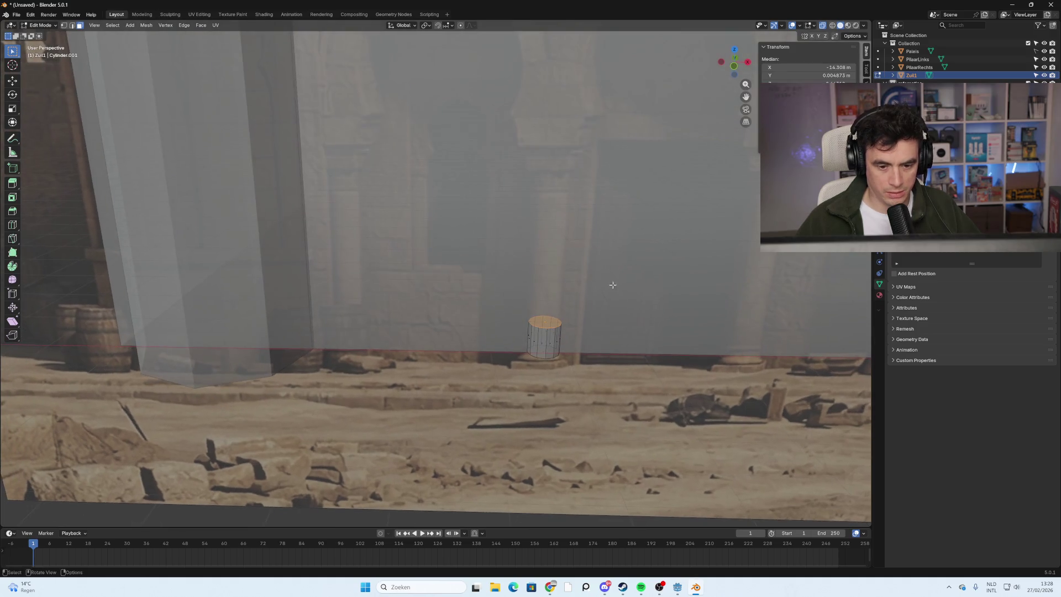
pyautogui.click(735, 69)
pyautogui.press('e')
pyautogui.rightClick(647, 246)
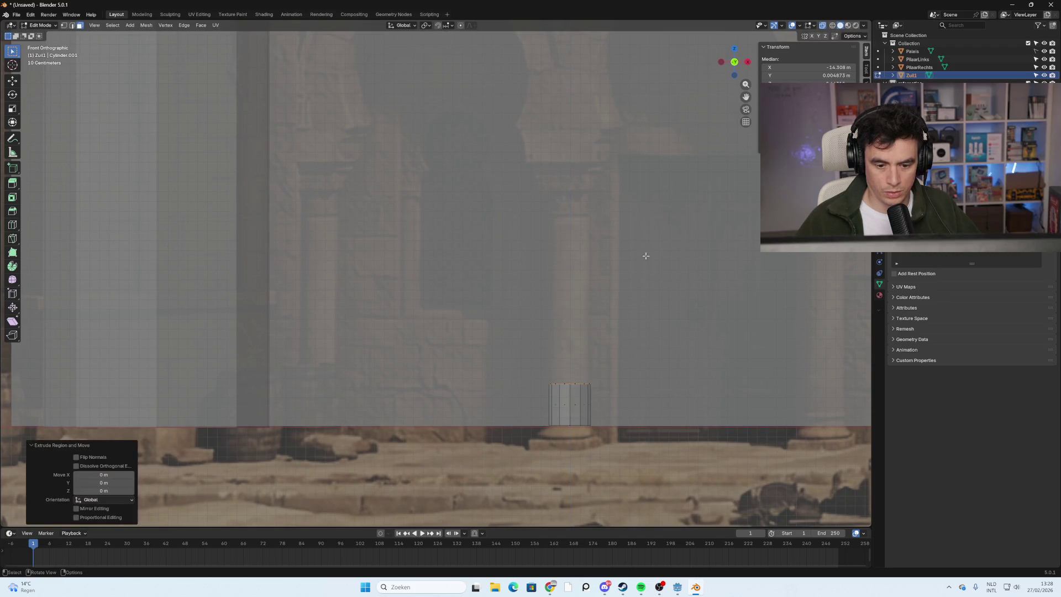
pyautogui.press('e')
pyautogui.press('Escape')
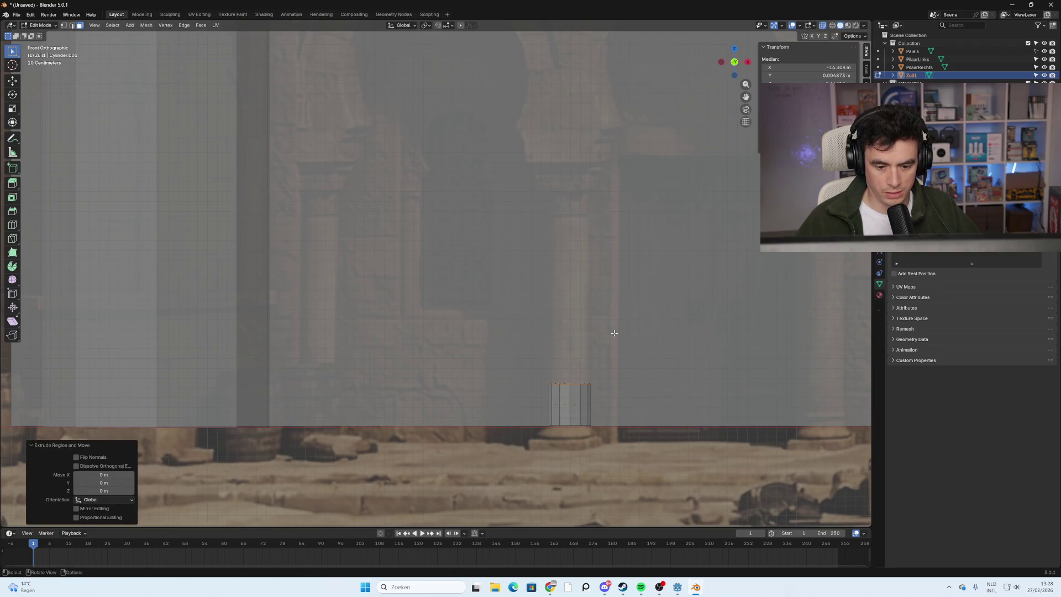
pyautogui.hotkey('ctrl', 'z')
# Extrude the column's top face up 1.965 m to the reference arch base.
pyautogui.press('e')
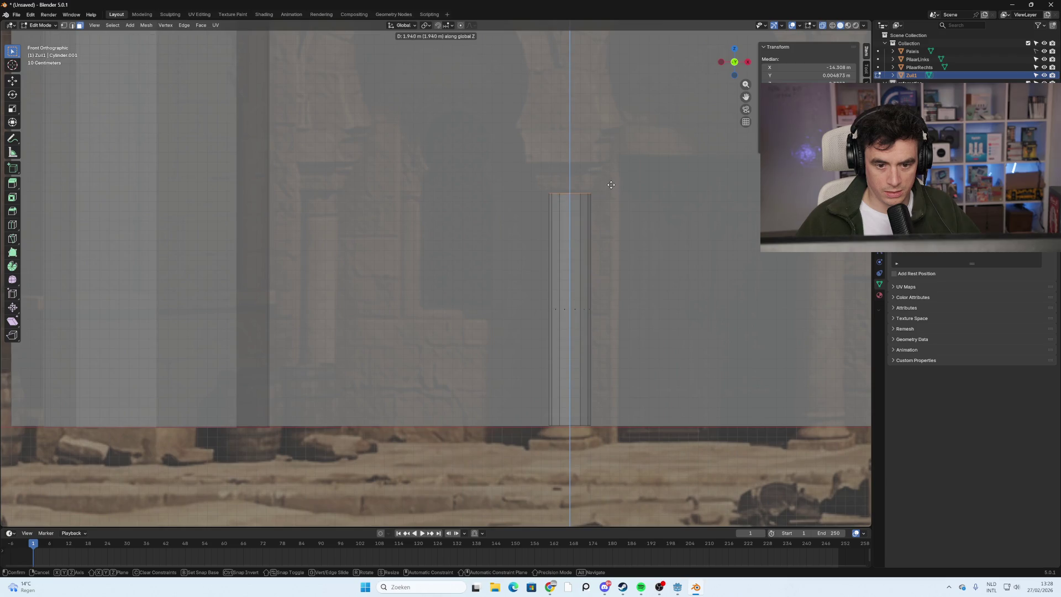
pyautogui.click(611, 182)
pyautogui.scroll(-6, 664, 278)
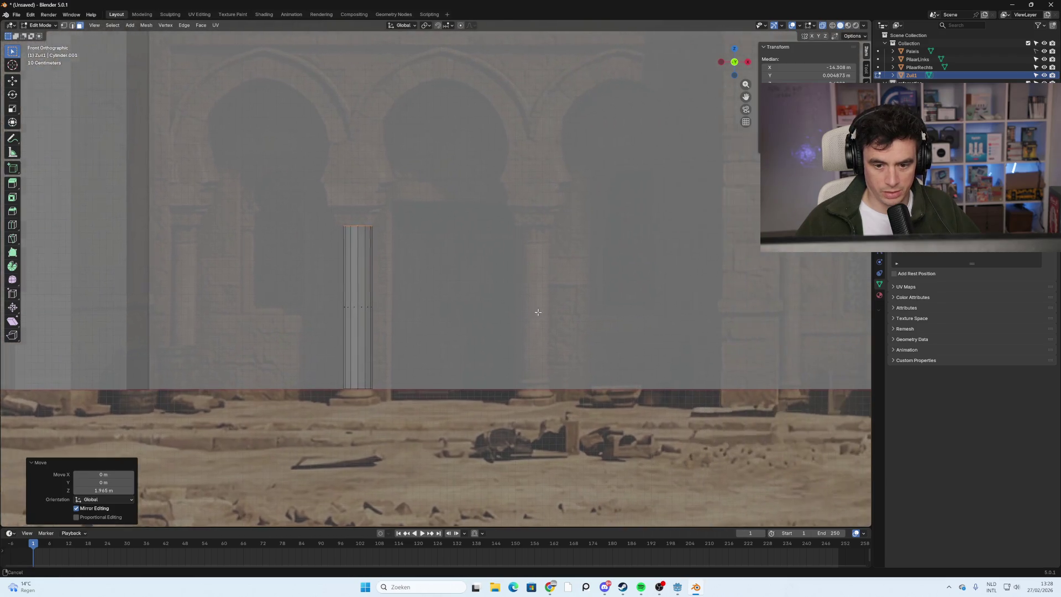
pyautogui.moveTo(351, 335)
pyautogui.mouseDown(button='middle')
pyautogui.moveTo(304, 326)
pyautogui.moveTo(390, 272)
pyautogui.moveTo(329, 283)
pyautogui.mouseUp(button='middle')
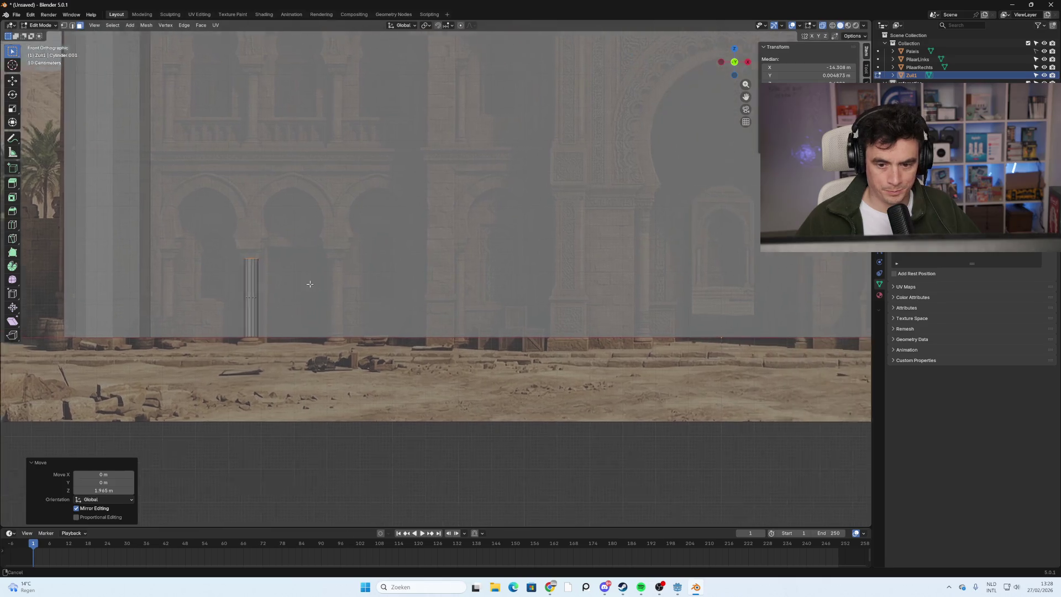
pyautogui.scroll(-4, 426, 331)
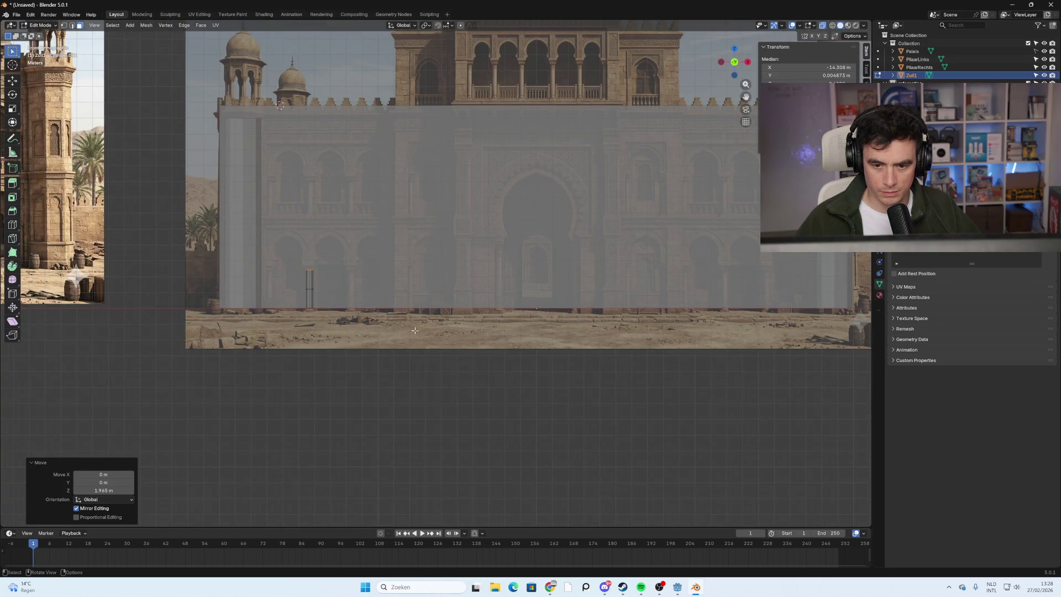
pyautogui.scroll(4, 418, 331)
pyautogui.moveTo(315, 314)
pyautogui.keyDown('shift'); pyautogui.mouseDown(button='middle')
pyautogui.moveTo(417, 315)
pyautogui.moveTo(481, 329)
pyautogui.mouseUp(button='middle'); pyautogui.keyUp('shift')
pyautogui.scroll(2, 442, 364)
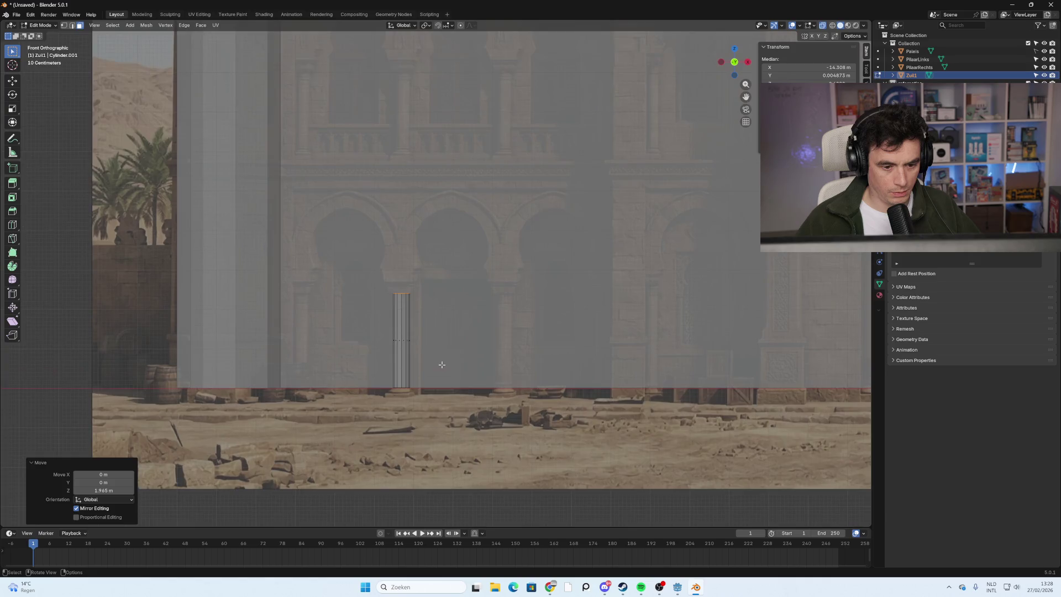
pyautogui.scroll(2, 441, 365)
pyautogui.moveTo(464, 372)
pyautogui.keyDown('shift'); pyautogui.mouseDown(button='middle')
pyautogui.moveTo(472, 343)
pyautogui.moveTo(412, 304)
pyautogui.mouseUp(button='middle'); pyautogui.keyUp('shift')
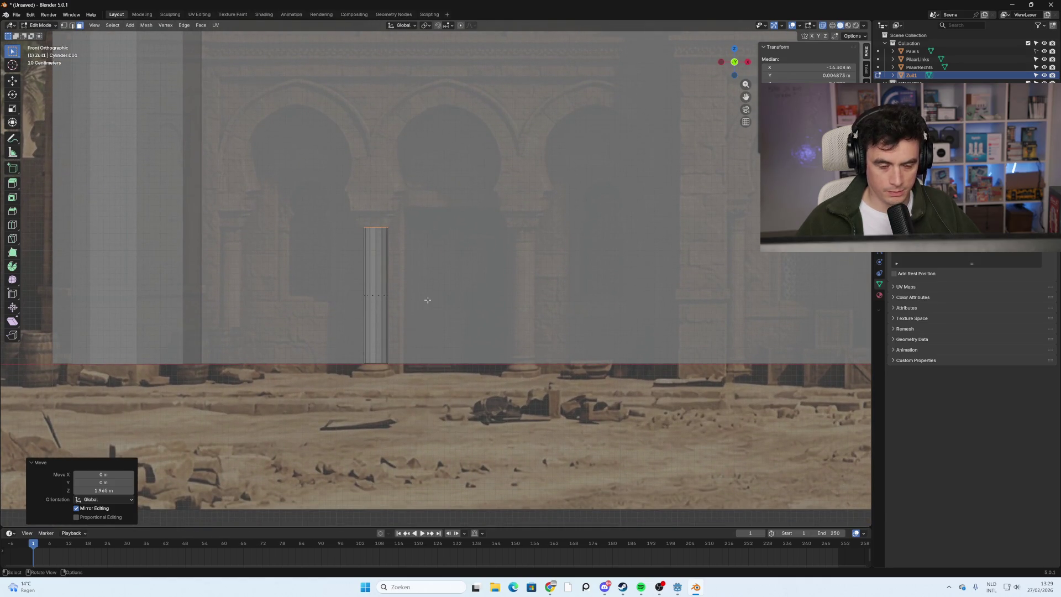
# Deselect the top, then check the column mesh with L and clear the selection.
pyautogui.hotkey('alt', 'a')
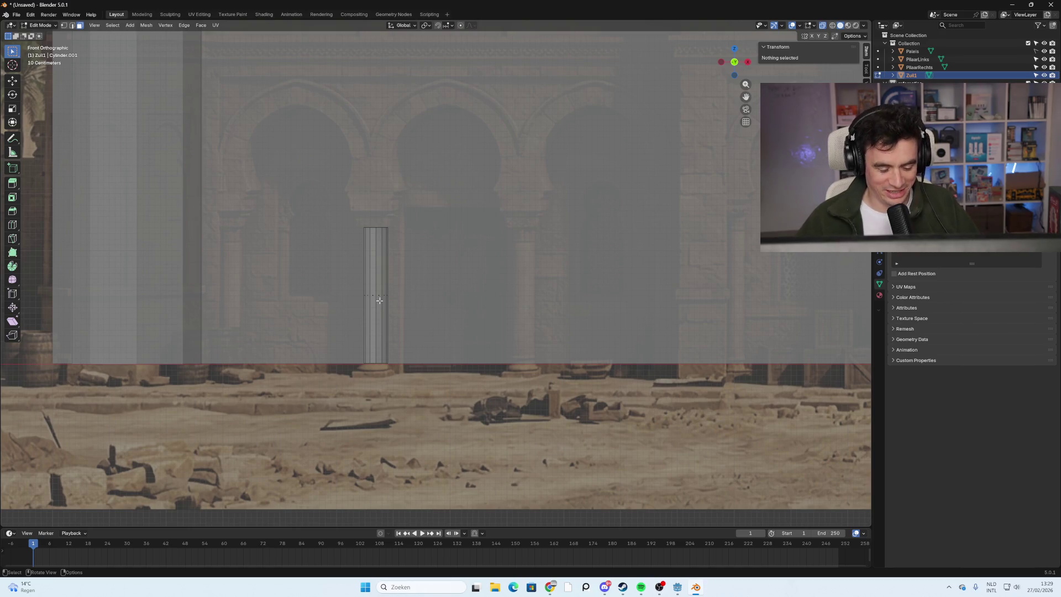
pyautogui.press('l')
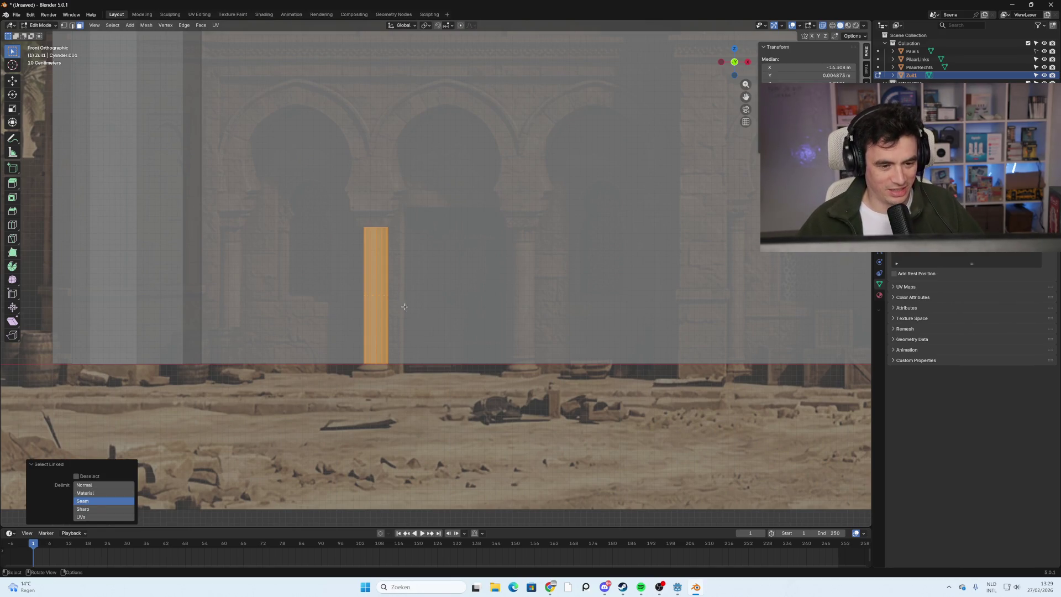
pyautogui.click(418, 313)
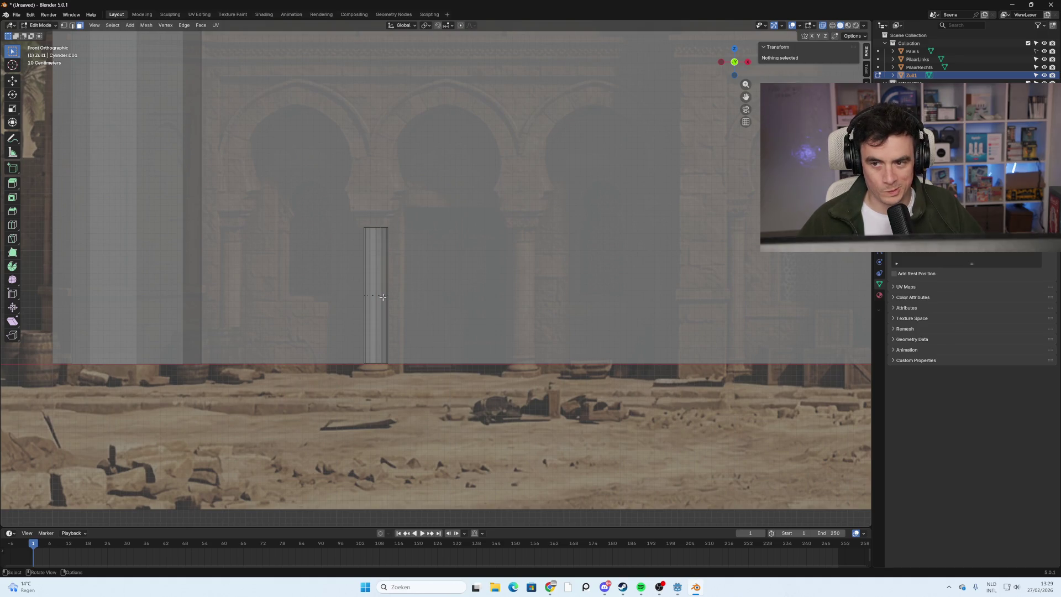
pyautogui.press('l')
pyautogui.click(430, 294)
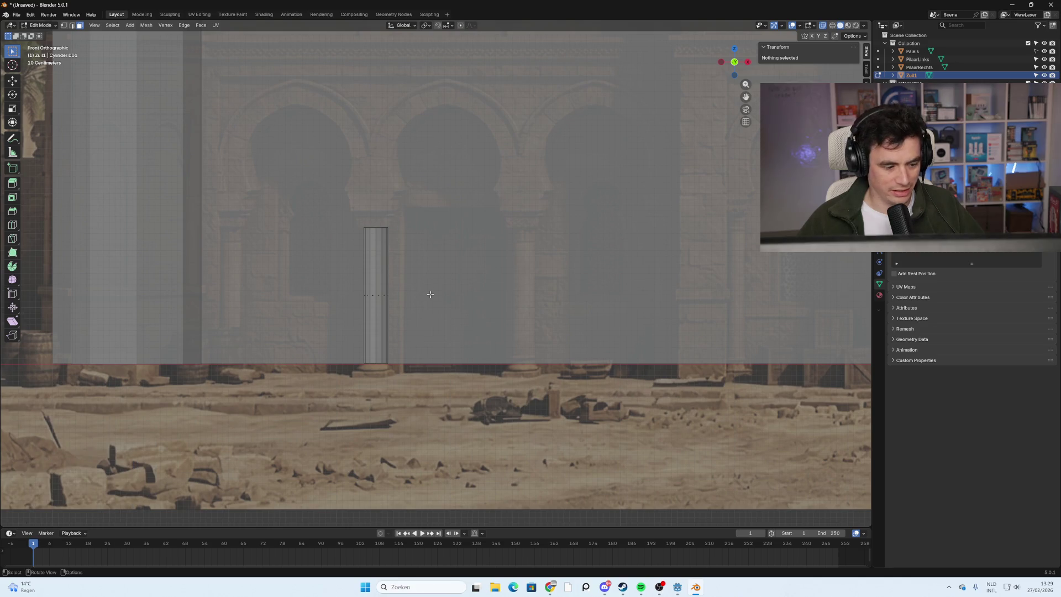
# Return to Front Orthographic view centred on the column.
pyautogui.scroll(-3, 432, 284)
pyautogui.moveTo(433, 283)
pyautogui.keyDown('shift'); pyautogui.mouseDown(button='middle')
pyautogui.moveTo(316, 333)
pyautogui.moveTo(99, 346)
pyautogui.moveTo(488, 379)
pyautogui.mouseUp(button='middle'); pyautogui.keyUp('shift')
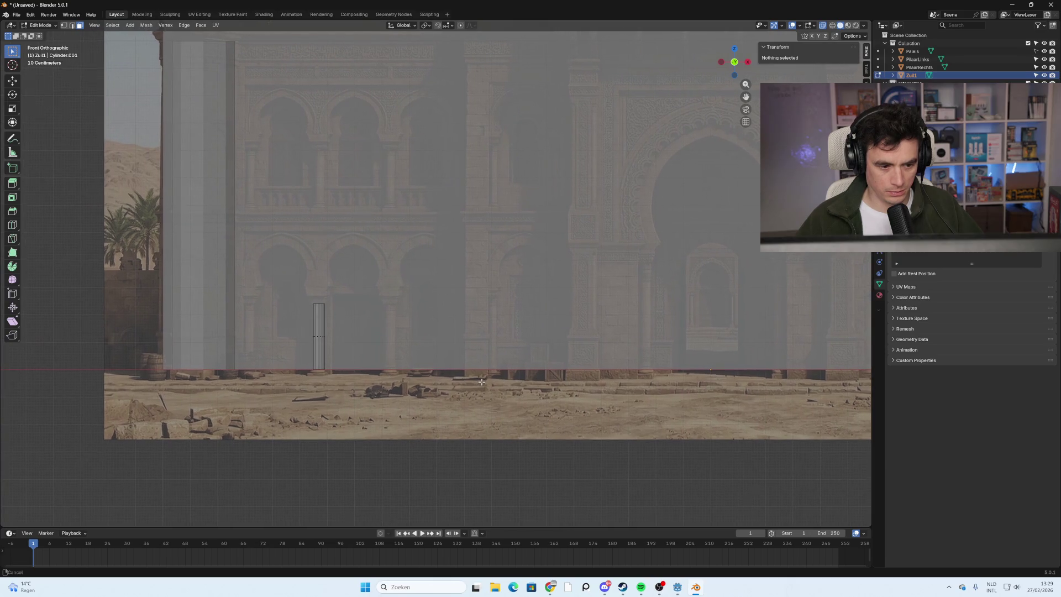
pyautogui.scroll(1, 299, 350)
pyautogui.keyDown('shift'); pyautogui.moveTo(293, 354); pyautogui.dragTo(389, 298, button='middle'); pyautogui.keyUp('shift')
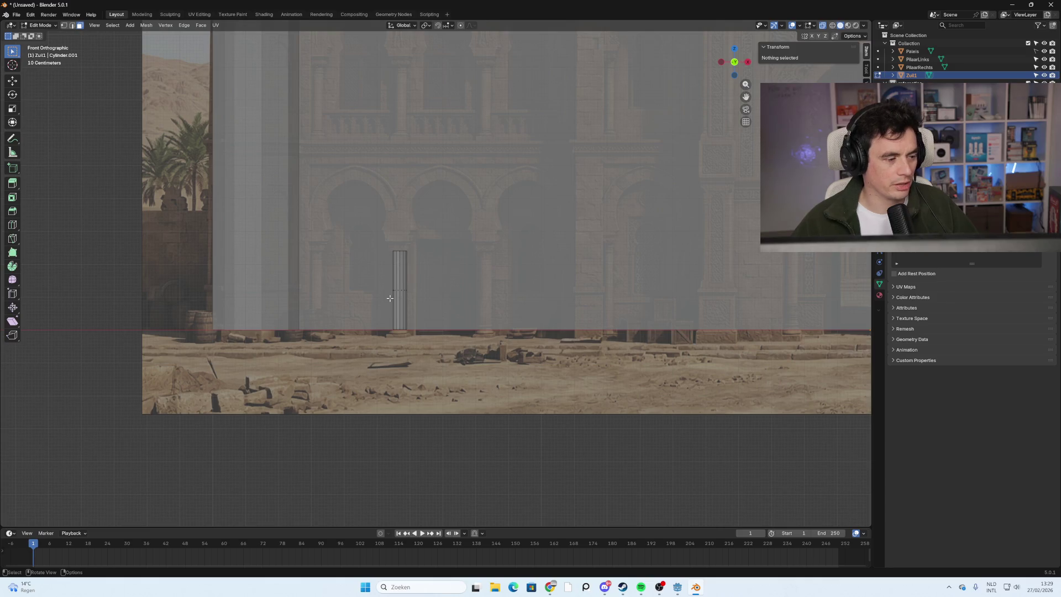
pyautogui.moveTo(390, 298)
pyautogui.keyDown('shift'); pyautogui.mouseDown(button='middle')
pyautogui.moveTo(396, 282)
pyautogui.moveTo(435, 312)
pyautogui.moveTo(431, 326)
pyautogui.moveTo(386, 332)
pyautogui.moveTo(474, 317)
pyautogui.moveTo(475, 305)
pyautogui.mouseUp(button='middle'); pyautogui.keyUp('shift')
pyautogui.scroll(4, 363, 324)
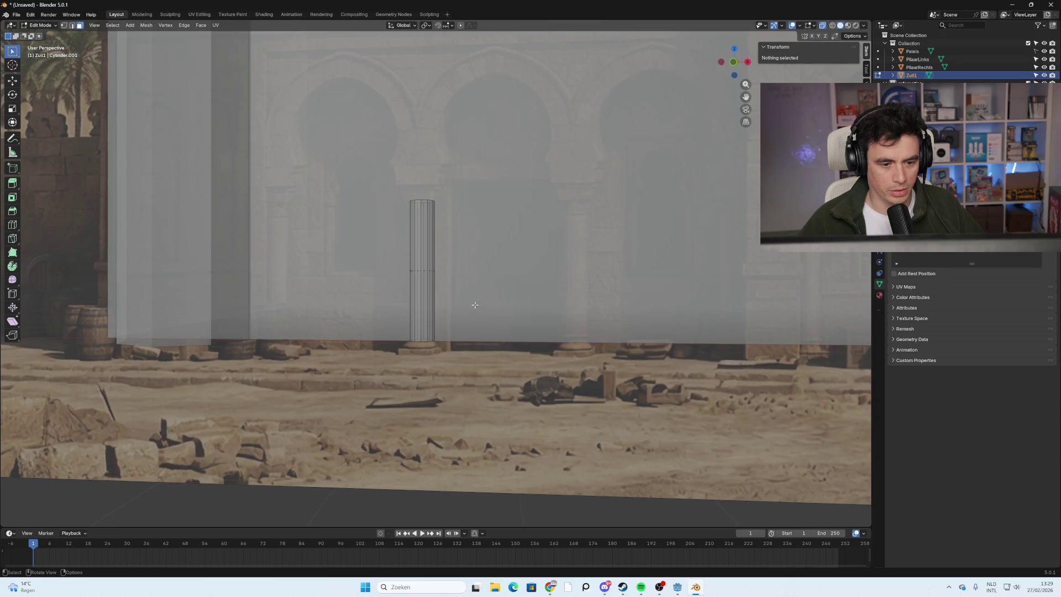
pyautogui.click(735, 62)
pyautogui.moveTo(500, 285)
pyautogui.keyDown('shift'); pyautogui.mouseDown(button='middle')
pyautogui.moveTo(474, 335)
pyautogui.moveTo(482, 353)
pyautogui.mouseUp(button='middle'); pyautogui.keyUp('shift')
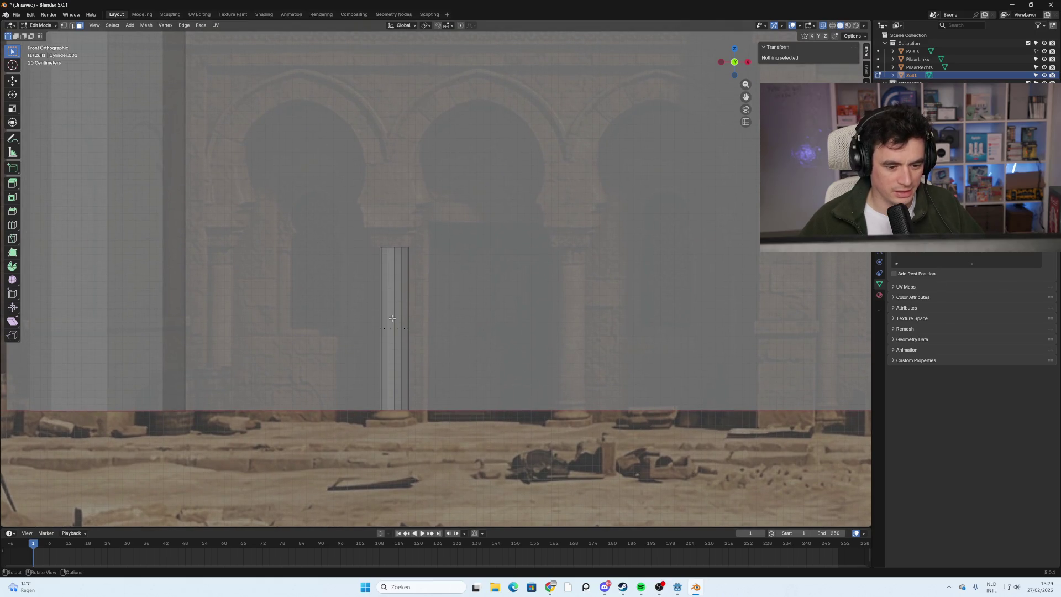
# Back in Object Mode, place a column copy along X under the next arch to the right.
pyautogui.press('l')
pyautogui.press('Tab')
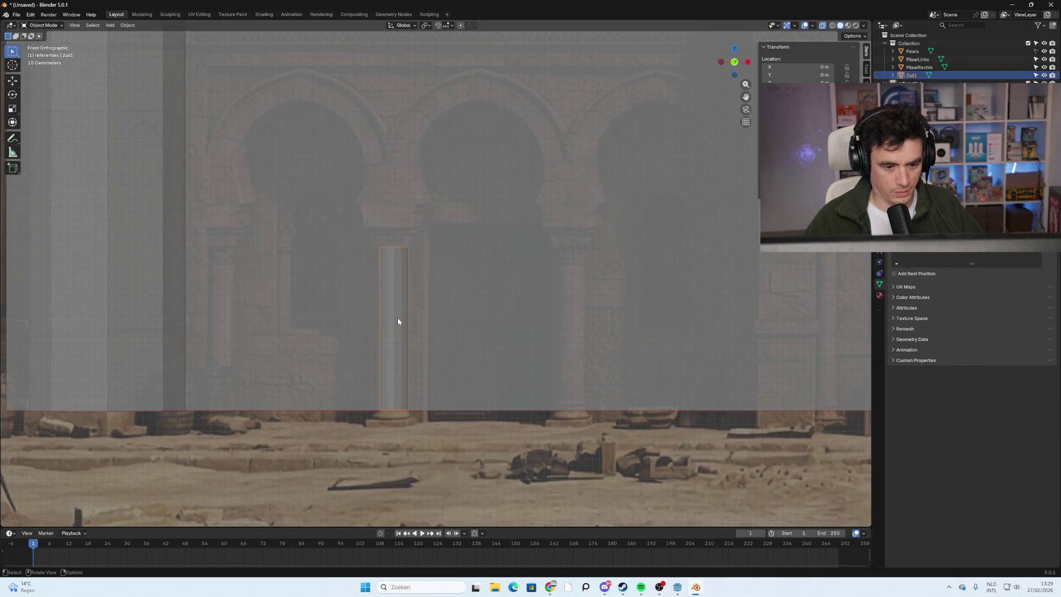
pyautogui.hotkey('shift', 'd')
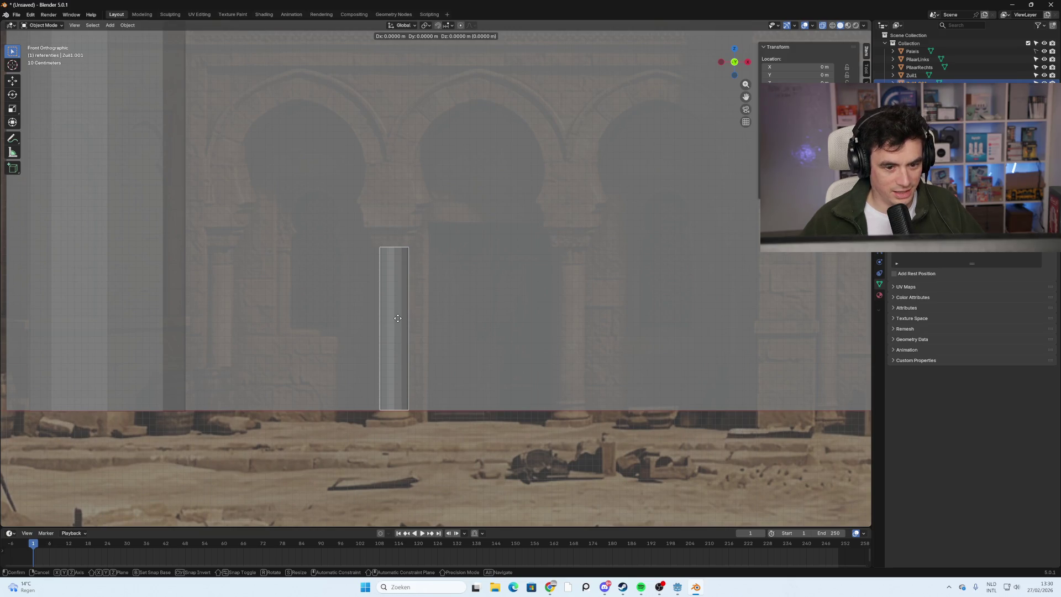
pyautogui.press('x')
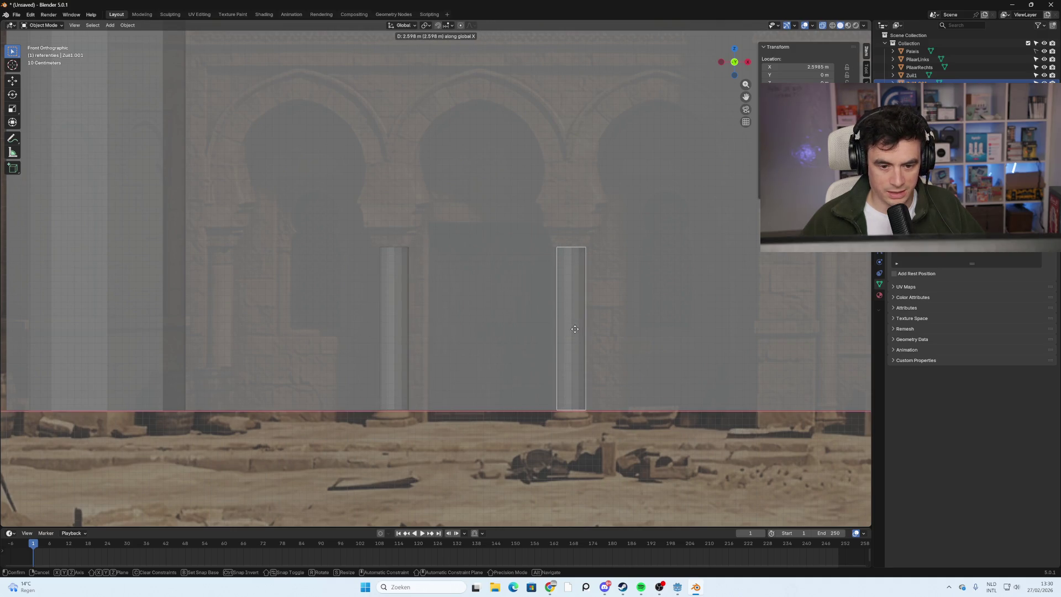
pyautogui.click(575, 328)
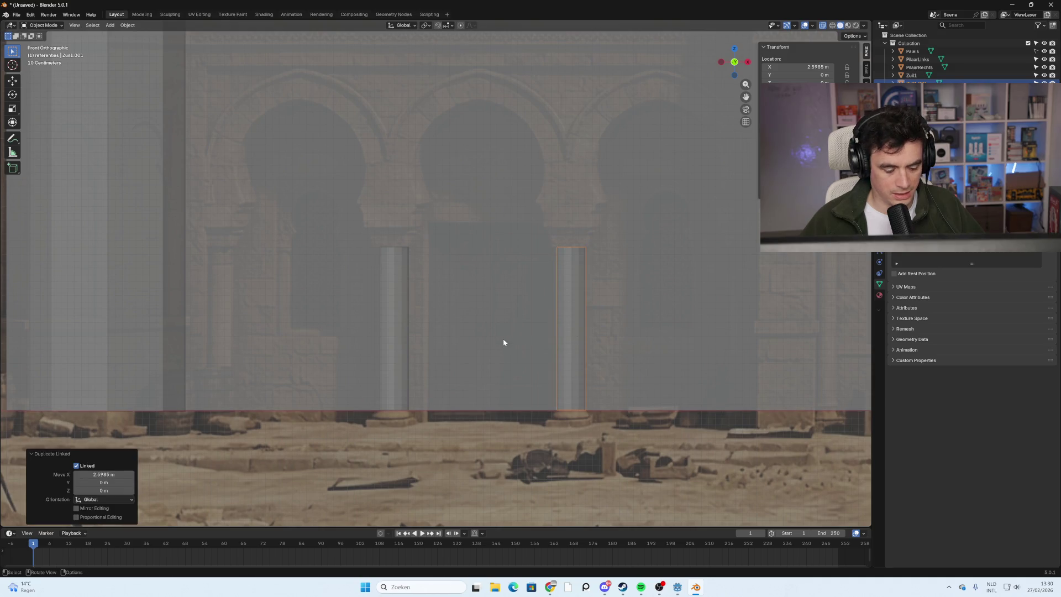
pyautogui.scroll(-5, 504, 342)
pyautogui.scroll(-2, 453, 401)
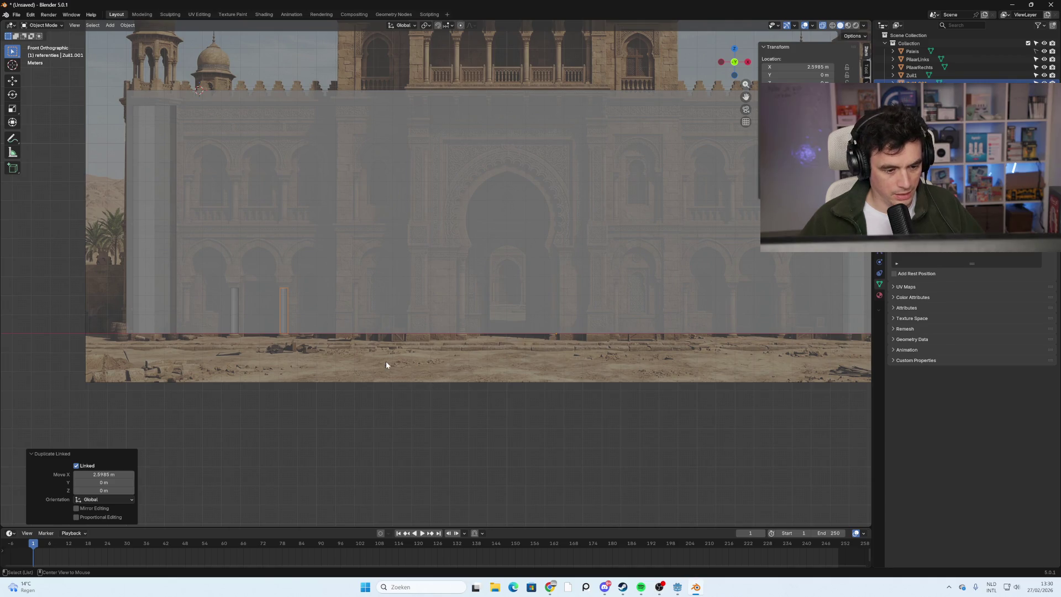
# Add linked column copies under the left arch and two right-side arches.
pyautogui.hotkey('alt', 'd')
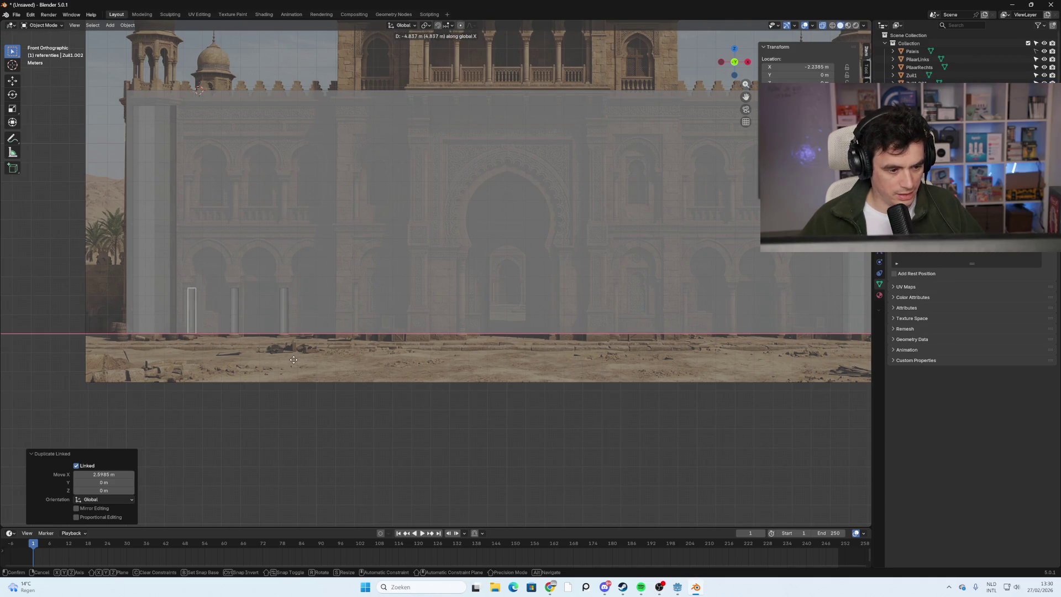
pyautogui.click(290, 363)
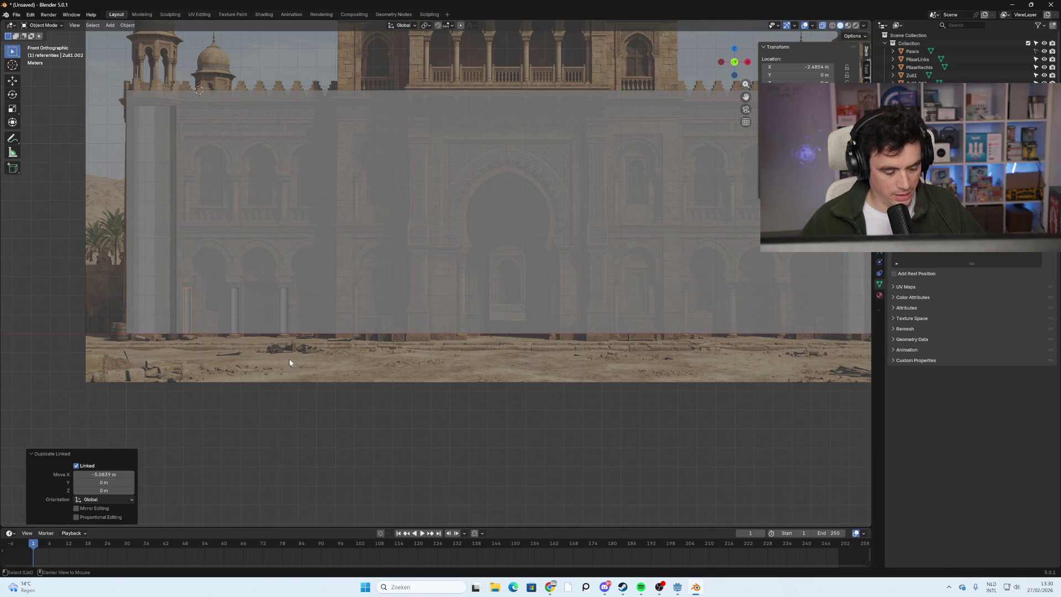
pyautogui.hotkey('alt', 'd')
pyautogui.press('x')
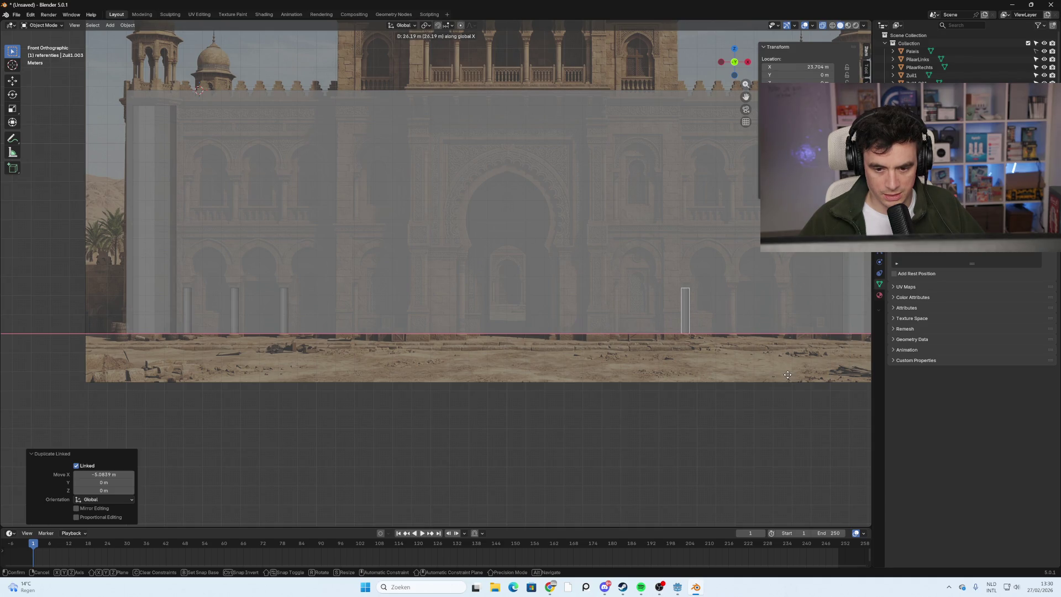
pyautogui.click(789, 375)
pyautogui.hotkey('alt', 'd')
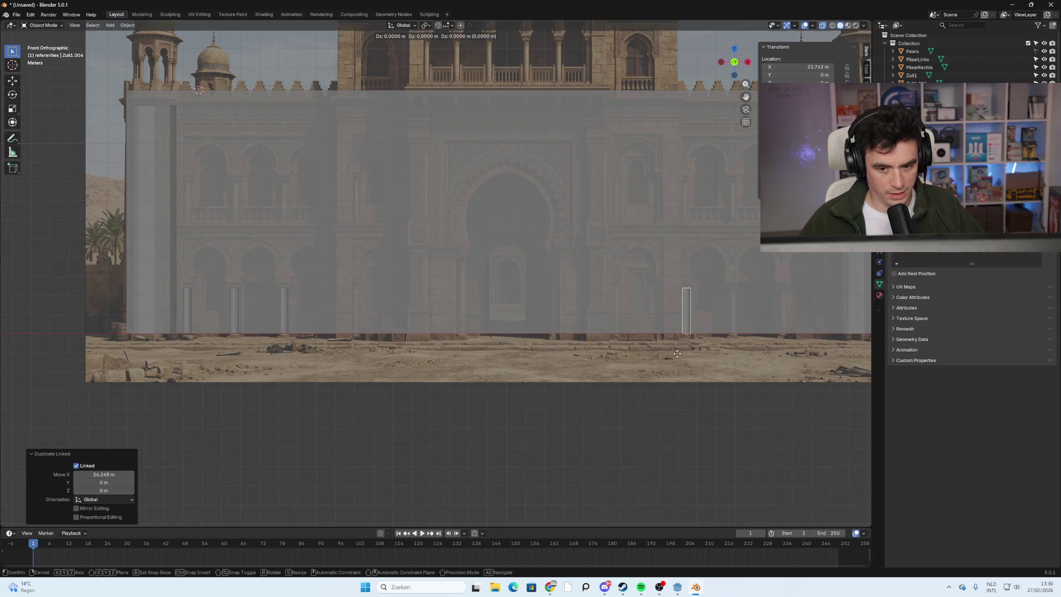
pyautogui.press('x')
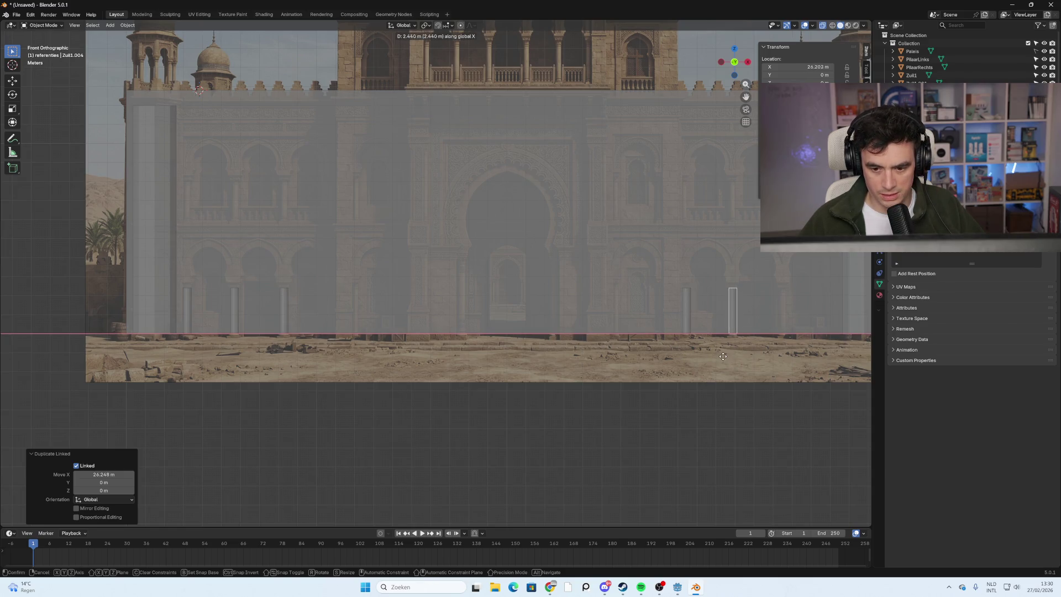
pyautogui.click(723, 355)
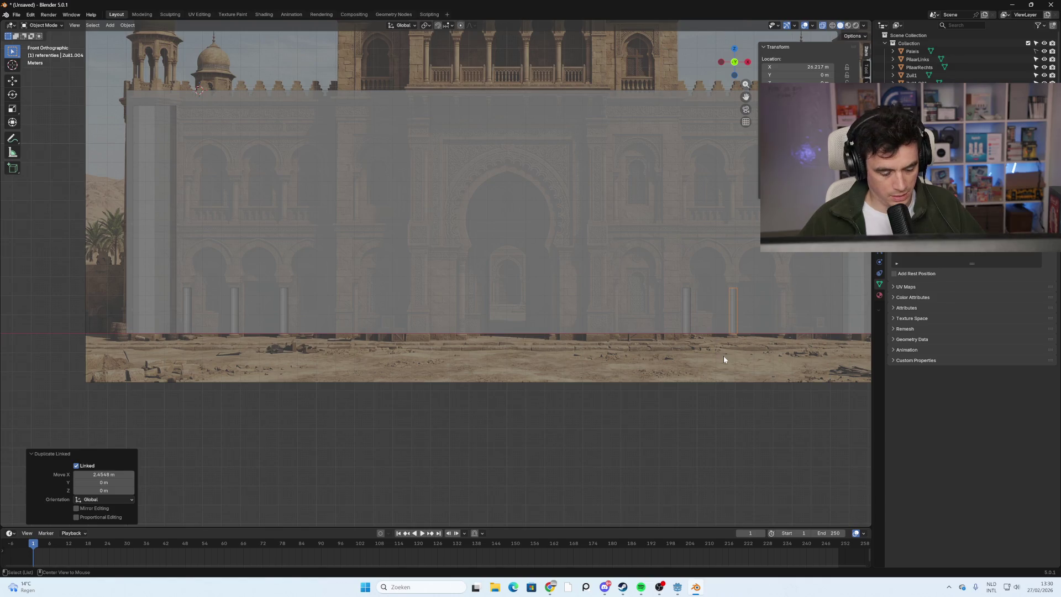
# Add two more linked copies along X under the remaining right-side arches, up to Zuil1.006.
pyautogui.hotkey('alt', 'd')
pyautogui.press('x')
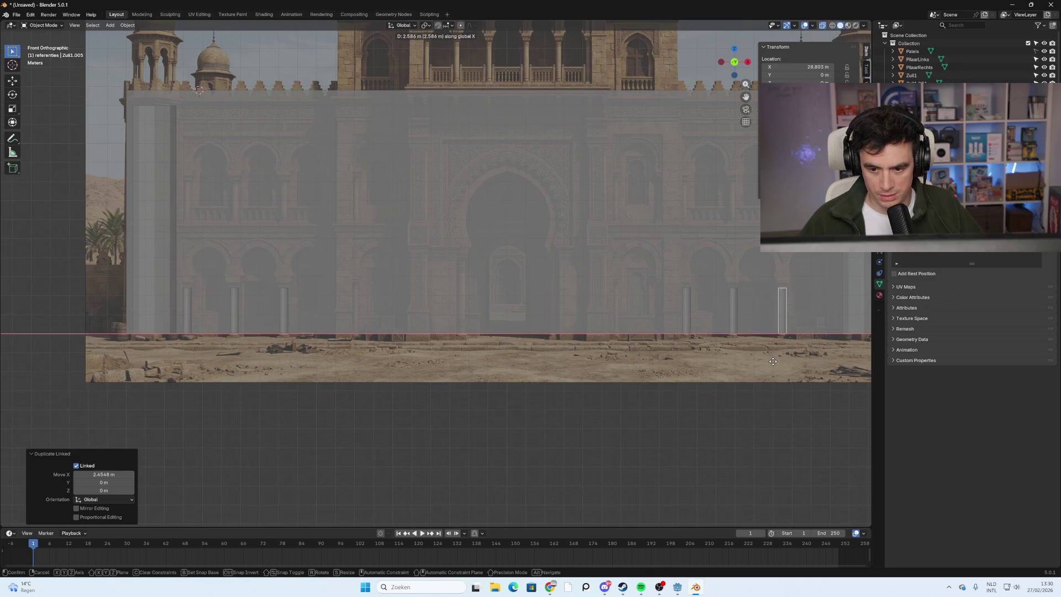
pyautogui.click(772, 362)
pyautogui.keyDown('shift'); pyautogui.moveTo(798, 314); pyautogui.dragTo(595, 330, button='middle'); pyautogui.keyUp('shift')
pyautogui.scroll(3, 619, 318)
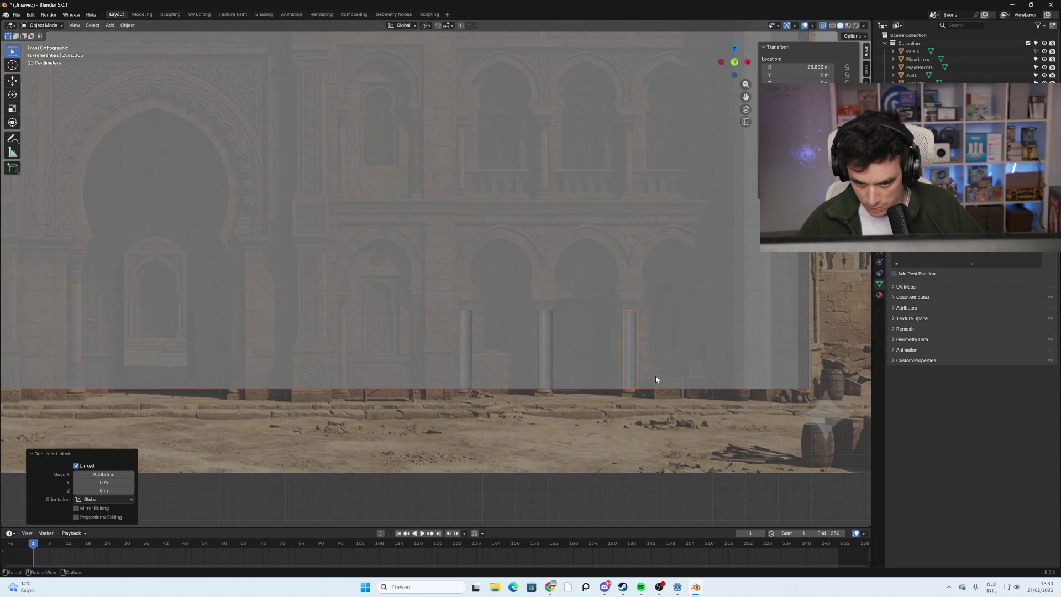
pyautogui.hotkey('alt', 'd')
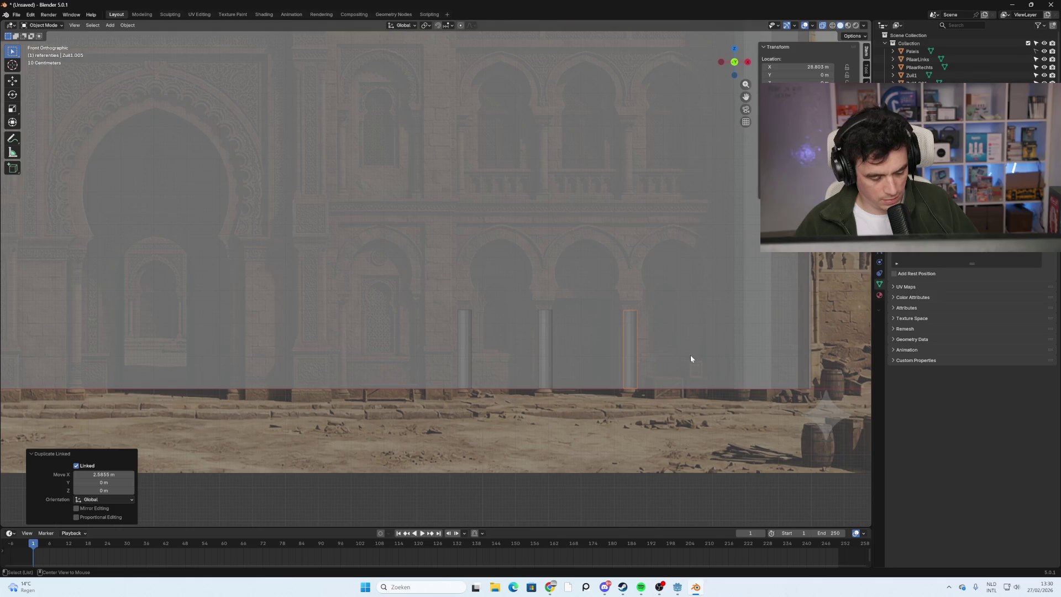
pyautogui.press('x')
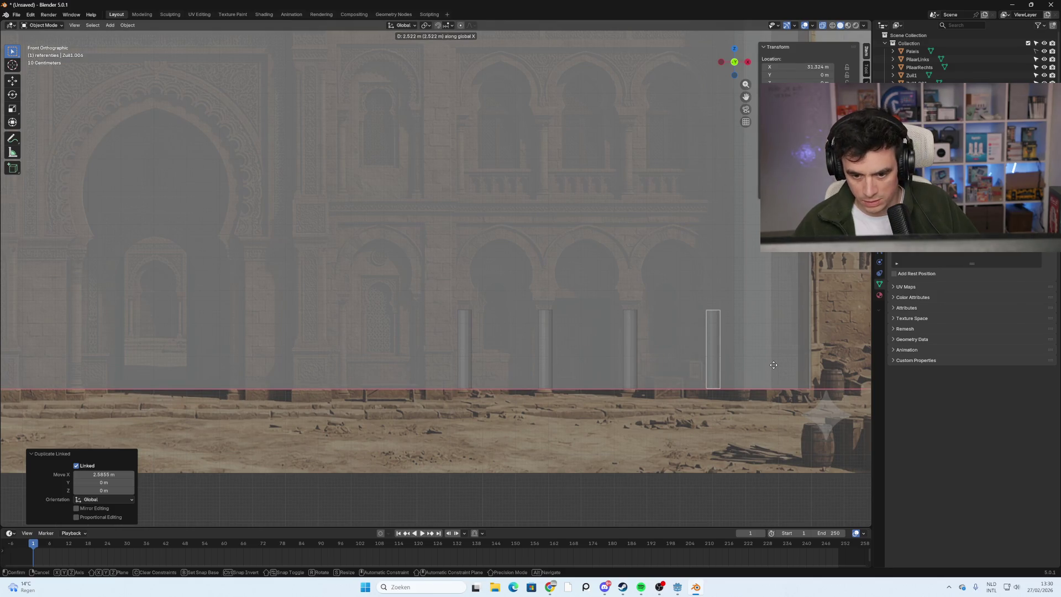
pyautogui.click(773, 365)
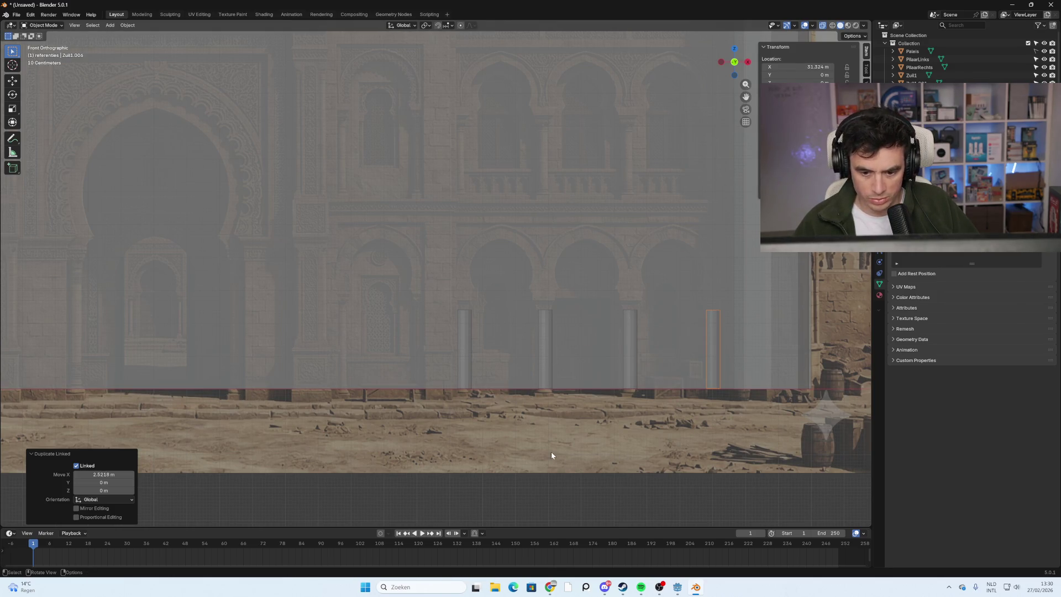
pyautogui.moveTo(440, 439)
pyautogui.keyDown('shift'); pyautogui.mouseDown(button='middle')
pyautogui.moveTo(767, 436)
pyautogui.moveTo(516, 397)
pyautogui.moveTo(646, 382)
pyautogui.mouseUp(button='middle'); pyautogui.keyUp('shift')
# Orbit and pan across the palace reference image to review its arches and central portal.
pyautogui.scroll(-4, 467, 344)
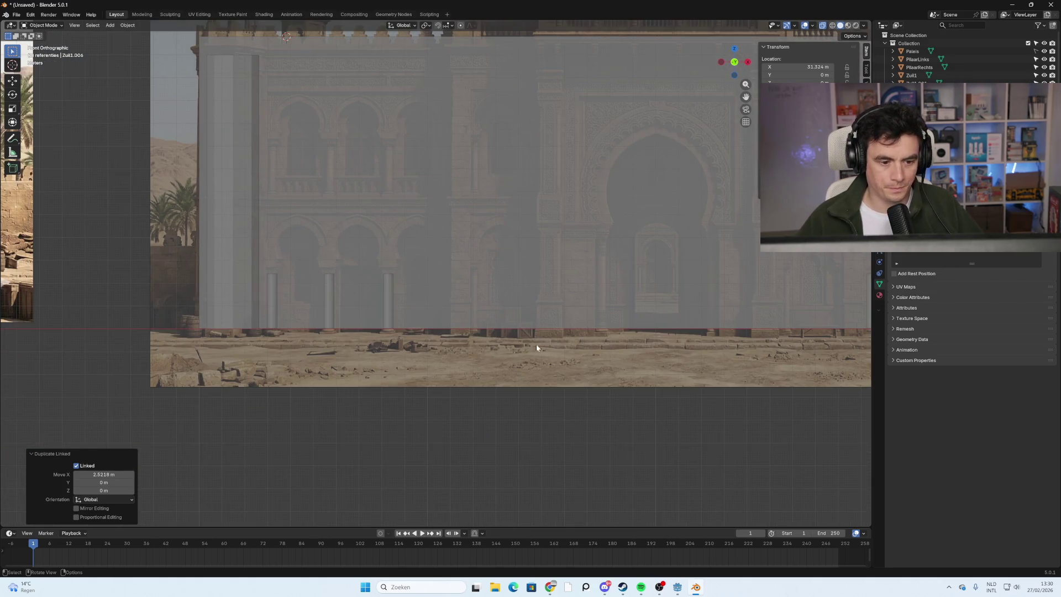
pyautogui.moveTo(569, 346)
pyautogui.mouseDown(button='middle')
pyautogui.moveTo(482, 360)
pyautogui.moveTo(634, 355)
pyautogui.moveTo(568, 355)
pyautogui.mouseUp(button='middle')
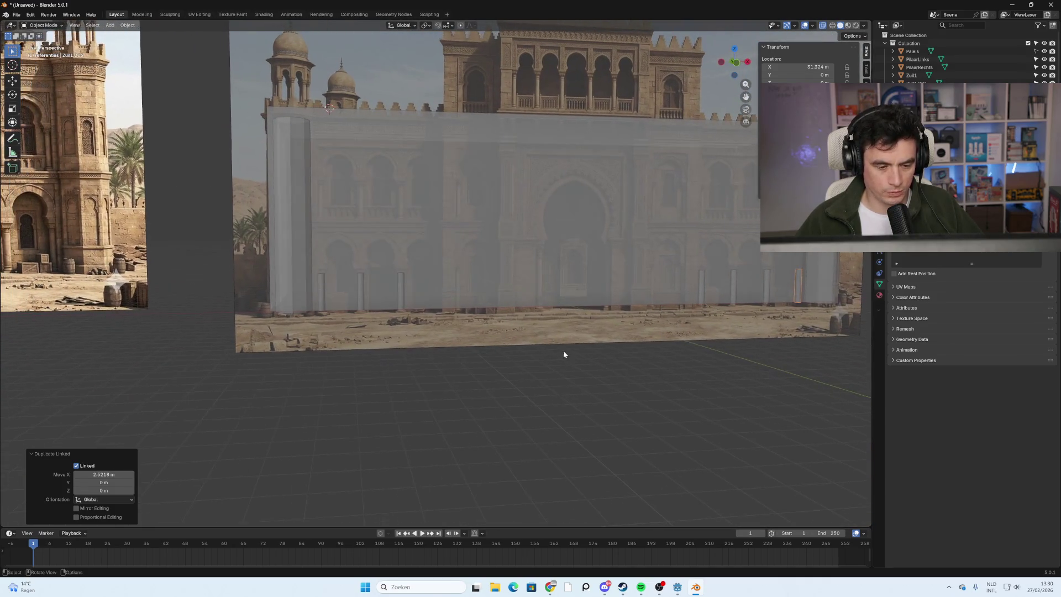
pyautogui.moveTo(353, 317)
pyautogui.mouseDown(button='middle')
pyautogui.moveTo(429, 326)
pyautogui.moveTo(380, 305)
pyautogui.moveTo(400, 359)
pyautogui.moveTo(422, 363)
pyautogui.moveTo(716, 159)
pyautogui.moveTo(696, 133)
pyautogui.mouseUp(button='middle')
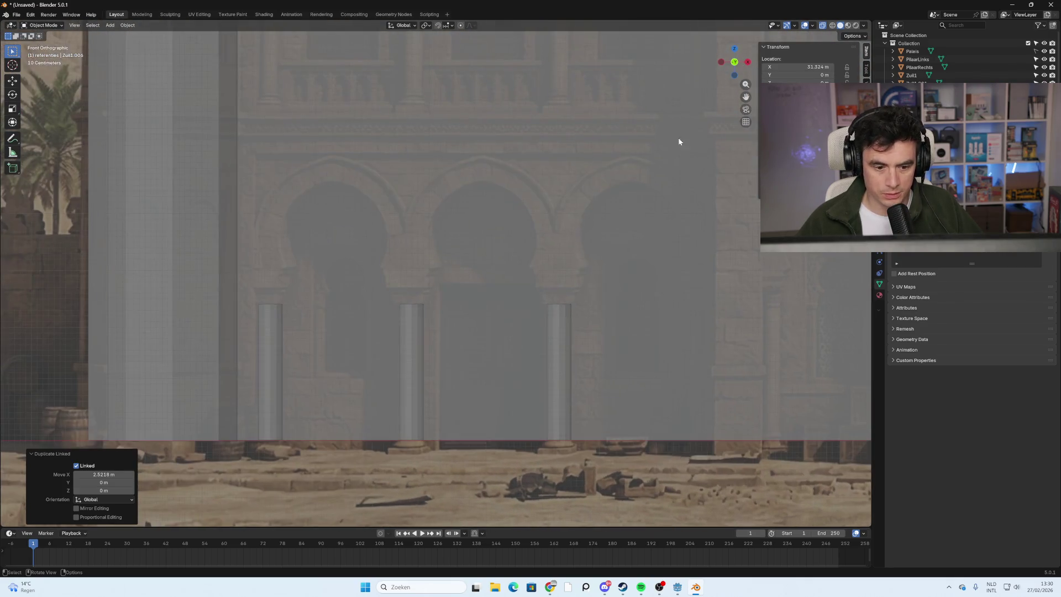
pyautogui.scroll(-3, 502, 326)
pyautogui.keyDown('ctrl'); pyautogui.scroll(5, 566, 369); pyautogui.keyUp('ctrl')
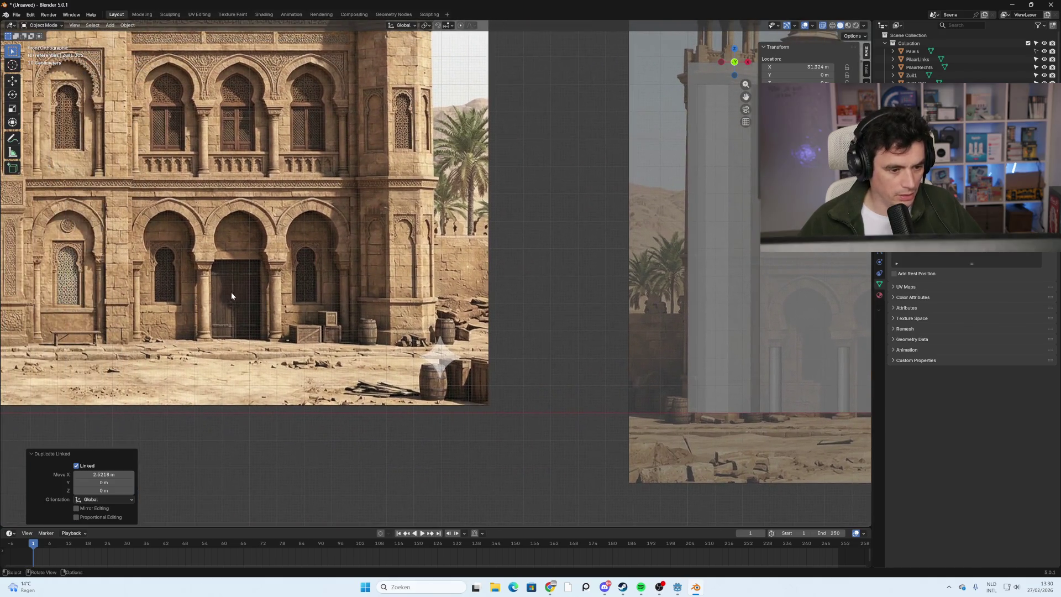
pyautogui.click(312, 316)
pyautogui.scroll(3, 337, 307)
pyautogui.keyDown('shift'); pyautogui.moveTo(337, 308); pyautogui.dragTo(674, 337, button='middle'); pyautogui.keyUp('shift')
pyautogui.keyDown('shift'); pyautogui.moveTo(319, 330); pyautogui.dragTo(679, 326, button='middle'); pyautogui.keyUp('shift')
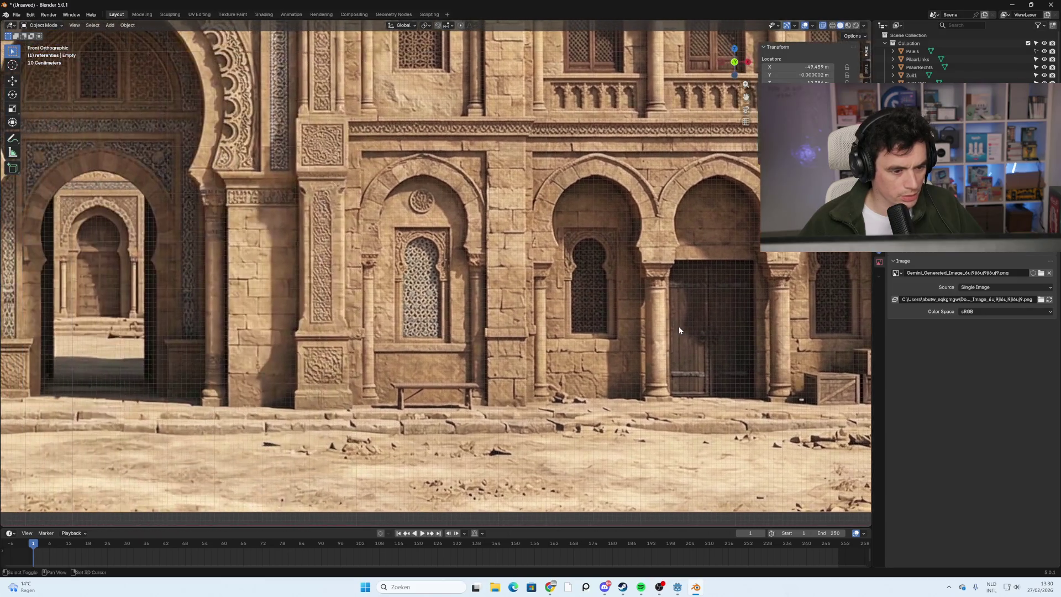
pyautogui.moveTo(449, 347)
pyautogui.keyDown('shift'); pyautogui.mouseDown(button='middle')
pyautogui.moveTo(316, 323)
pyautogui.moveTo(257, 282)
pyautogui.mouseUp(button='middle'); pyautogui.keyUp('shift')
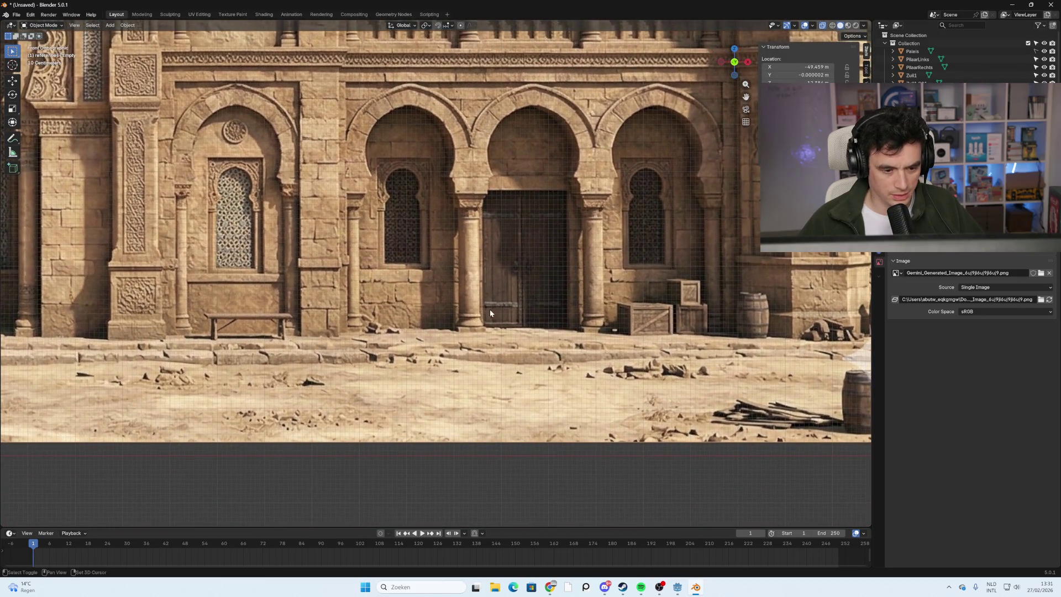
pyautogui.keyDown('shift'); pyautogui.moveTo(421, 322); pyautogui.dragTo(729, 380, button='middle'); pyautogui.keyUp('shift')
pyautogui.moveTo(513, 340)
pyautogui.keyDown('shift'); pyautogui.mouseDown(button='middle')
pyautogui.moveTo(288, 331)
pyautogui.moveTo(845, 337)
pyautogui.moveTo(575, 348)
pyautogui.moveTo(657, 369)
pyautogui.moveTo(342, 352)
pyautogui.moveTo(467, 369)
pyautogui.moveTo(486, 282)
pyautogui.mouseUp(button='middle'); pyautogui.keyUp('shift')
pyautogui.moveTo(386, 277)
pyautogui.keyDown('shift'); pyautogui.mouseDown(button='middle')
pyautogui.moveTo(828, 282)
pyautogui.moveTo(128, 293)
pyautogui.moveTo(366, 304)
pyautogui.moveTo(518, 283)
pyautogui.mouseUp(button='middle'); pyautogui.keyUp('shift')
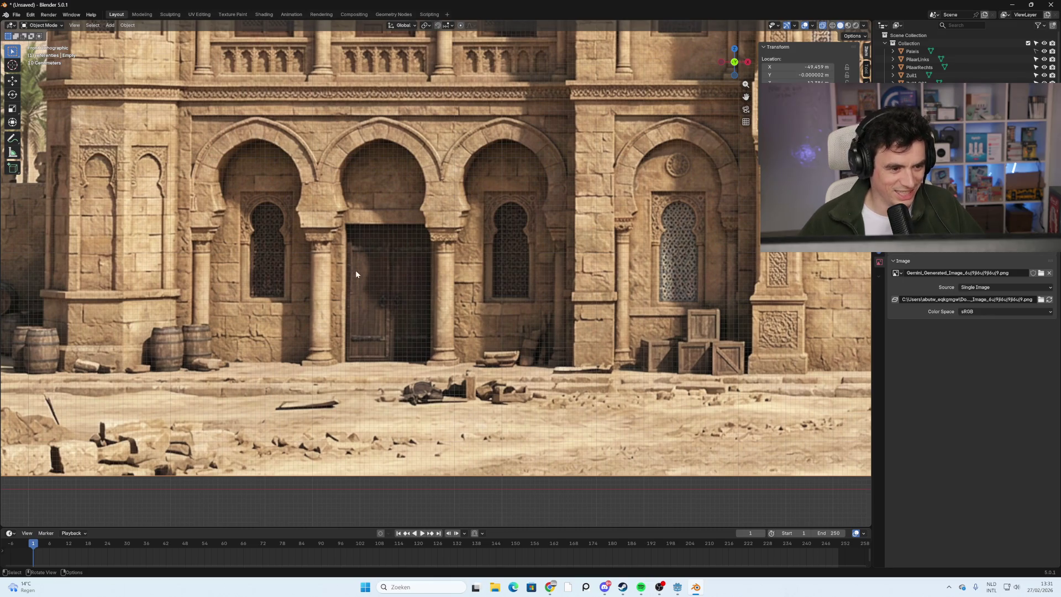
pyautogui.scroll(-2, 579, 336)
pyautogui.moveTo(641, 362)
pyautogui.keyDown('shift'); pyautogui.mouseDown(button='middle')
pyautogui.moveTo(431, 340)
pyautogui.moveTo(500, 356)
pyautogui.mouseUp(button='middle'); pyautogui.keyUp('shift')
# Frame the wall and its pillars in Front Orthographic view over the reference.
pyautogui.click(737, 62)
pyautogui.scroll(-3, 607, 337)
pyautogui.moveTo(607, 337)
pyautogui.keyDown('shift'); pyautogui.mouseDown(button='middle')
pyautogui.moveTo(351, 324)
pyautogui.moveTo(490, 339)
pyautogui.moveTo(376, 343)
pyautogui.moveTo(516, 313)
pyautogui.moveTo(512, 278)
pyautogui.moveTo(483, 274)
pyautogui.moveTo(495, 282)
pyautogui.moveTo(479, 332)
pyautogui.moveTo(499, 267)
pyautogui.moveTo(471, 362)
pyautogui.moveTo(334, 353)
pyautogui.moveTo(365, 348)
pyautogui.mouseUp(button='middle'); pyautogui.keyUp('shift')
pyautogui.scroll(7, 446, 339)
pyautogui.scroll(2, 490, 277)
pyautogui.scroll(-2, 349, 344)
pyautogui.scroll(2, 333, 312)
pyautogui.keyDown('shift'); pyautogui.moveTo(334, 313); pyautogui.dragTo(396, 299, button='middle'); pyautogui.keyUp('shift')
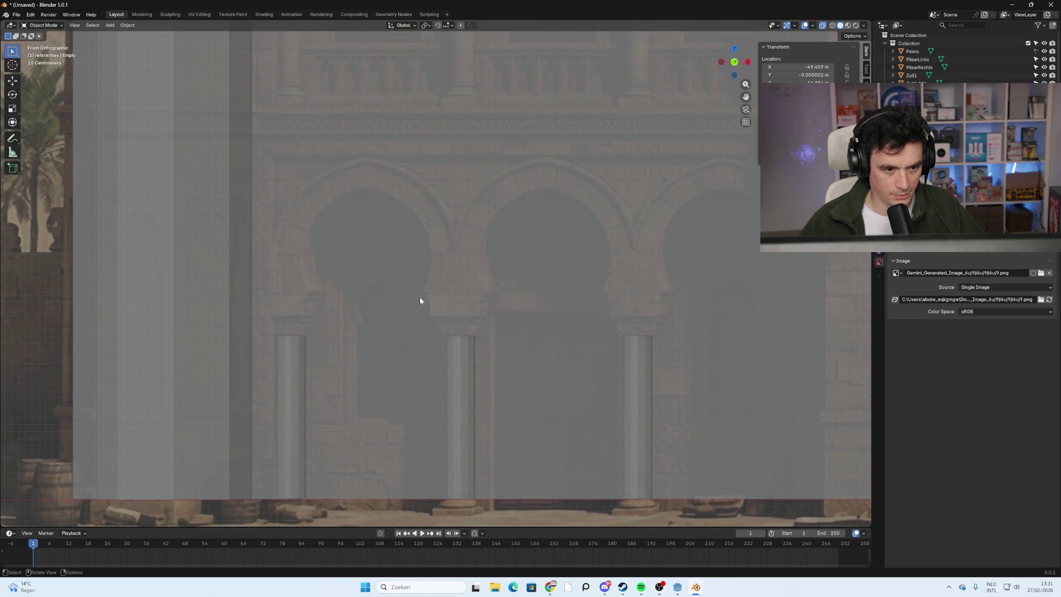
pyautogui.scroll(-3, 419, 301)
pyautogui.keyDown('shift'); pyautogui.moveTo(504, 303); pyautogui.dragTo(114, 307, button='middle'); pyautogui.keyUp('shift')
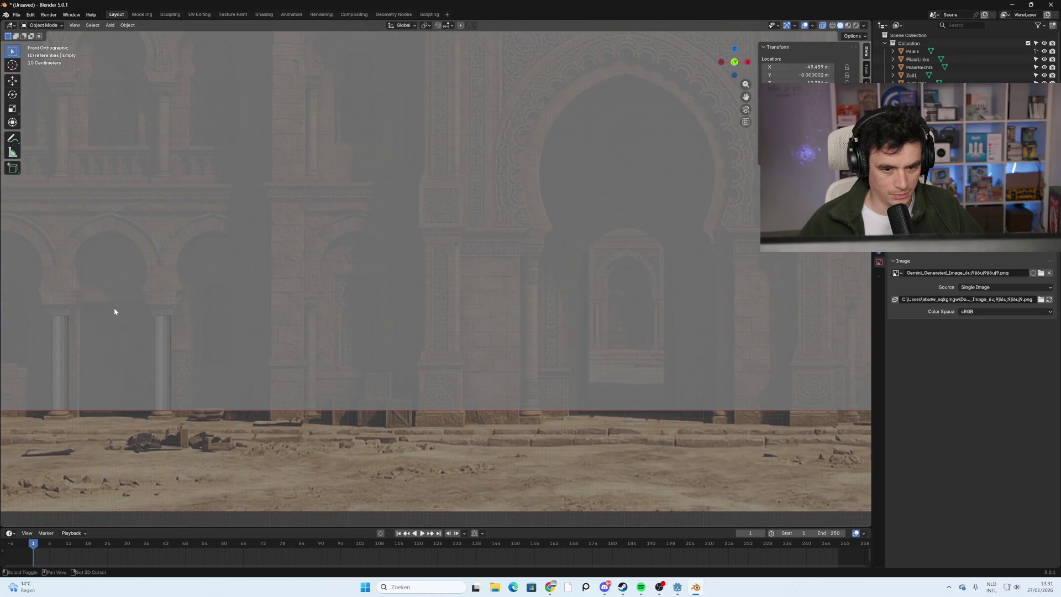
pyautogui.scroll(-3, 329, 309)
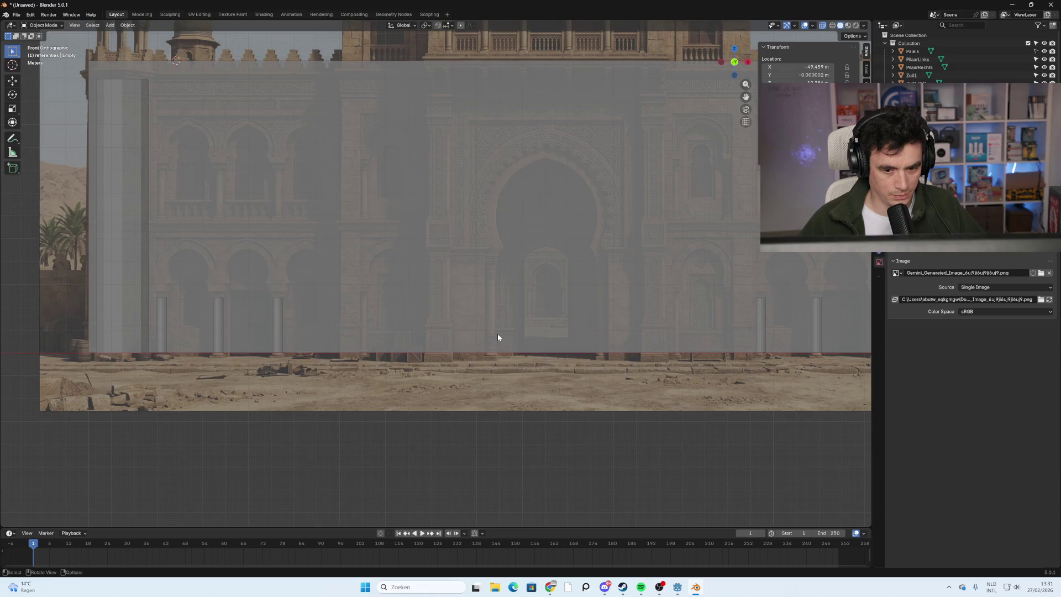
pyautogui.scroll(3, 499, 334)
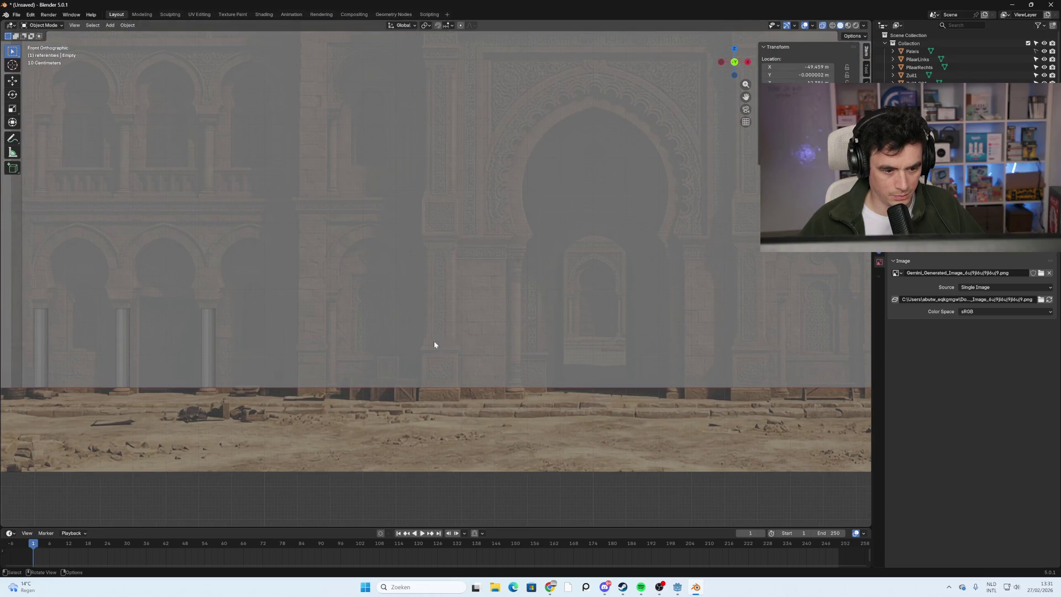
# Duplicate pillar Zuil1.001 and slide the copy along X beside the central arch.
pyautogui.click(212, 350)
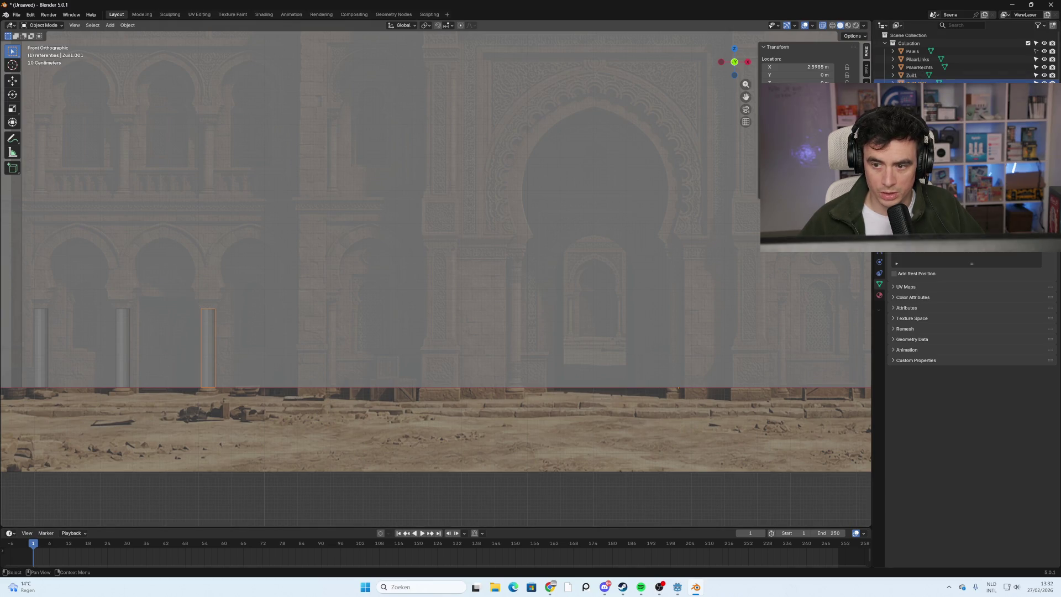
pyautogui.click(207, 333)
pyautogui.hotkey('shift', 'd')
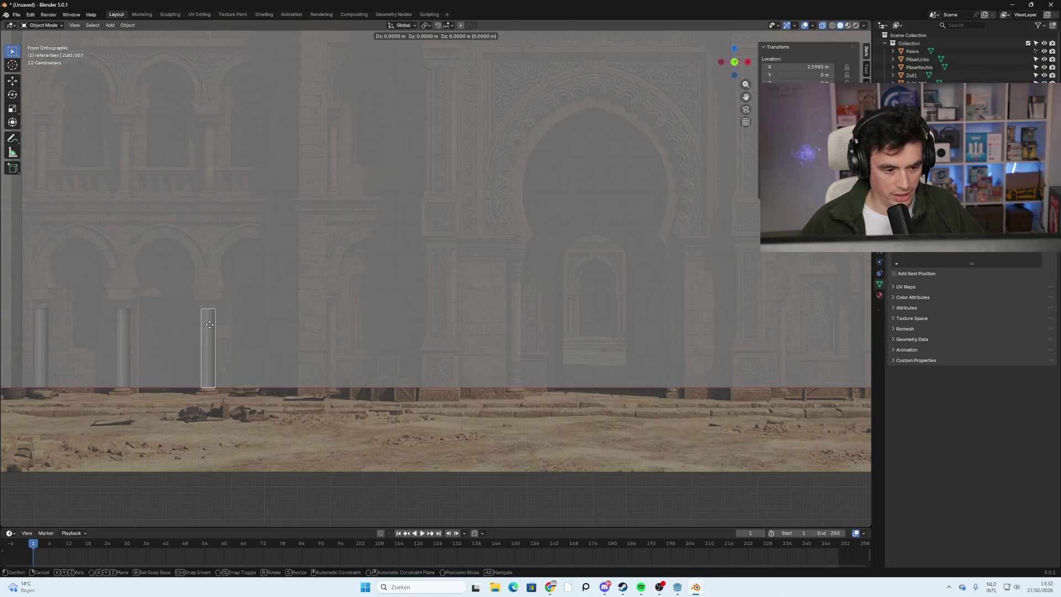
pyautogui.press('x')
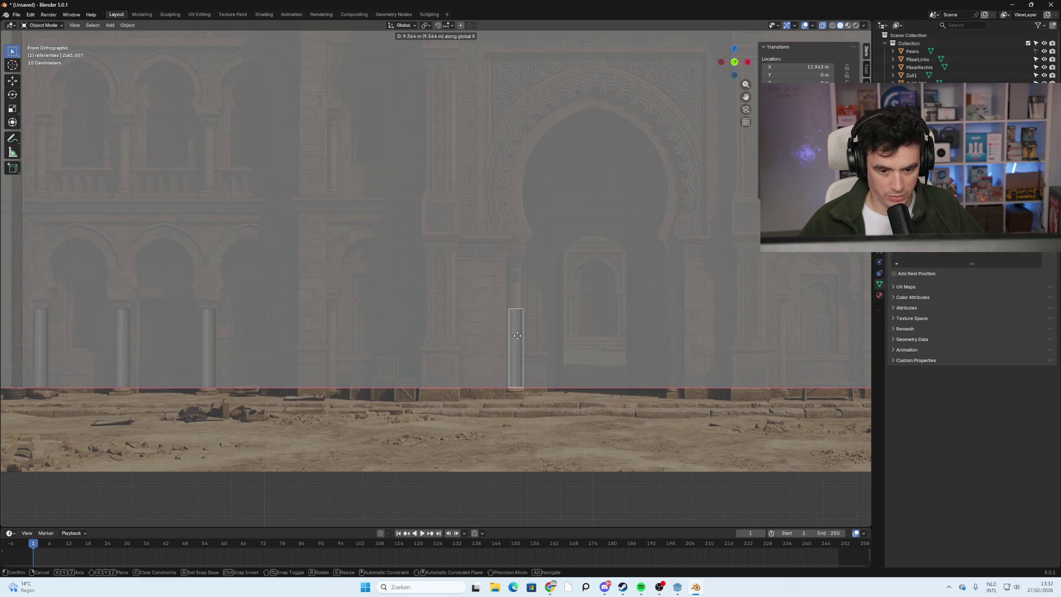
pyautogui.click(517, 335)
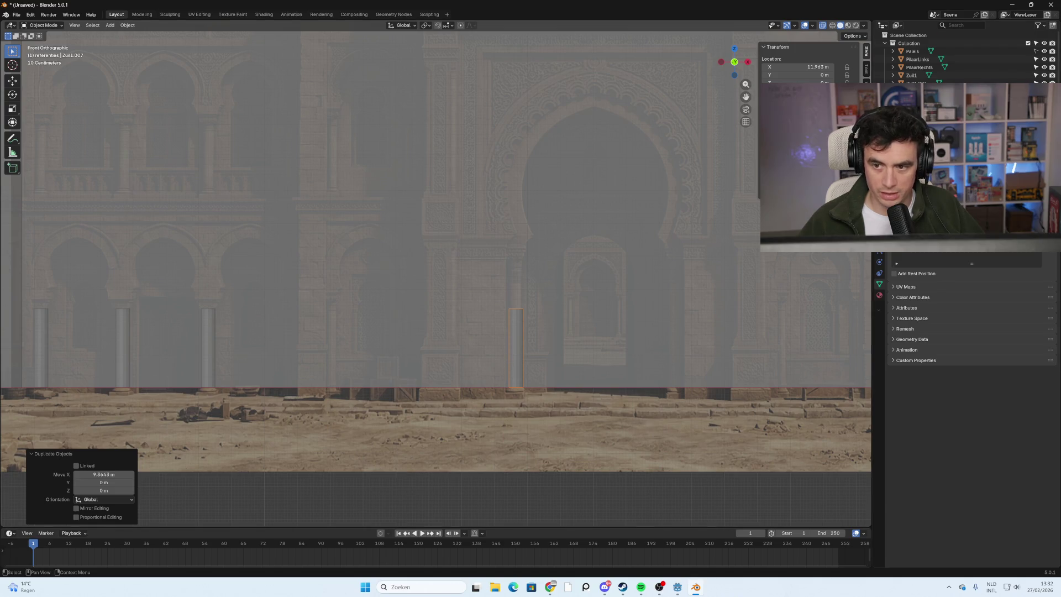
# Rename the copied pillar to ZuilMidden, undoing a stray duplicate and fixing a typo.
pyautogui.scroll(-3, 939, 110)
pyautogui.doubleClick(917, 89)
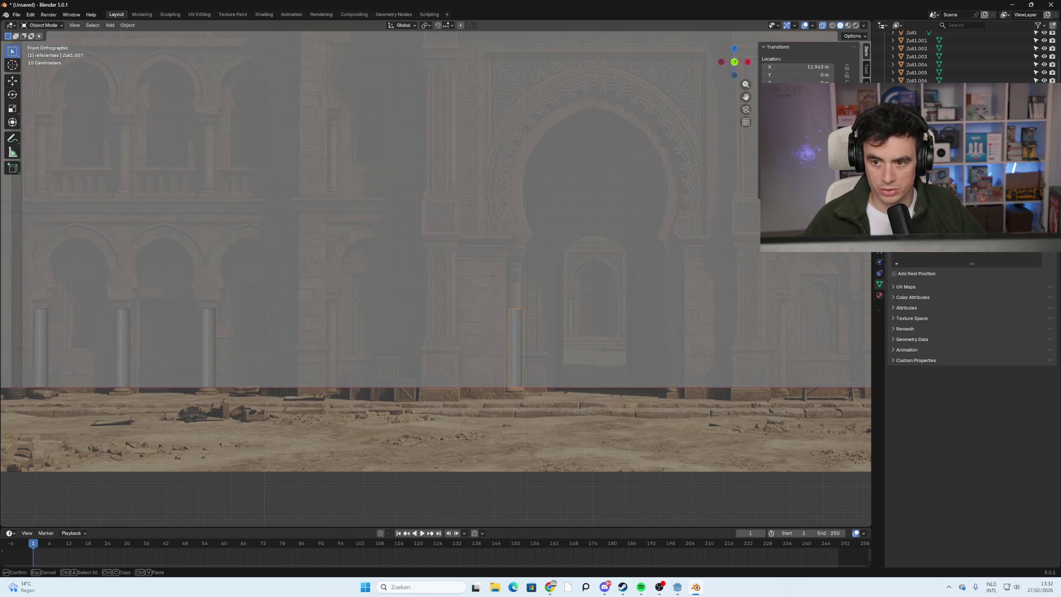
pyautogui.press('Return')
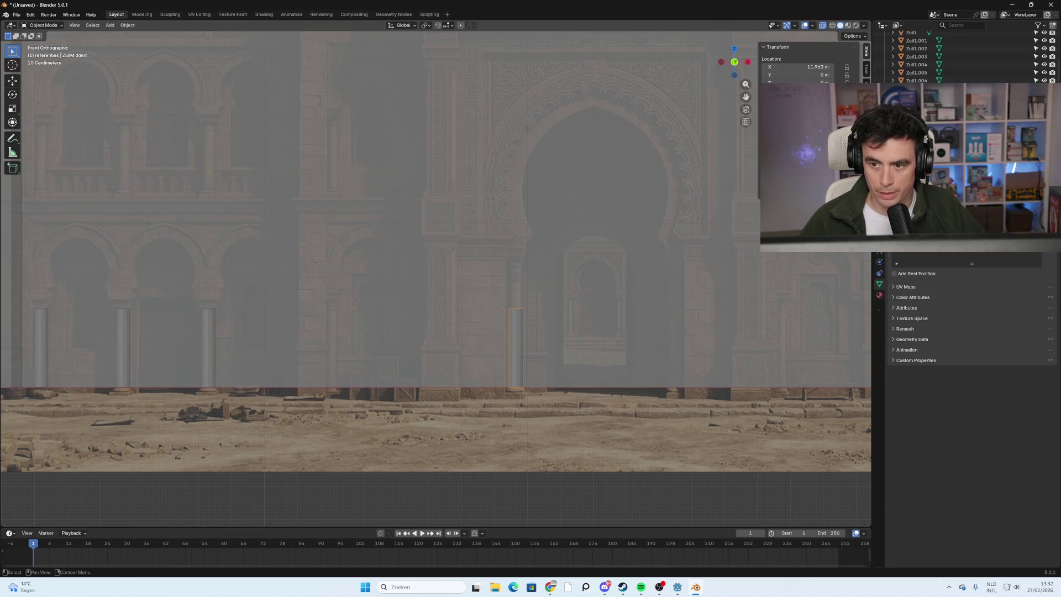
pyautogui.hotkey('shift', 'd')
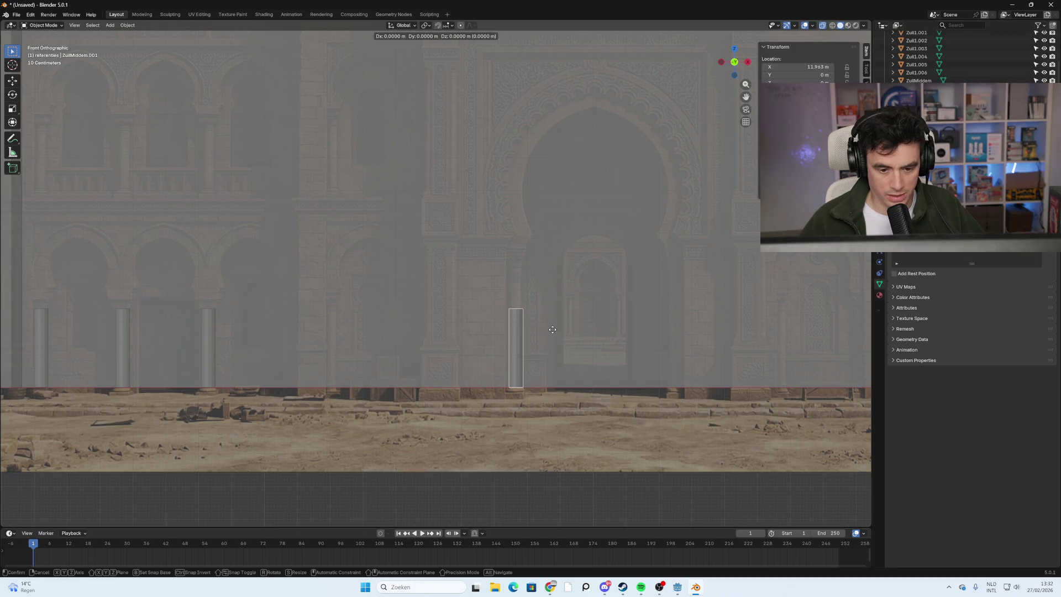
pyautogui.press('Escape')
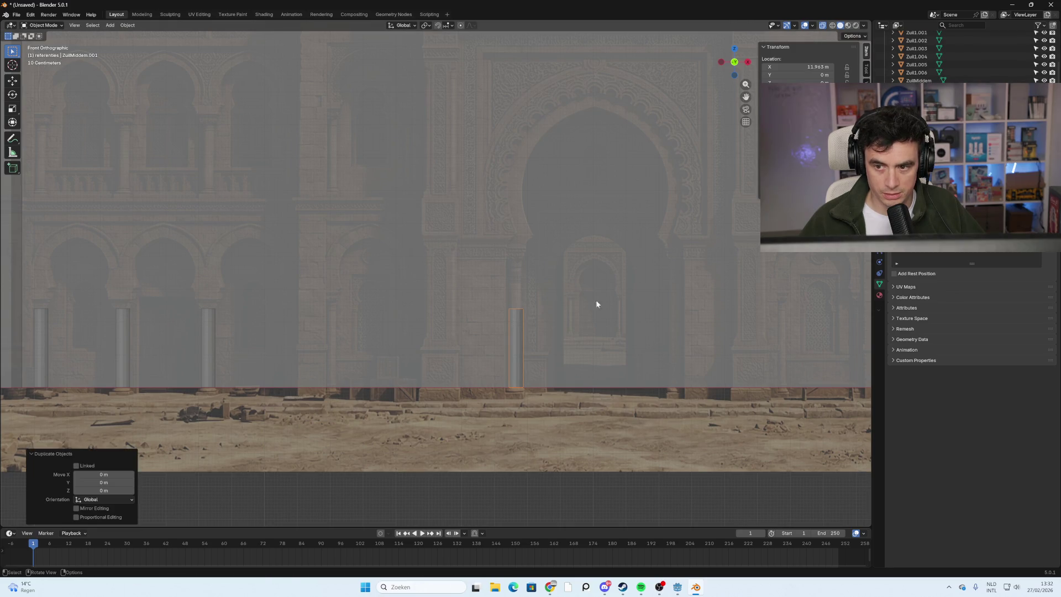
pyautogui.hotkey('ctrl', 'z')
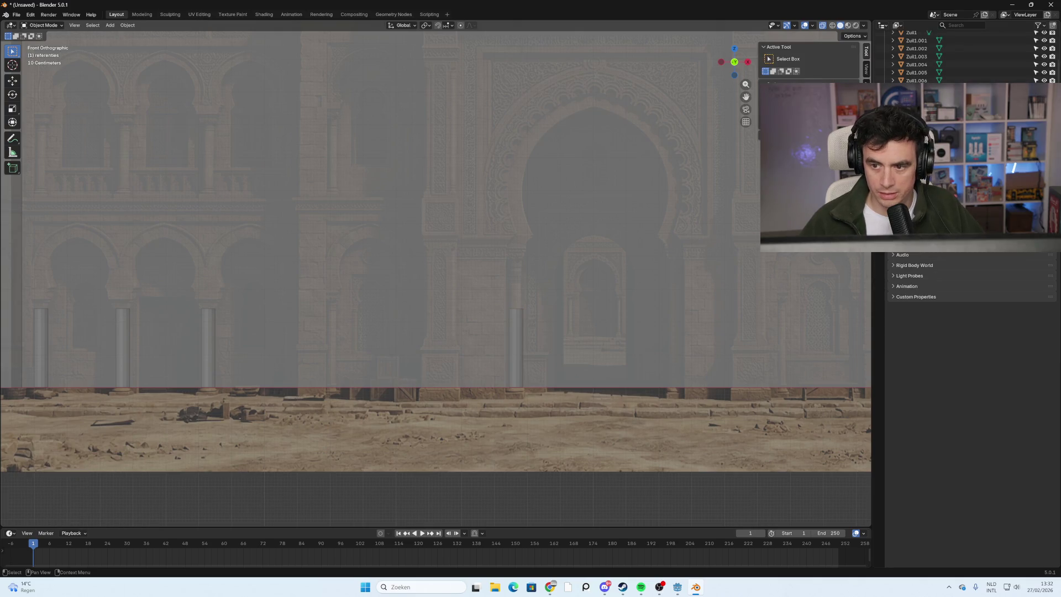
pyautogui.press('F2')
pyautogui.press('BackSpace')
pyautogui.write('n')
pyautogui.press('Return')
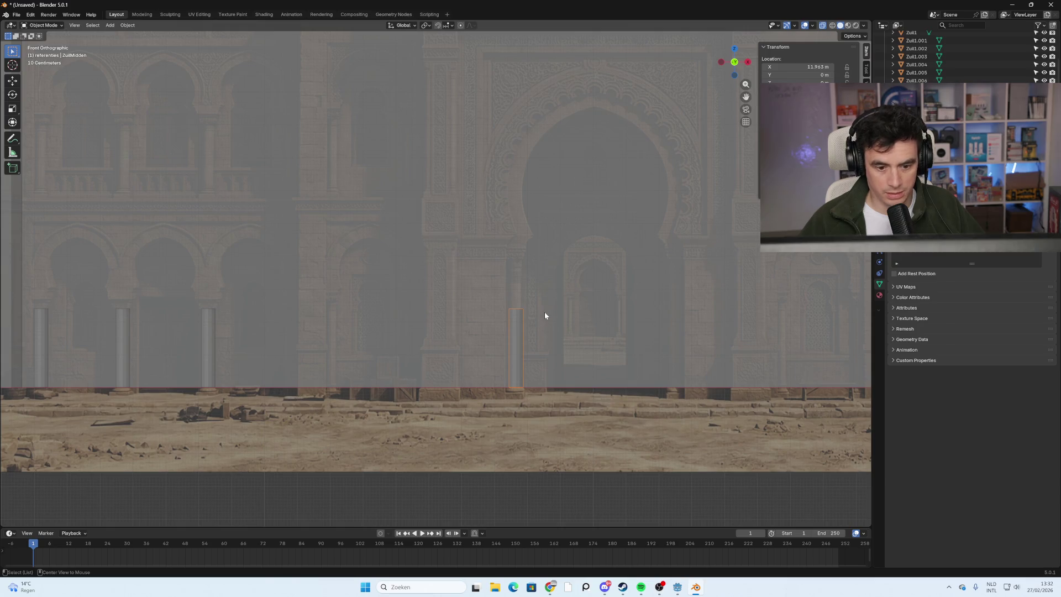
# Duplicate ZuilMidden along X and place the copy right of the central portal.
pyautogui.hotkey('shift', 'd')
pyautogui.press('x')
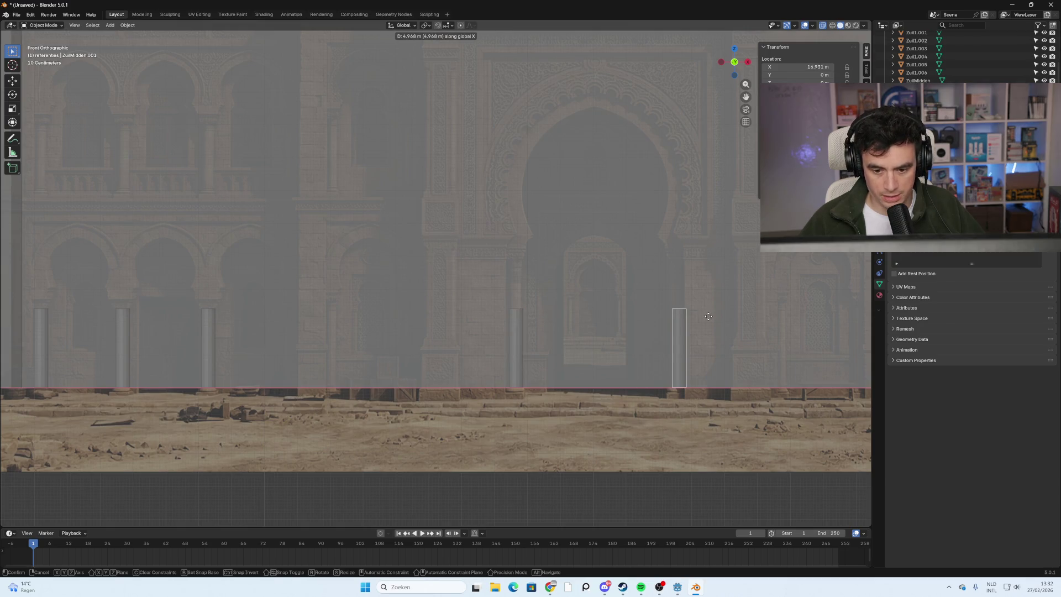
pyautogui.click(703, 315)
pyautogui.click(512, 352)
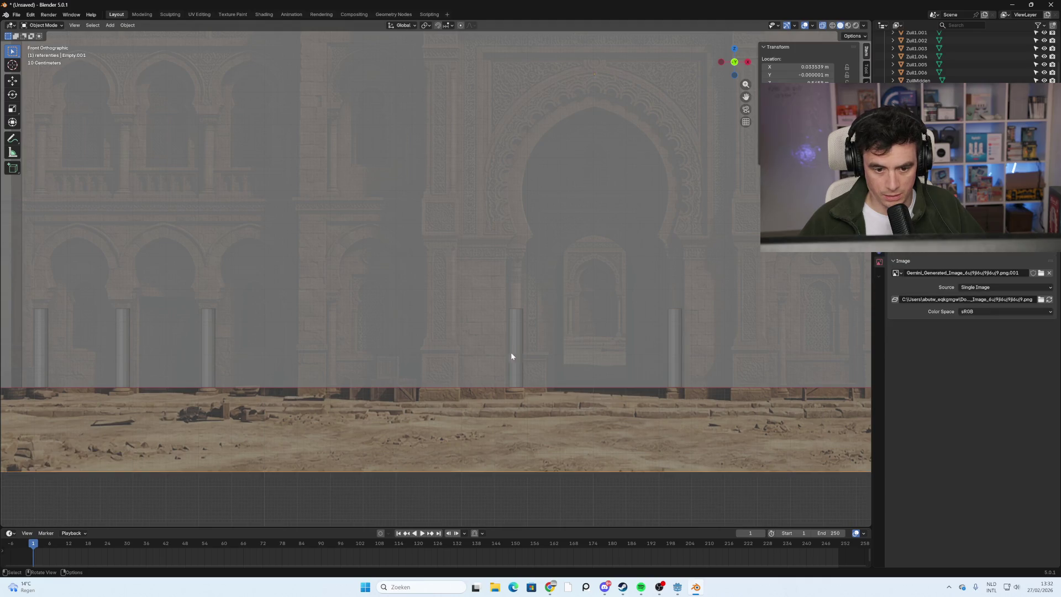
pyautogui.scroll(-2, 513, 352)
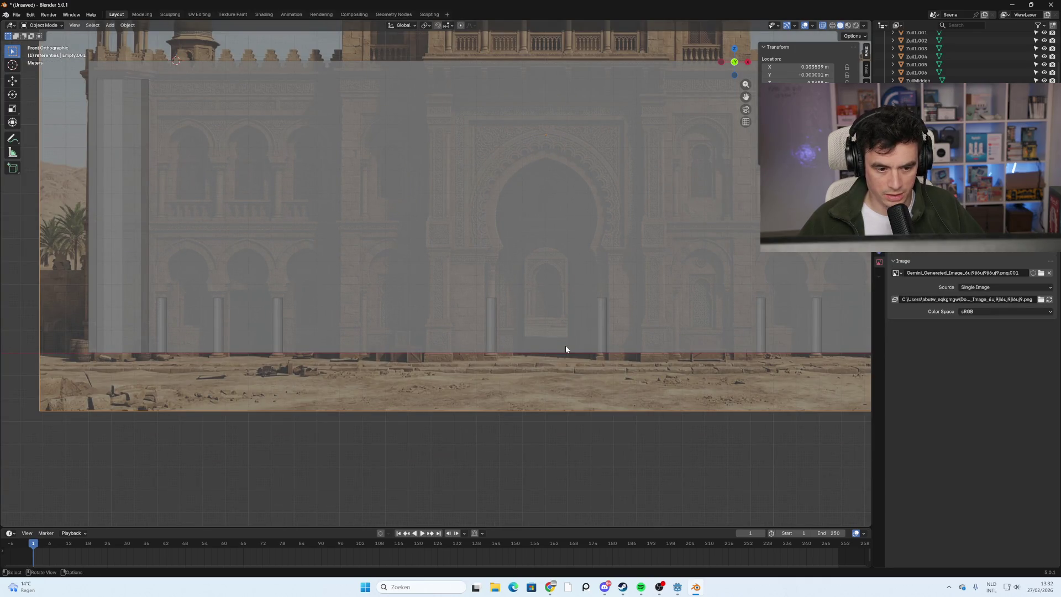
pyautogui.scroll(3, 375, 357)
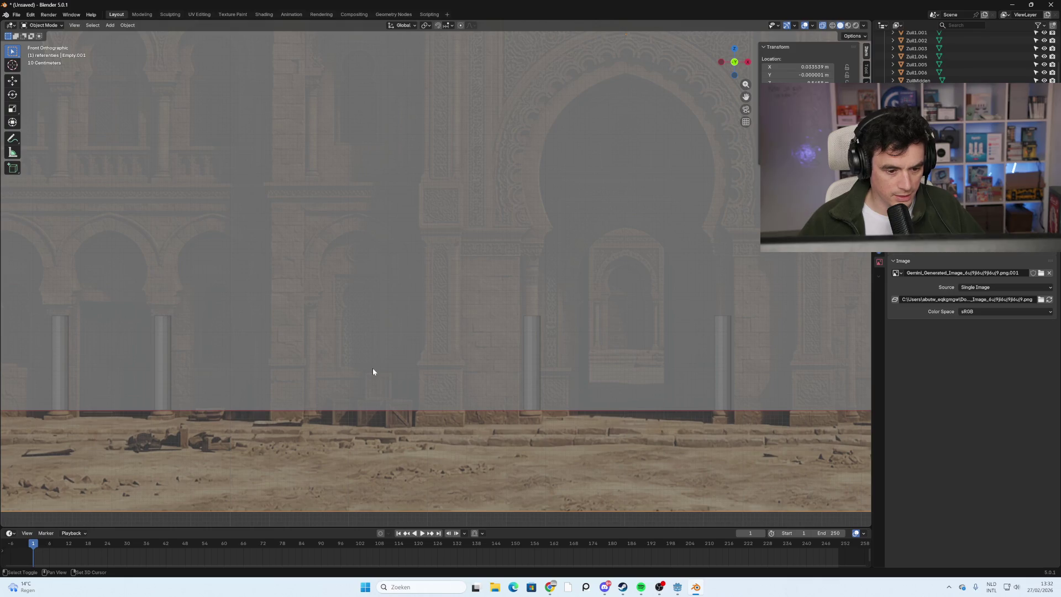
pyautogui.scroll(-6, 358, 403)
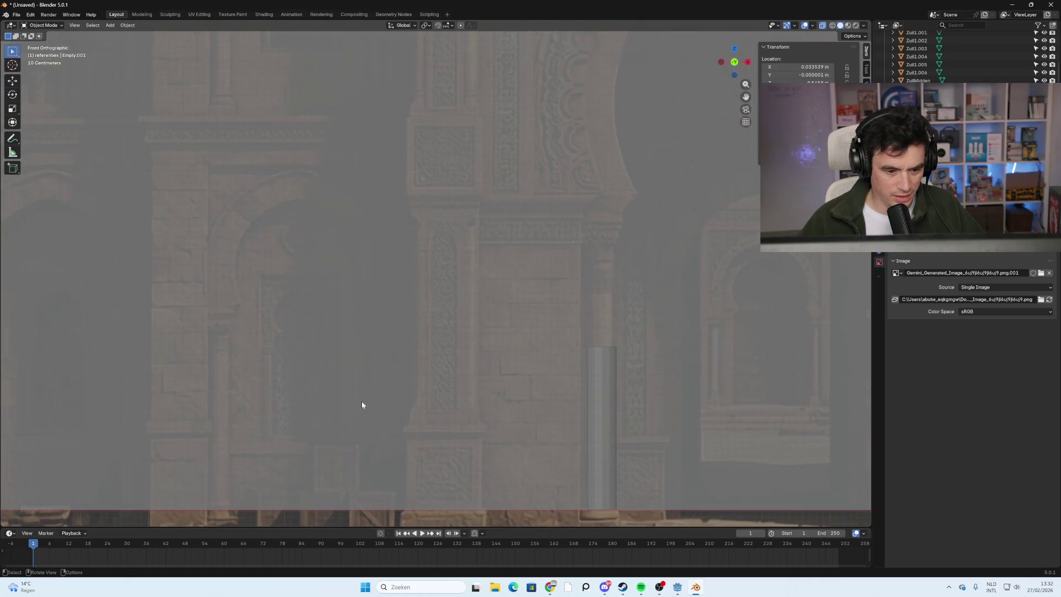
pyautogui.keyDown('ctrl'); pyautogui.scroll(6, 292, 339); pyautogui.keyUp('ctrl')
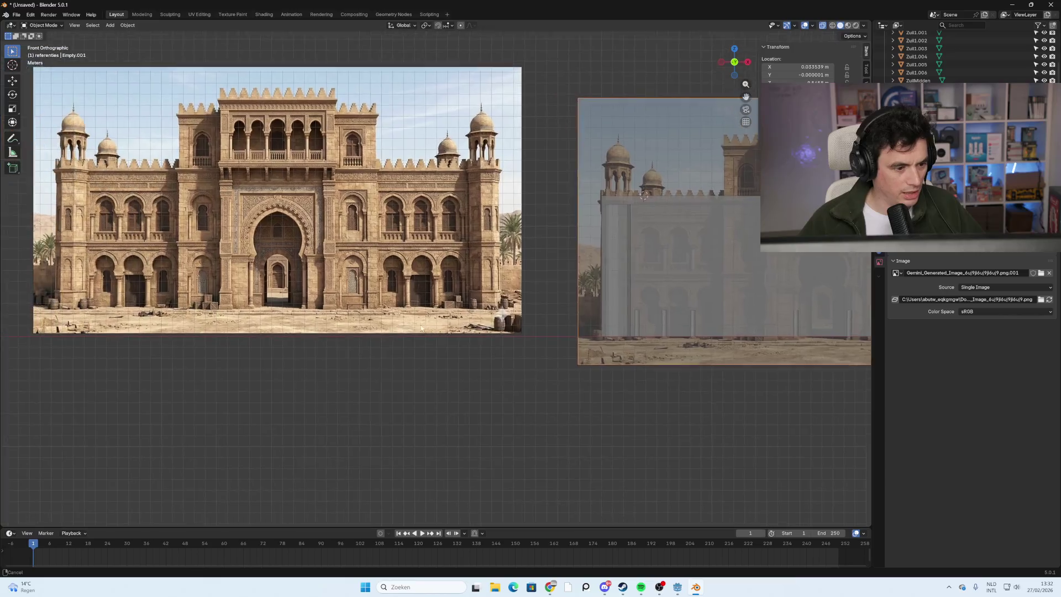
pyautogui.scroll(4, 336, 328)
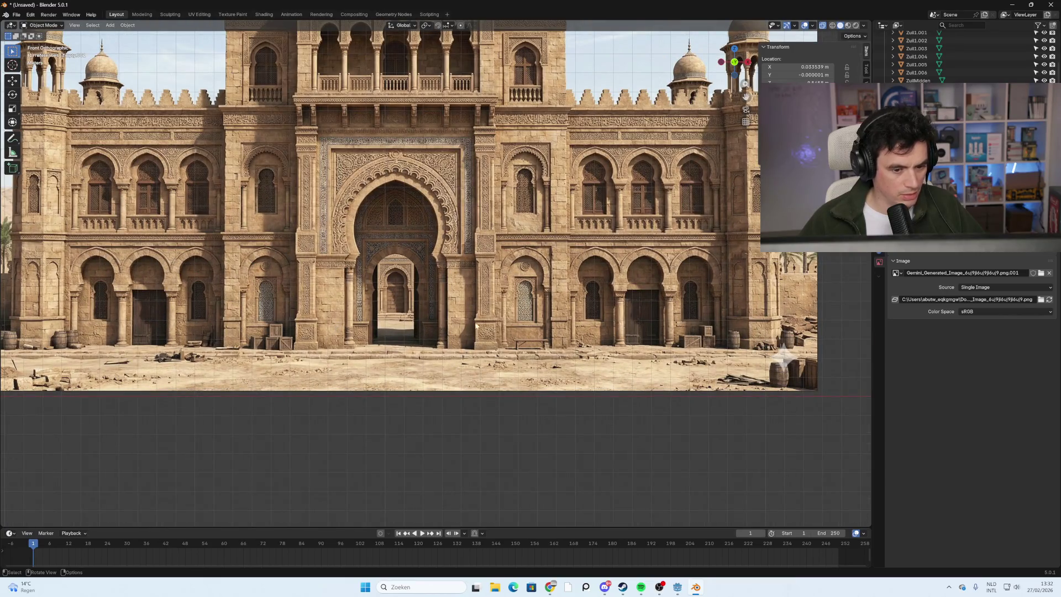
# Pan and zoom over the facade reference, then reselect pillar Zuil1.001.
pyautogui.keyDown('shift'); pyautogui.moveTo(619, 326); pyautogui.dragTo(508, 328, button='middle'); pyautogui.keyUp('shift')
pyautogui.keyDown('ctrl'); pyautogui.scroll(-10, 509, 328); pyautogui.keyUp('ctrl')
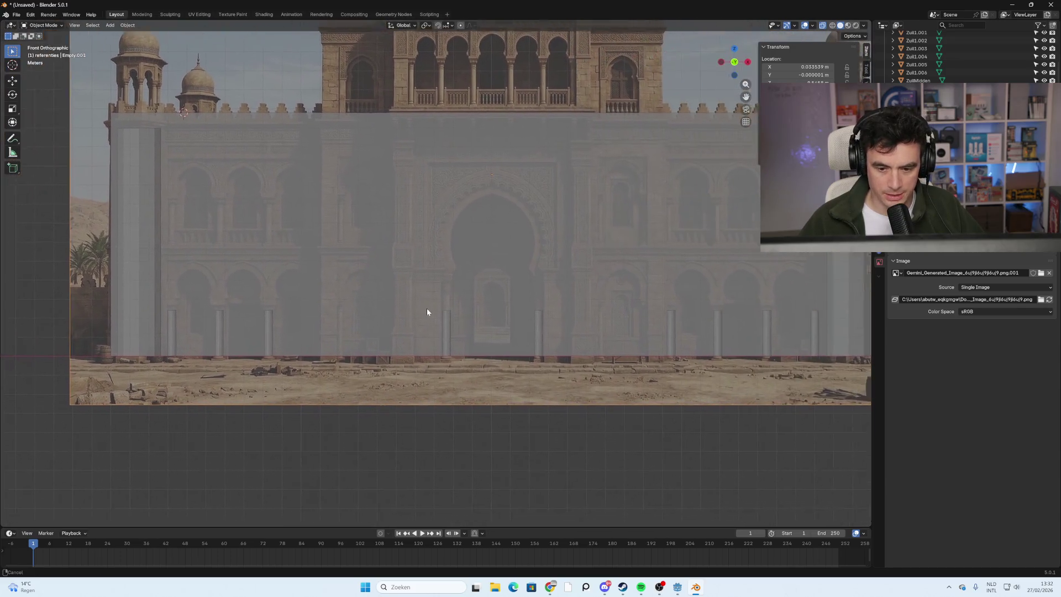
pyautogui.scroll(2, 446, 305)
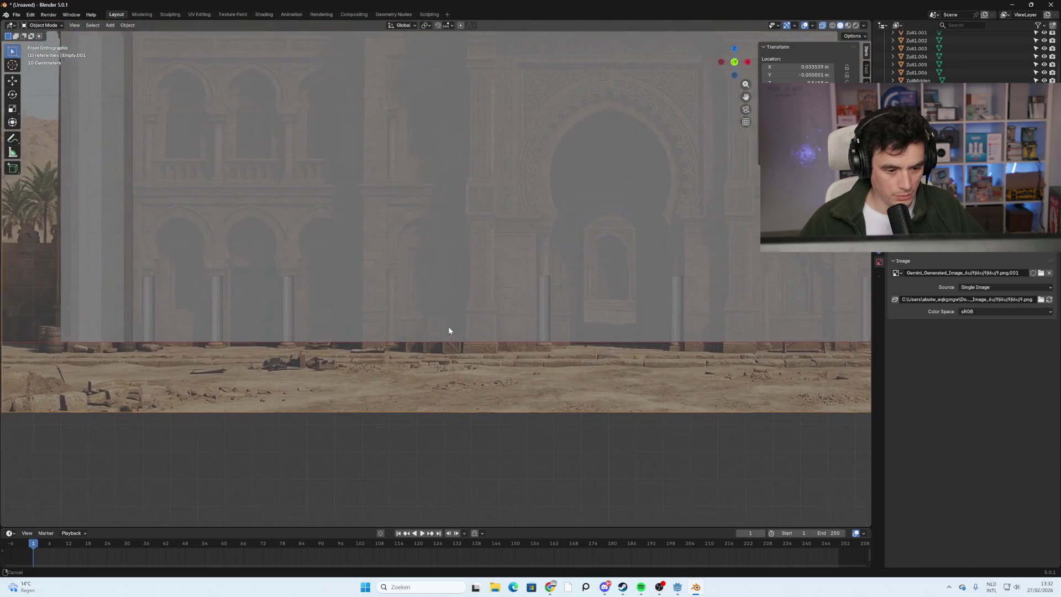
pyautogui.click(310, 309)
pyautogui.click(567, 304)
pyautogui.click(313, 312)
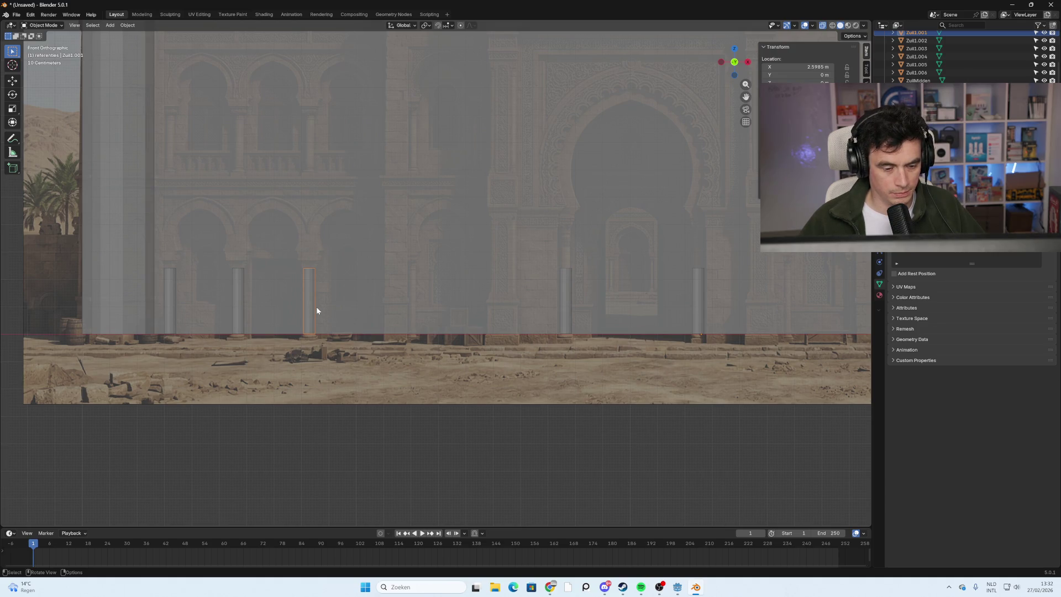
# Copy Zuil1.001 between the side and middle pillars and name it ZuilSemiMidden.
pyautogui.hotkey('shift', 'd')
pyautogui.press('x')
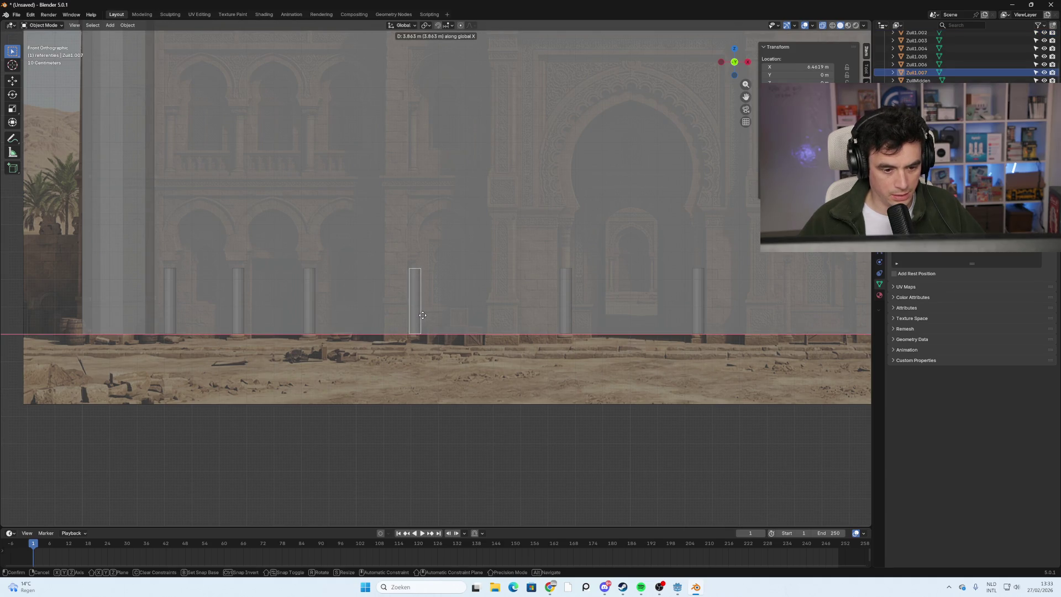
pyautogui.click(422, 315)
pyautogui.doubleClick(917, 72)
pyautogui.click(914, 73)
pyautogui.press('Delete')
pyautogui.press('Delete')
pyautogui.press('Delete')
pyautogui.write('sem')
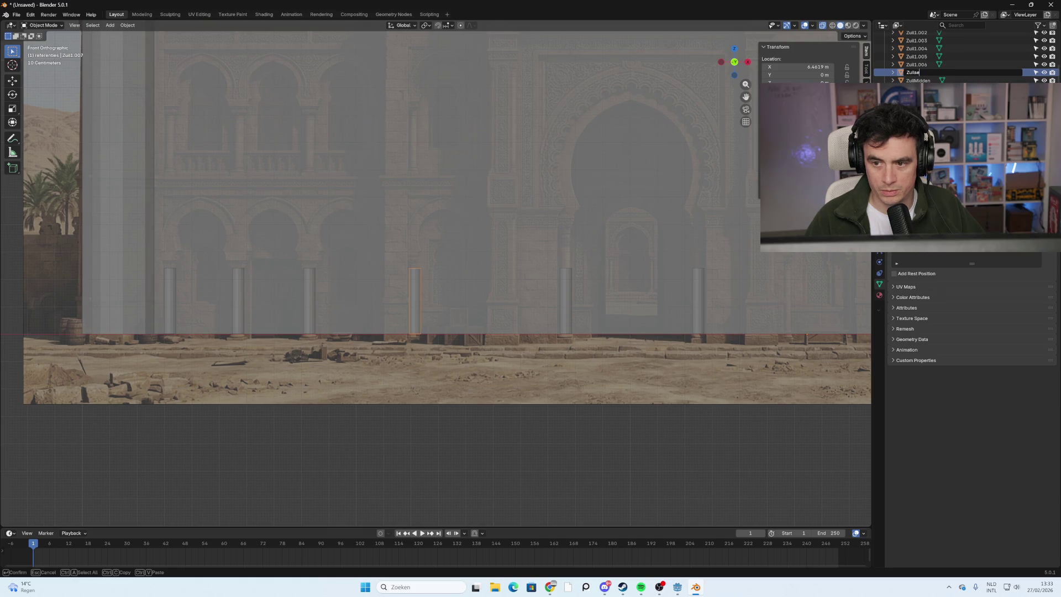
pyautogui.write('iMi')
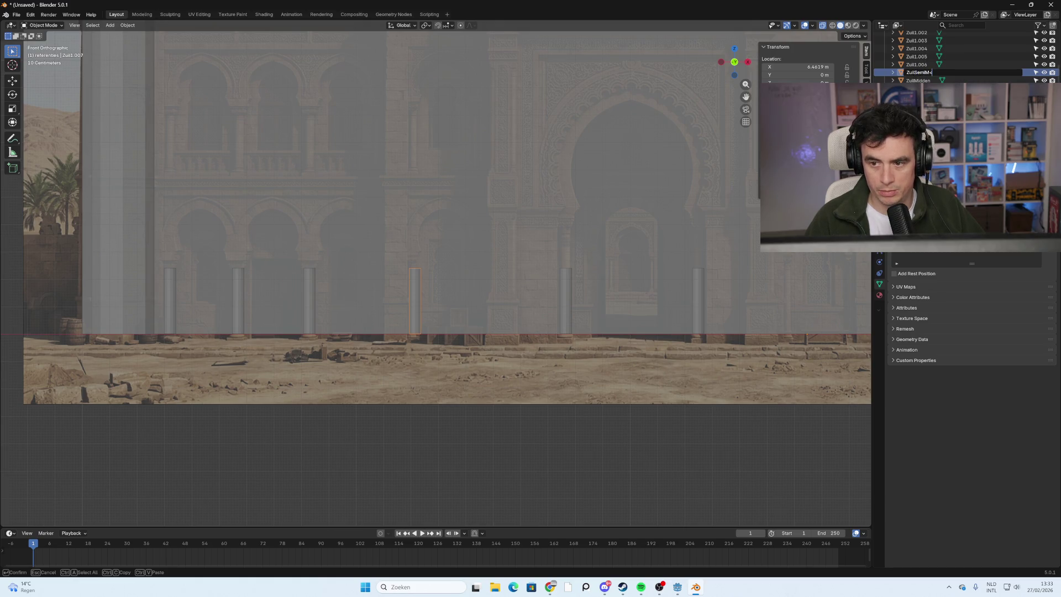
pyautogui.write('den')
pyautogui.press('Return')
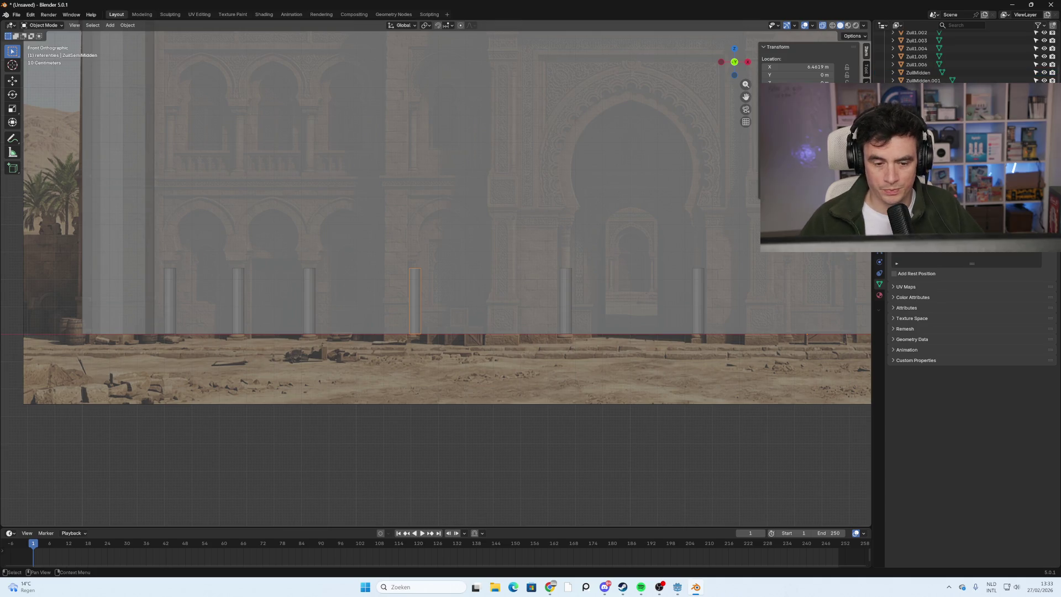
# Place another copy of the slim column on the next reference pillar along X.
pyautogui.hotkey('shift', 'd')
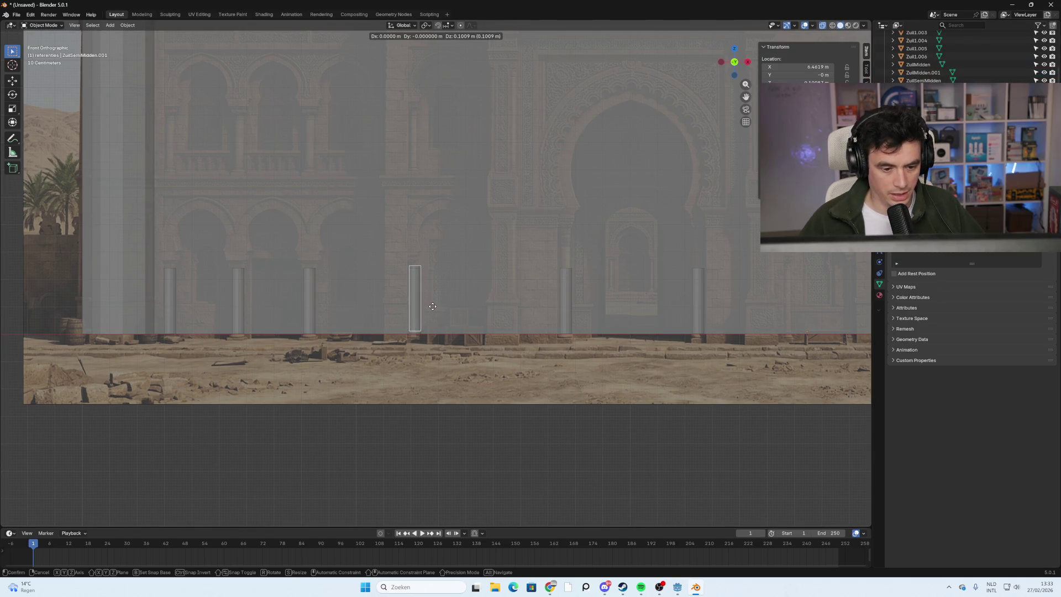
pyautogui.press('x')
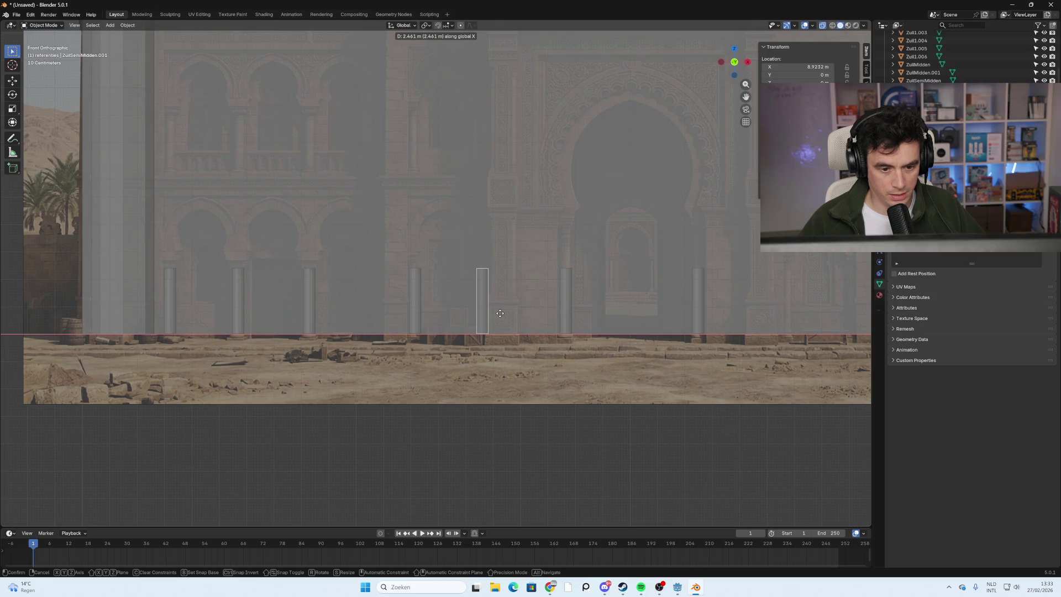
pyautogui.click(499, 312)
pyautogui.hotkey('ctrl', 'z')
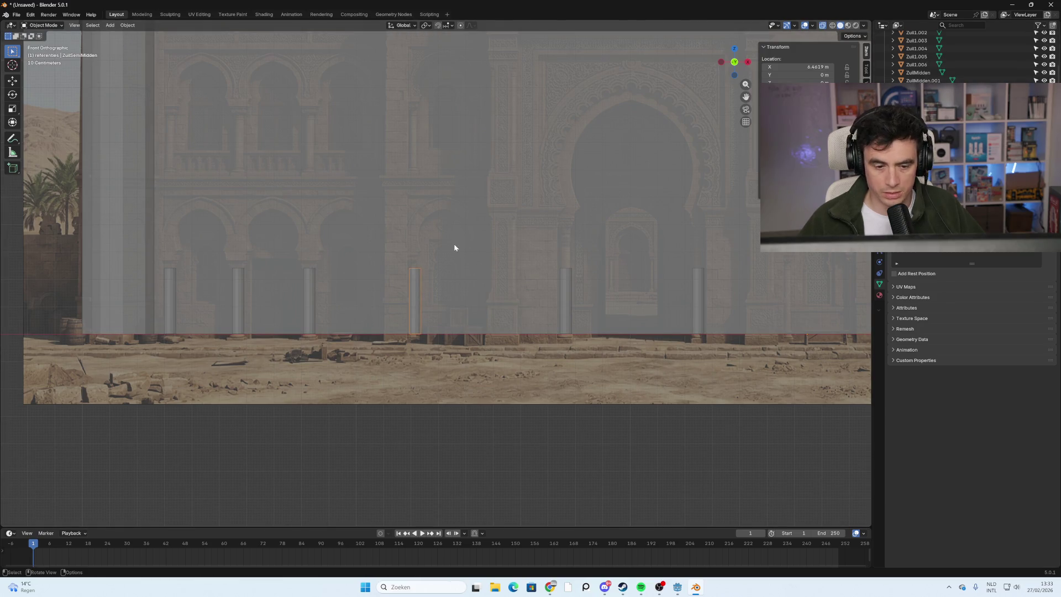
pyautogui.hotkey('shift', 'd')
pyautogui.press('x')
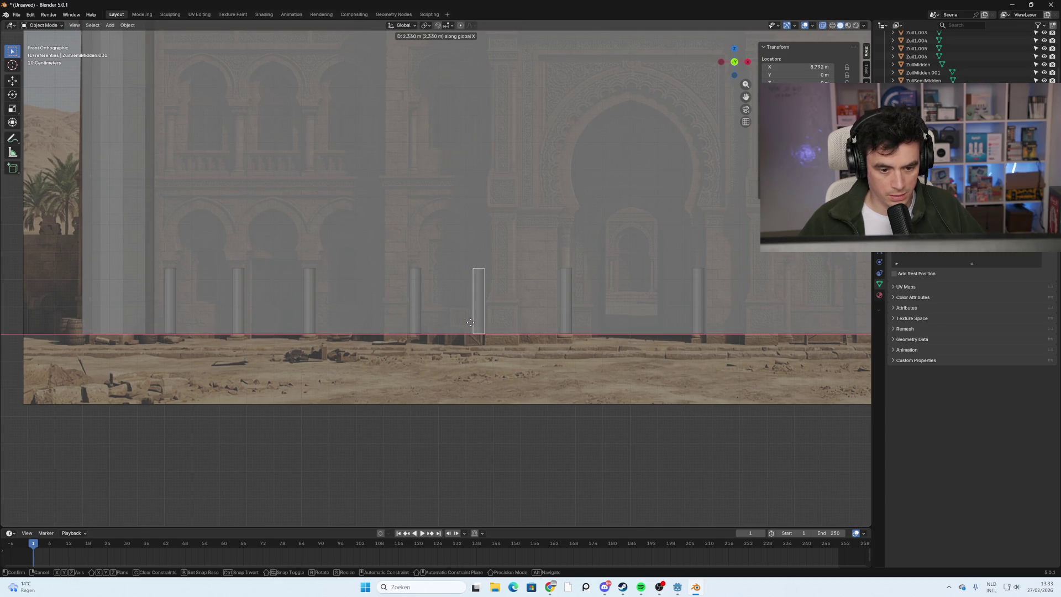
pyautogui.click(472, 323)
# Add further column copies on the right-hand reference pillars, adjusting one's position.
pyautogui.keyDown('shift'); pyautogui.moveTo(747, 365); pyautogui.dragTo(453, 353, button='middle'); pyautogui.keyUp('shift')
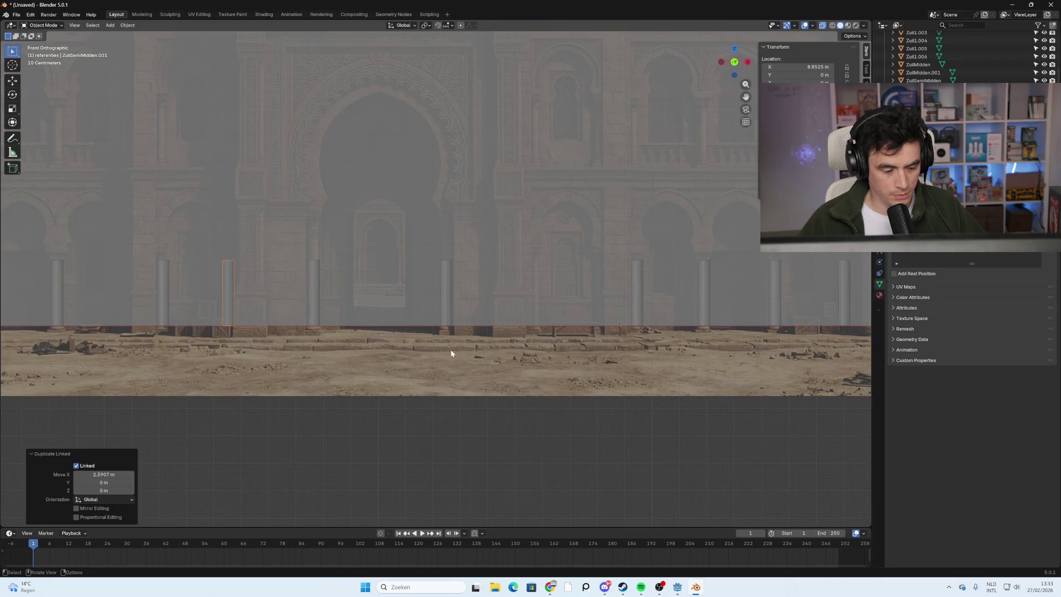
pyautogui.hotkey('shift', 'd')
pyautogui.press('x')
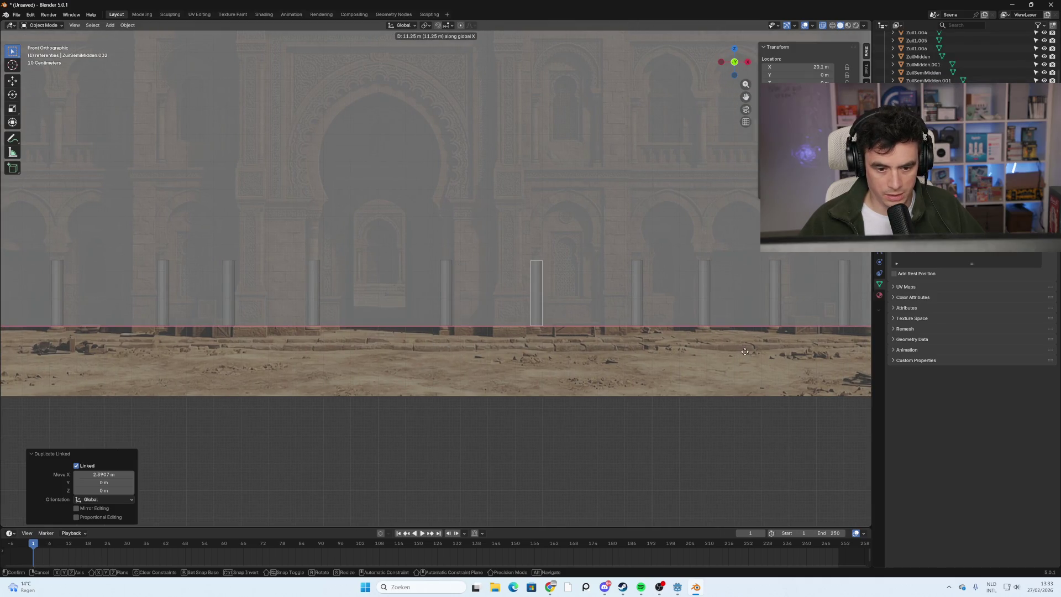
pyautogui.click(747, 353)
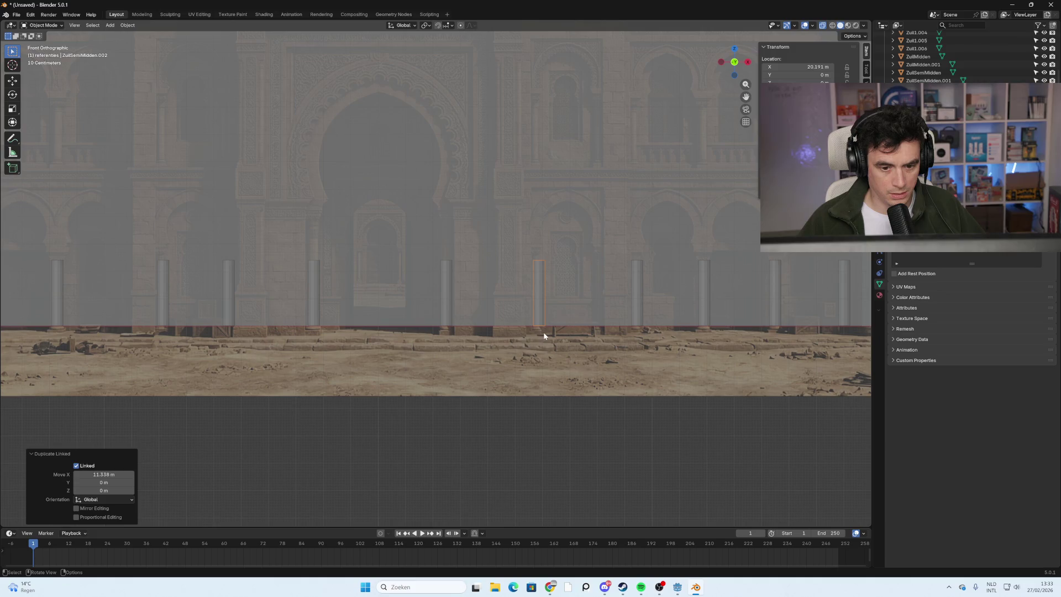
pyautogui.press('g')
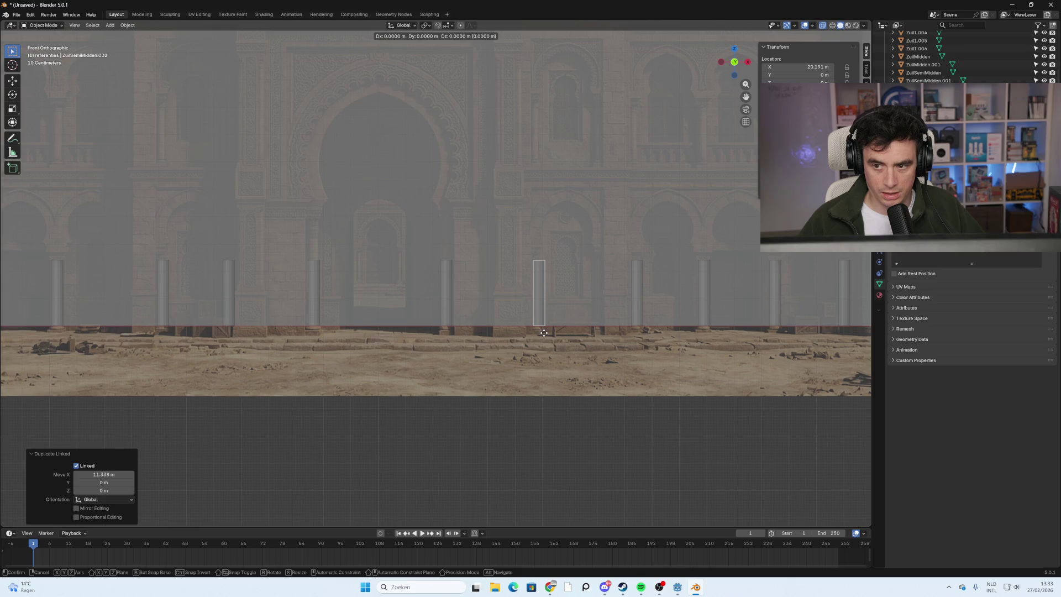
pyautogui.click(544, 334)
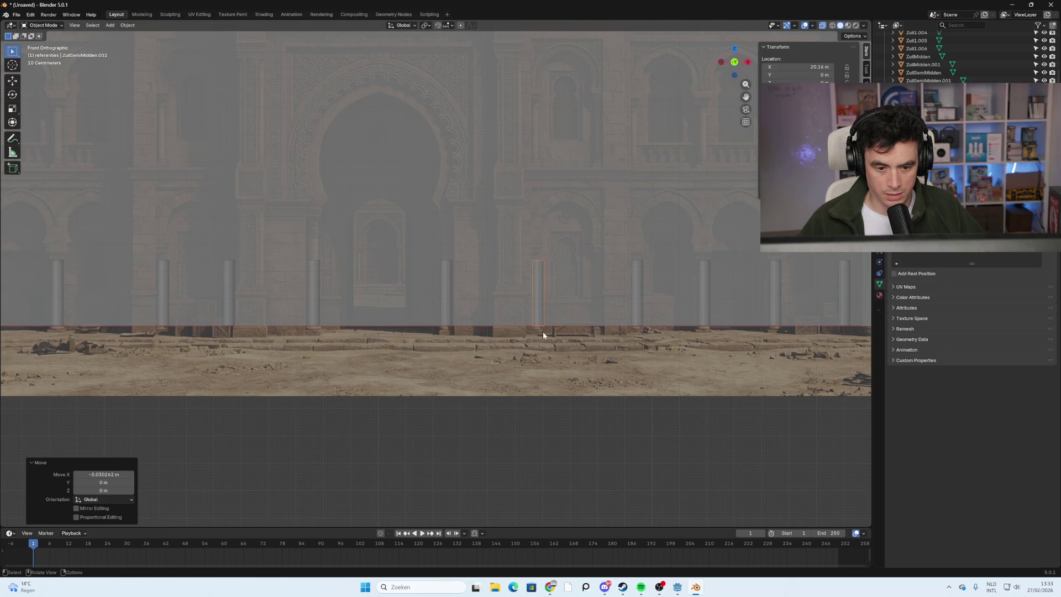
pyautogui.hotkey('alt', 'd')
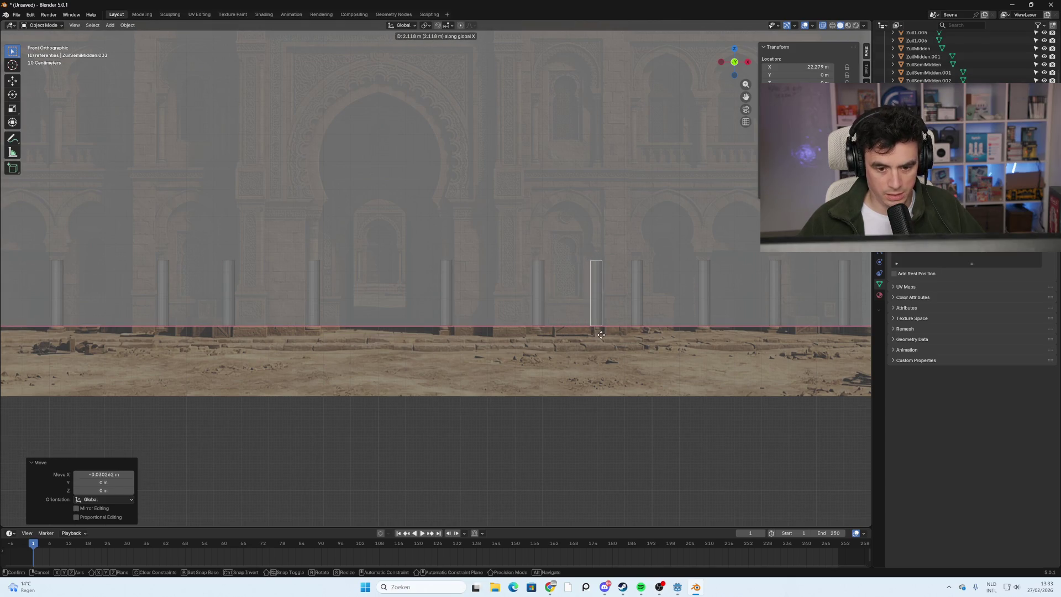
pyautogui.click(602, 337)
pyautogui.click(601, 334)
pyautogui.scroll(-4, 512, 383)
pyautogui.keyDown('shift'); pyautogui.moveTo(421, 355); pyautogui.dragTo(463, 353, button='middle'); pyautogui.keyUp('shift')
pyautogui.scroll(3, 387, 337)
pyautogui.keyDown('shift'); pyautogui.moveTo(301, 313); pyautogui.dragTo(523, 335, button='middle'); pyautogui.keyUp('shift')
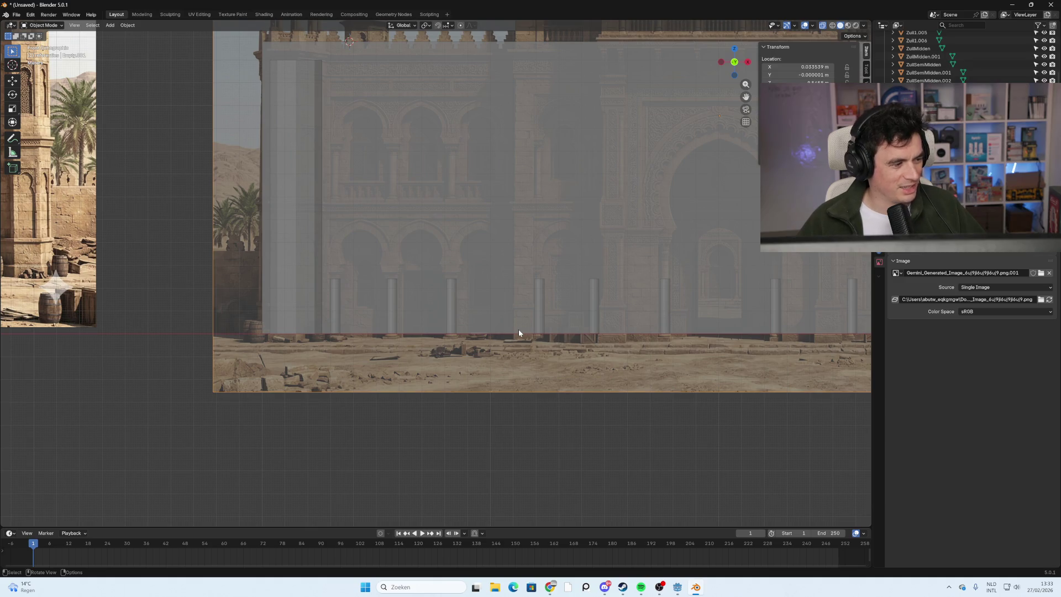
pyautogui.moveTo(480, 287)
pyautogui.keyDown('shift'); pyautogui.mouseDown(button='middle')
pyautogui.moveTo(529, 263)
pyautogui.moveTo(670, 291)
pyautogui.moveTo(442, 275)
pyautogui.mouseUp(button='middle'); pyautogui.keyUp('shift')
pyautogui.moveTo(748, 257)
pyautogui.keyDown('shift'); pyautogui.mouseDown(button='middle')
pyautogui.moveTo(724, 300)
pyautogui.moveTo(541, 314)
pyautogui.mouseUp(button='middle'); pyautogui.keyUp('shift')
pyautogui.moveTo(362, 327)
pyautogui.keyDown('shift'); pyautogui.mouseDown(button='middle')
pyautogui.moveTo(277, 366)
pyautogui.moveTo(493, 336)
pyautogui.moveTo(436, 247)
pyautogui.mouseUp(button='middle'); pyautogui.keyUp('shift')
pyautogui.scroll(3, 492, 336)
pyautogui.scroll(3, 399, 279)
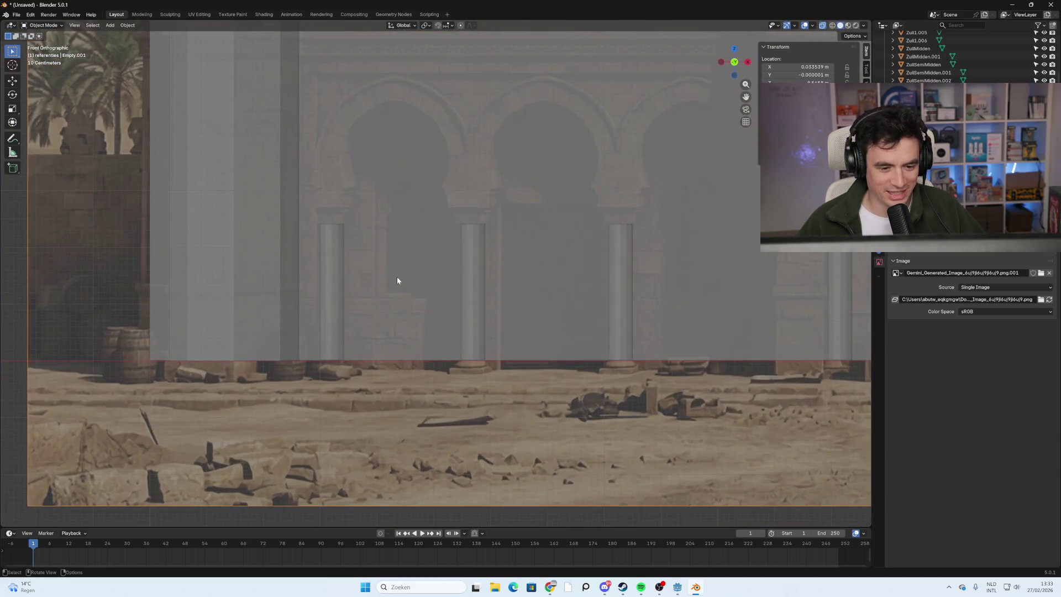
pyautogui.moveTo(409, 279)
pyautogui.keyDown('shift'); pyautogui.mouseDown(button='middle')
pyautogui.moveTo(454, 293)
pyautogui.moveTo(509, 339)
pyautogui.mouseUp(button='middle'); pyautogui.keyUp('shift')
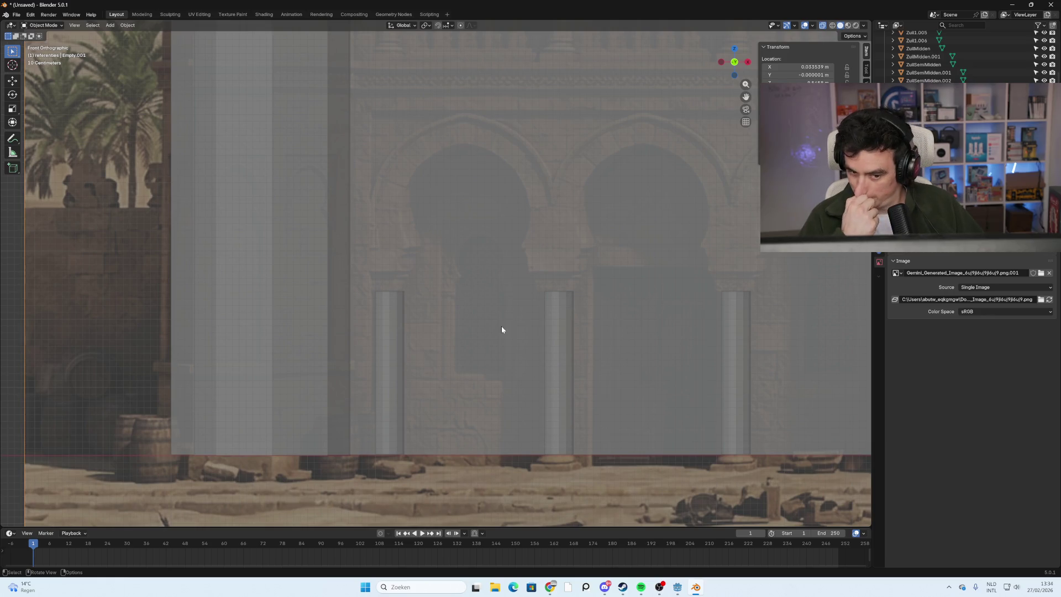
pyautogui.moveTo(502, 329)
pyautogui.mouseDown(button='middle')
pyautogui.moveTo(454, 332)
pyautogui.moveTo(600, 330)
pyautogui.moveTo(543, 337)
pyautogui.moveTo(582, 350)
pyautogui.moveTo(615, 339)
pyautogui.moveTo(611, 320)
pyautogui.moveTo(552, 329)
pyautogui.moveTo(610, 332)
pyautogui.moveTo(509, 334)
pyautogui.moveTo(658, 339)
pyautogui.moveTo(571, 314)
pyautogui.mouseUp(button='middle')
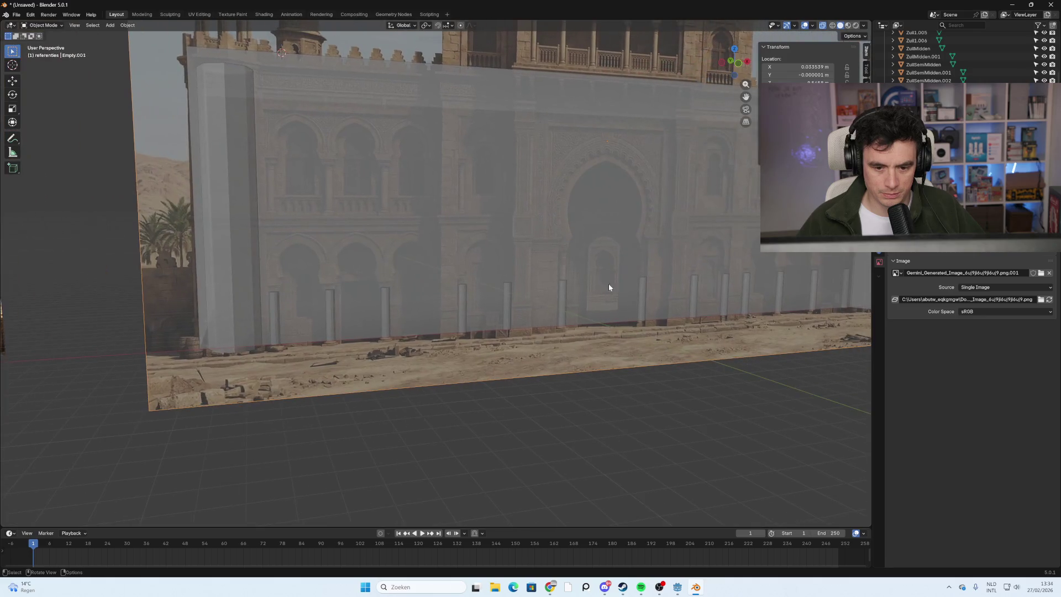
pyautogui.click(731, 76)
pyautogui.moveTo(702, 295)
pyautogui.keyDown('shift'); pyautogui.mouseDown(button='middle')
pyautogui.moveTo(530, 299)
pyautogui.moveTo(453, 326)
pyautogui.mouseUp(button='middle'); pyautogui.keyUp('shift')
pyautogui.scroll(5, 436, 336)
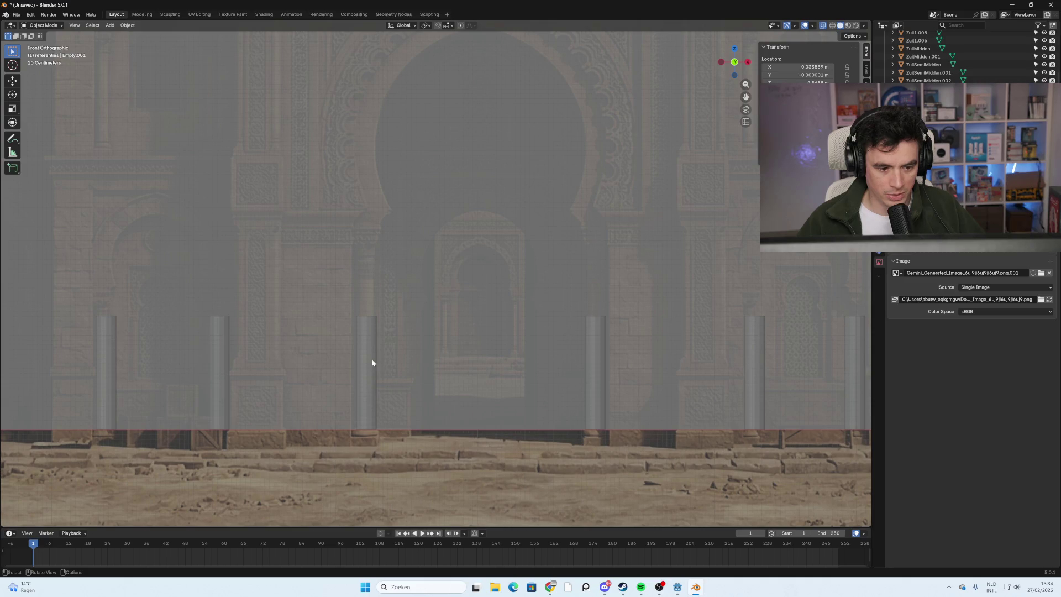
pyautogui.click(371, 363)
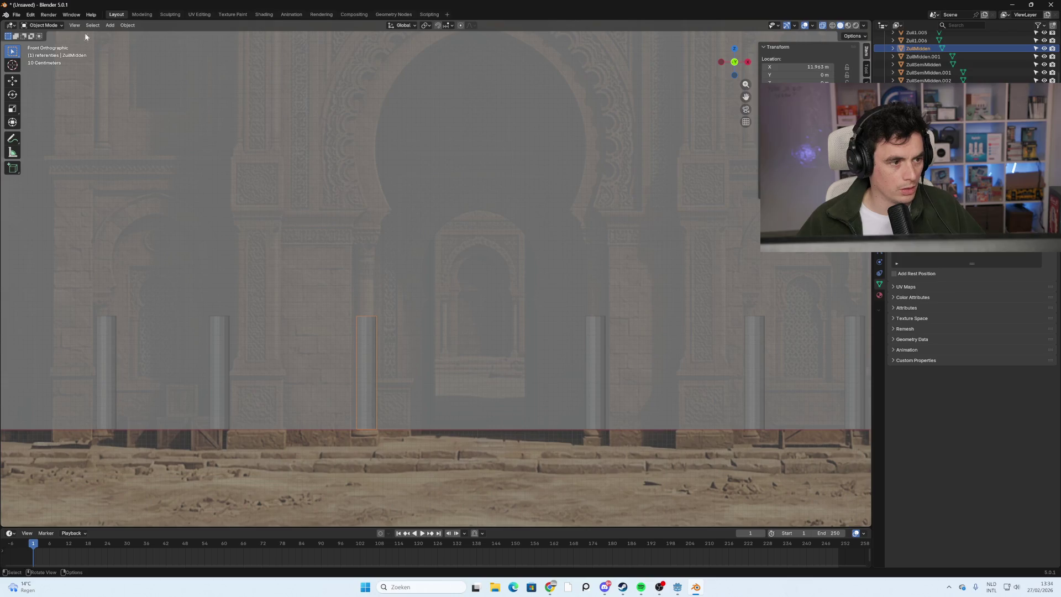
# In Edit Mode, raise the ZuilMidden column's top vertically along Z.
pyautogui.press('Tab')
pyautogui.moveTo(433, 220)
pyautogui.mouseDown(button='middle')
pyautogui.moveTo(510, 290)
pyautogui.moveTo(503, 212)
pyautogui.mouseUp(button='middle')
pyautogui.press('g')
pyautogui.press('x')
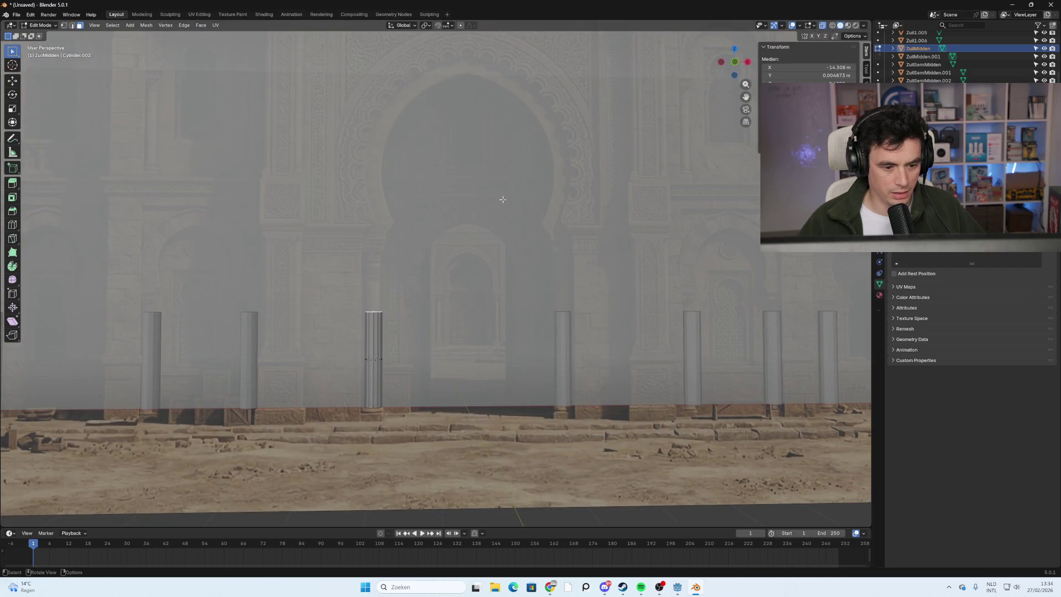
pyautogui.press('z')
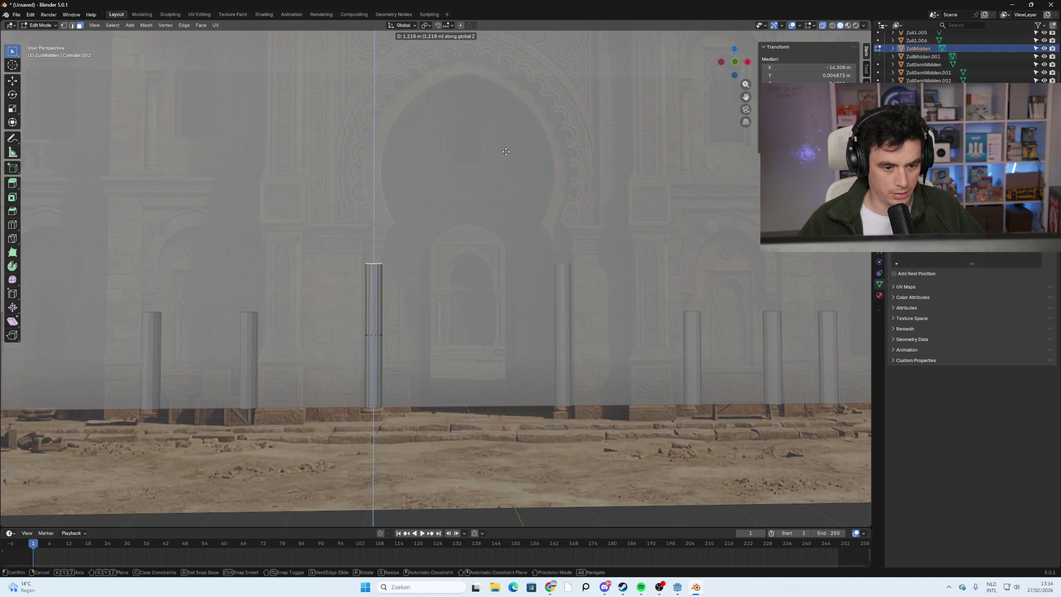
pyautogui.click(506, 152)
# In front view, set the column top 1.2178 m up to the arch height.
pyautogui.click(735, 63)
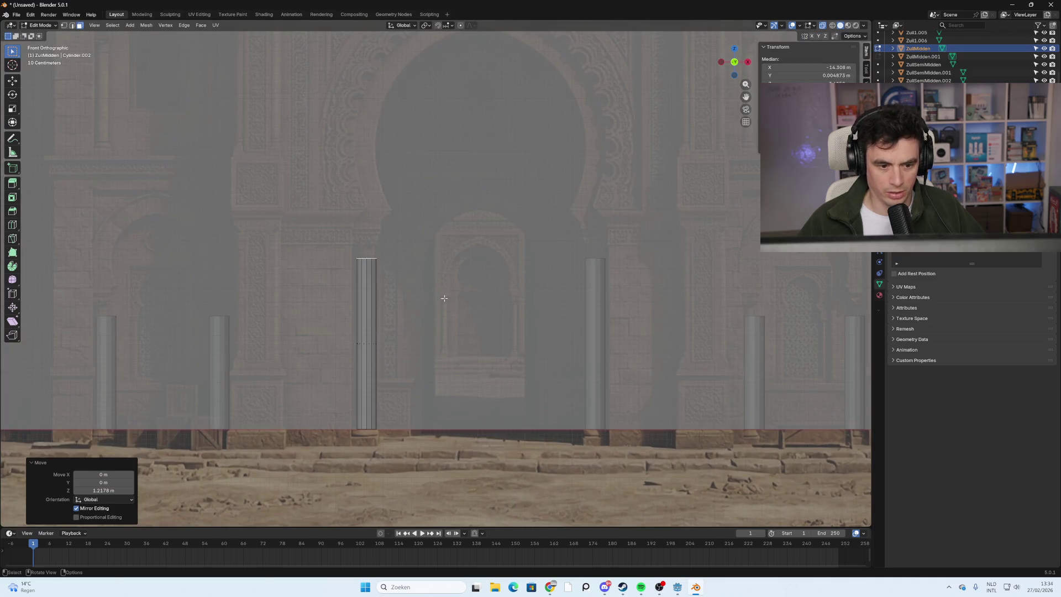
pyautogui.press('g')
pyautogui.press('x')
pyautogui.press('z')
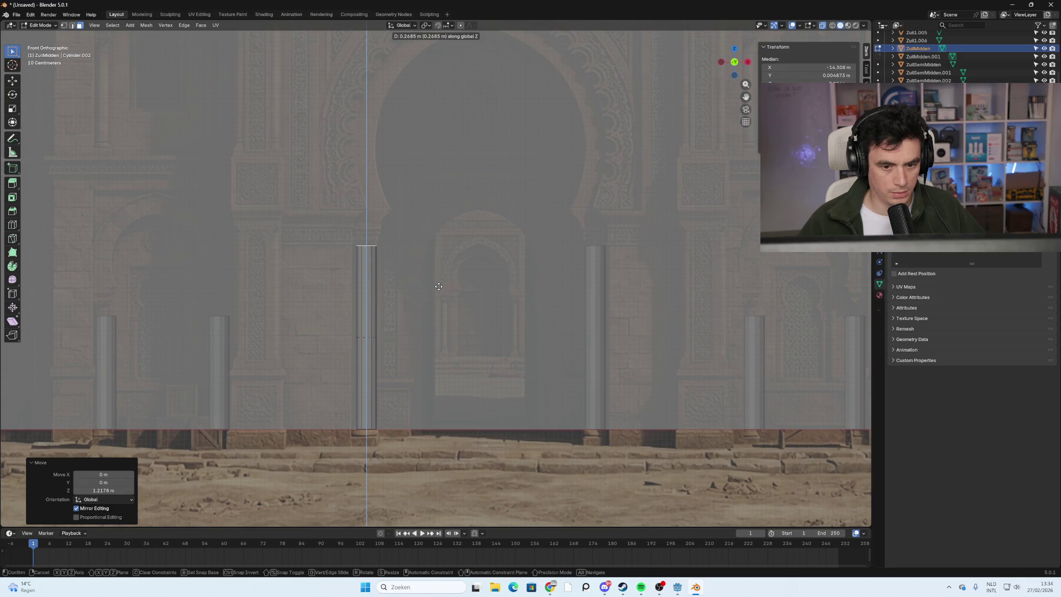
pyautogui.click(438, 286)
pyautogui.hotkey('alt', 'a')
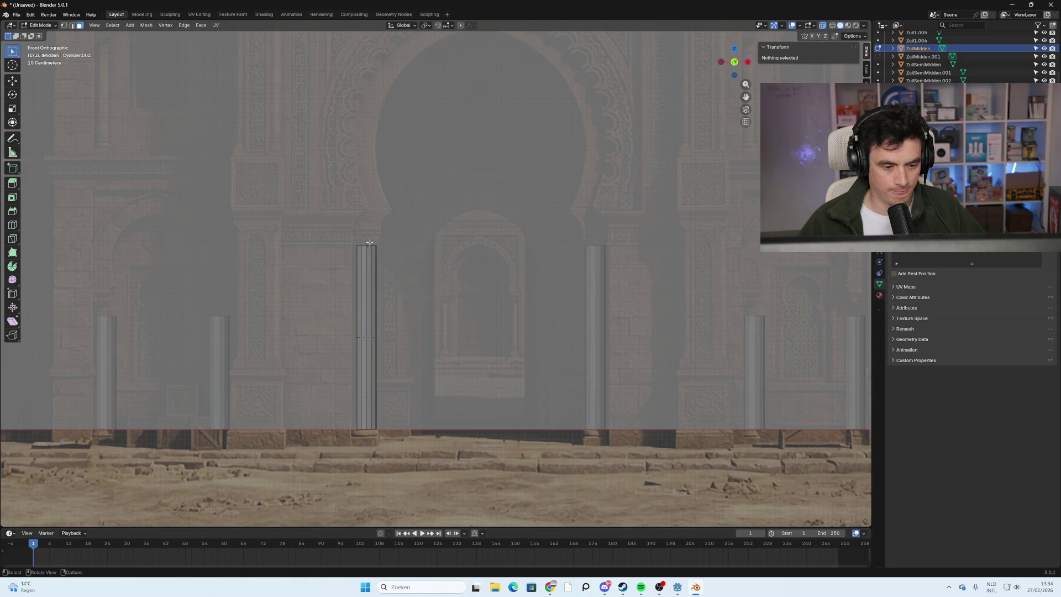
# Select the column's top face and begin extruding it upward in front view.
pyautogui.scroll(2, 369, 241)
pyautogui.moveTo(358, 226); pyautogui.dragTo(362, 183, button='middle')
pyautogui.click(354, 141)
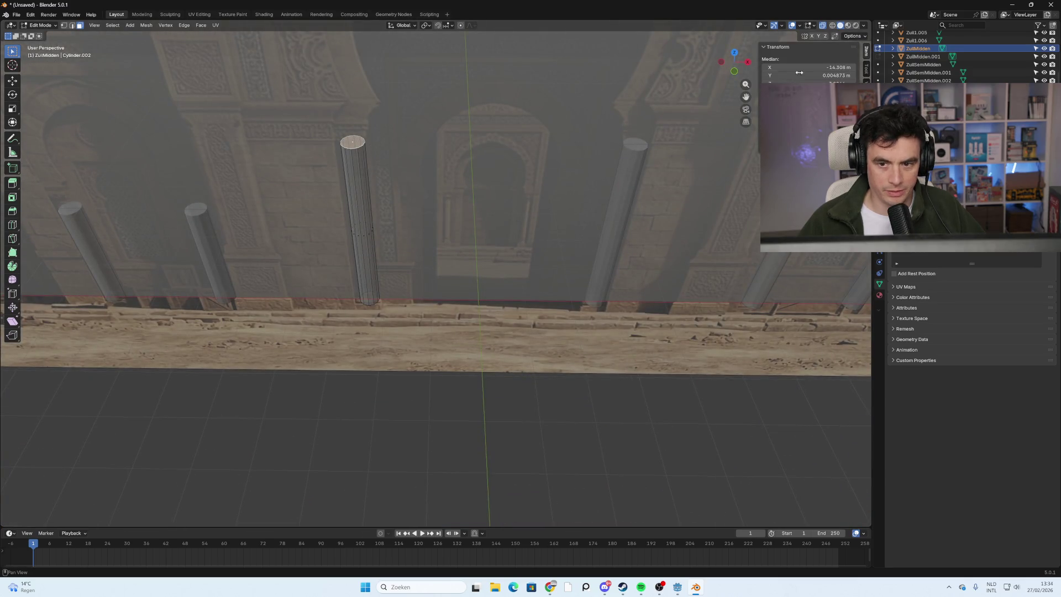
pyautogui.click(733, 72)
pyautogui.press('e')
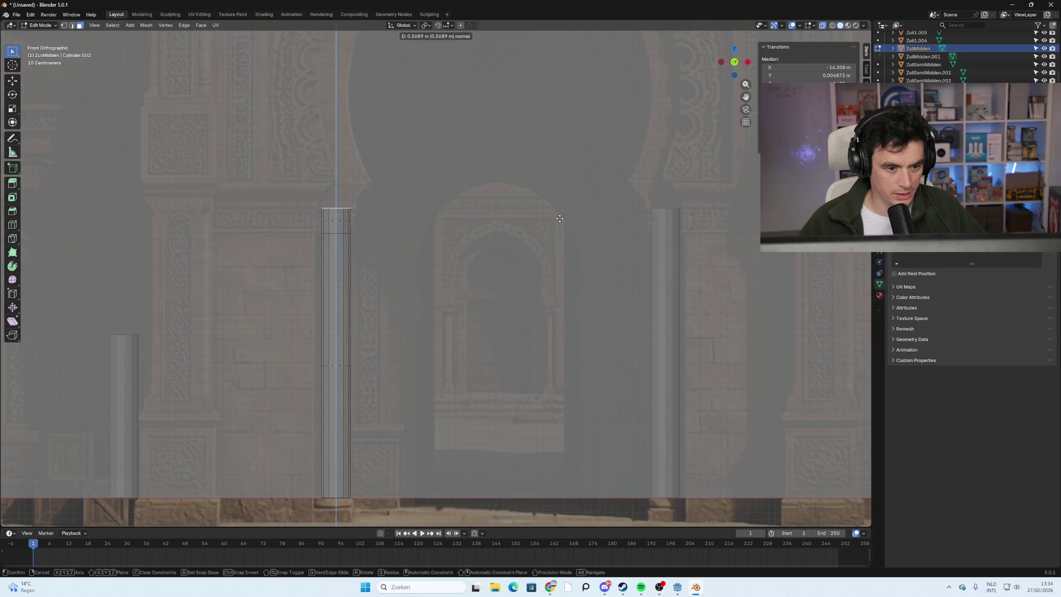
# Confirm the extruded top section and select the column's top edge loop.
pyautogui.click(559, 218)
pyautogui.keyDown('alt'); pyautogui.click(336, 228); pyautogui.keyUp('alt')
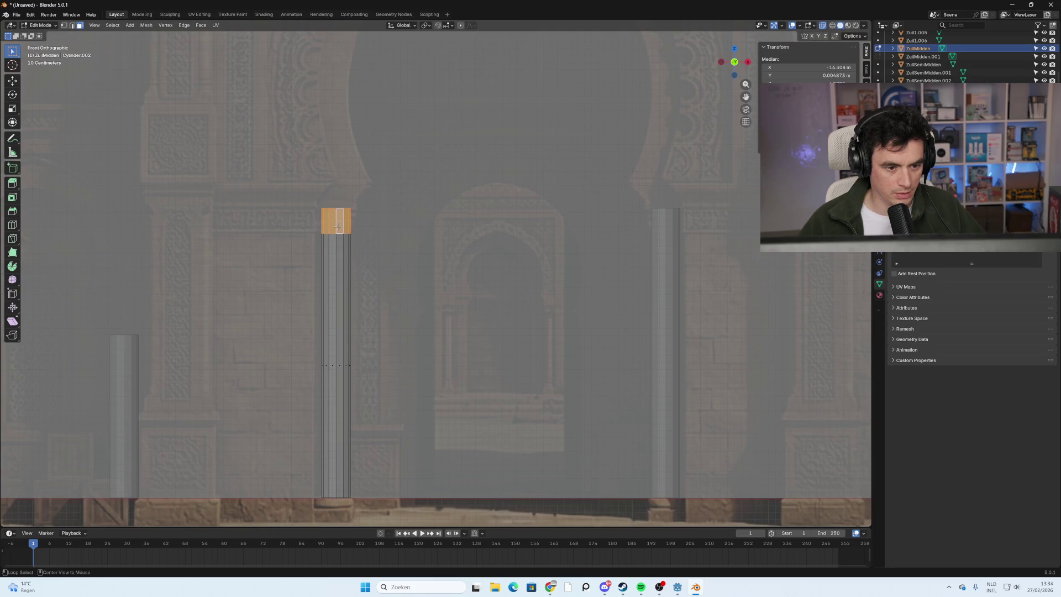
pyautogui.click(376, 220)
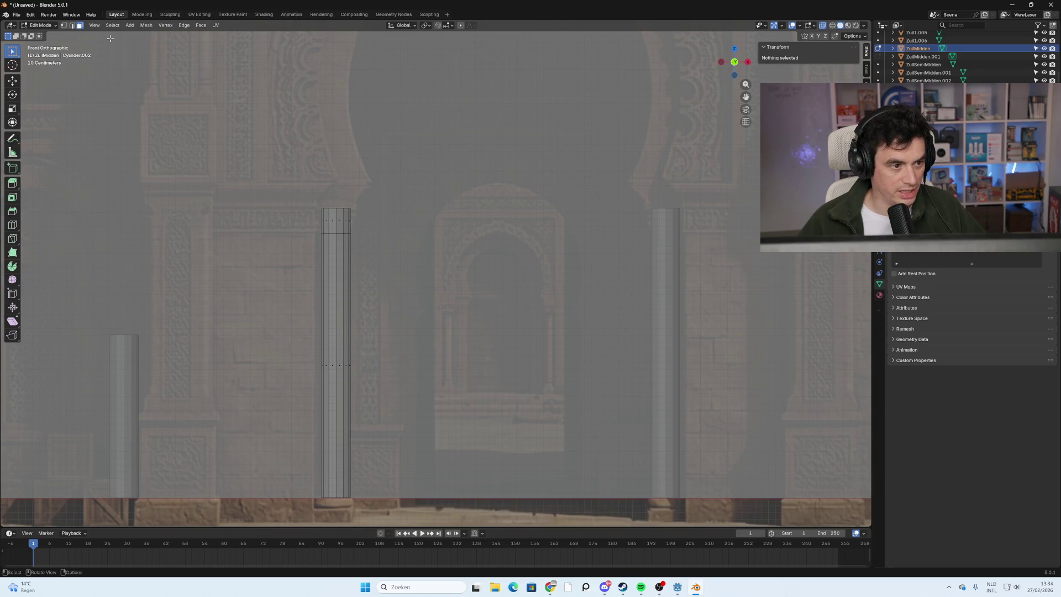
pyautogui.keyDown('alt'); pyautogui.click(332, 207); pyautogui.keyUp('alt')
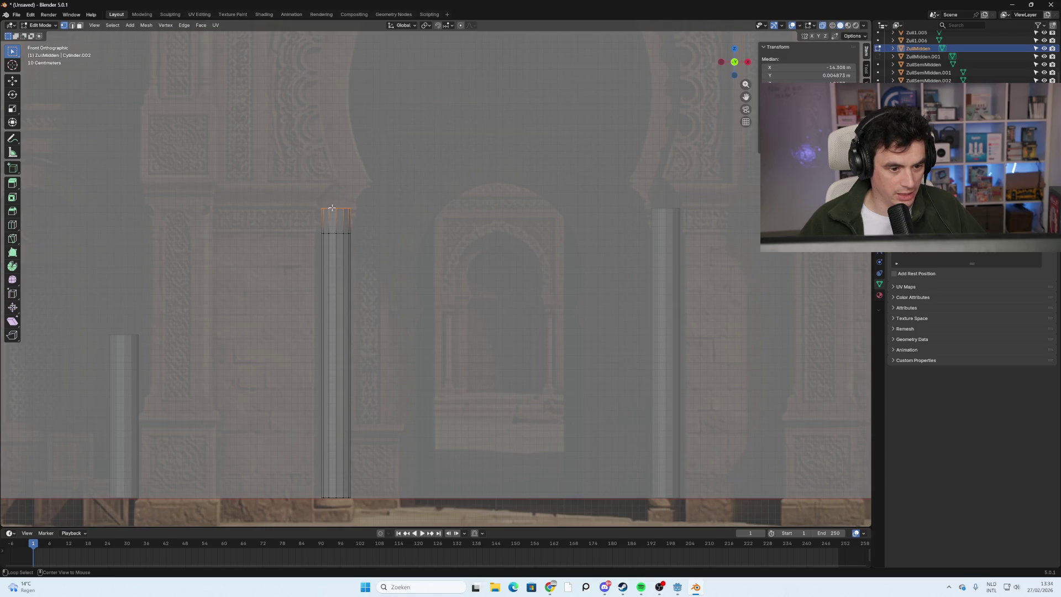
# Scale the top loop outward about 1.8 times to form a flared capital.
pyautogui.press('e')
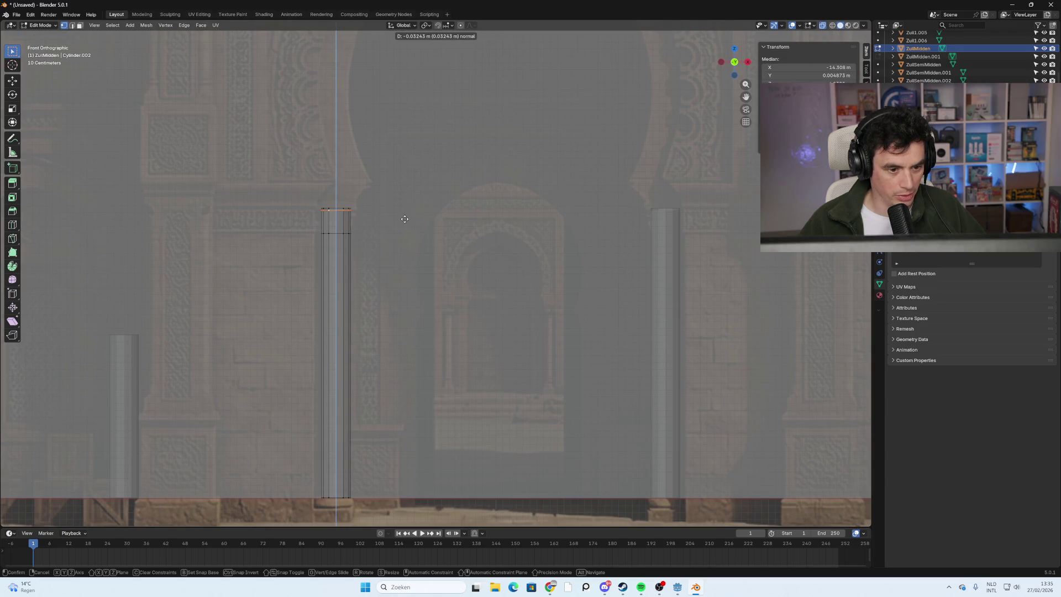
pyautogui.rightClick(404, 219)
pyautogui.press('s')
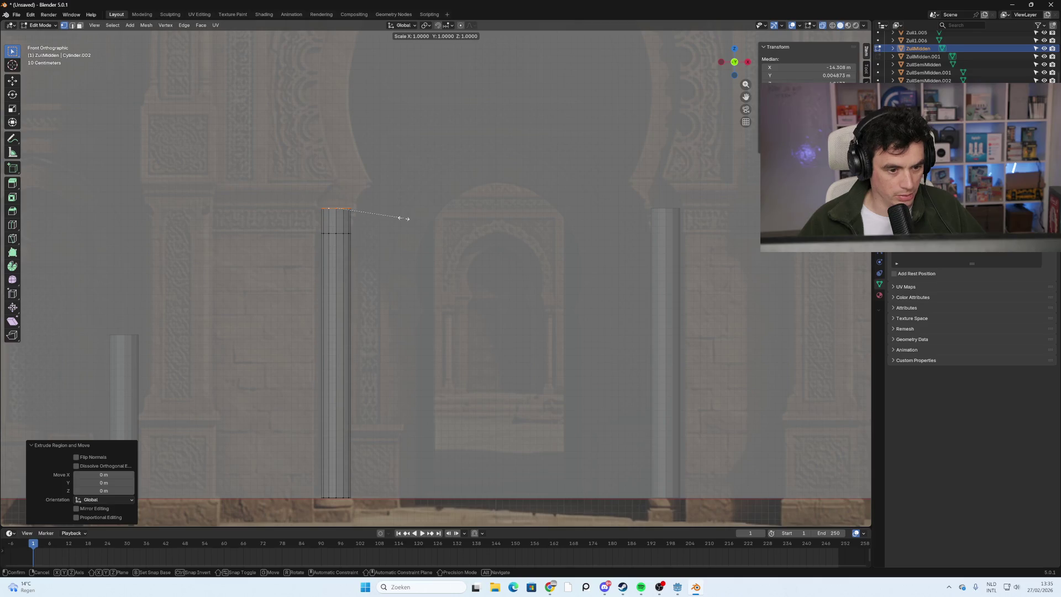
pyautogui.rightClick(435, 216)
pyautogui.hotkey('ctrl', 'z')
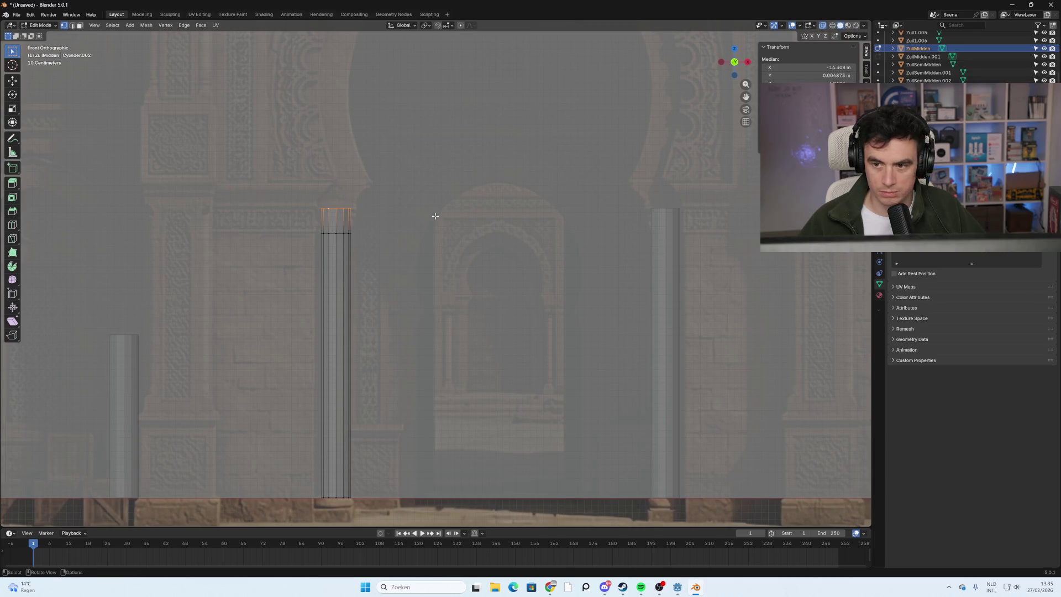
pyautogui.press('s')
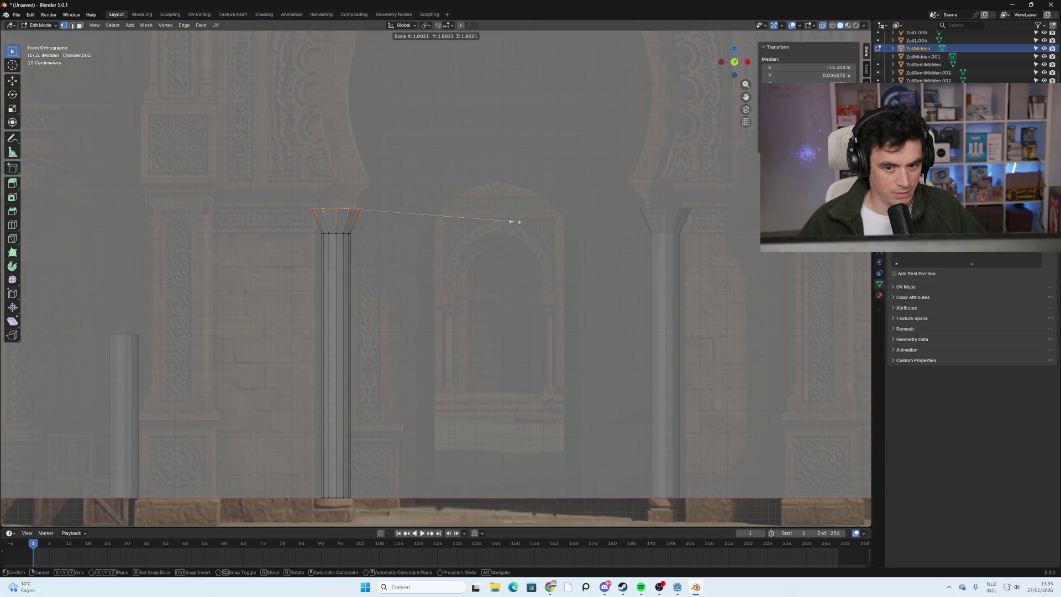
pyautogui.click(504, 220)
pyautogui.click(490, 249)
pyautogui.moveTo(490, 249)
pyautogui.mouseDown(button='middle')
pyautogui.moveTo(451, 268)
pyautogui.moveTo(411, 188)
pyautogui.moveTo(393, 313)
pyautogui.mouseUp(button='middle')
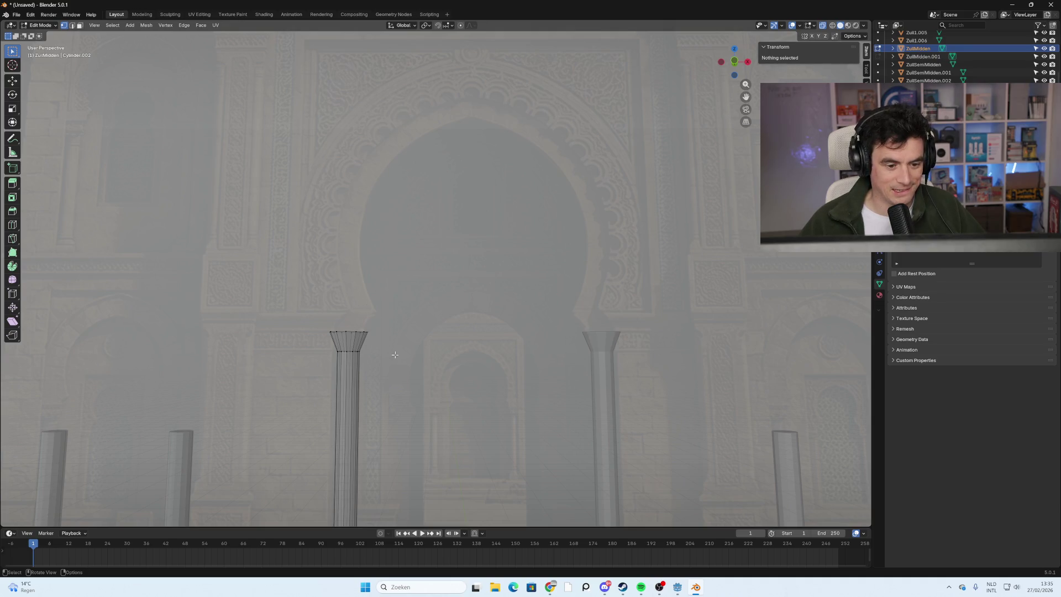
# Extrude the central column's top face 0.33189 m upward in face select mode.
pyautogui.moveTo(395, 354)
pyautogui.mouseDown(button='middle')
pyautogui.moveTo(359, 333)
pyautogui.moveTo(345, 258)
pyautogui.mouseUp(button='middle')
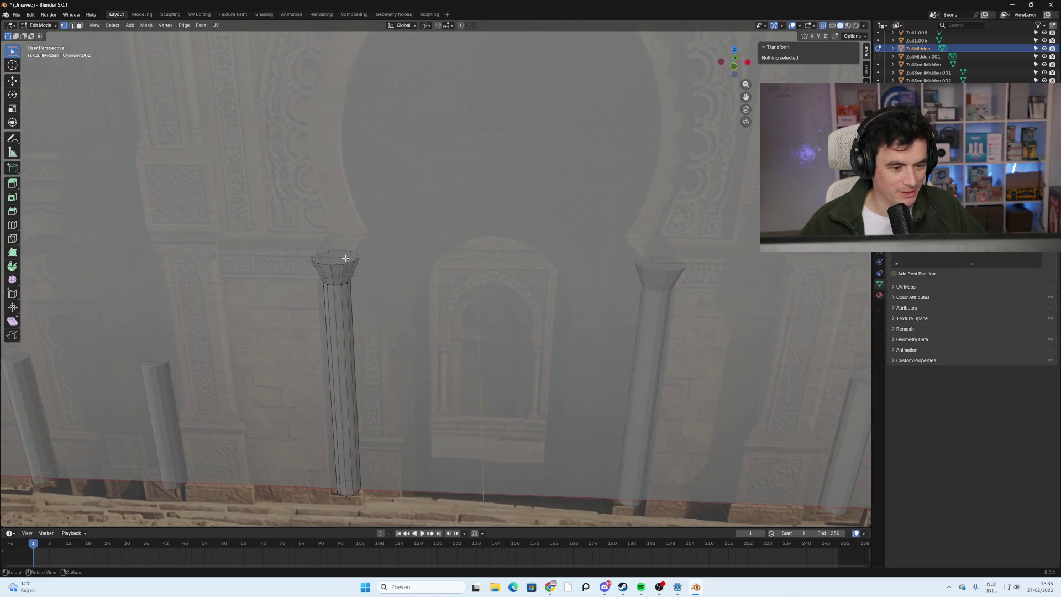
pyautogui.click(80, 26)
pyautogui.click(335, 258)
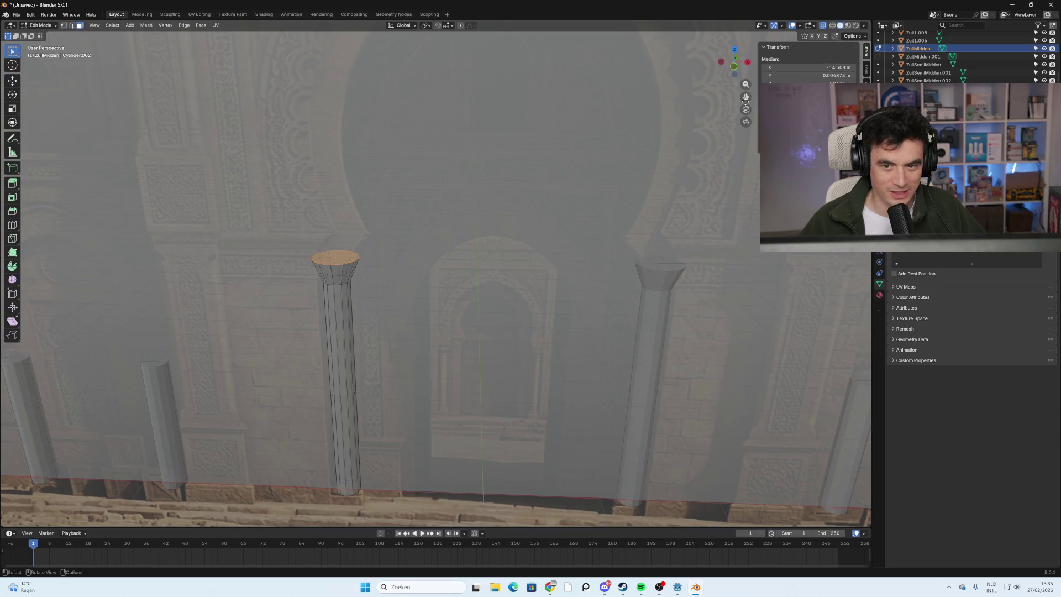
pyautogui.click(735, 70)
pyautogui.press('e')
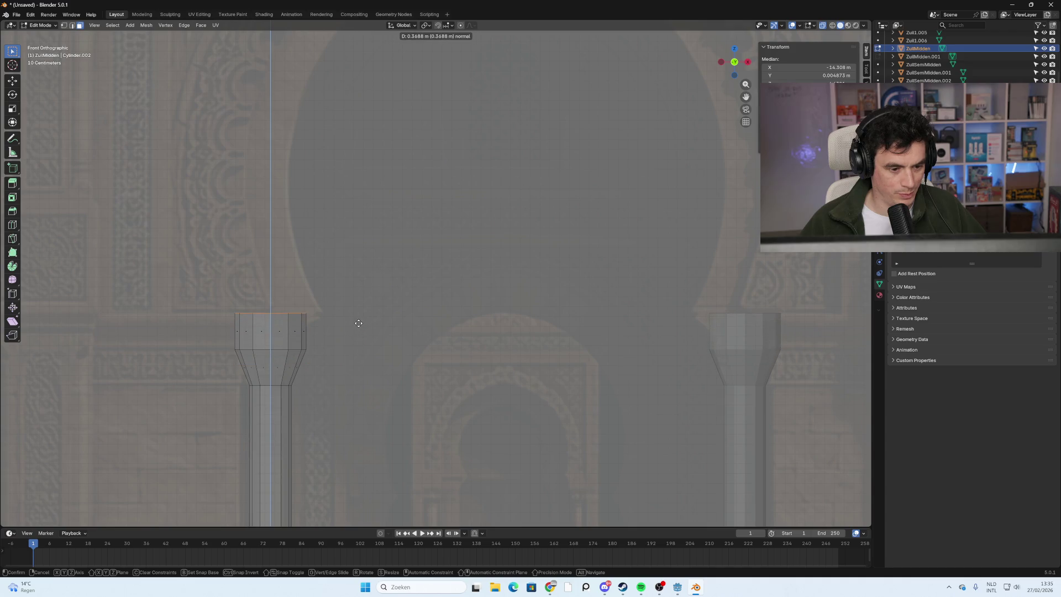
pyautogui.click(359, 325)
# Try edge-slide and X-axis moves on the new top face, cancelling both.
pyautogui.press('g')
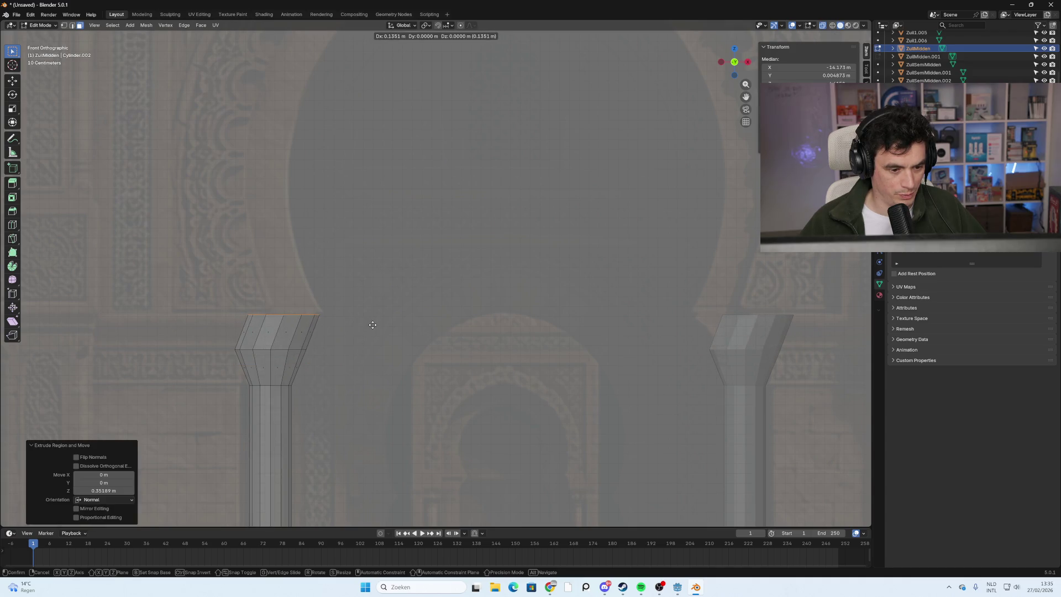
pyautogui.press('g')
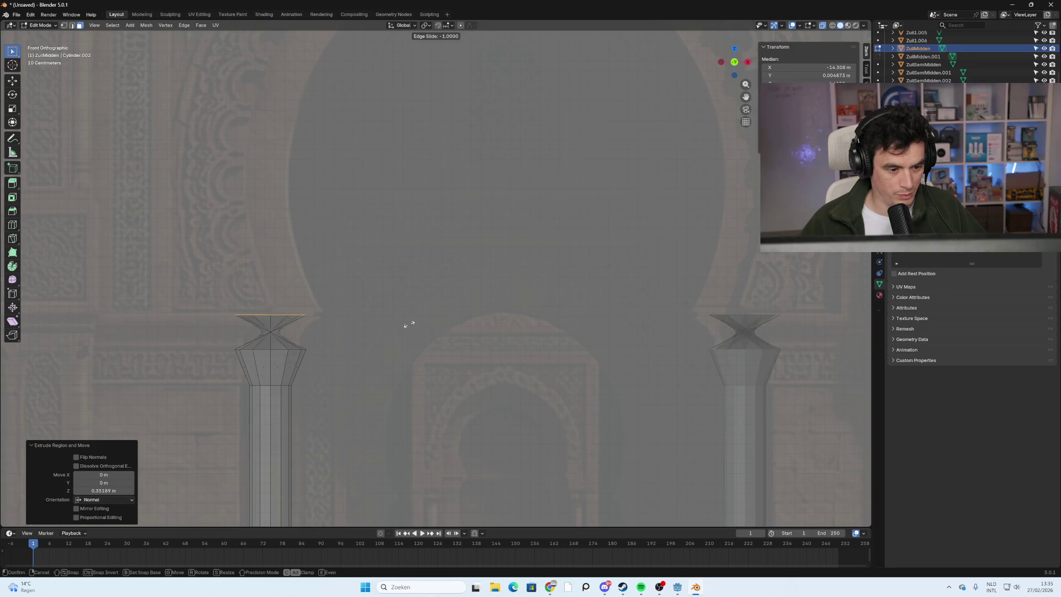
pyautogui.rightClick(328, 321)
pyautogui.press('g')
pyautogui.press('x')
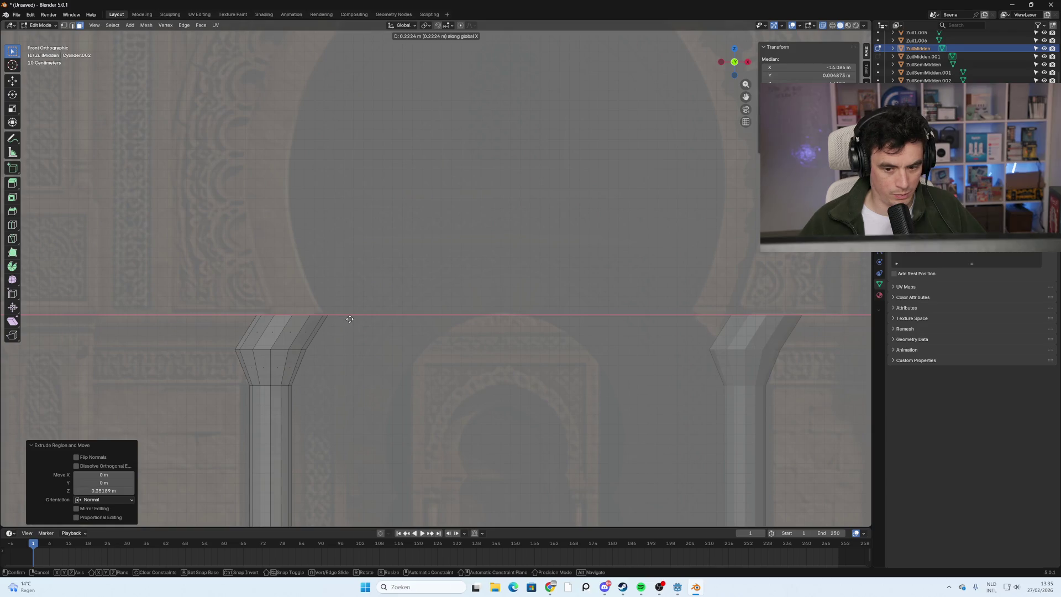
pyautogui.rightClick(350, 319)
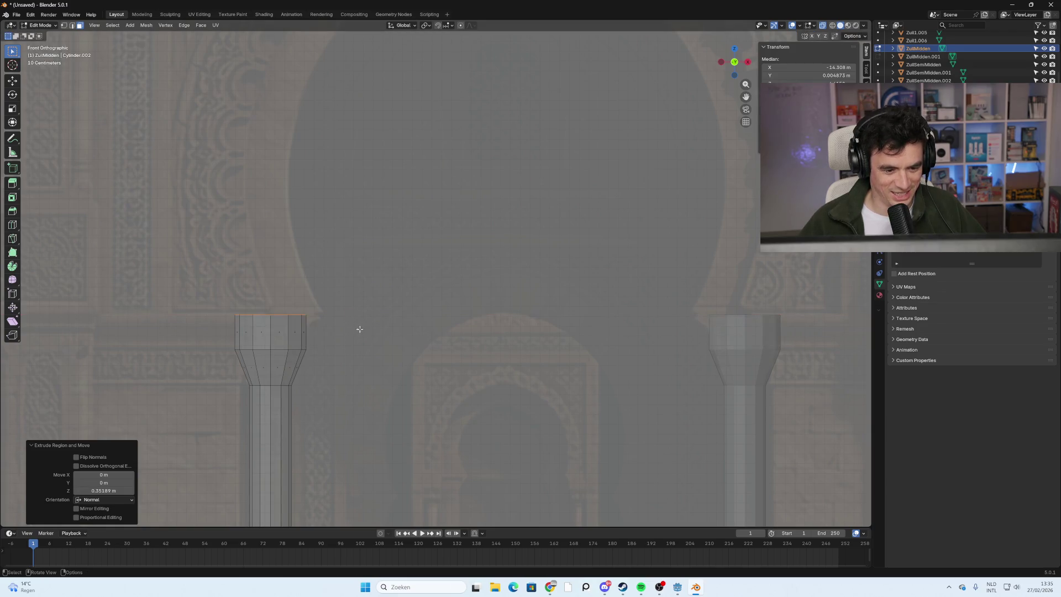
pyautogui.scroll(-3, 400, 347)
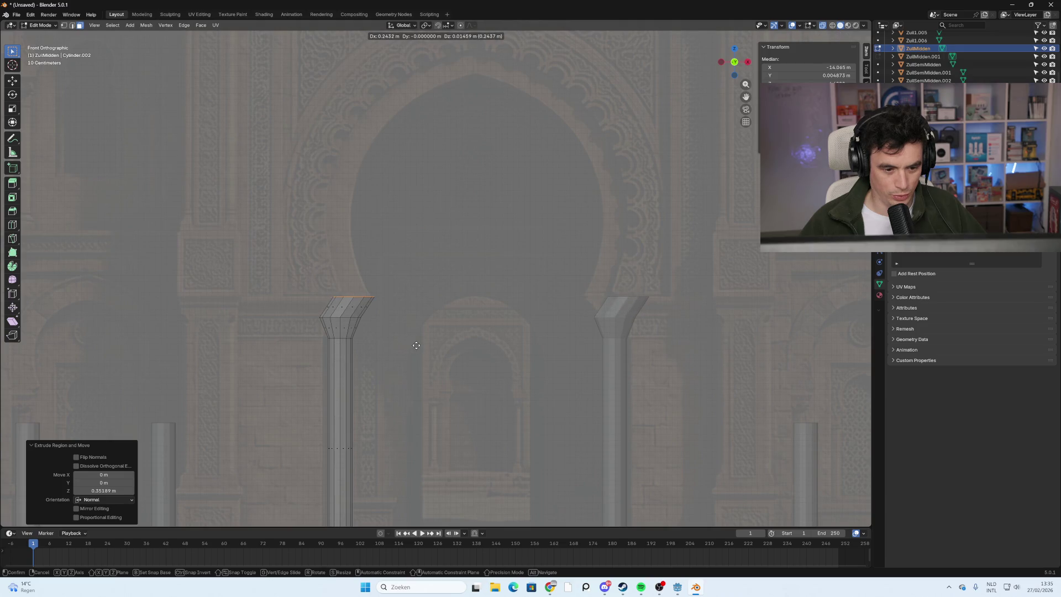
pyautogui.scroll(-2, 401, 343)
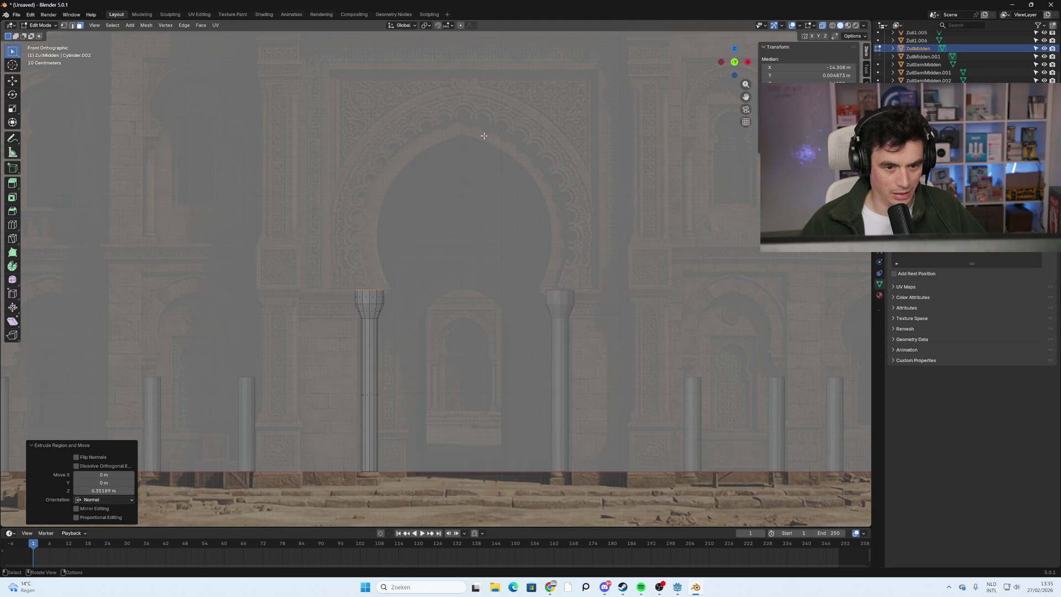
# Deselect the faces and place the 3D cursor on the left central pillar's capital.
pyautogui.click(413, 271)
pyautogui.moveTo(441, 298)
pyautogui.mouseDown(button='middle')
pyautogui.moveTo(460, 291)
pyautogui.moveTo(445, 310)
pyautogui.moveTo(459, 244)
pyautogui.moveTo(445, 317)
pyautogui.moveTo(431, 320)
pyautogui.moveTo(440, 303)
pyautogui.moveTo(431, 308)
pyautogui.mouseUp(button='middle')
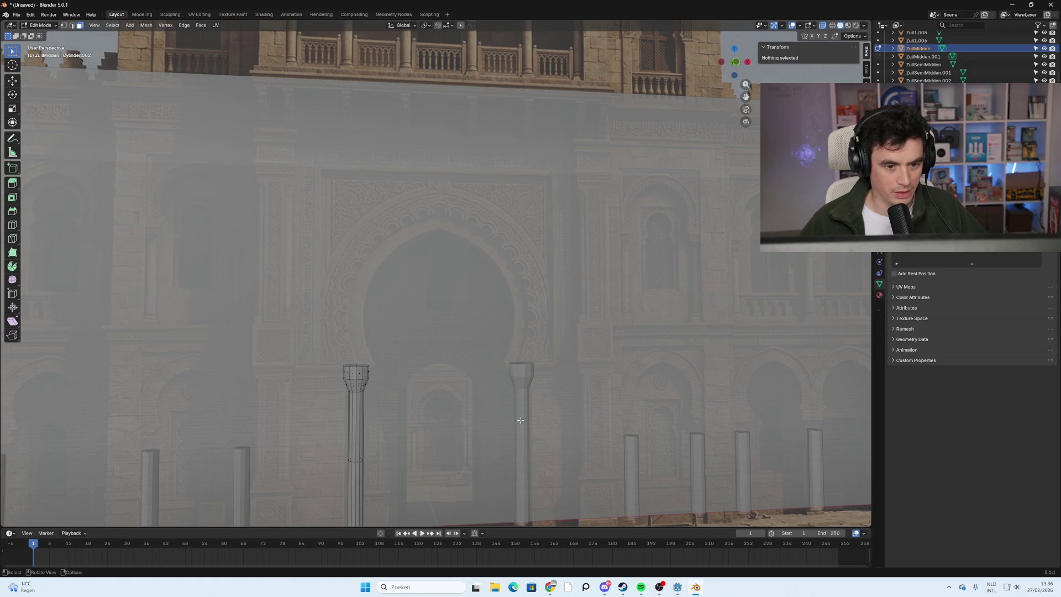
pyautogui.keyDown('shift'); pyautogui.moveTo(334, 367); pyautogui.dragTo(457, 365, button='middle'); pyautogui.keyUp('shift')
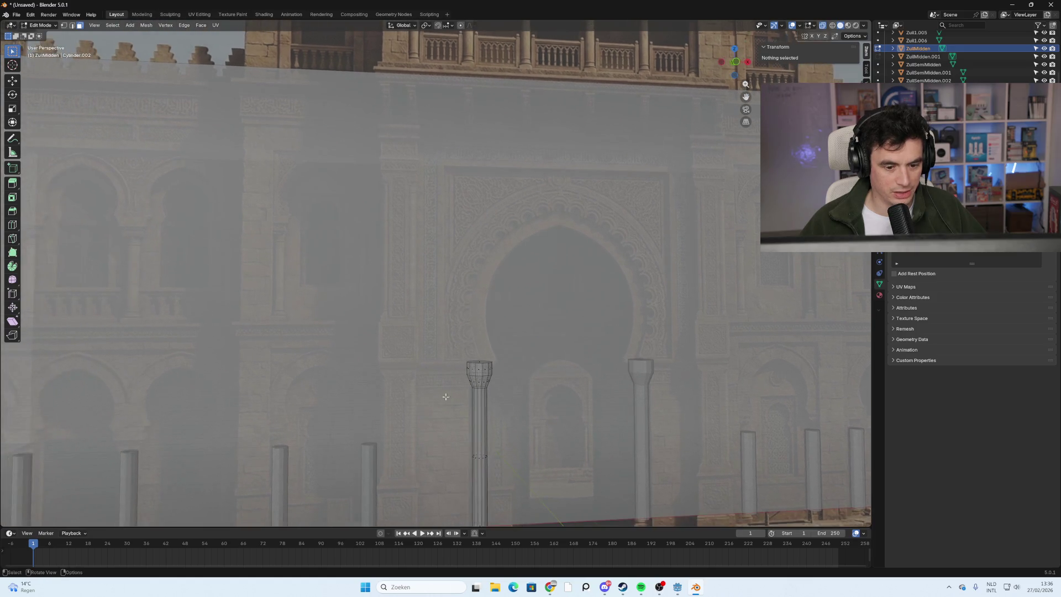
pyautogui.scroll(2, 556, 352)
pyautogui.moveTo(556, 353)
pyautogui.mouseDown(button='middle')
pyautogui.moveTo(554, 384)
pyautogui.moveTo(553, 320)
pyautogui.moveTo(550, 405)
pyautogui.mouseUp(button='middle')
pyautogui.keyDown('shift'); pyautogui.moveTo(575, 351); pyautogui.dragTo(434, 317, button='middle'); pyautogui.keyUp('shift')
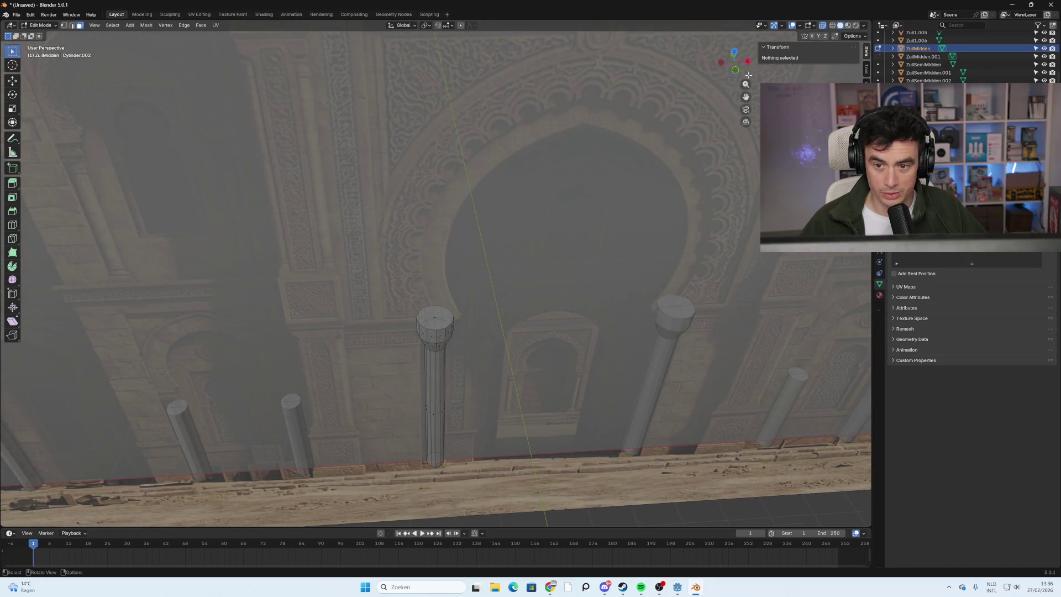
pyautogui.keyDown('shift'); pyautogui.rightClick(434, 316); pyautogui.keyUp('shift')
# Return from Edit Mode to Object Mode with the Add menu ready.
pyautogui.moveTo(434, 316)
pyautogui.mouseDown(button='middle')
pyautogui.moveTo(492, 330)
pyautogui.moveTo(488, 289)
pyautogui.moveTo(526, 338)
pyautogui.moveTo(507, 359)
pyautogui.moveTo(511, 387)
pyautogui.mouseUp(button='middle')
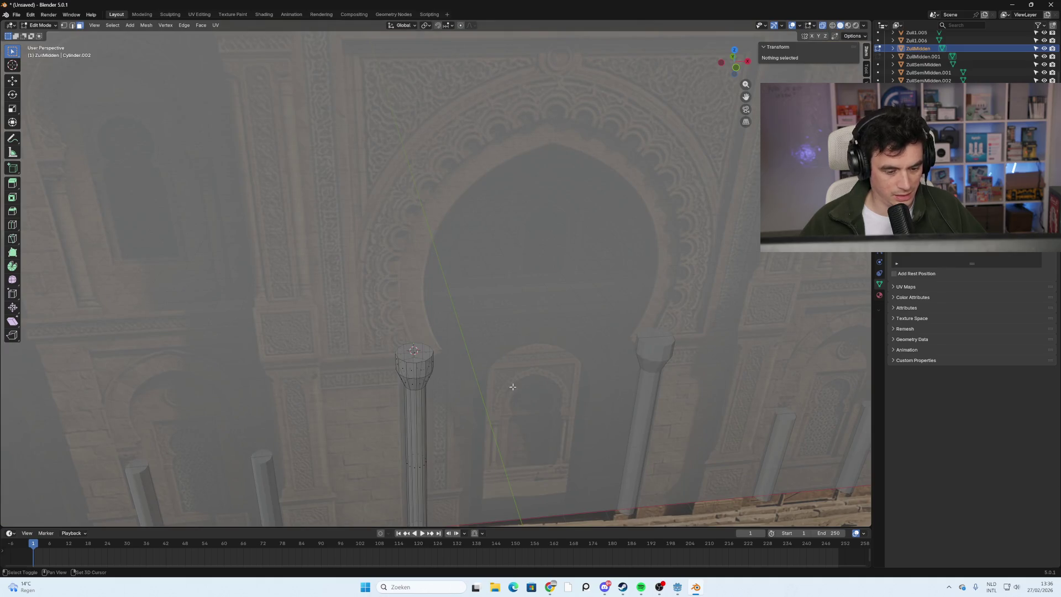
pyautogui.press('Tab')
pyautogui.hotkey('shift', 'a')
# Add a NURBS curve at the 3D cursor from the Surface menu.
pyautogui.moveTo(512, 387)
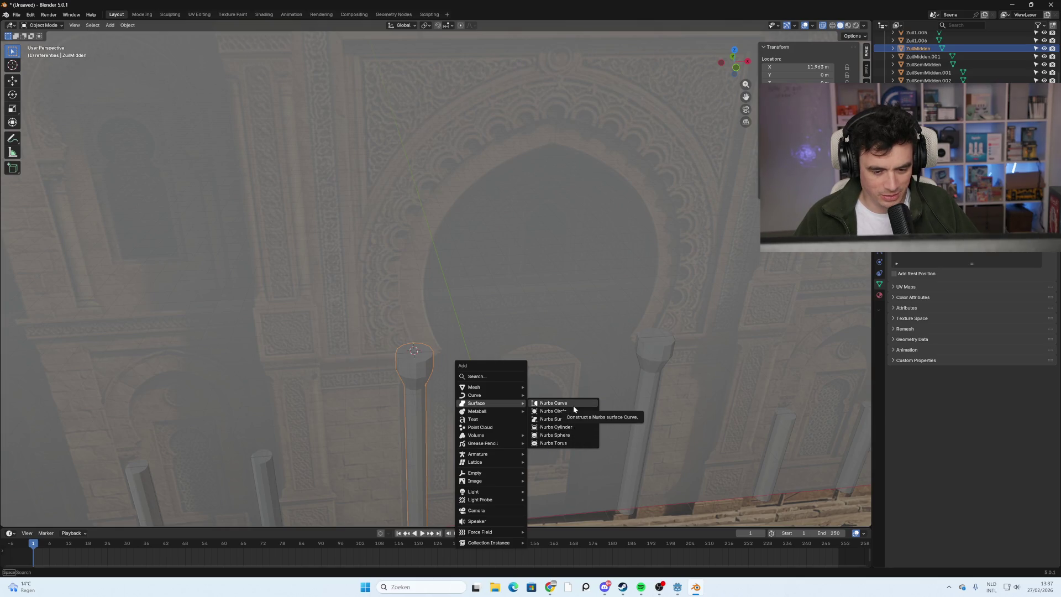
pyautogui.click(573, 408)
pyautogui.moveTo(545, 383)
pyautogui.mouseDown(button='middle')
pyautogui.moveTo(532, 333)
pyautogui.moveTo(455, 379)
pyautogui.moveTo(534, 364)
pyautogui.mouseUp(button='middle')
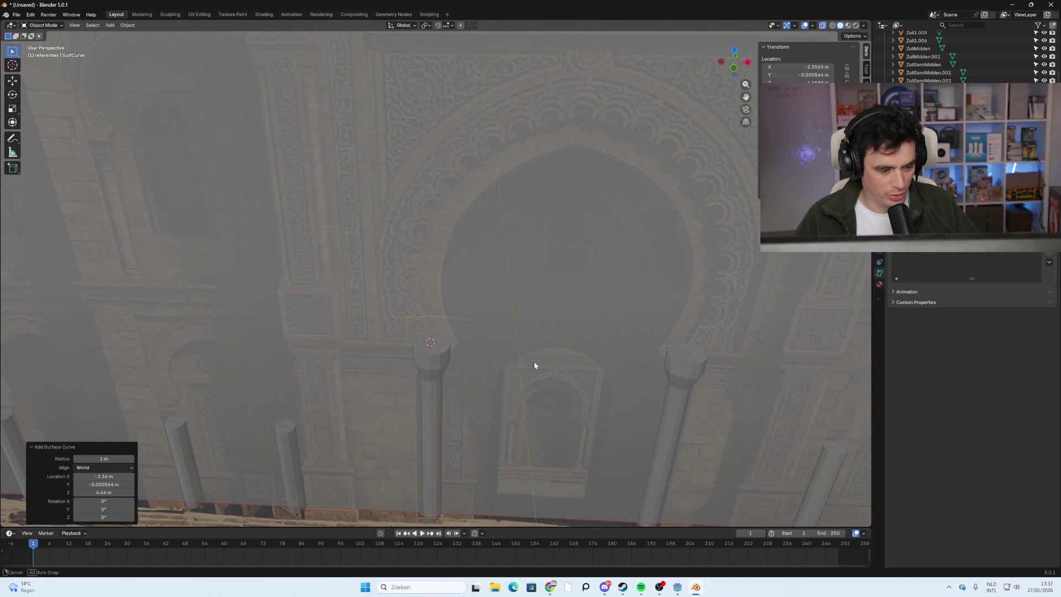
# Switch to front view and add a Bézier curve at the 3D cursor.
pyautogui.click(535, 363)
pyautogui.press('KP_1')
pyautogui.hotkey('shift', 'a')
pyautogui.moveTo(478, 374)
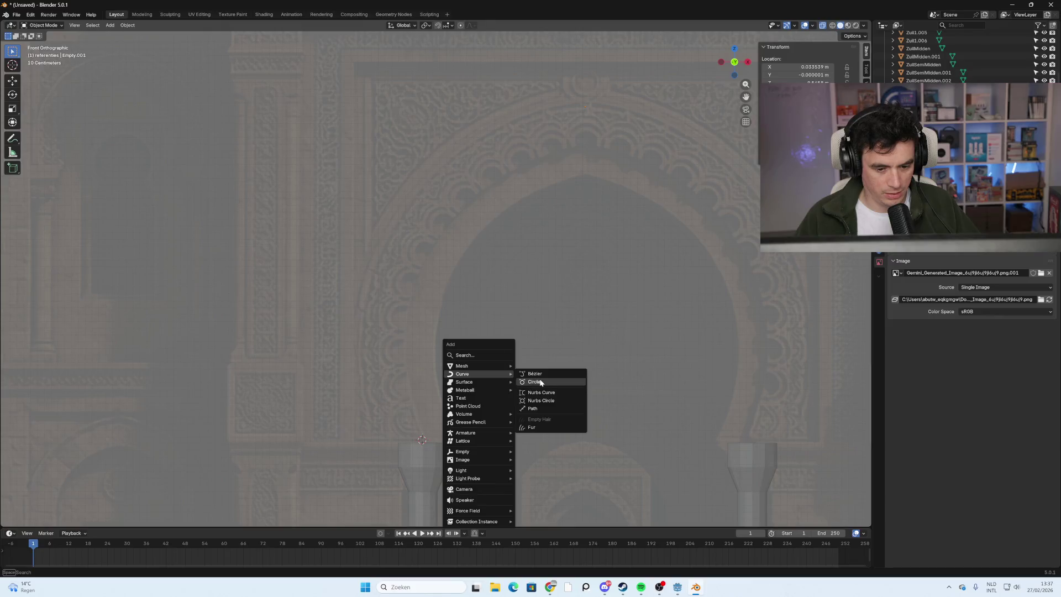
pyautogui.click(544, 374)
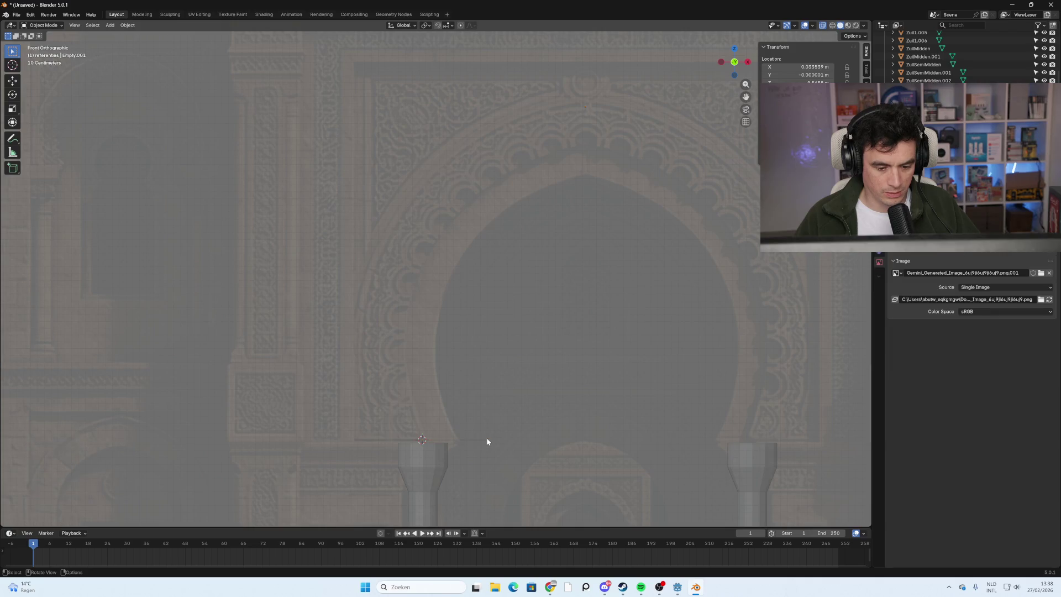
# Move the Bézier curve up across the arch opening and select it.
pyautogui.press('g')
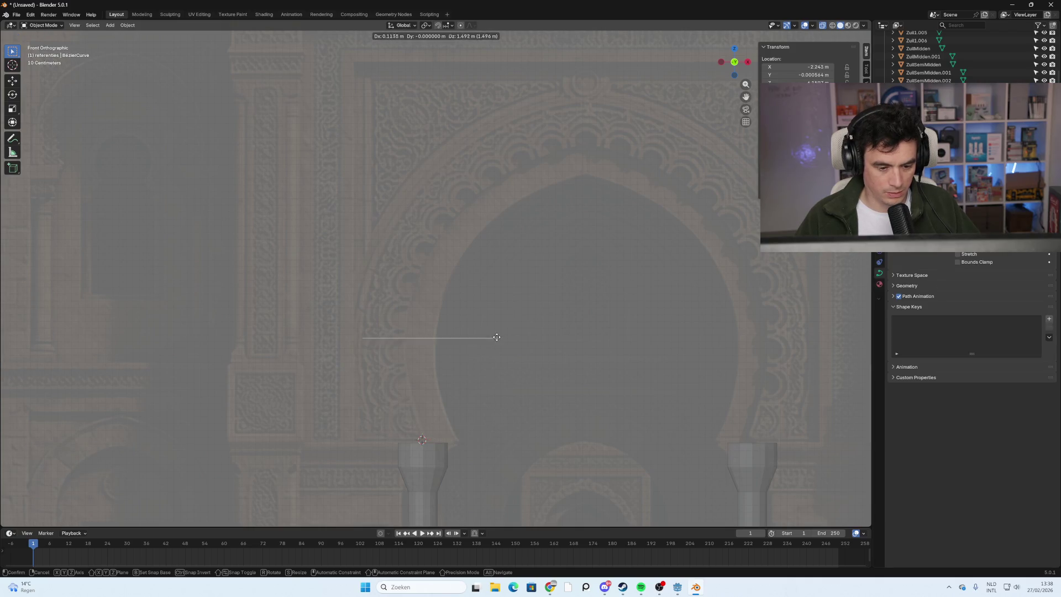
pyautogui.click(513, 333)
pyautogui.click(456, 329)
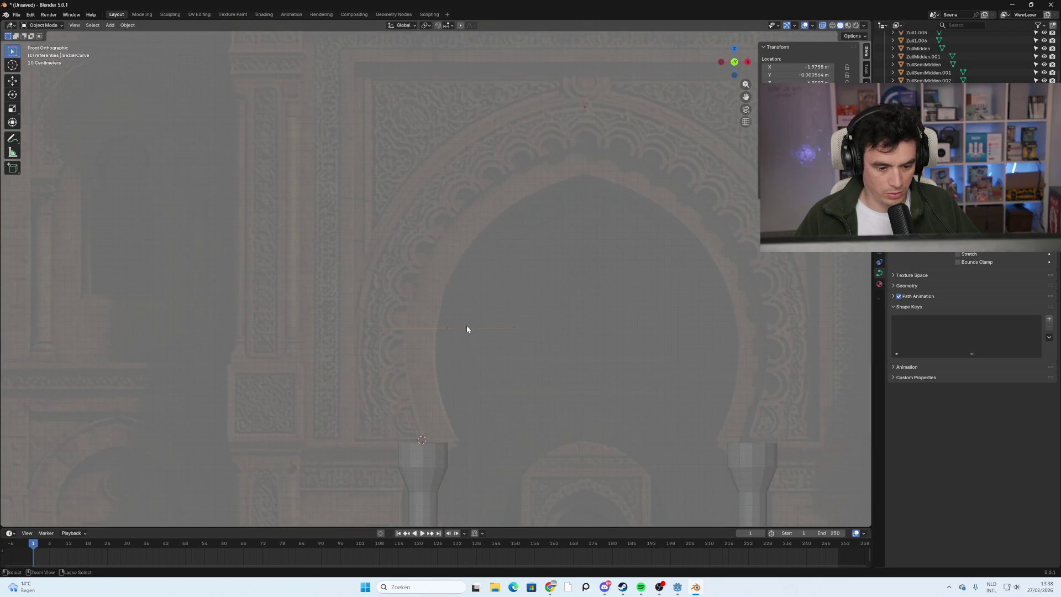
pyautogui.scroll(-8, 509, 408)
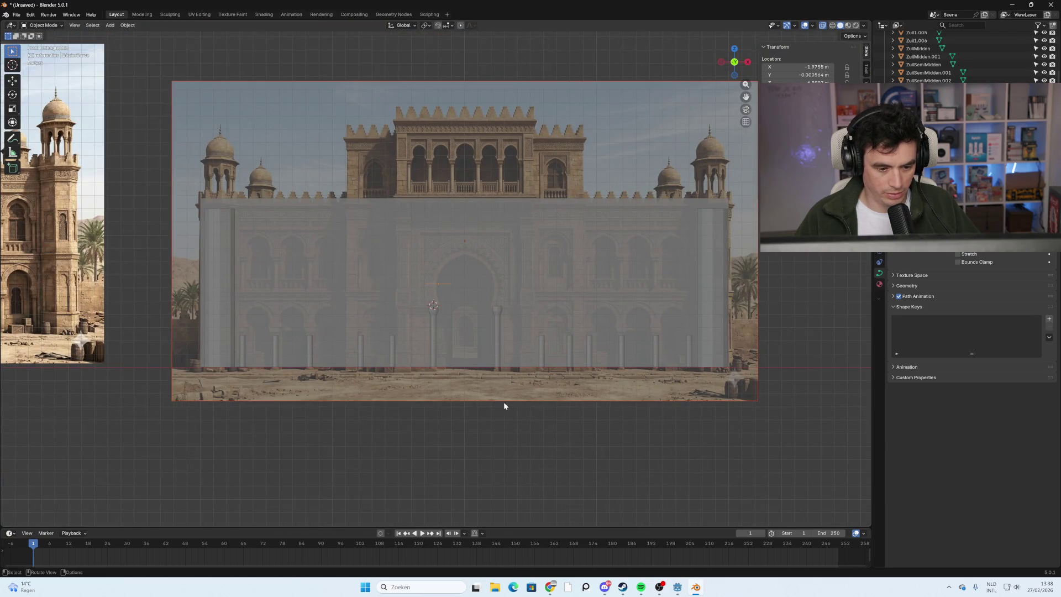
pyautogui.scroll(10, 496, 387)
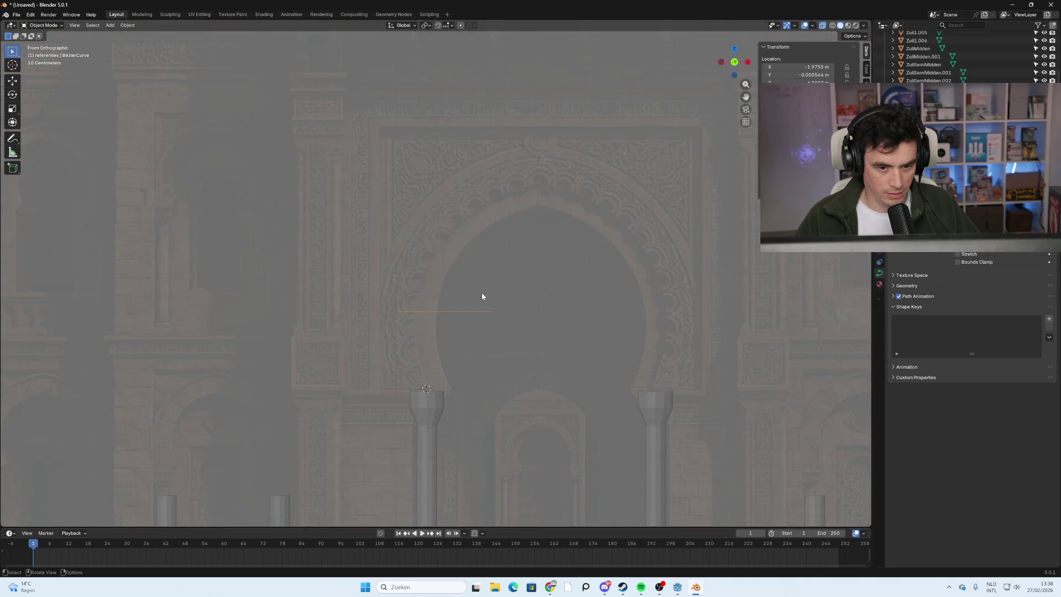
# Zoom around the arch, reselect BezierCurve in the Outliner, and enter Edit Mode.
pyautogui.click(481, 294)
pyautogui.scroll(-1, 939, 138)
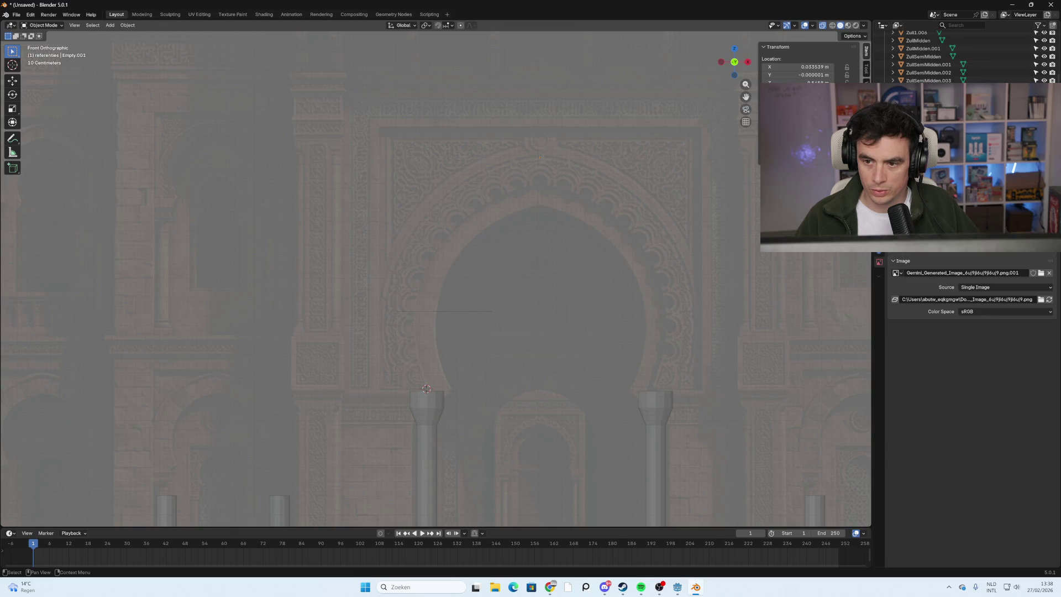
pyautogui.scroll(3, 939, 55)
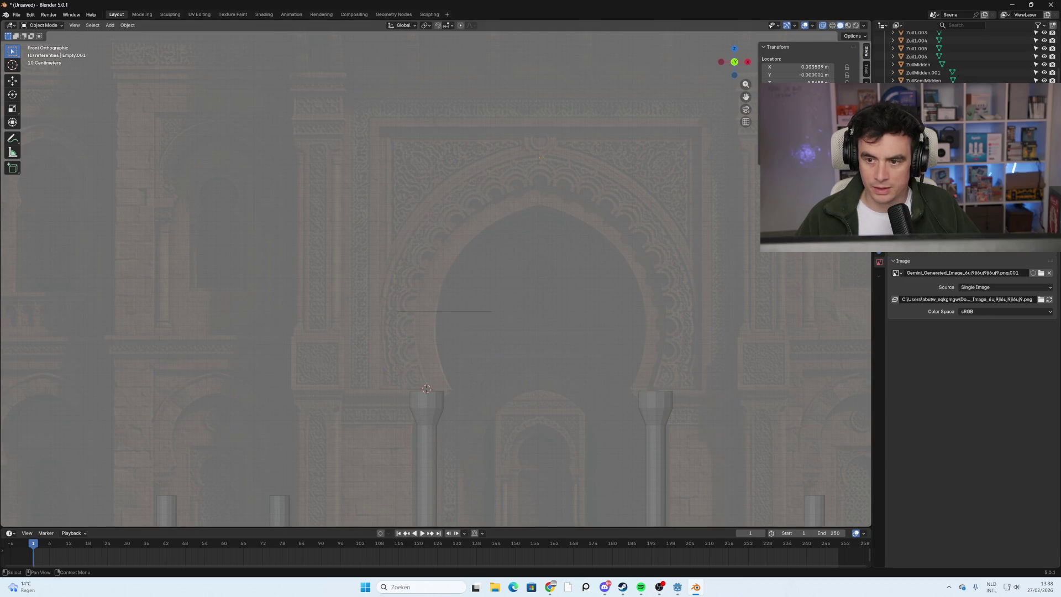
pyautogui.scroll(5, 940, 55)
pyautogui.scroll(-6, 940, 56)
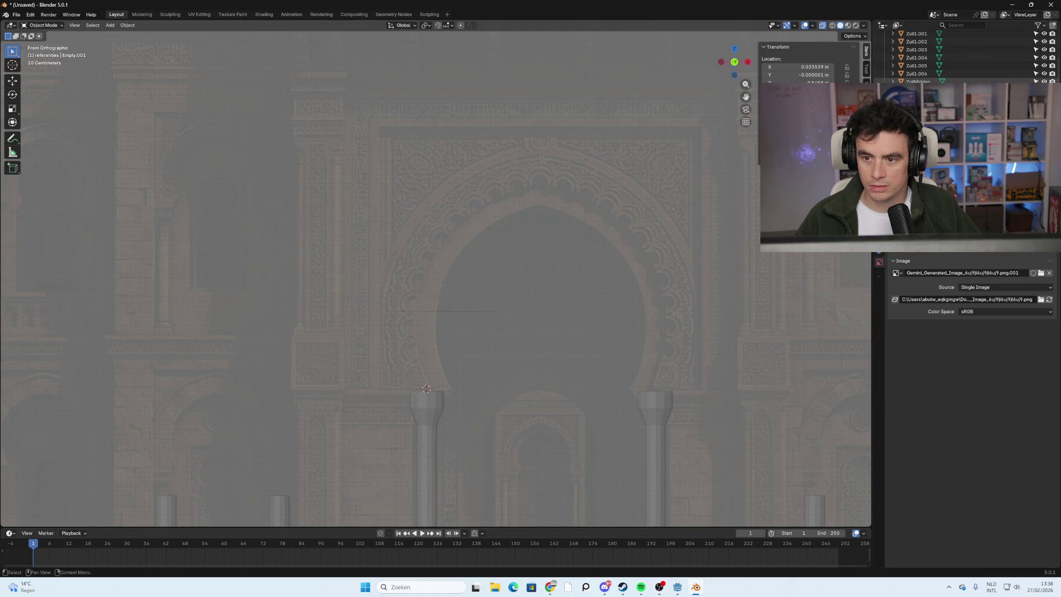
pyautogui.scroll(-2, 939, 56)
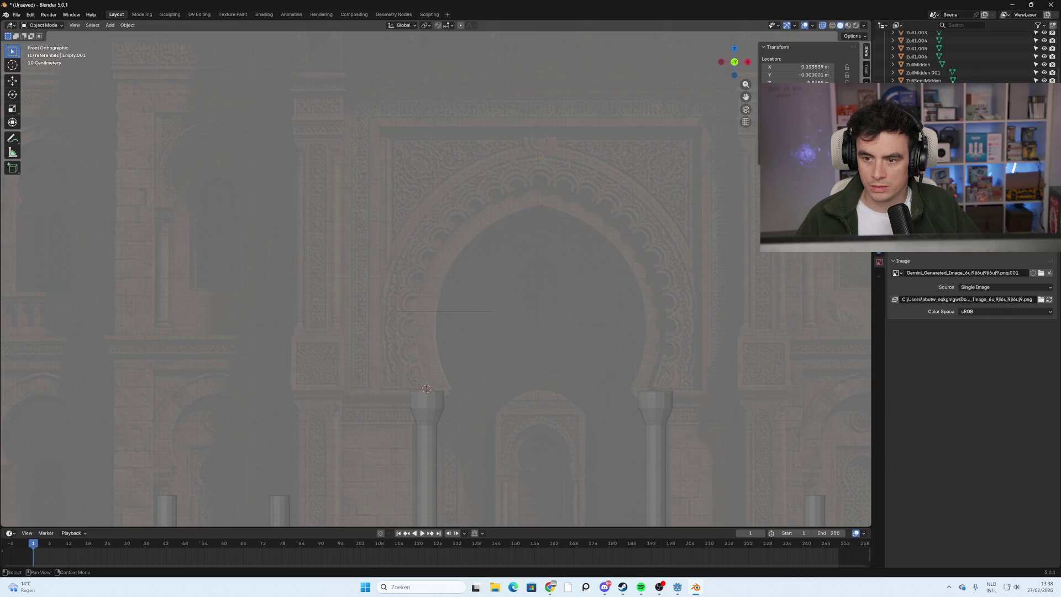
pyautogui.scroll(-3, 939, 56)
pyautogui.click(929, 166)
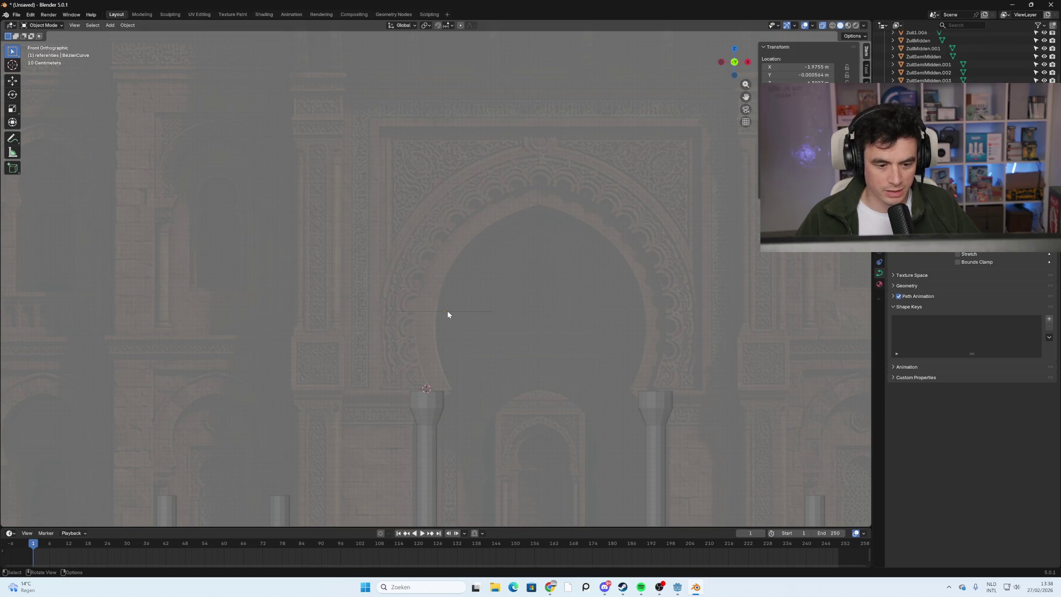
pyautogui.press('Tab')
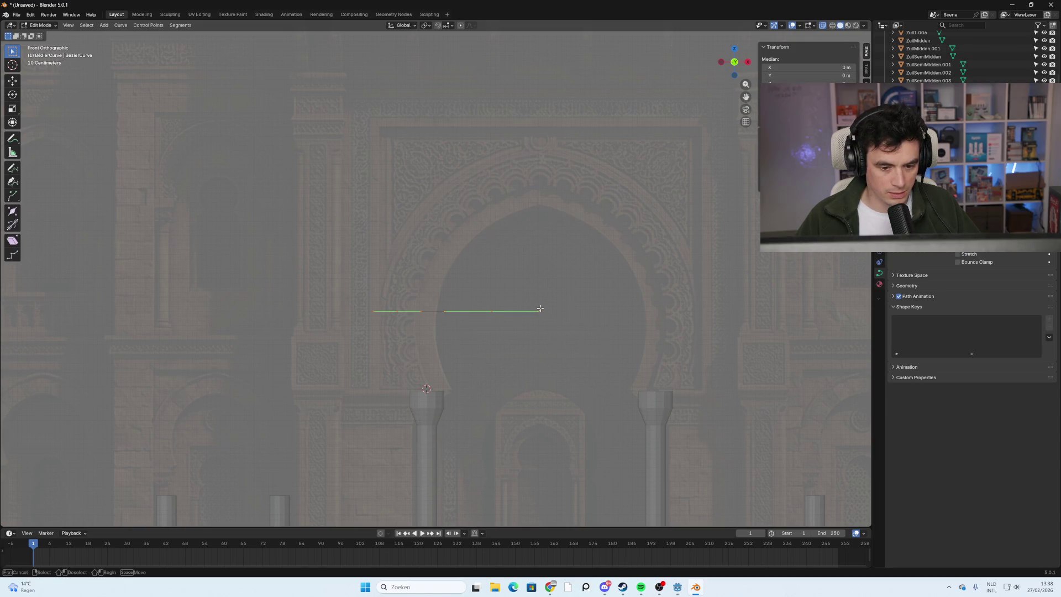
# Move the curve's right end point to the arch apex and its left end point to the column top.
pyautogui.hotkey('alt', 'a')
pyautogui.click(492, 310)
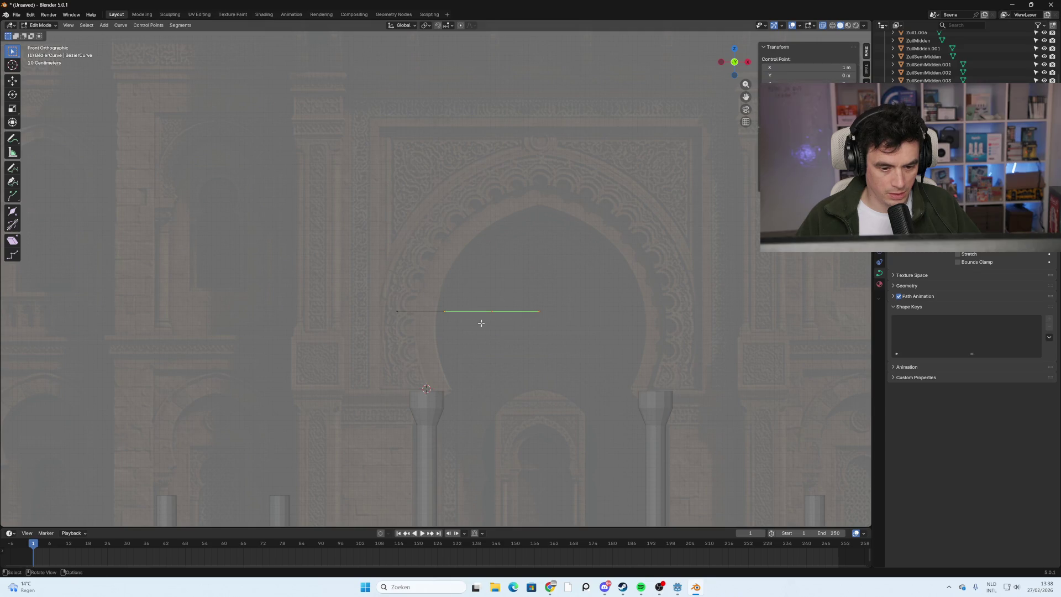
pyautogui.press('g')
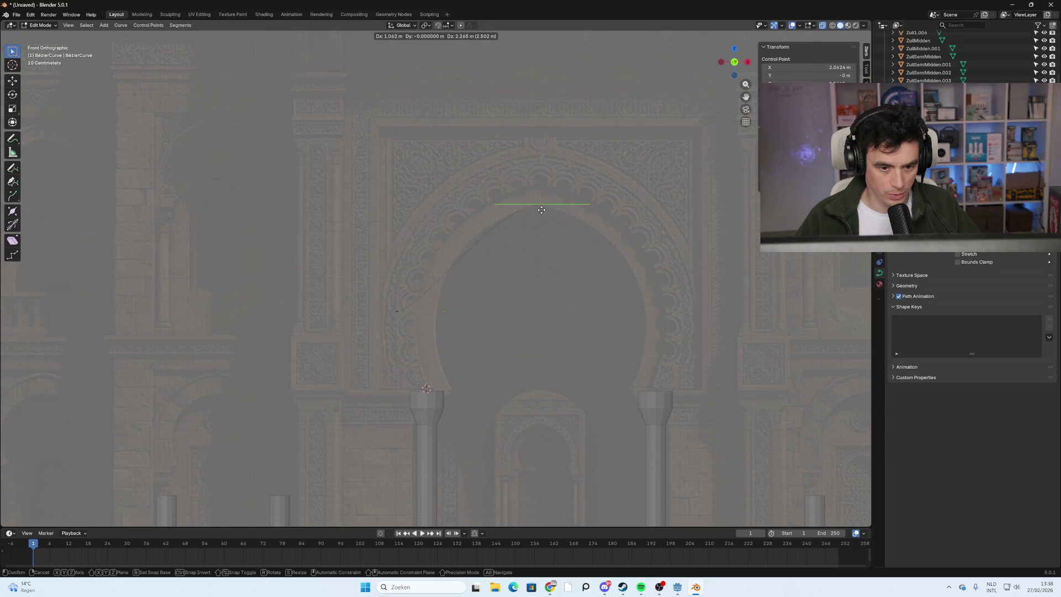
pyautogui.click(552, 203)
pyautogui.click(397, 311)
pyautogui.press('g')
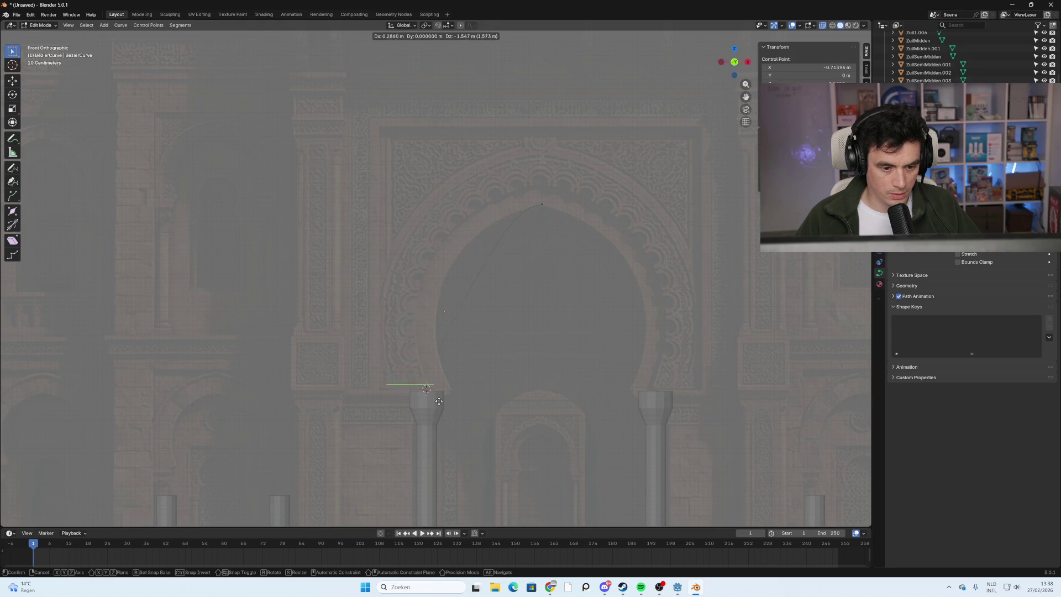
pyautogui.click(458, 407)
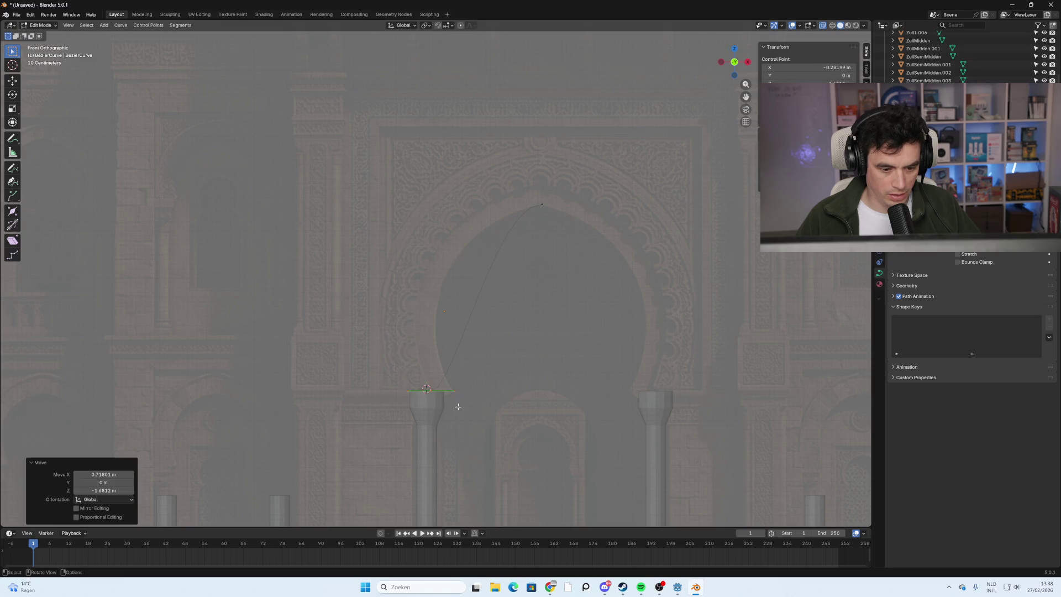
# Reposition the apex point and tilt its handle to follow the arch's curve.
pyautogui.click(484, 294)
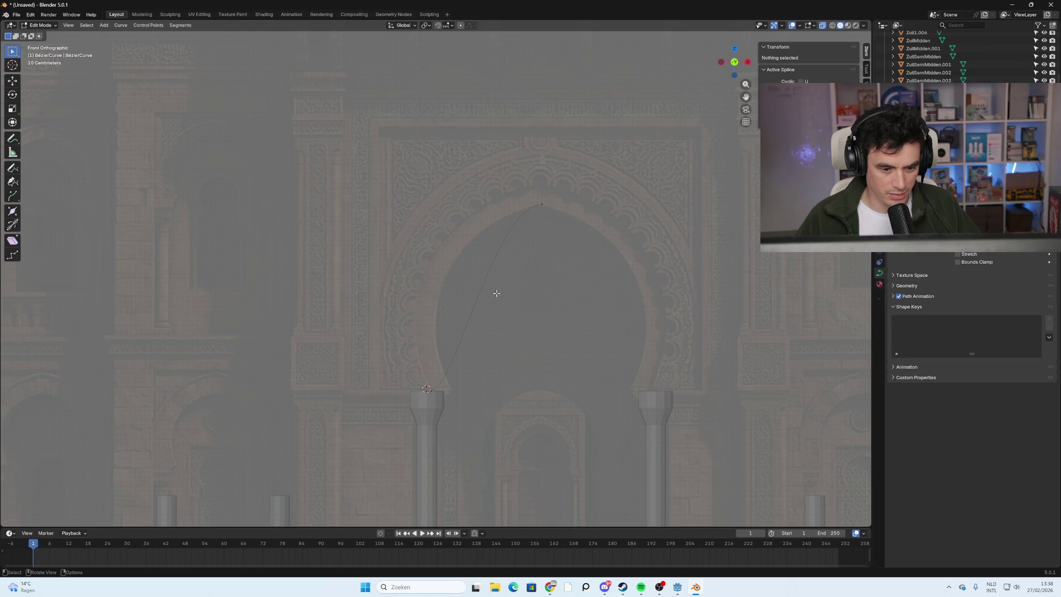
pyautogui.click(542, 204)
pyautogui.press('g')
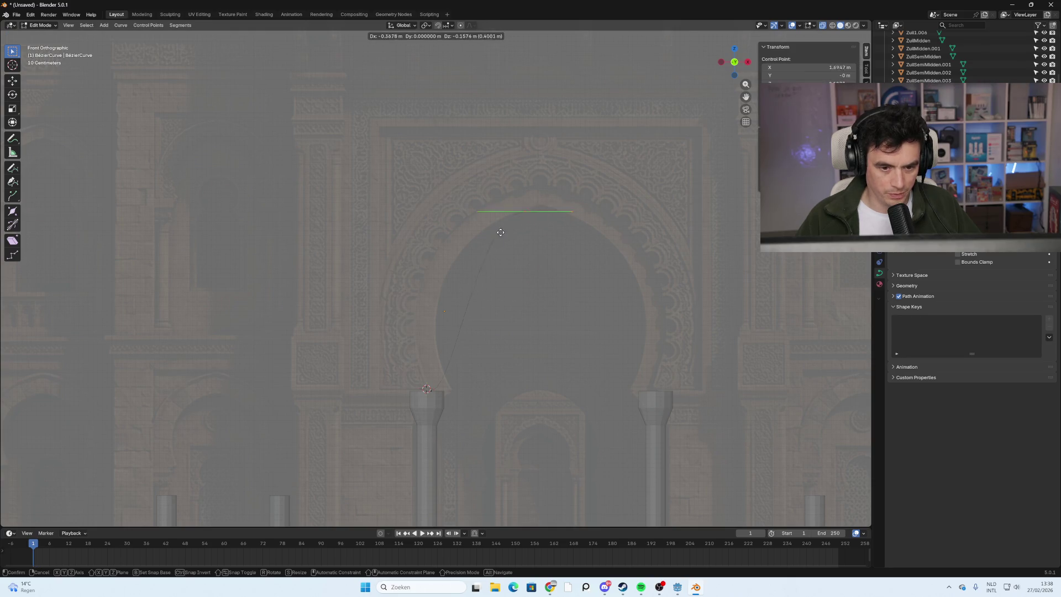
pyautogui.click(516, 223)
pyautogui.click(492, 202)
pyautogui.press('g')
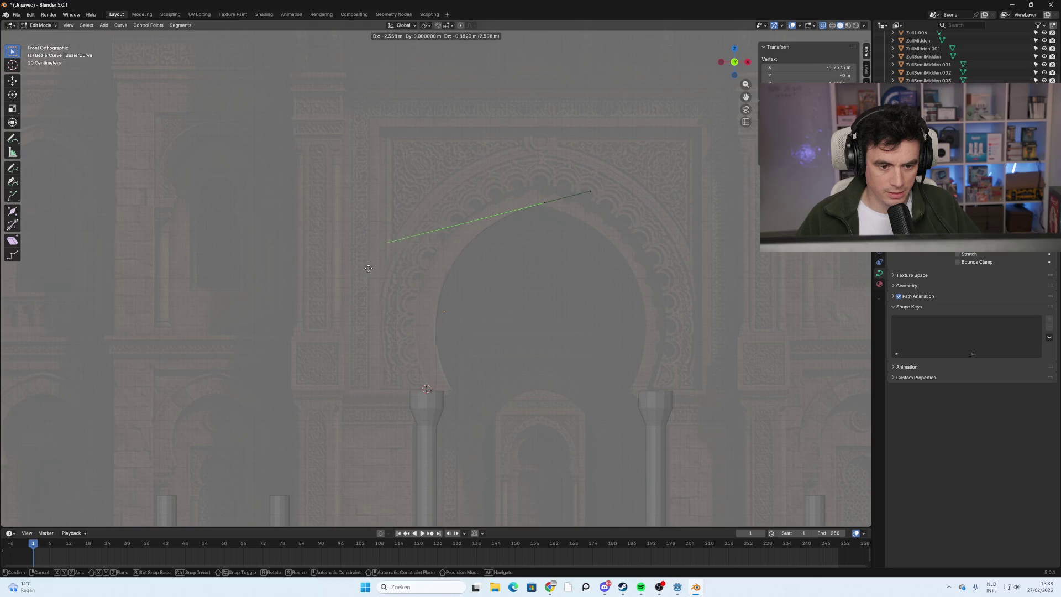
pyautogui.click(376, 264)
# Nudge the bottom-left arch point and rotate its handle to fit the arch's left side.
pyautogui.click(426, 389)
pyautogui.press('g')
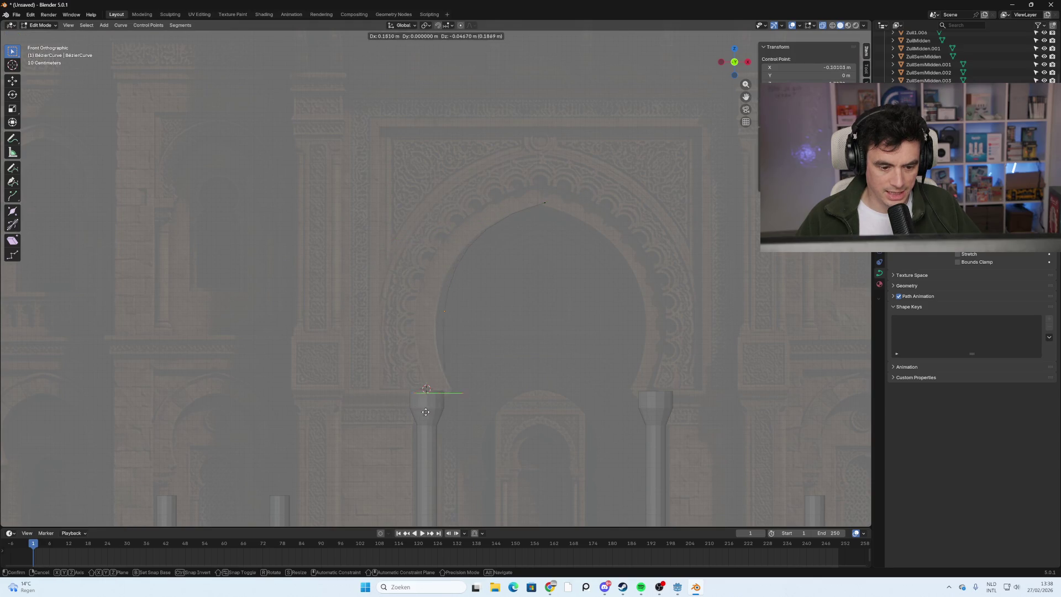
pyautogui.click(420, 410)
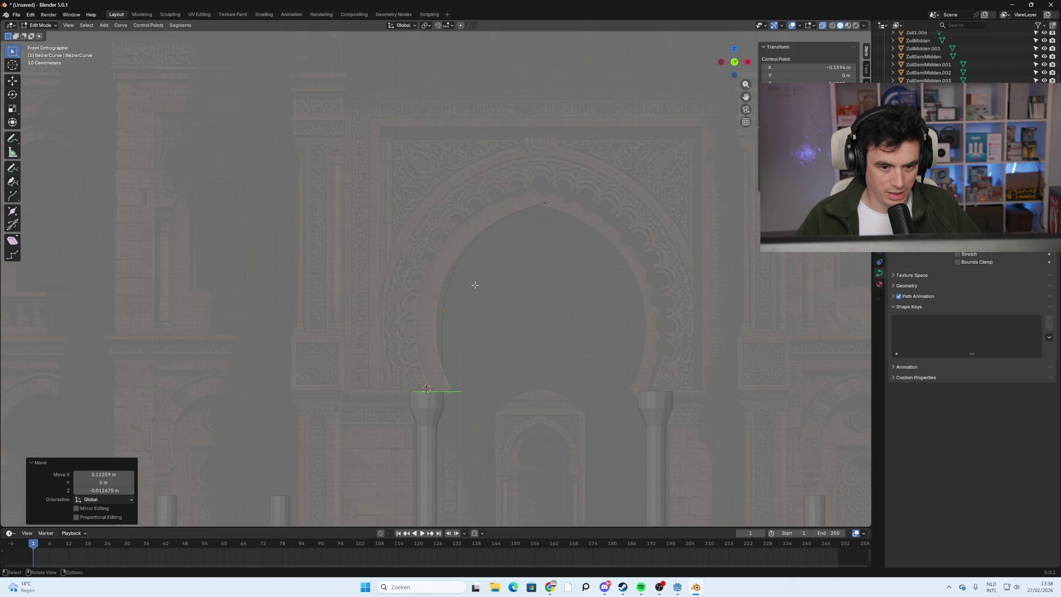
pyautogui.press('g')
pyautogui.click(440, 373)
pyautogui.click(471, 390)
pyautogui.press('g')
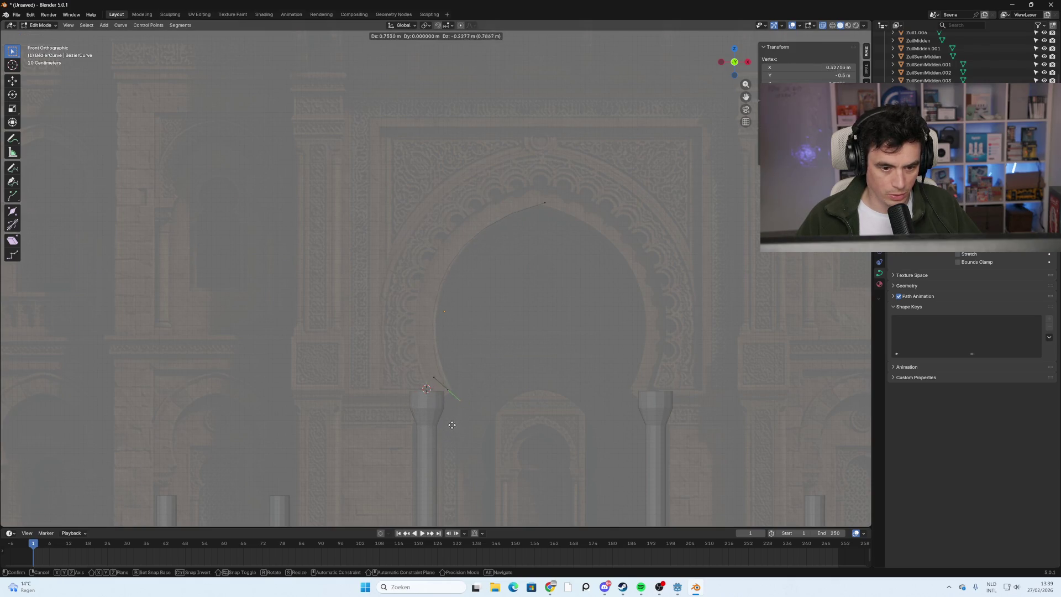
pyautogui.click(445, 423)
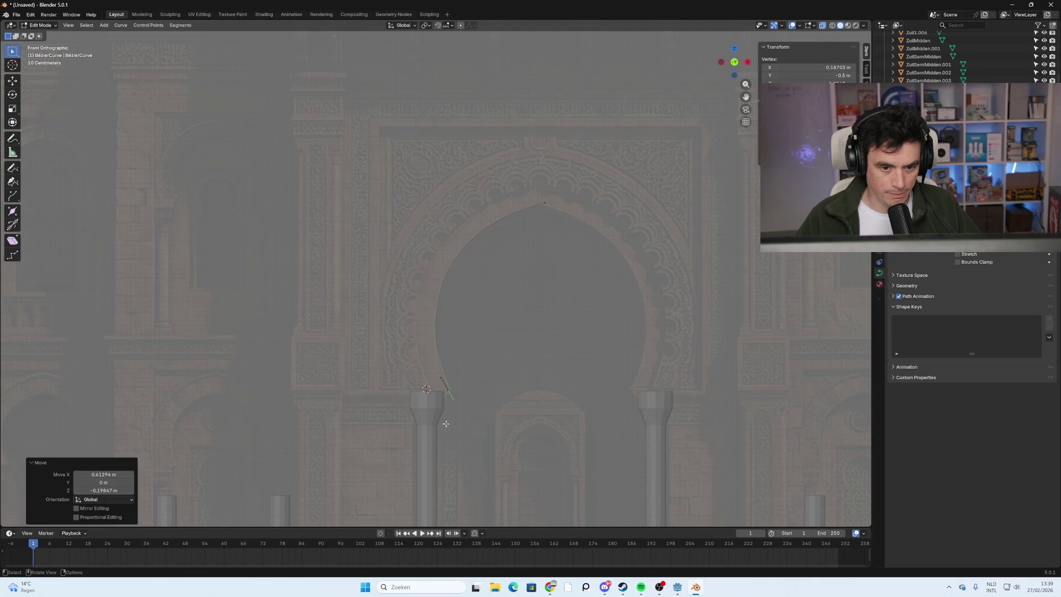
# Fine-tune the arch-top point and rename the object to Curve.
pyautogui.click(552, 204)
pyautogui.press('g')
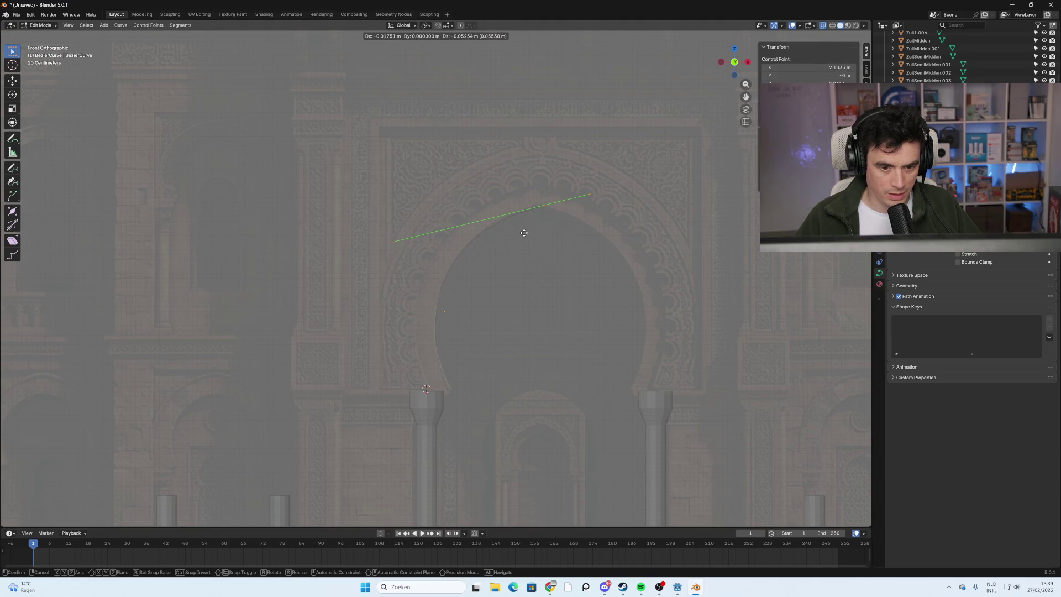
pyautogui.click(524, 233)
pyautogui.click(627, 190)
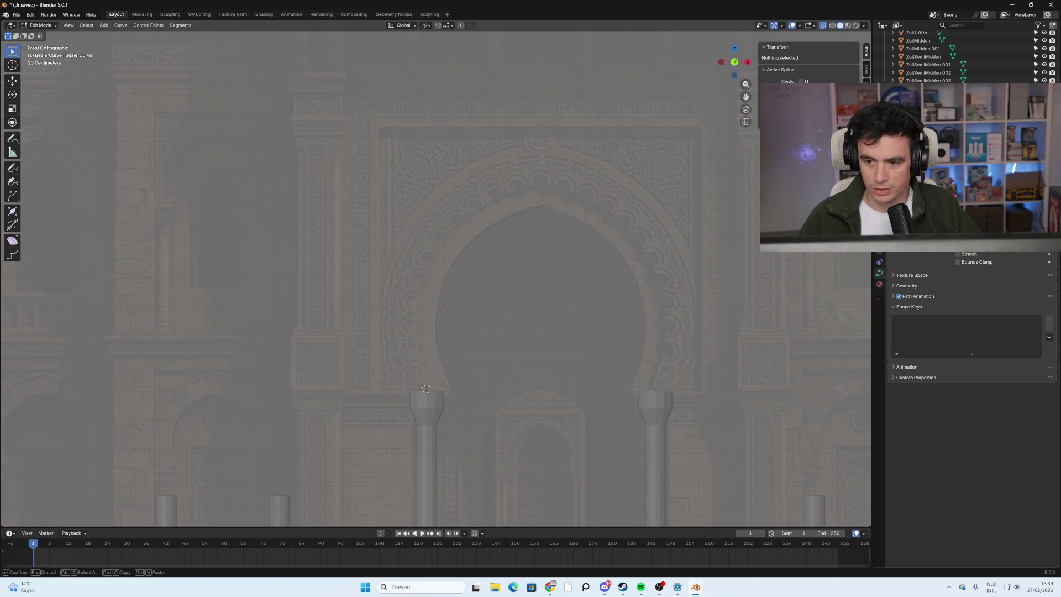
pyautogui.press('Return')
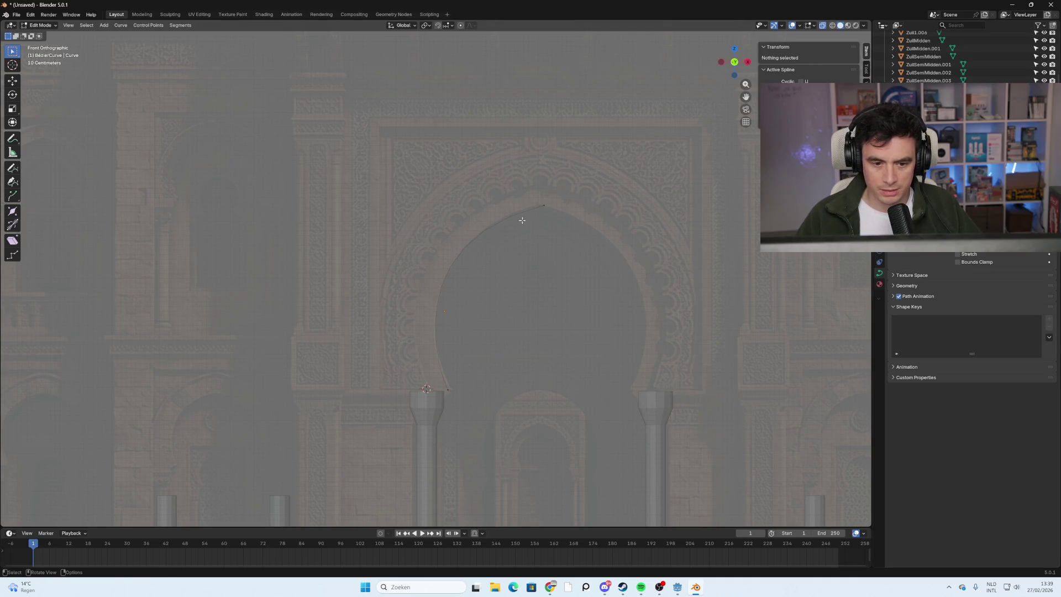
# Compare the arch-top and bottom-left points and their handles.
pyautogui.click(542, 207)
pyautogui.click(446, 285)
pyautogui.click(446, 388)
pyautogui.click(543, 206)
pyautogui.click(448, 391)
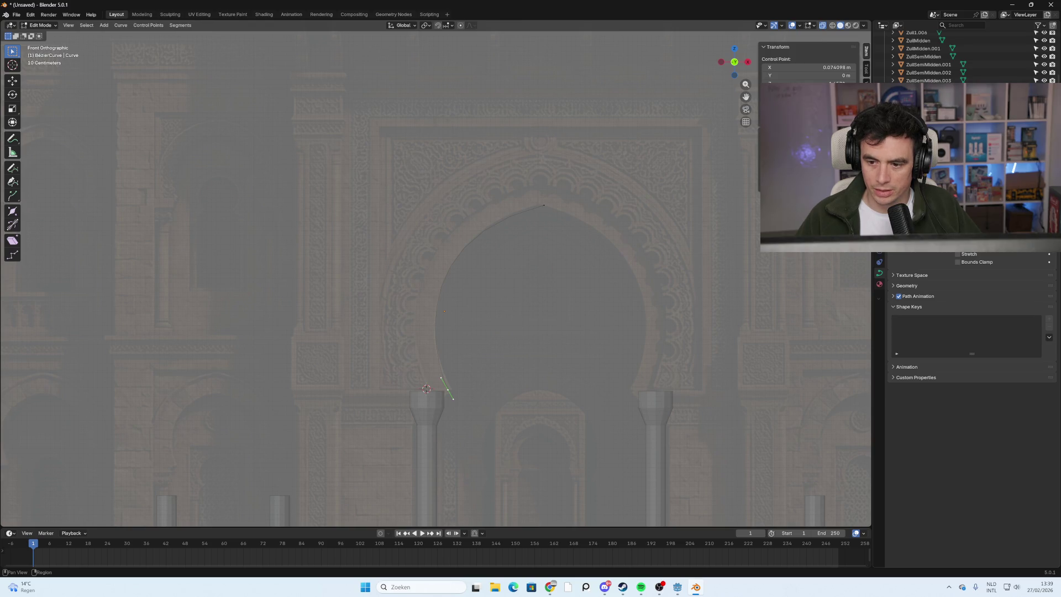
# Search for a modifier by name and add it to the curve.
pyautogui.scroll(-5, 971, 318)
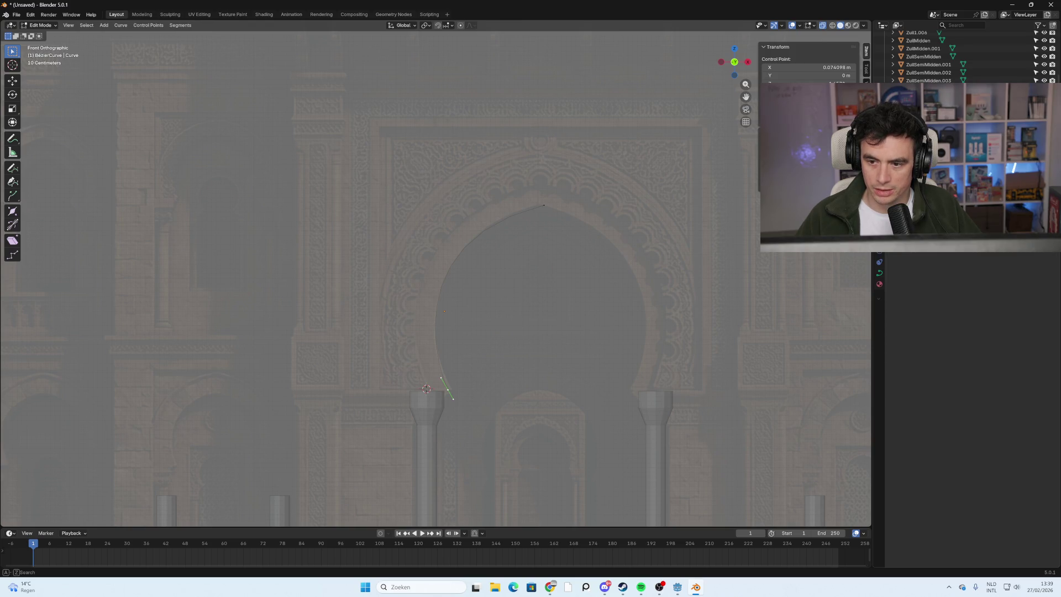
pyautogui.hotkey('ctrl', 'f')
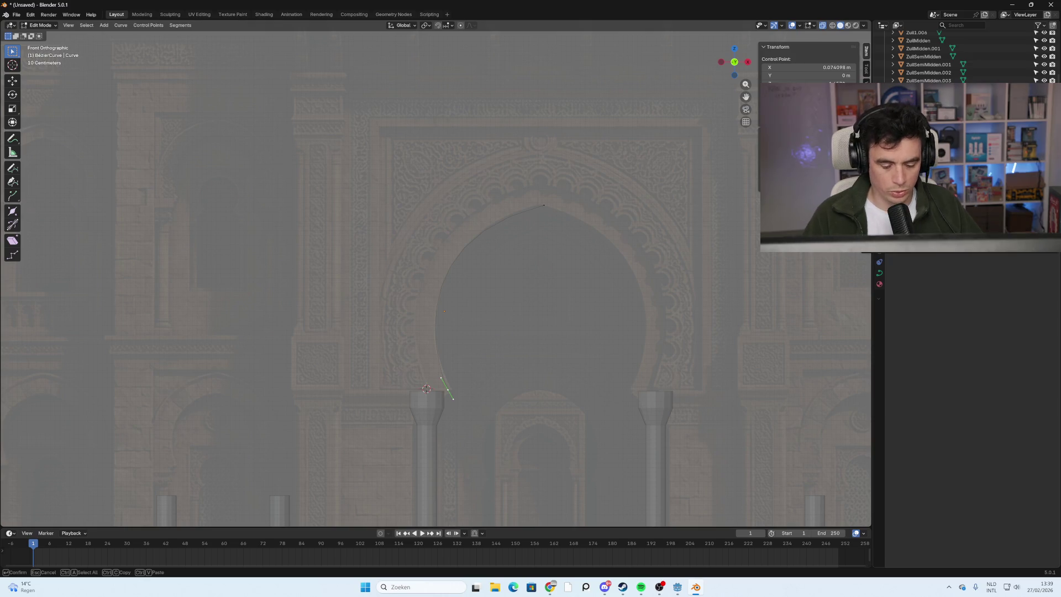
pyautogui.press('Return')
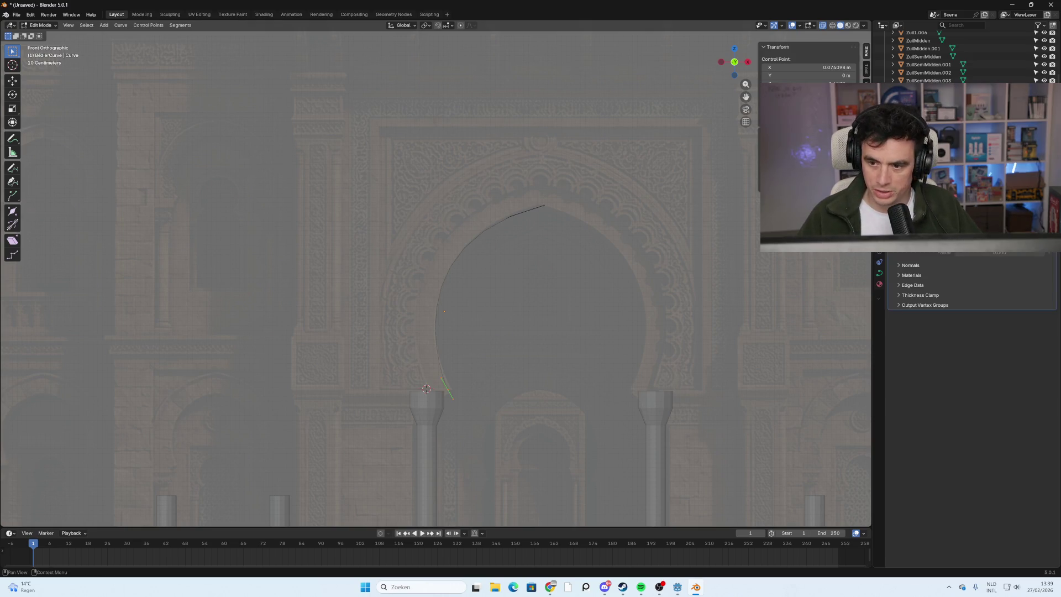
# Orbit around the curve to inspect it against the wall, leaving its points unchanged.
pyautogui.moveTo(600, 289)
pyautogui.mouseDown(button='middle')
pyautogui.moveTo(547, 289)
pyautogui.moveTo(679, 287)
pyautogui.moveTo(619, 288)
pyautogui.mouseUp(button='middle')
pyautogui.click(738, 64)
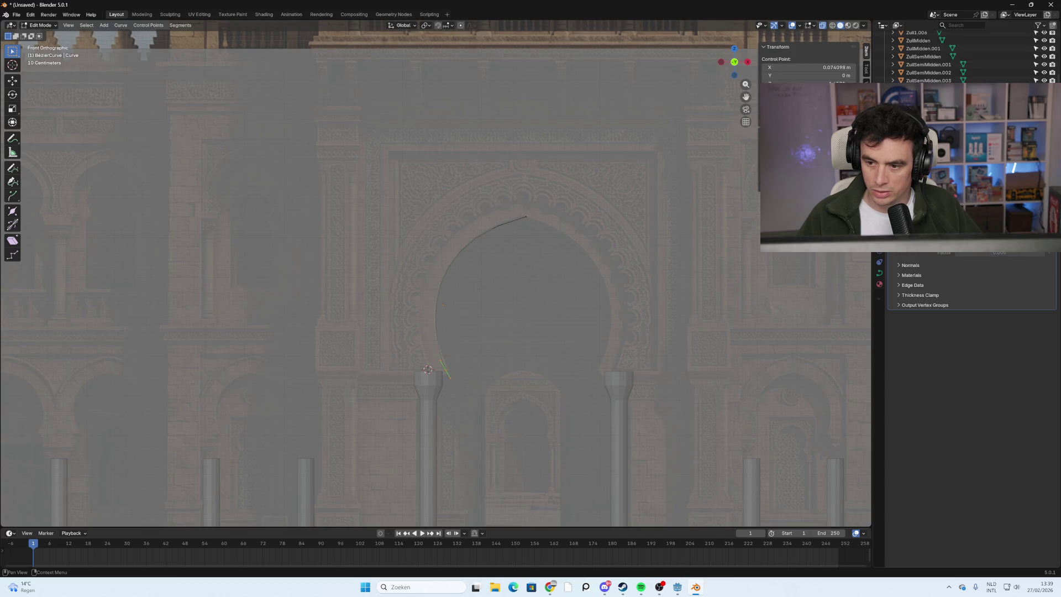
pyautogui.press('g')
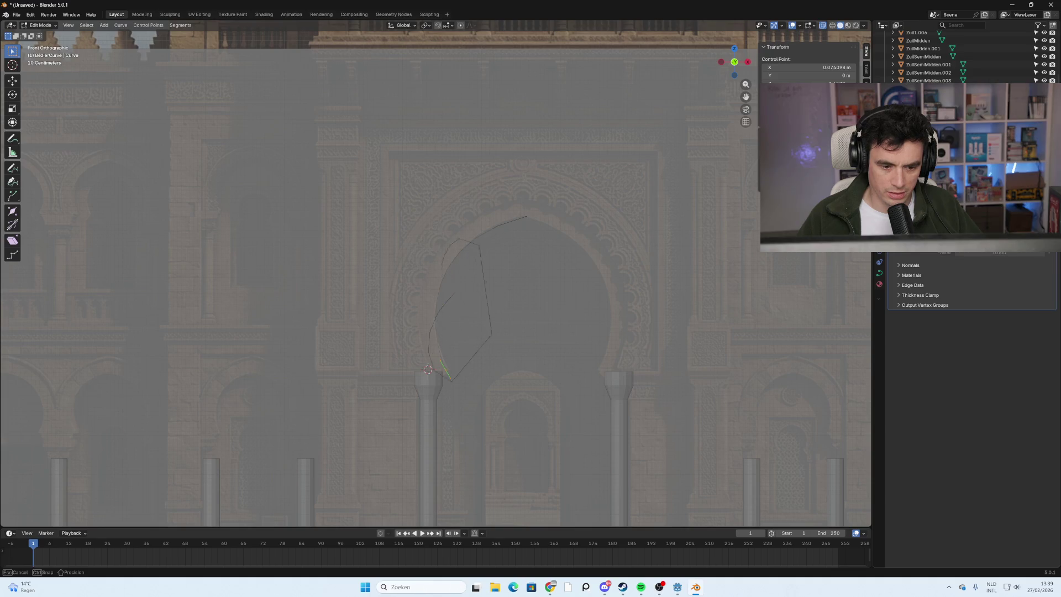
pyautogui.click(442, 304)
pyautogui.moveTo(443, 304); pyautogui.dragTo(541, 331, button='middle')
pyautogui.press('g')
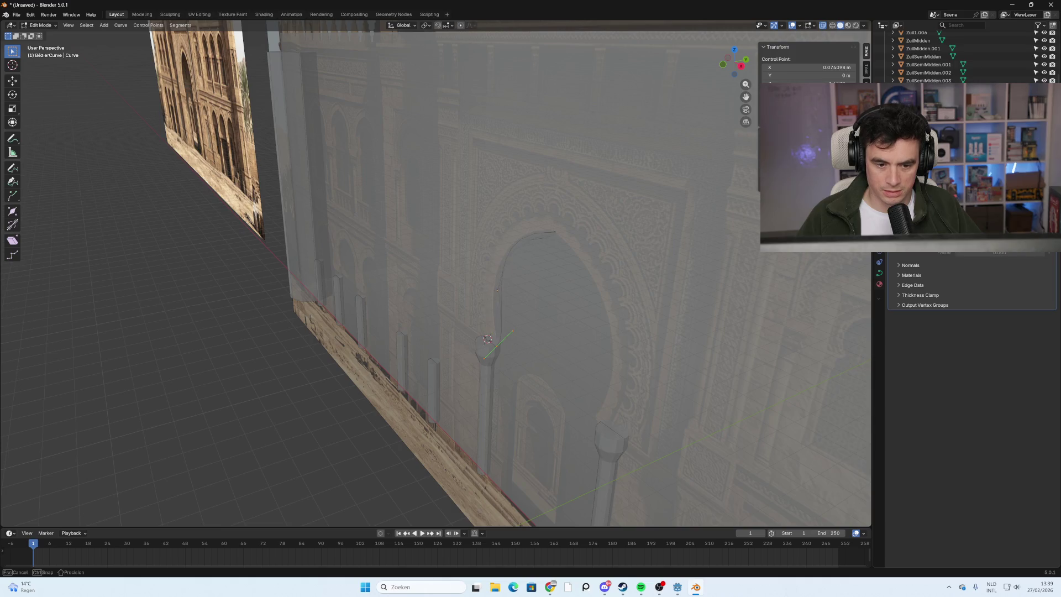
pyautogui.press('Return')
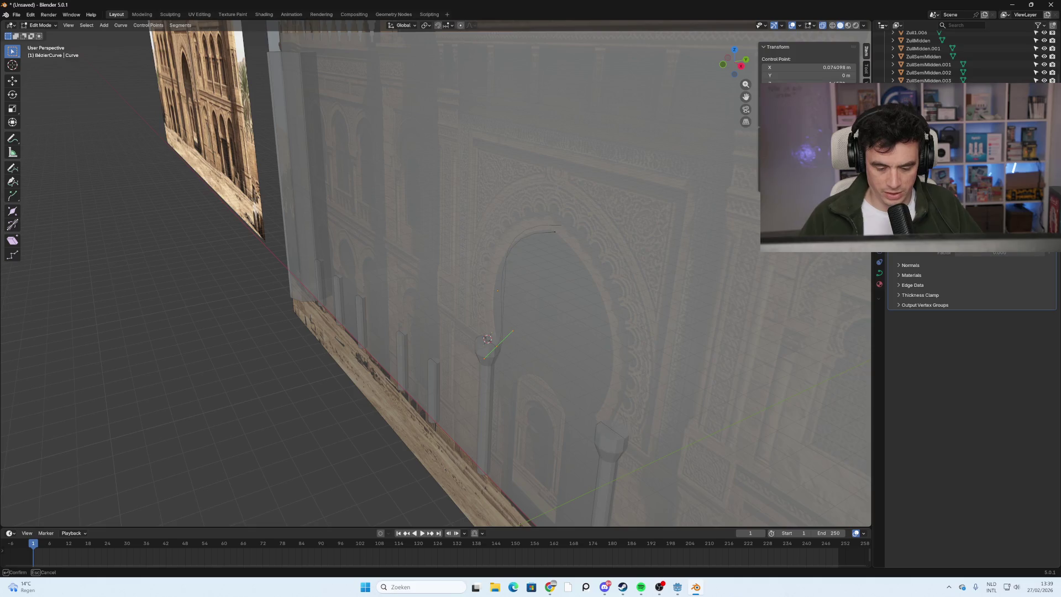
# Undo the added modifier on the curve and leave Edit Mode.
pyautogui.moveTo(670, 262)
pyautogui.mouseDown(button='middle')
pyautogui.moveTo(628, 260)
pyautogui.moveTo(718, 254)
pyautogui.moveTo(556, 254)
pyautogui.moveTo(501, 242)
pyautogui.mouseUp(button='middle')
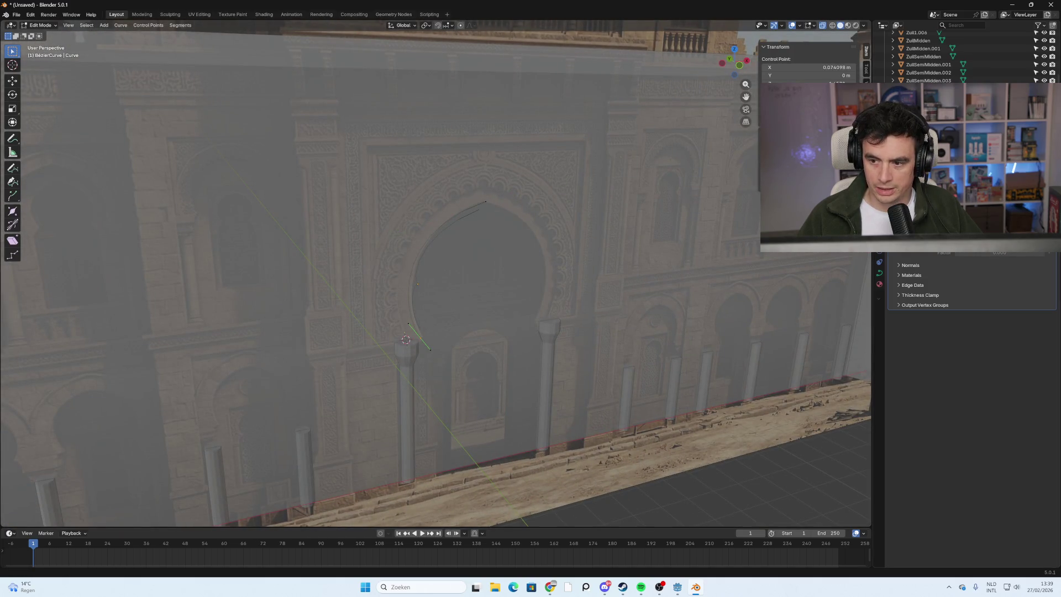
pyautogui.hotkey('ctrl', 'x')
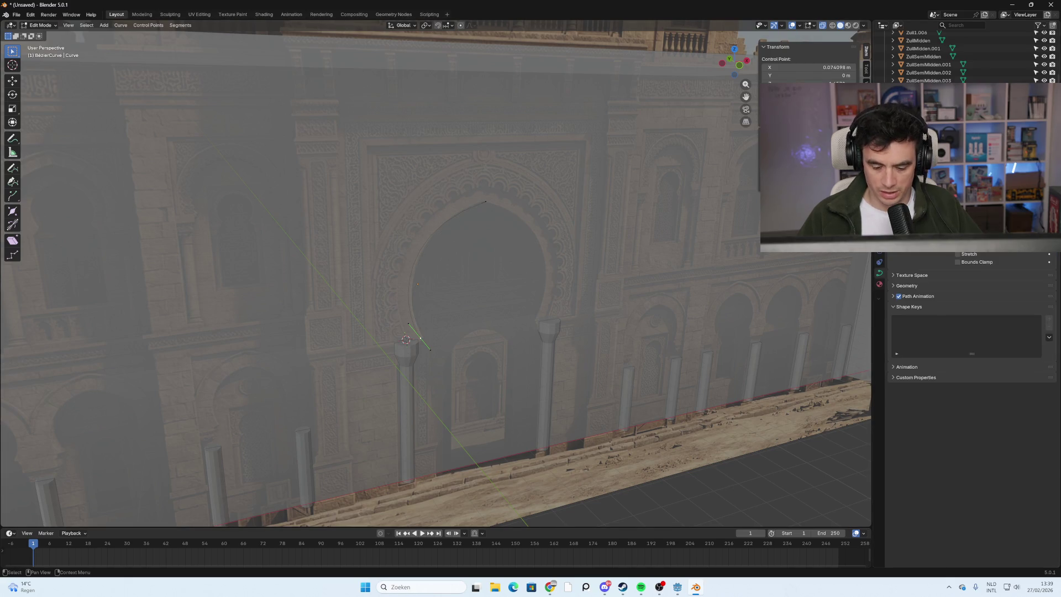
pyautogui.press('Tab')
# Select the referenties object, zoom onto the arch and columns, and show the Shift+A Mesh primitives.
pyautogui.click(597, 254)
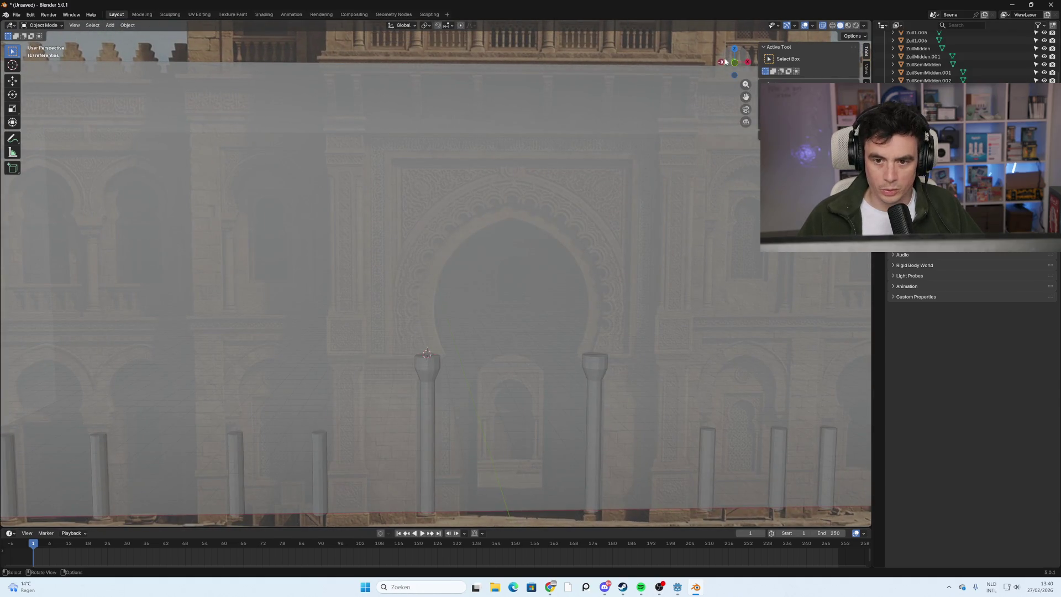
pyautogui.keyDown('shift'); pyautogui.moveTo(465, 365); pyautogui.dragTo(476, 284, button='middle'); pyautogui.keyUp('shift')
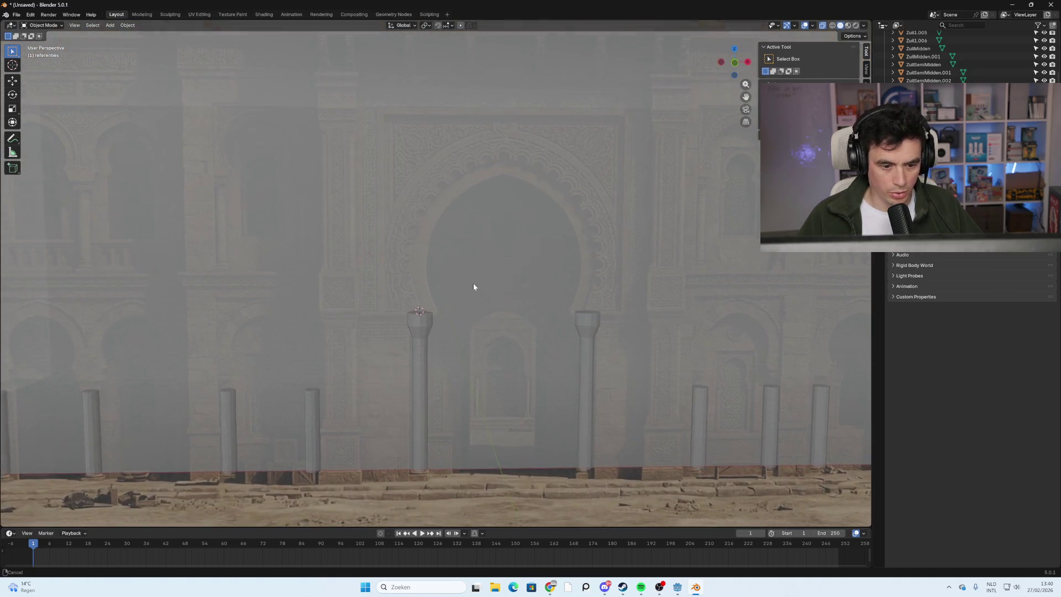
pyautogui.scroll(2, 475, 284)
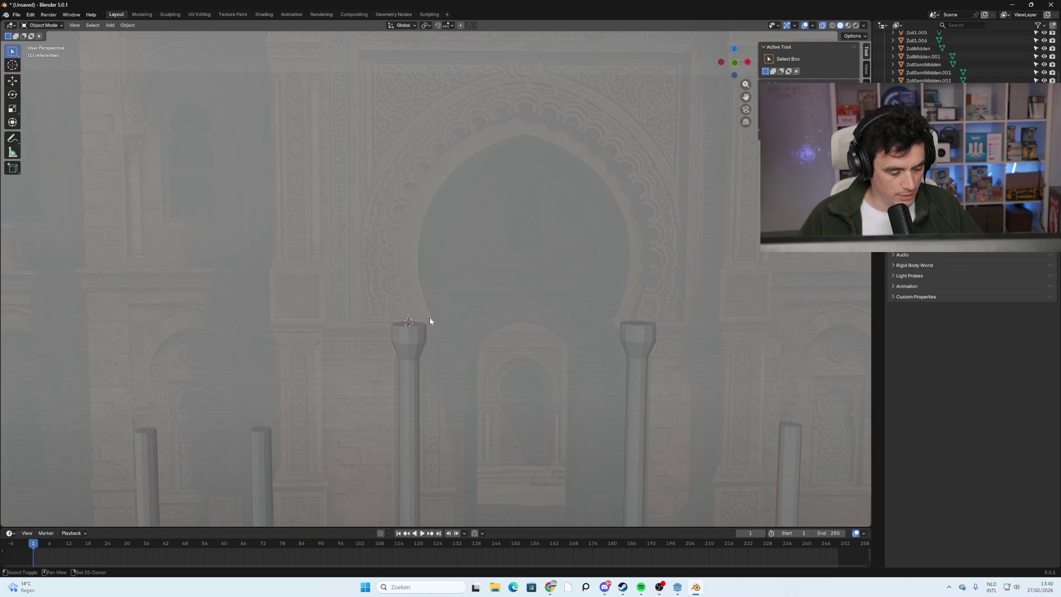
pyautogui.hotkey('shift', 'a')
pyautogui.moveTo(435, 318)
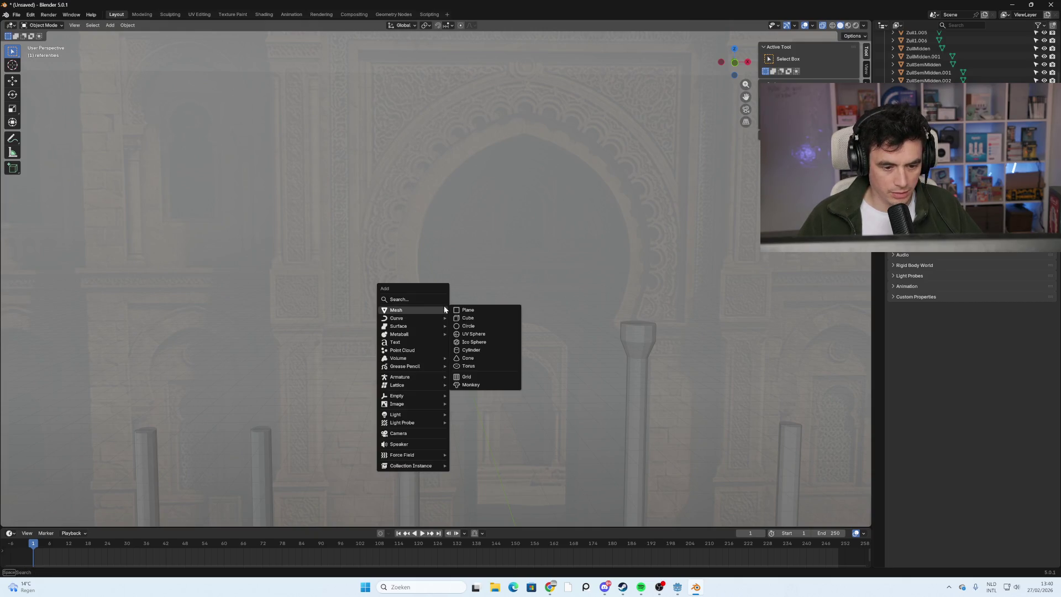
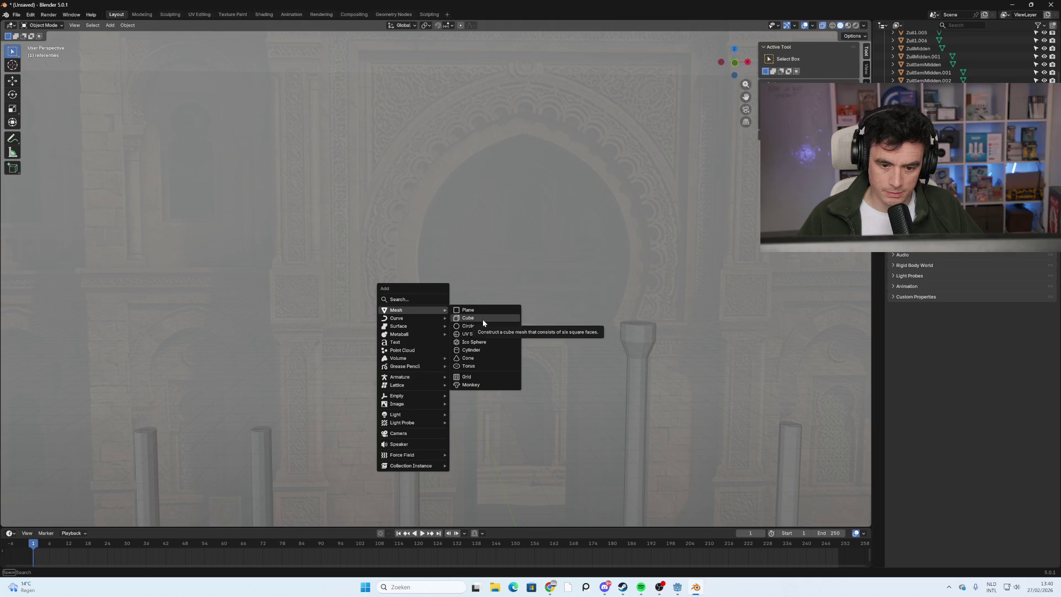
# Add a cube, switch to the front view and enter Edit Mode on it.
pyautogui.click(483, 321)
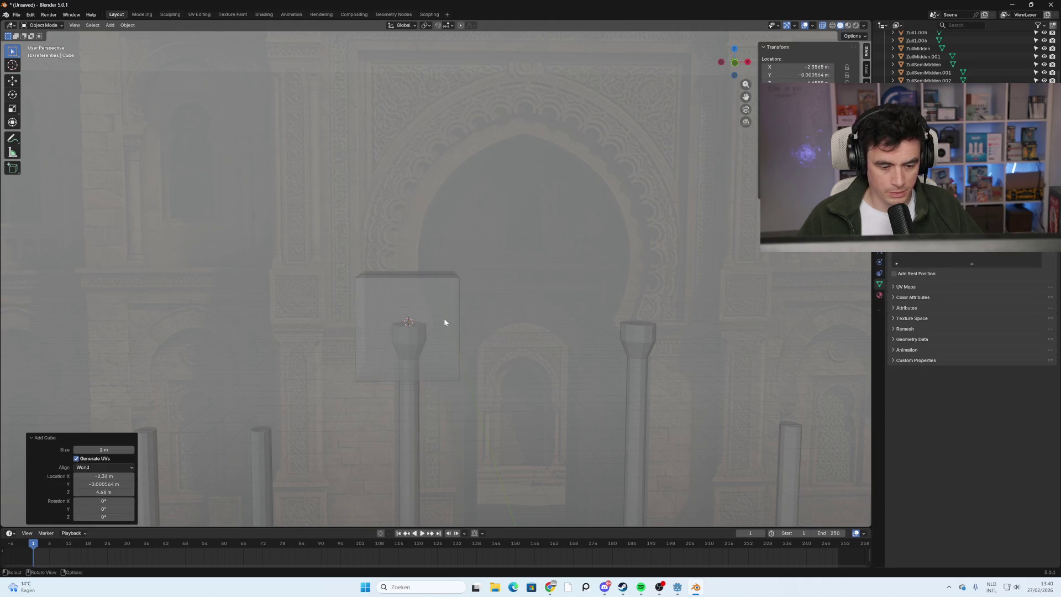
pyautogui.click(734, 62)
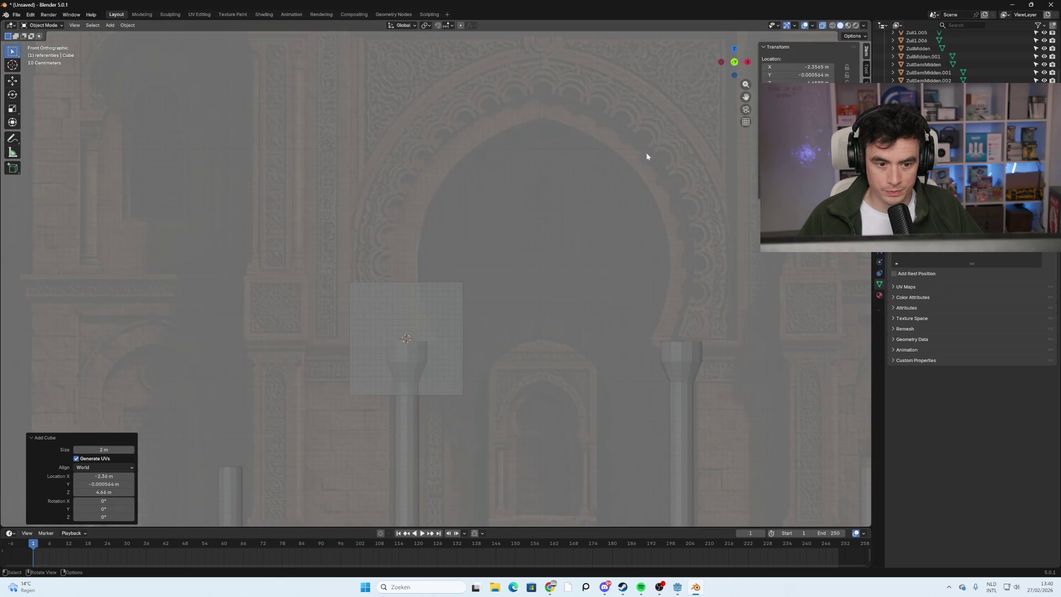
pyautogui.press('Tab')
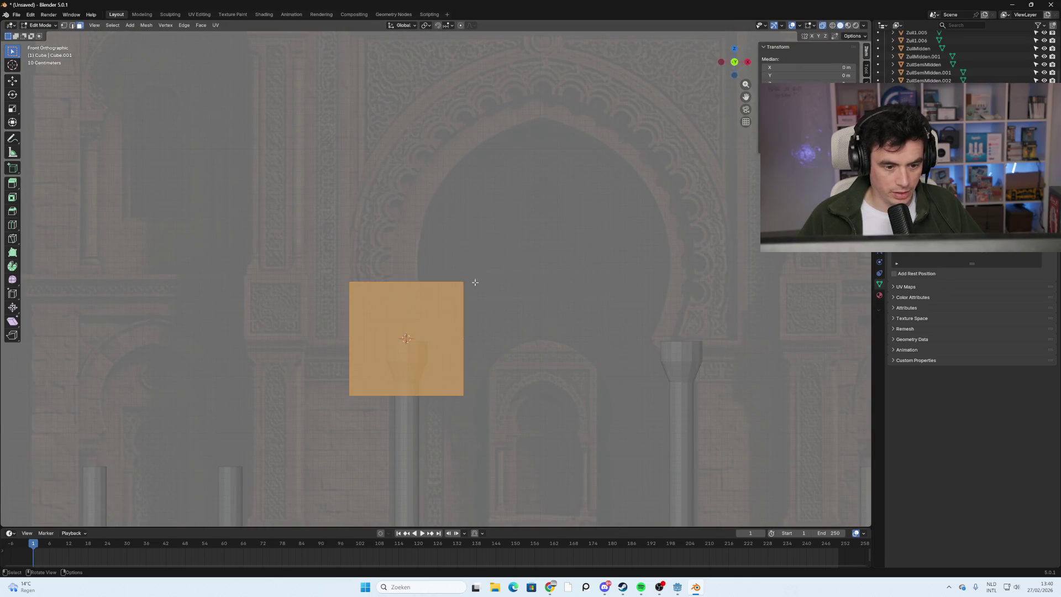
pyautogui.press('Tab')
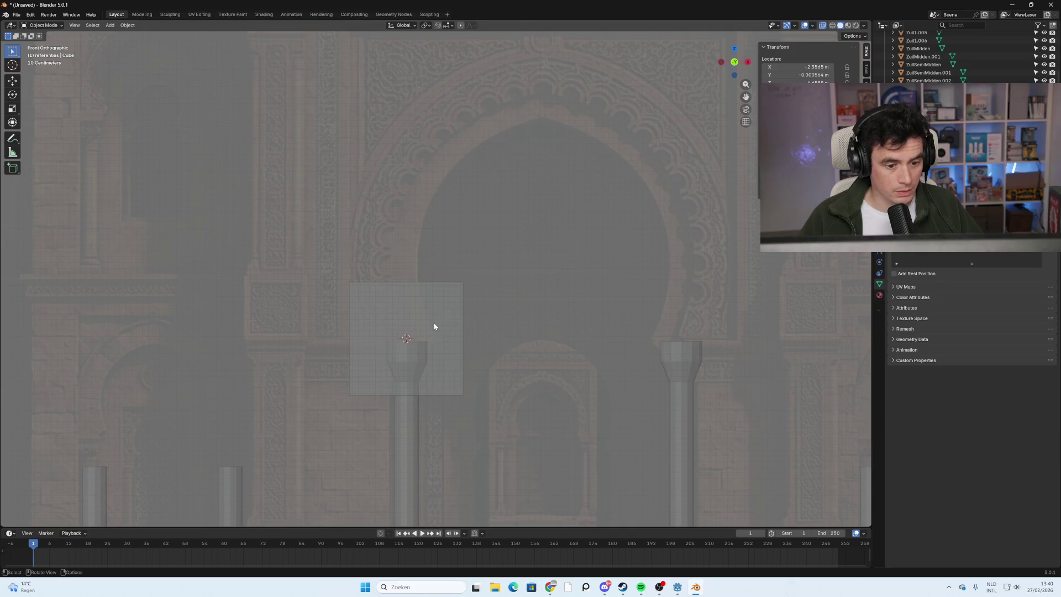
pyautogui.press('Tab')
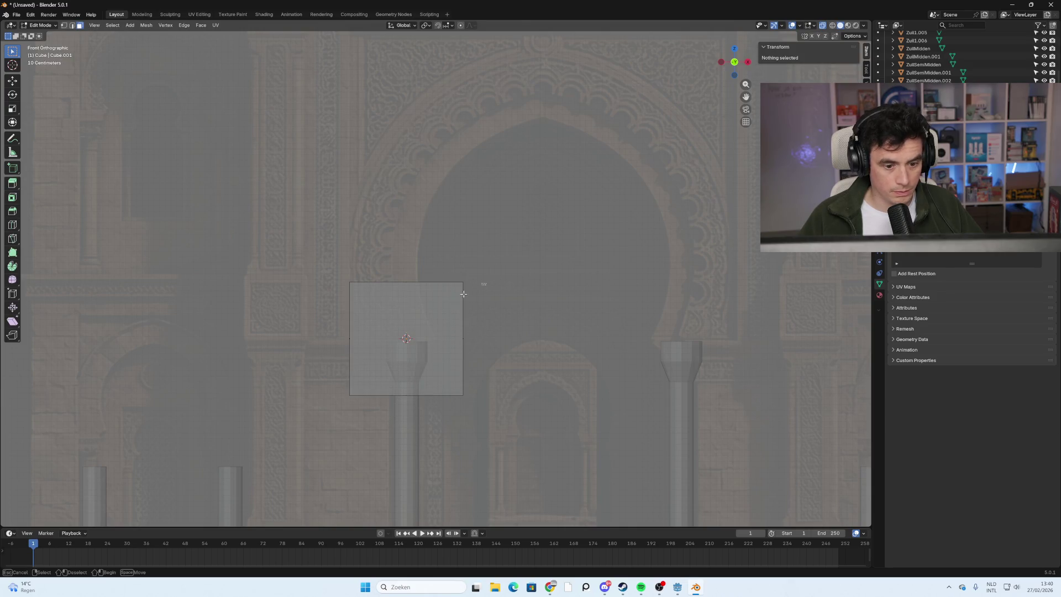
# Raise the cube's whole mesh 0.9 m along Z onto the left column.
pyautogui.press('a')
pyautogui.press('g')
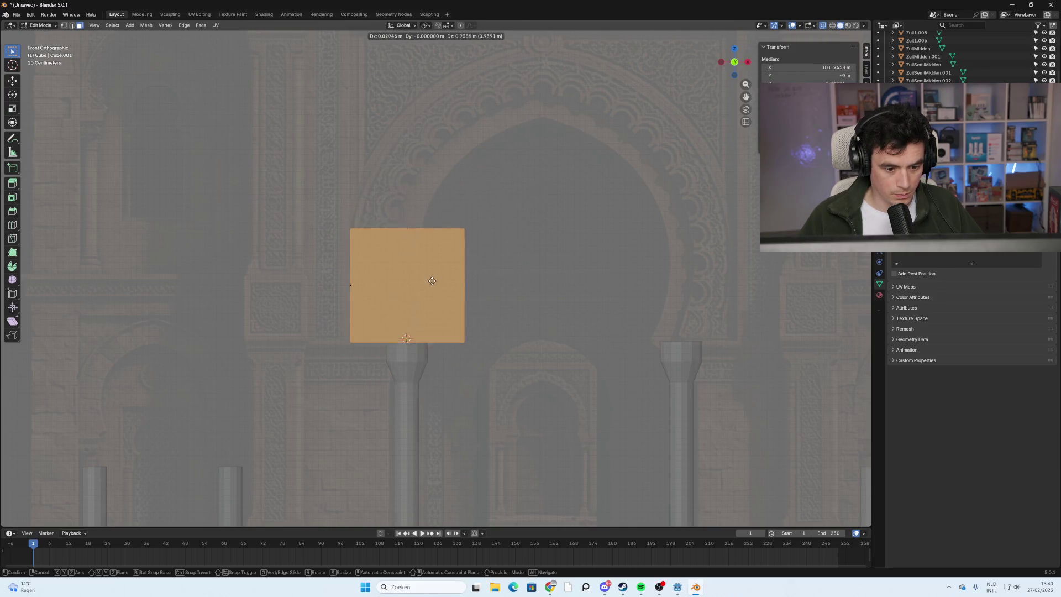
pyautogui.write('z')
pyautogui.write('0.9')
pyautogui.press('Return')
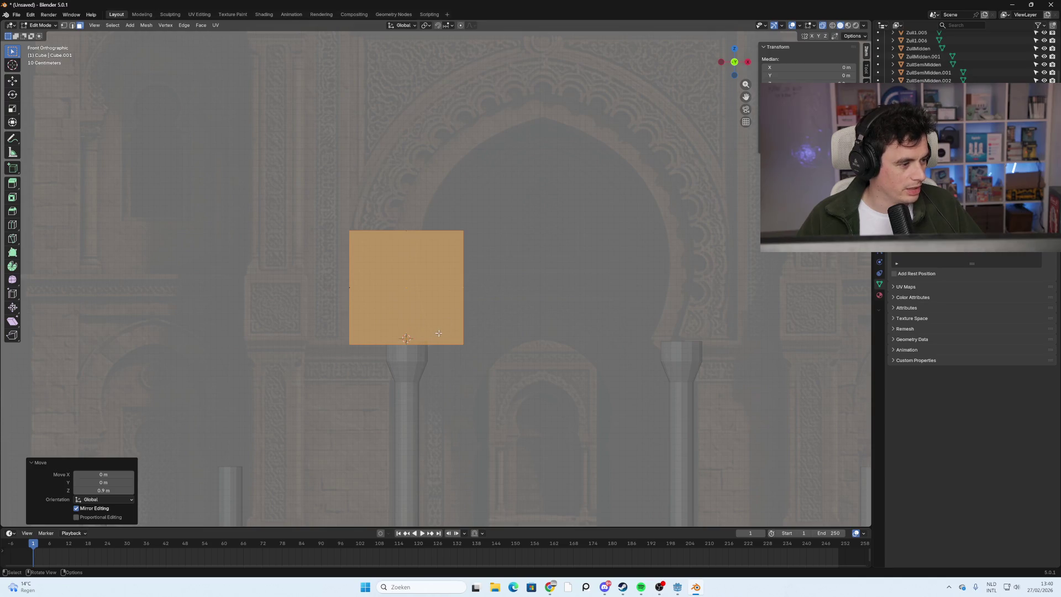
# Deselect the geometry, toggle see-through display, and return to Object Mode.
pyautogui.hotkey('alt', 'a')
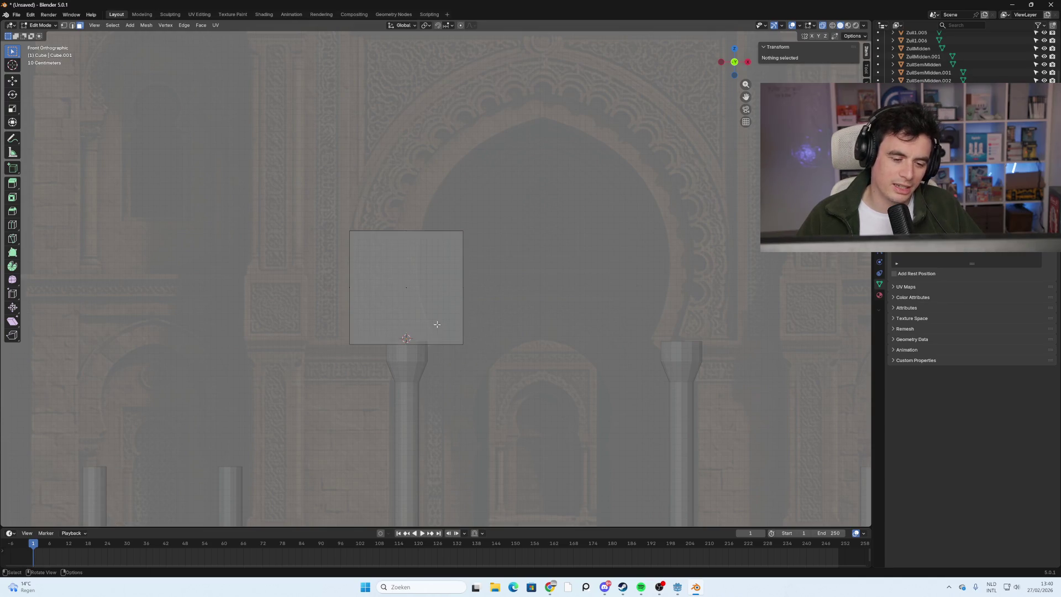
pyautogui.hotkey('alt', 'z')
pyautogui.hotkey('alt', 'z')
pyautogui.press('b')
pyautogui.press('Escape')
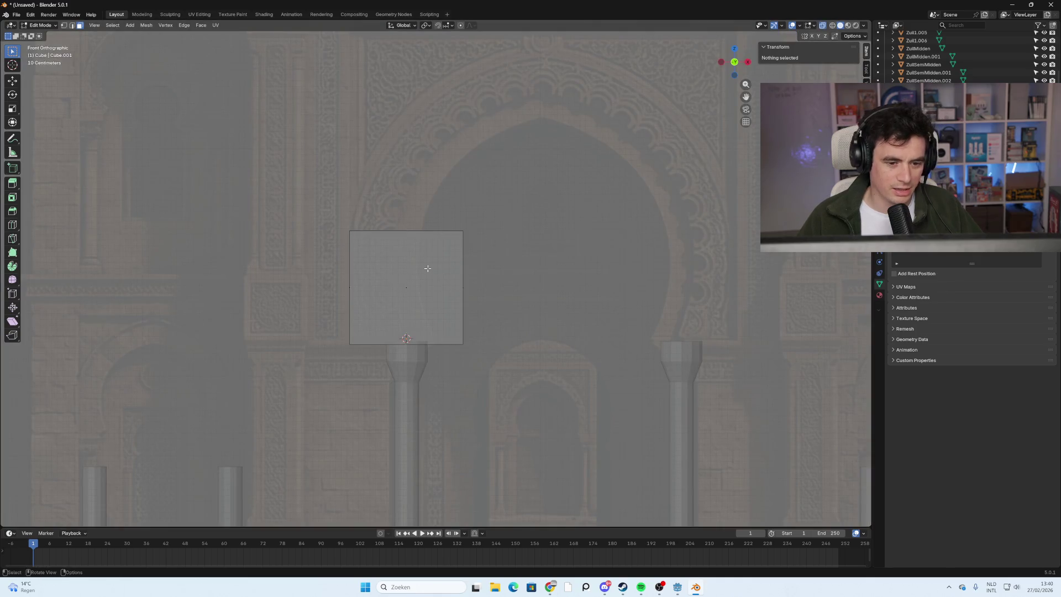
pyautogui.press('Tab')
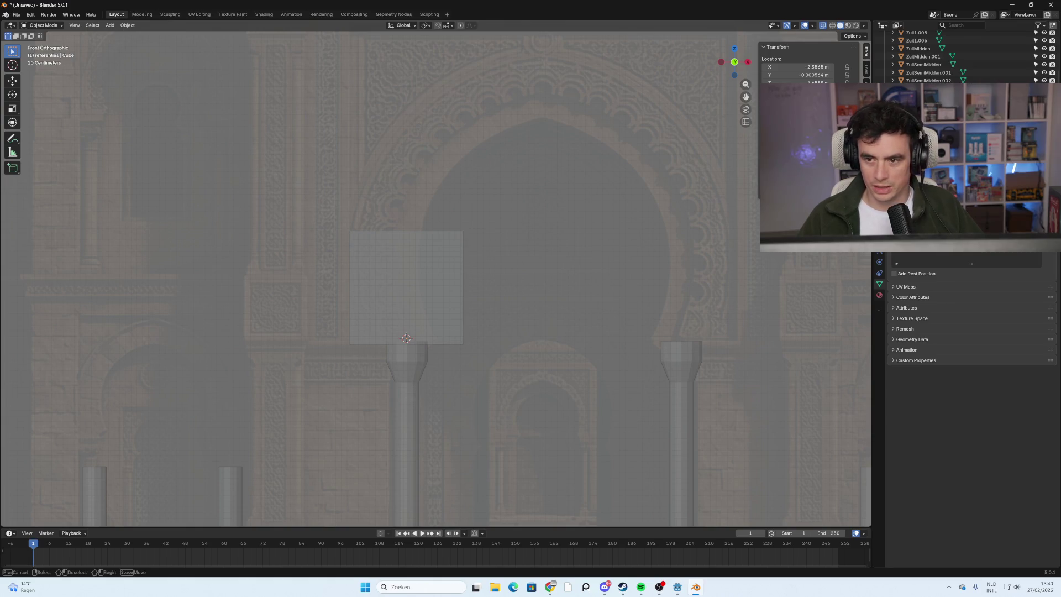
# Select the Cube object in the outliner.
pyautogui.moveTo(939, 105)
pyautogui.mouseDown()
pyautogui.moveTo(964, 77)
pyautogui.moveTo(939, 44)
pyautogui.moveTo(909, 56)
pyautogui.mouseUp()
pyautogui.click(909, 54)
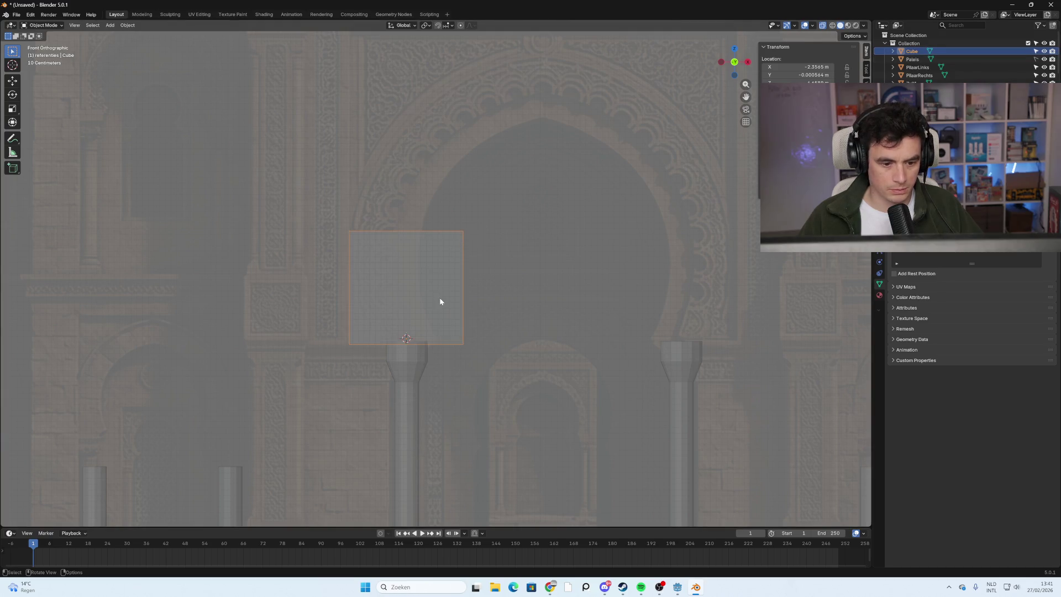
pyautogui.press('g')
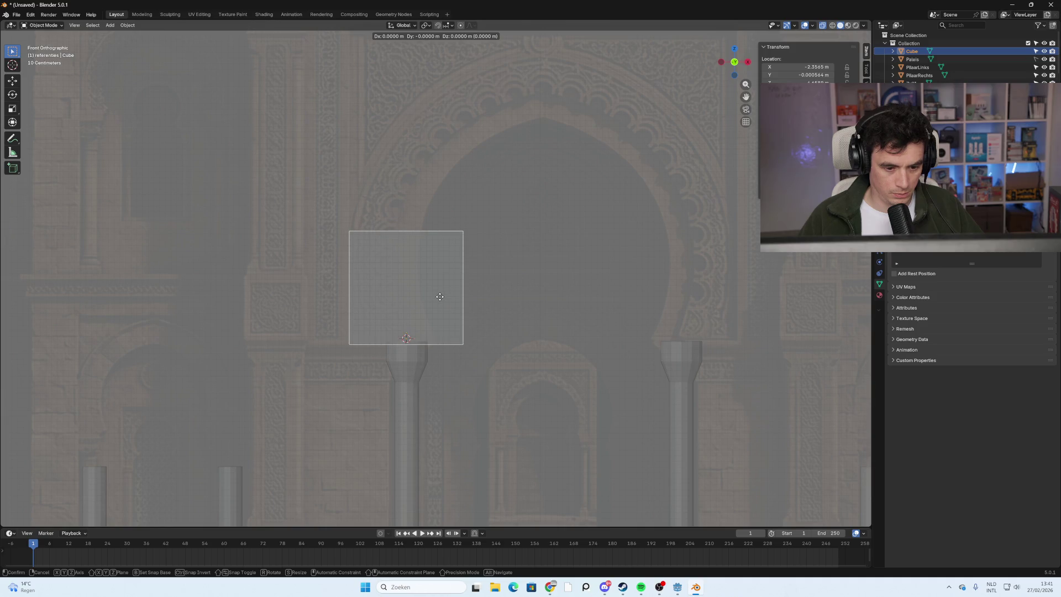
pyautogui.click(439, 297)
pyautogui.scroll(-2, 439, 310)
pyautogui.scroll(1, 438, 310)
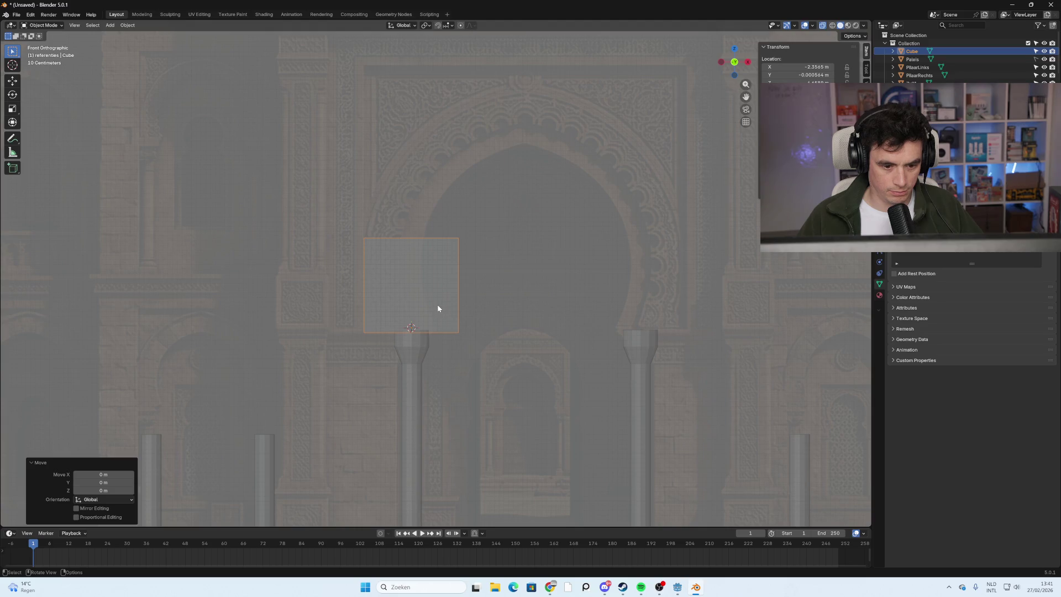
# Move the cube right and enlarge it about 3.8 times over the arch.
pyautogui.press('g')
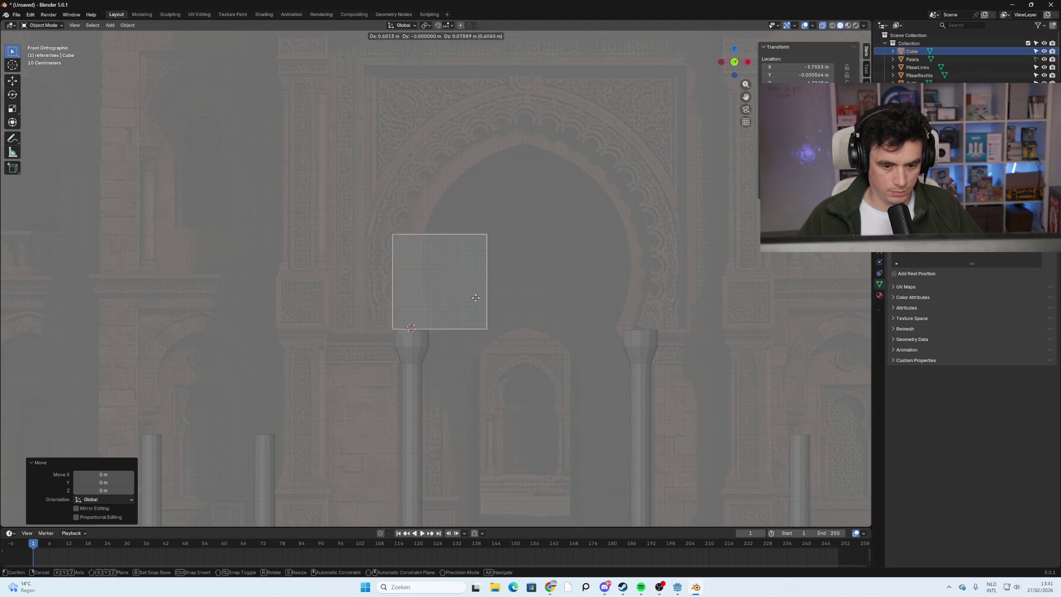
pyautogui.click(540, 303)
pyautogui.press('s')
pyautogui.click(580, 268)
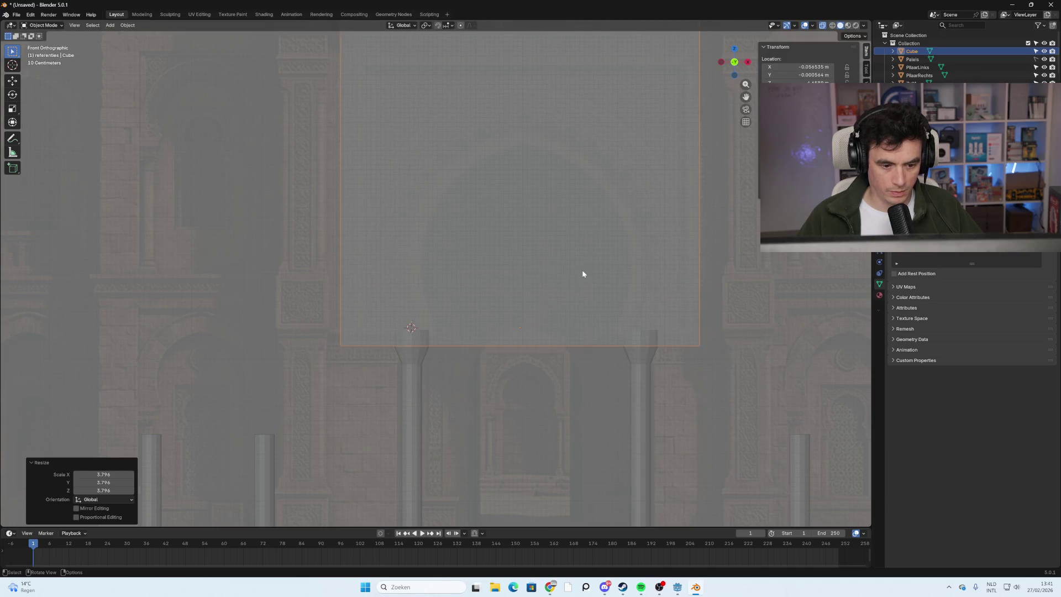
pyautogui.scroll(-3, 577, 273)
pyautogui.press('g')
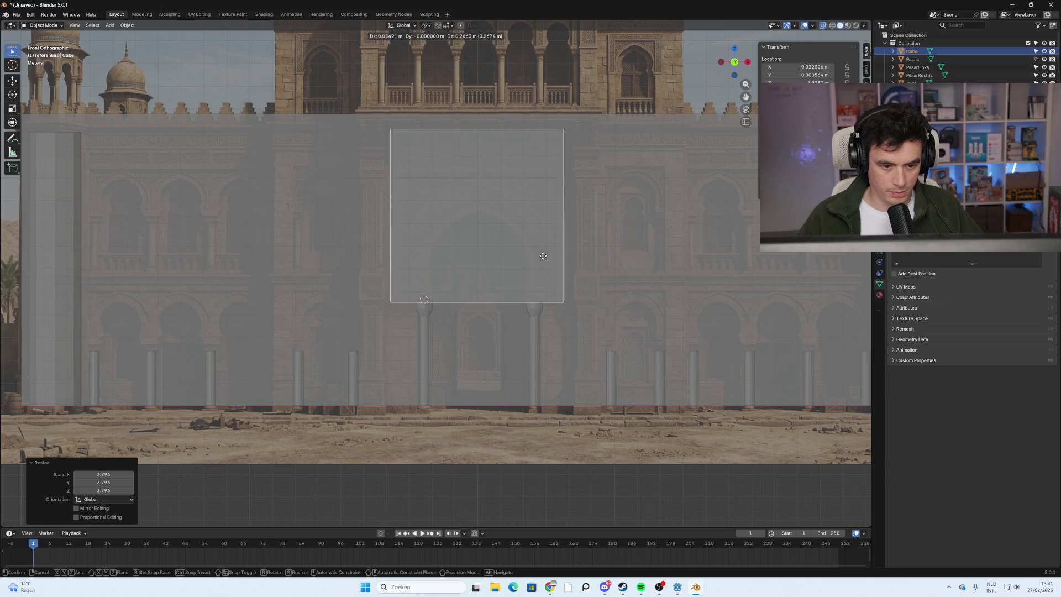
pyautogui.click(542, 254)
# Fine-tune the cube's scale down through 0.875 to 0.847 to fit the arch.
pyautogui.press('s')
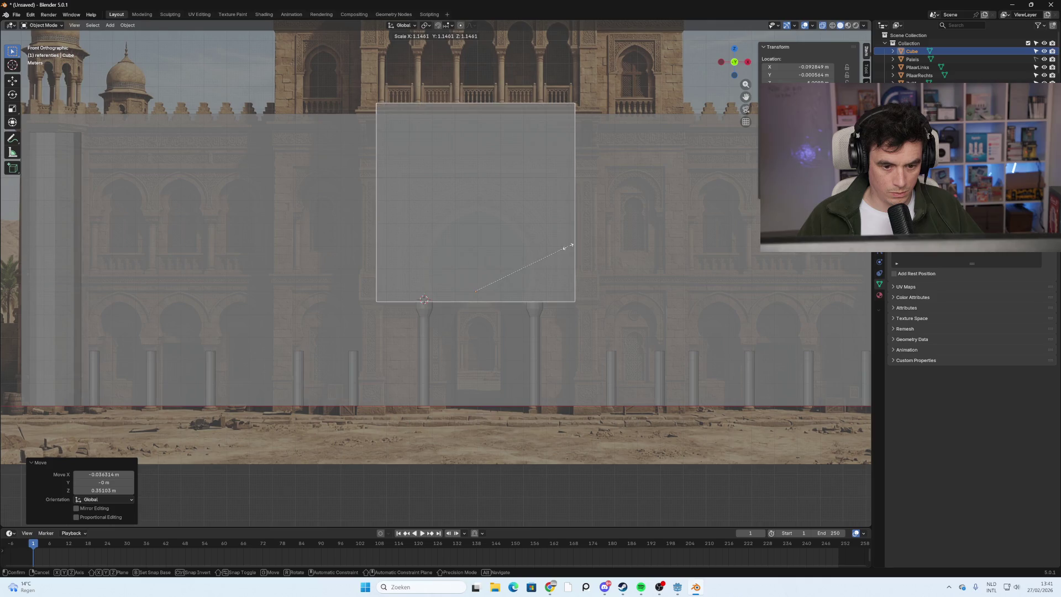
pyautogui.click(553, 255)
pyautogui.scroll(3, 553, 256)
pyautogui.scroll(-3, 533, 280)
pyautogui.keyDown('shift'); pyautogui.moveTo(569, 225); pyautogui.dragTo(569, 260, button='middle'); pyautogui.keyUp('shift')
pyautogui.press('s')
pyautogui.click(526, 254)
pyautogui.press('g')
pyautogui.rightClick(528, 263)
pyautogui.press('s')
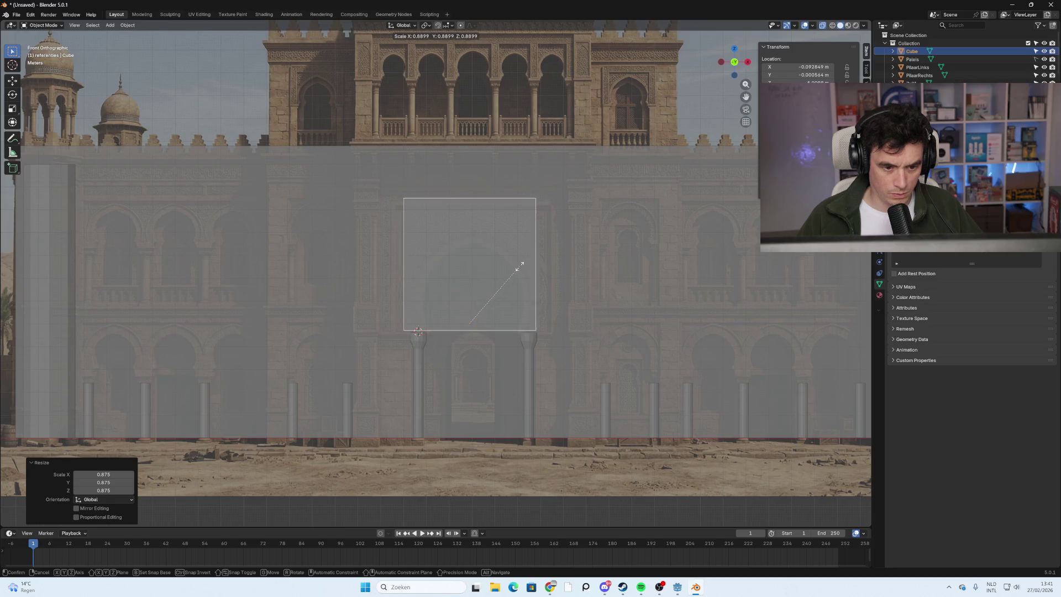
pyautogui.click(483, 294)
pyautogui.scroll(2, 483, 294)
pyautogui.scroll(3, 482, 294)
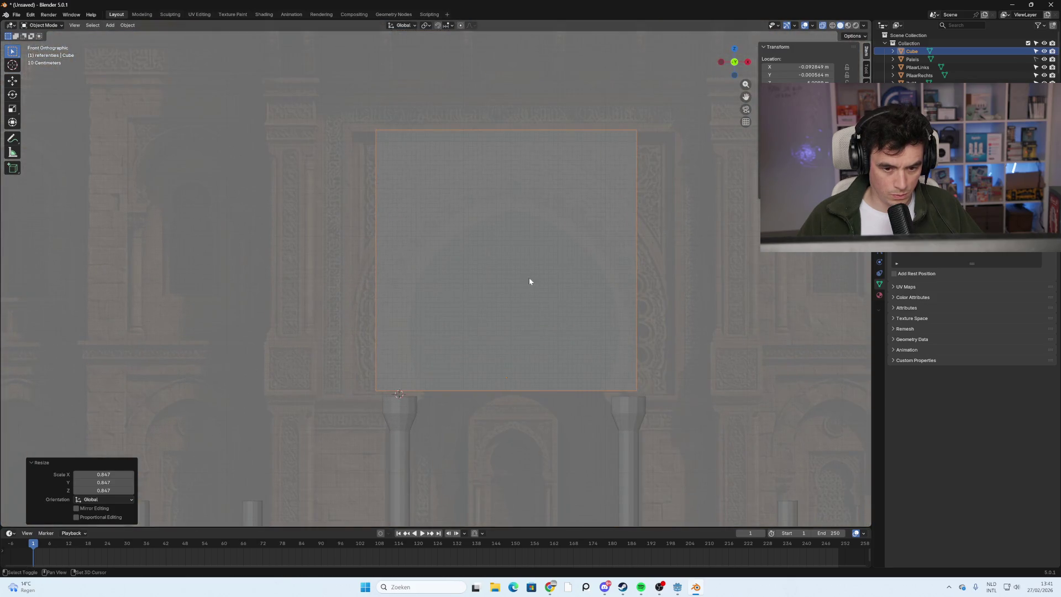
# Reselect the cube and select its left face in Edit Mode.
pyautogui.hotkey('alt', 'a')
pyautogui.scroll(-2, 460, 315)
pyautogui.scroll(1, 463, 309)
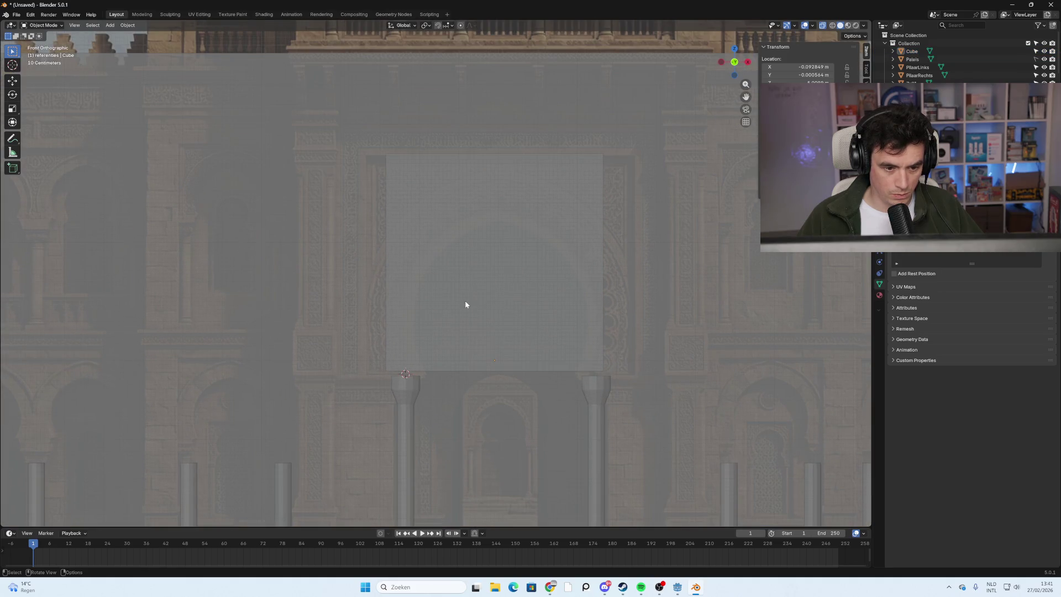
pyautogui.click(385, 275)
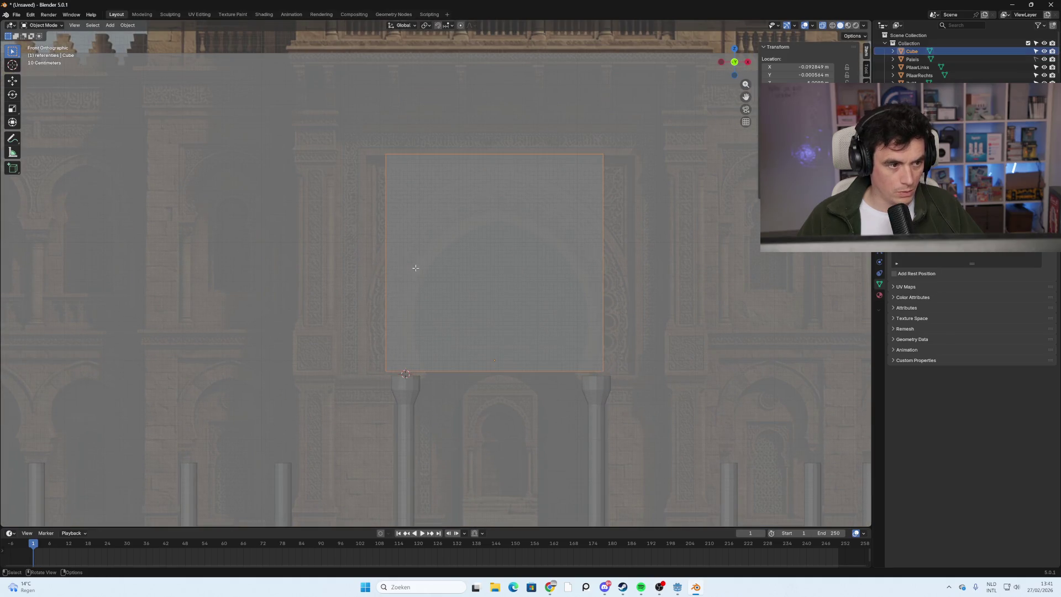
pyautogui.press('Tab')
pyautogui.click(383, 268)
# Widen the box to the left by moving its left face along X.
pyautogui.press('g')
pyautogui.press('x')
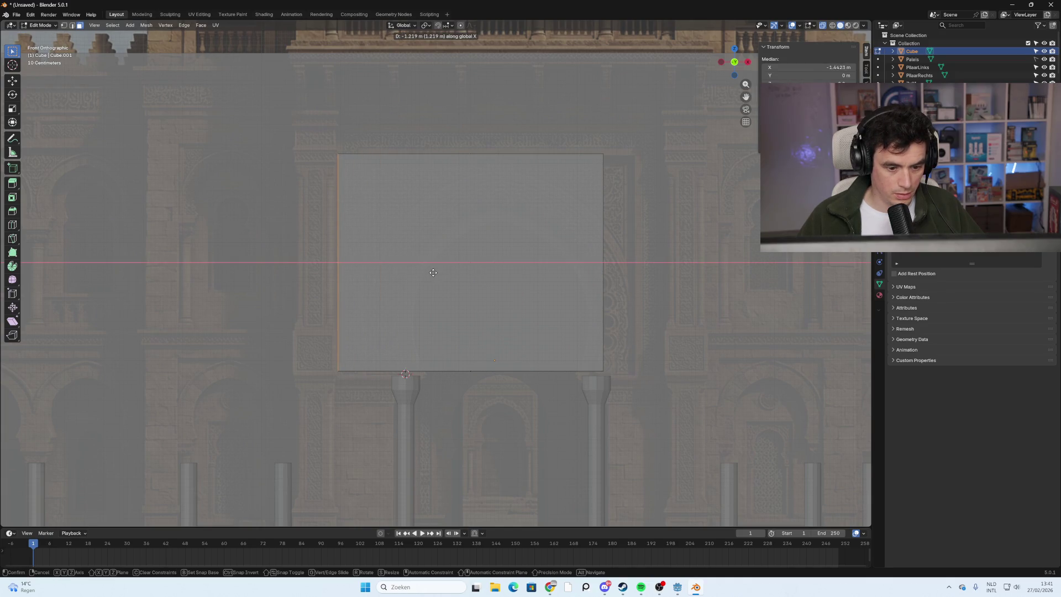
pyautogui.click(433, 273)
pyautogui.click(541, 295)
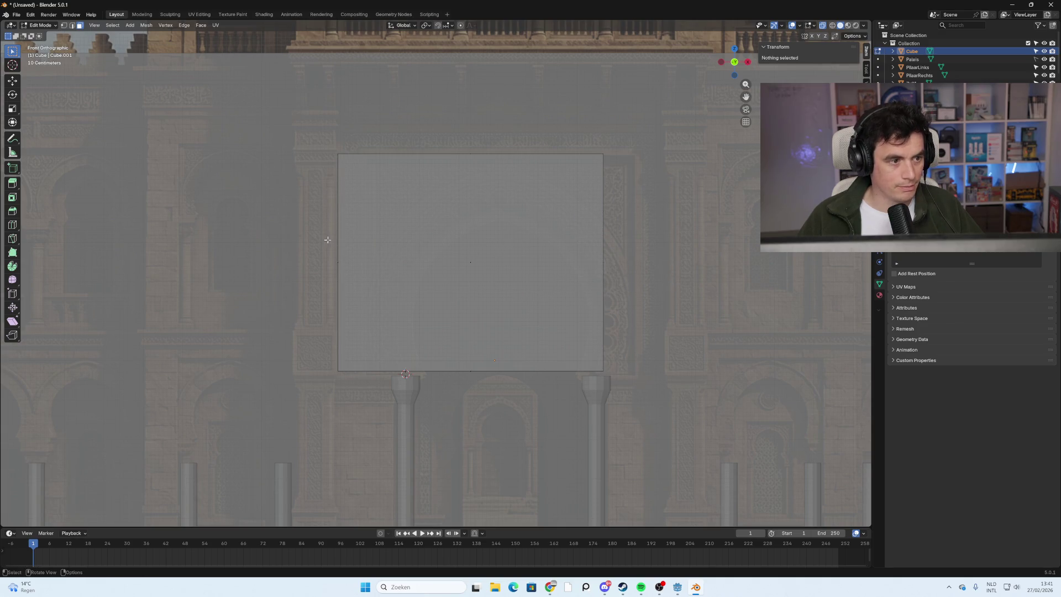
# In edge select mode, select the box's right edge and try an edge slide.
pyautogui.press('2')
pyautogui.click(536, 280)
pyautogui.press('g')
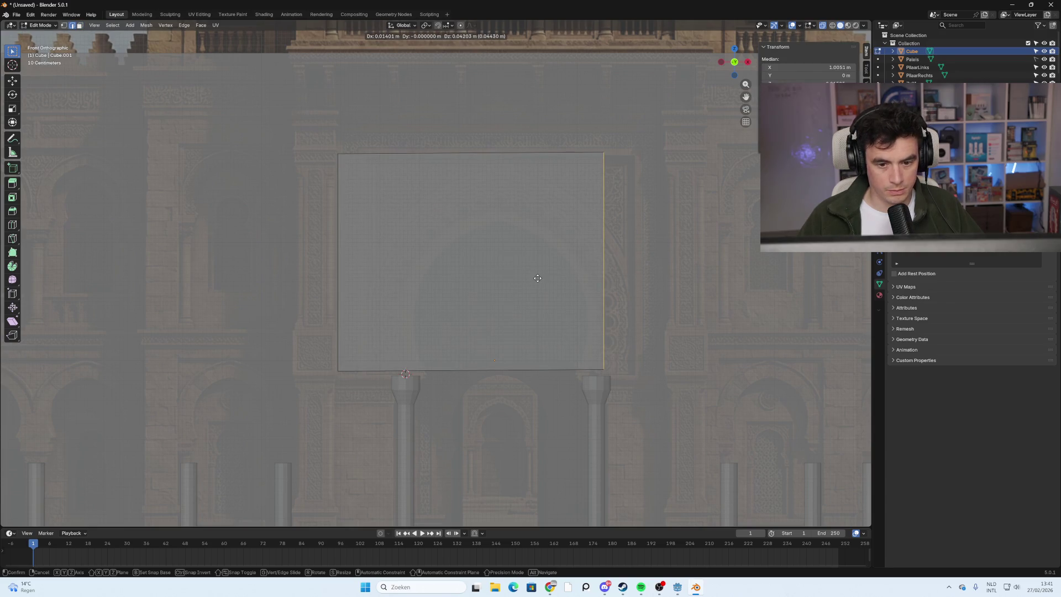
pyautogui.press('g')
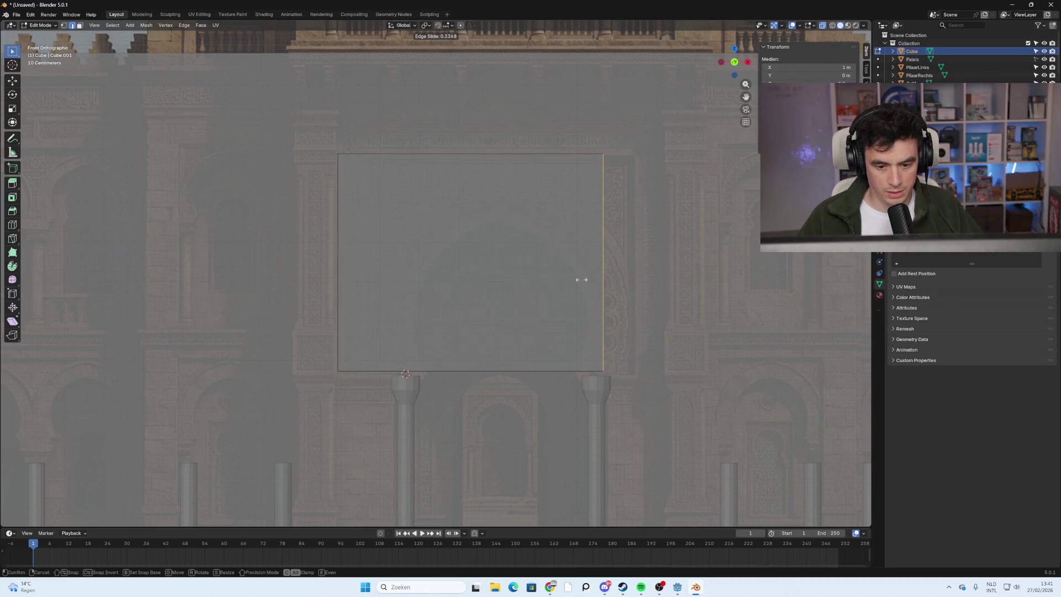
pyautogui.click(666, 270)
pyautogui.rightClick(666, 270)
# Box-select the box's right side, trial an X move, then undo it.
pyautogui.moveTo(693, 199); pyautogui.dragTo(516, 285)
pyautogui.press('g')
pyautogui.press('x')
pyautogui.click(552, 294)
pyautogui.moveTo(552, 293)
pyautogui.mouseDown(button='middle')
pyautogui.moveTo(671, 317)
pyautogui.moveTo(595, 297)
pyautogui.mouseUp(button='middle')
pyautogui.hotkey('ctrl', 'z')
pyautogui.hotkey('ctrl', 'z')
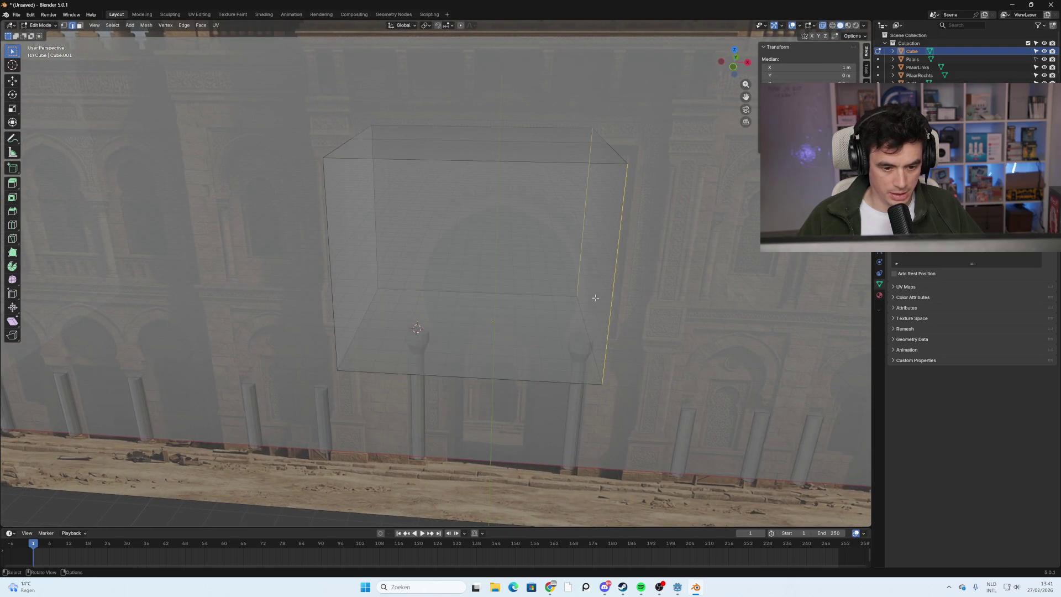
# Extend the box's right side about 1.0777 m along X, checked in front view.
pyautogui.moveTo(631, 296); pyautogui.dragTo(635, 288, button='middle')
pyautogui.press('g')
pyautogui.press('x')
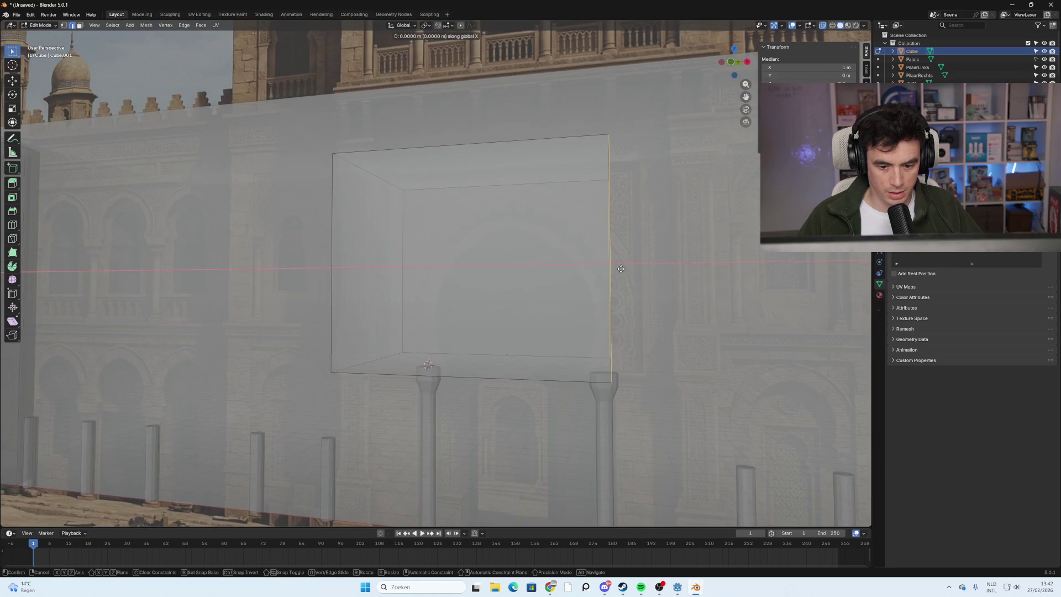
pyautogui.click(758, 179)
pyautogui.click(736, 68)
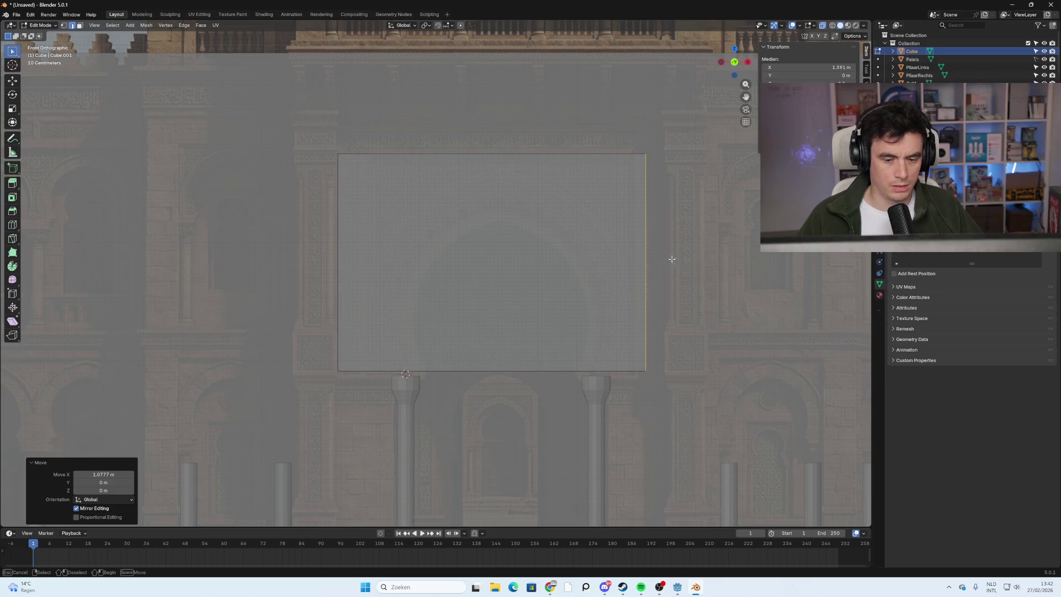
pyautogui.press('g')
pyautogui.press('x')
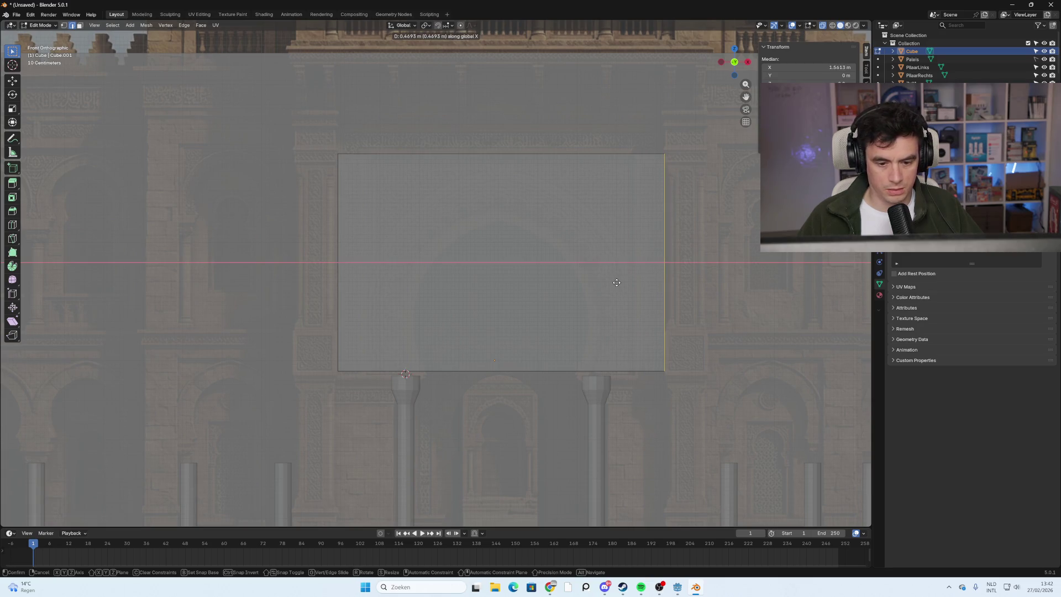
pyautogui.click(617, 282)
# Lower the bottom edge 0.105 m along Z onto the column tops.
pyautogui.click(541, 369)
pyautogui.press('g')
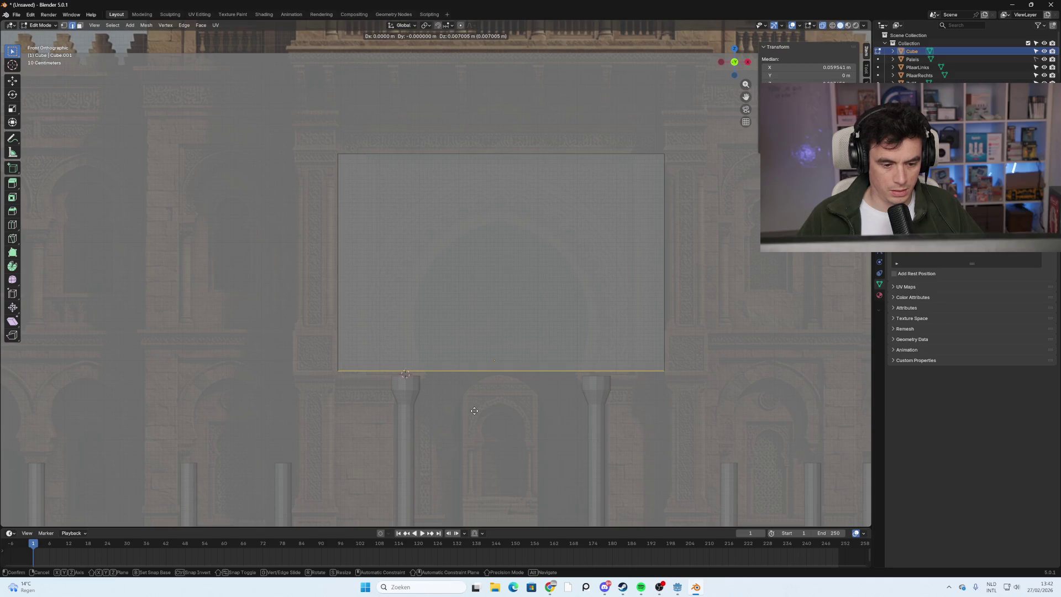
pyautogui.press('z')
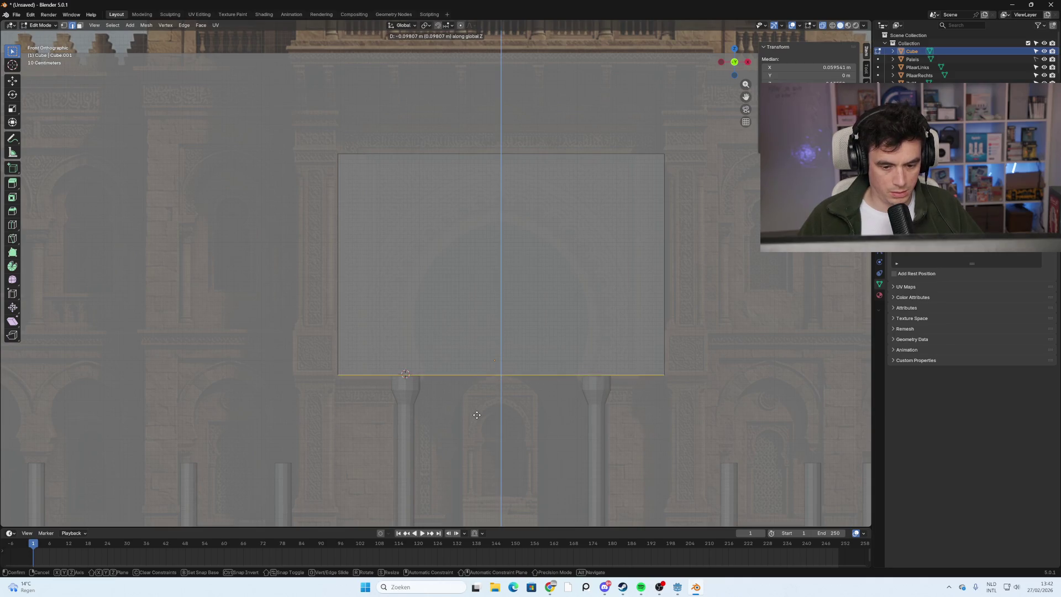
pyautogui.click(477, 414)
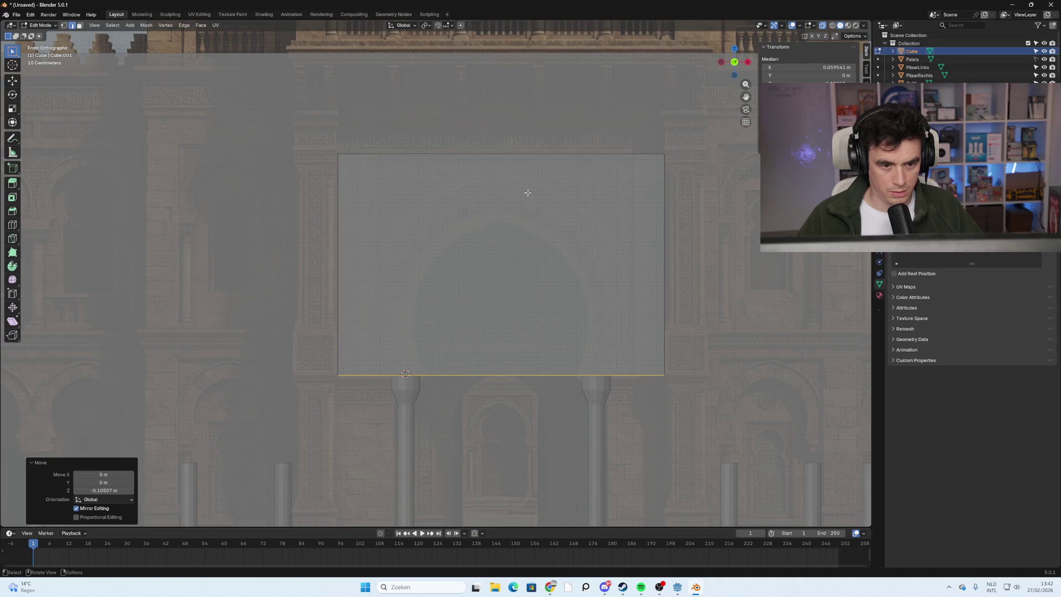
pyautogui.click(528, 192)
pyautogui.scroll(-1, 528, 197)
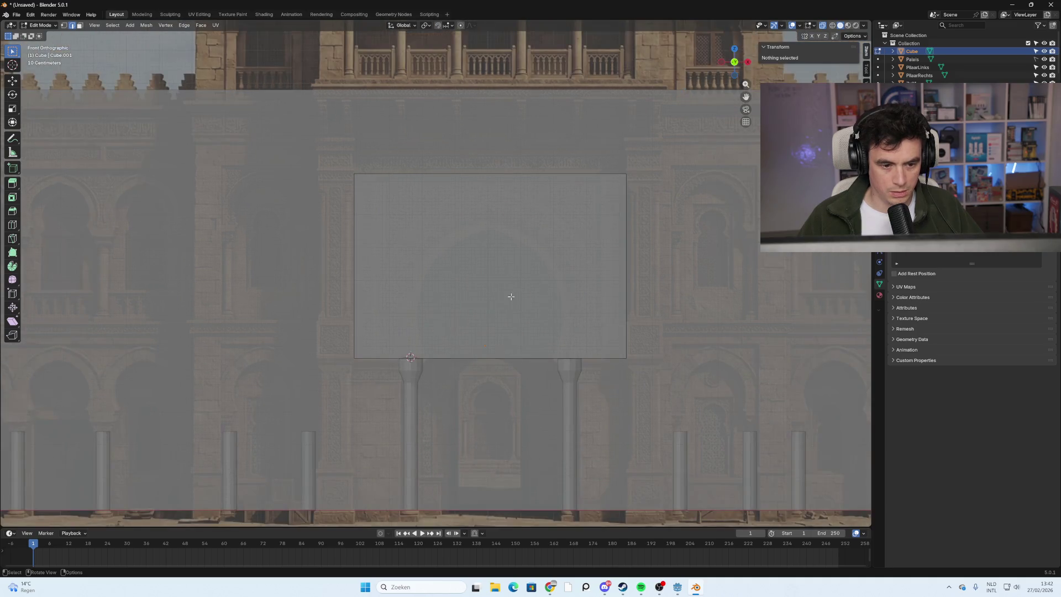
pyautogui.keyDown('shift'); pyautogui.scroll(-5, 520, 285); pyautogui.keyUp('shift')
pyautogui.moveTo(573, 279)
pyautogui.mouseDown(button='middle')
pyautogui.moveTo(635, 282)
pyautogui.moveTo(567, 287)
pyautogui.mouseUp(button='middle')
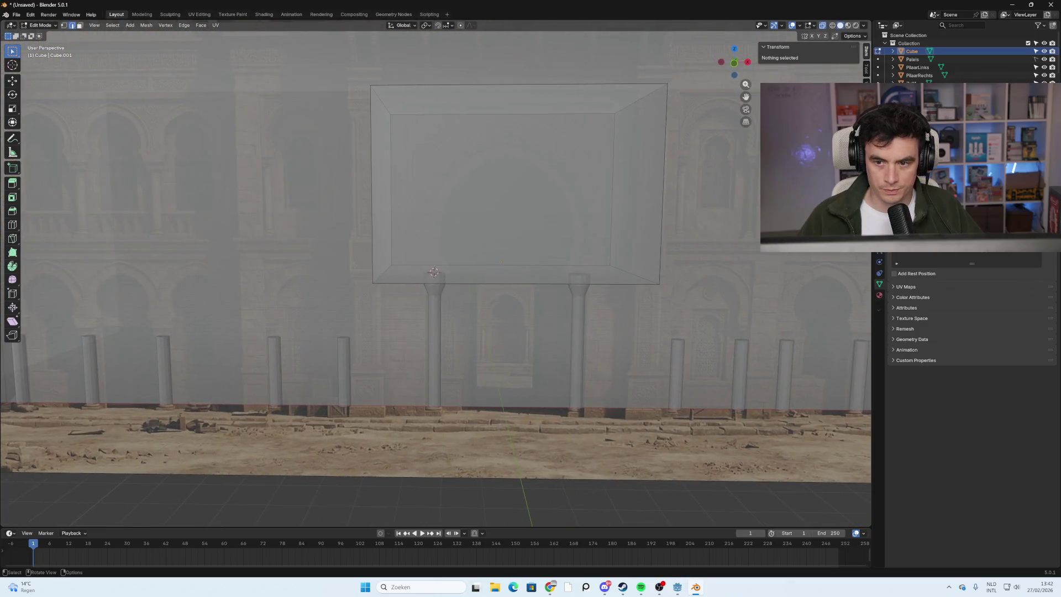
# In side view, slide the box's front edge back along Y to thin it.
pyautogui.click(736, 63)
pyautogui.click(747, 62)
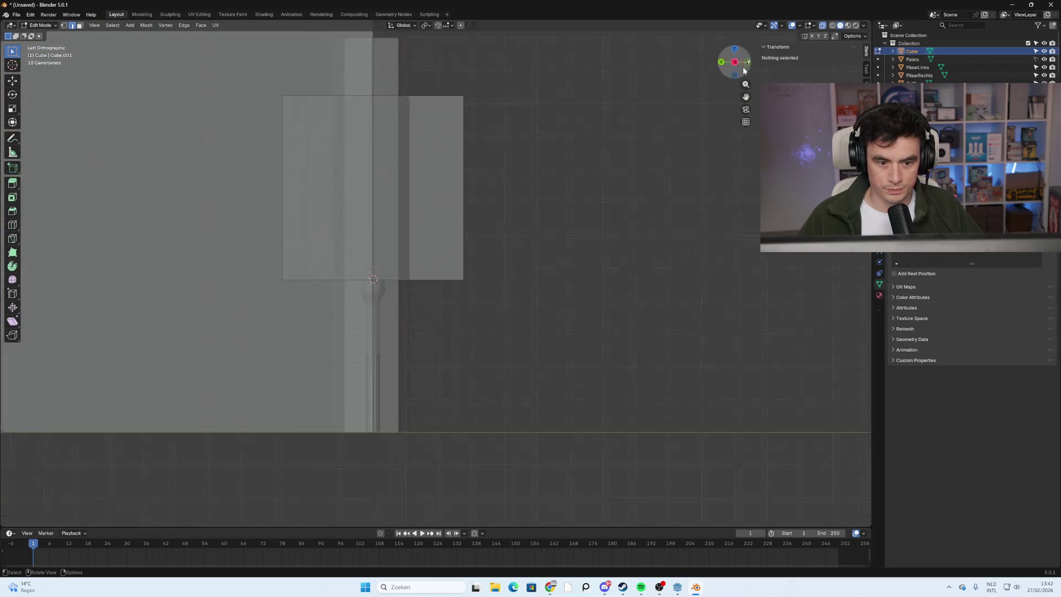
pyautogui.scroll(-2, 453, 267)
pyautogui.moveTo(456, 201); pyautogui.dragTo(507, 224)
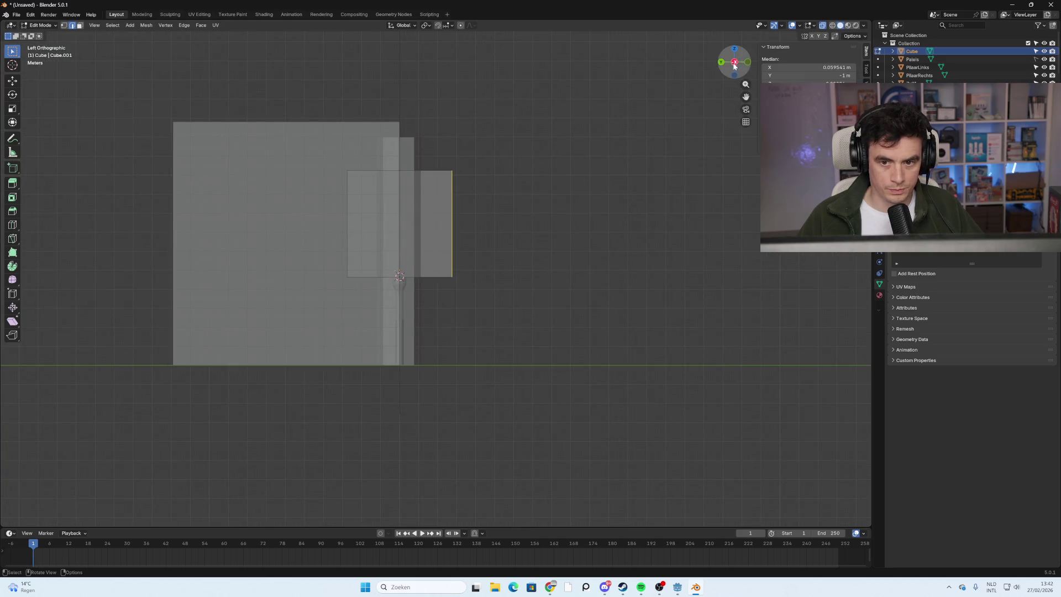
pyautogui.click(734, 62)
pyautogui.press('g')
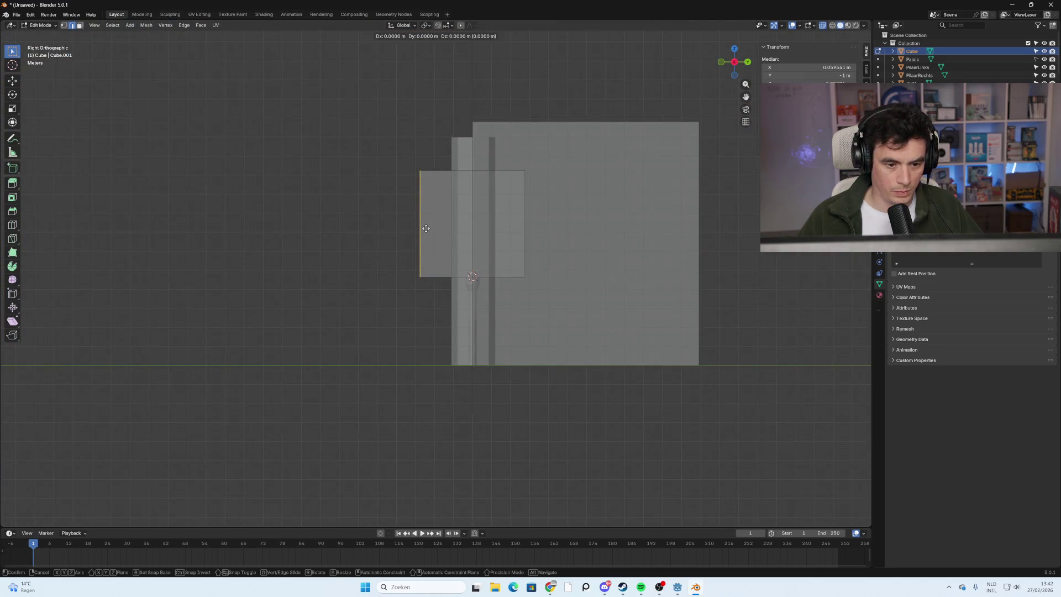
pyautogui.press('y')
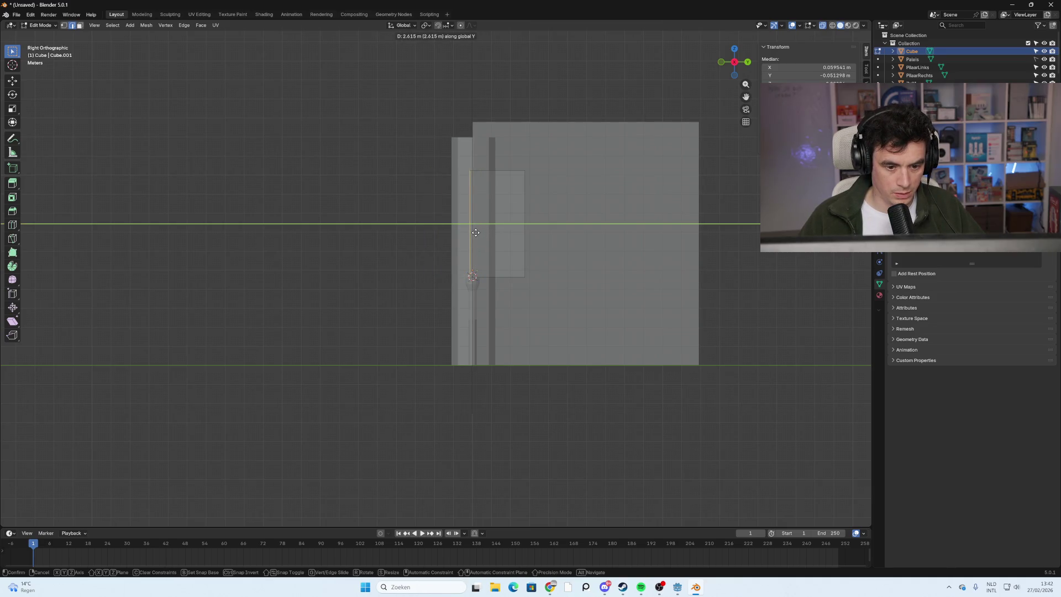
pyautogui.click(476, 232)
# Orbit to check the slab's thickness, then return to the front view.
pyautogui.moveTo(336, 267)
pyautogui.mouseDown(button='middle')
pyautogui.moveTo(544, 303)
pyautogui.moveTo(554, 289)
pyautogui.moveTo(562, 313)
pyautogui.mouseUp(button='middle')
pyautogui.scroll(-2, 436, 282)
pyautogui.scroll(5, 436, 282)
pyautogui.scroll(3, 555, 289)
pyautogui.click(733, 62)
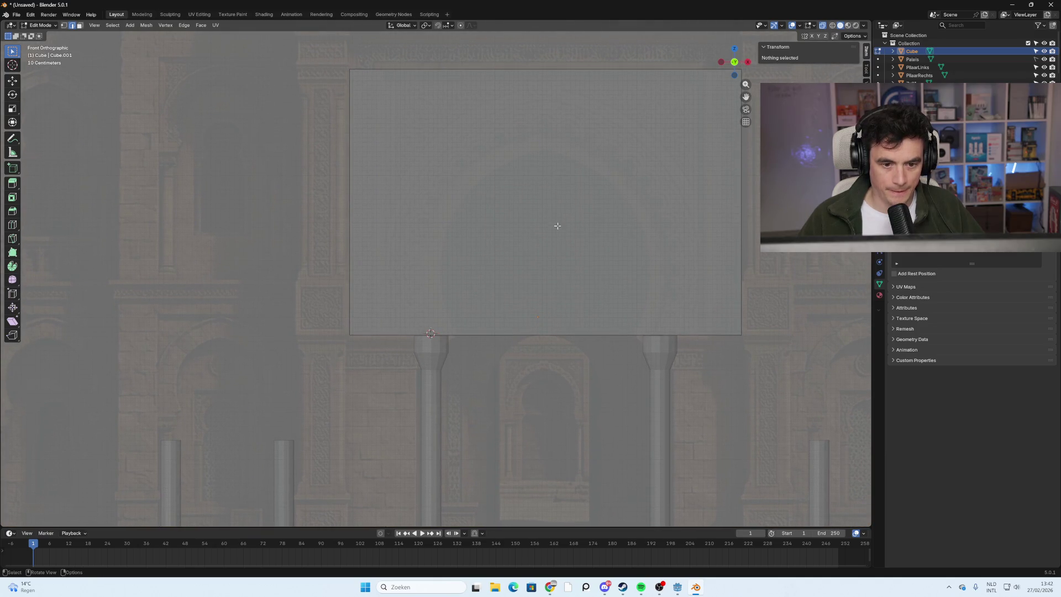
pyautogui.hotkey('ctrl', 'r')
pyautogui.scroll(1, 513, 277)
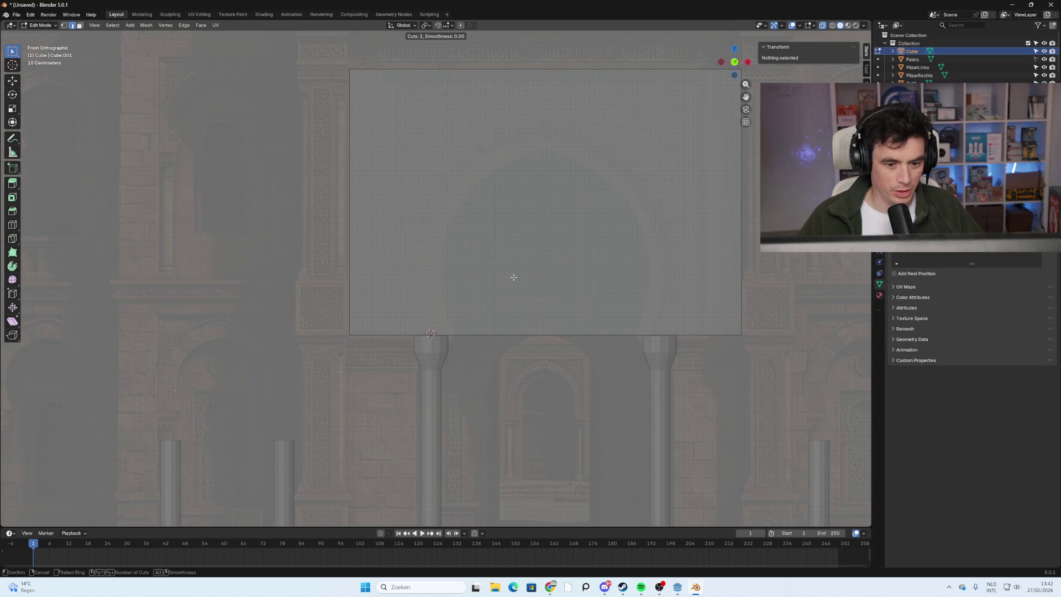
pyautogui.scroll(1, 460, 325)
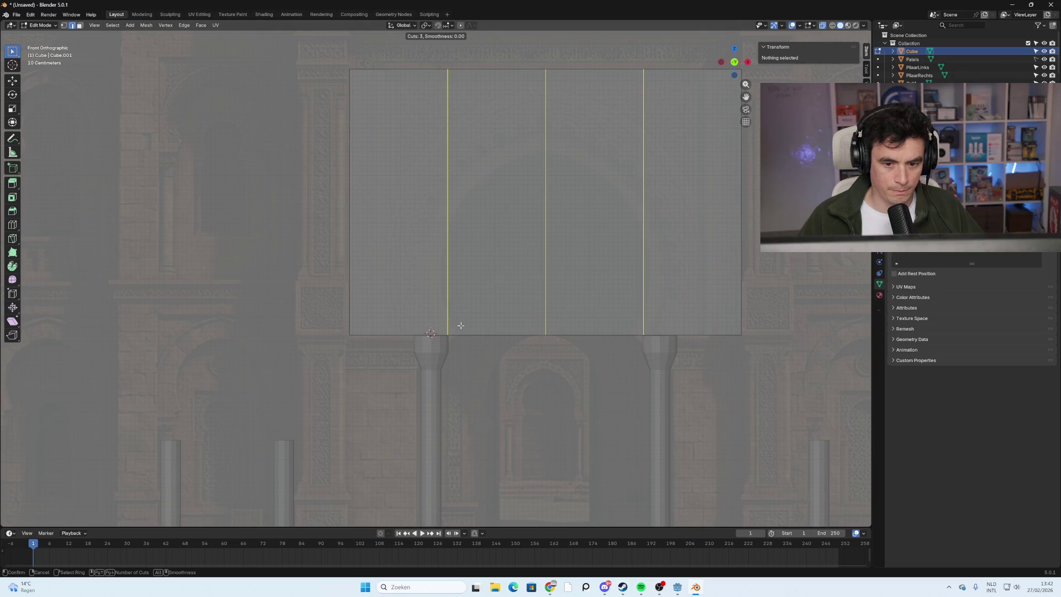
pyautogui.press('Escape')
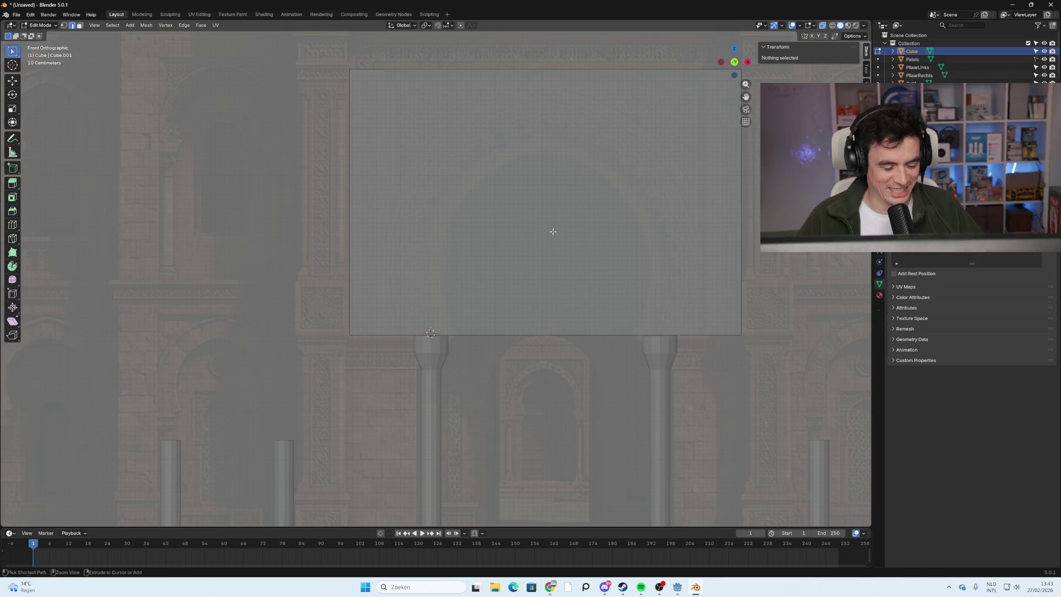
pyautogui.hotkey('ctrl', 'r')
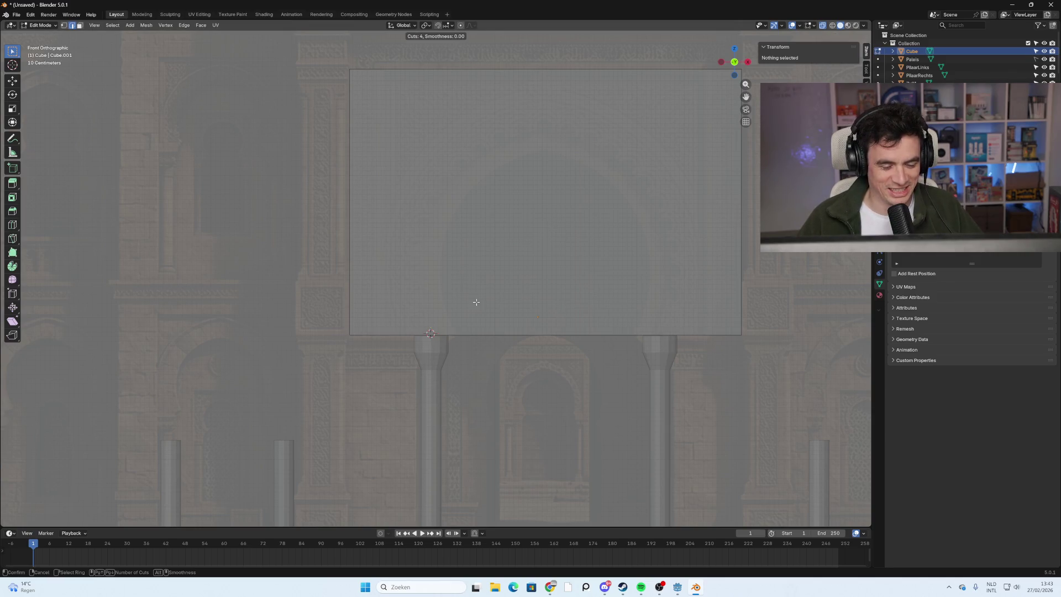
pyautogui.scroll(-1, 567, 303)
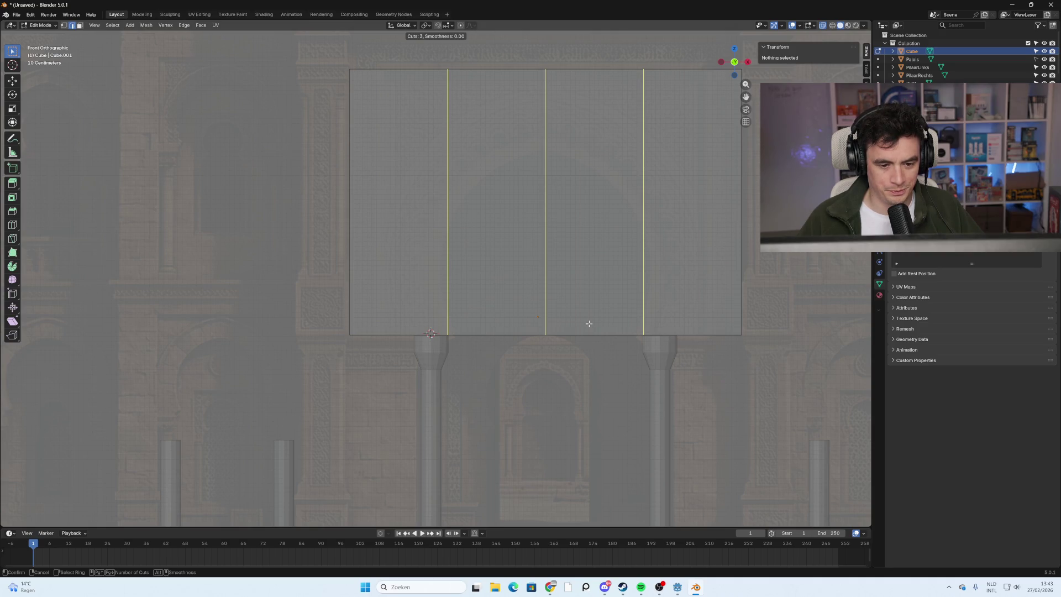
pyautogui.scroll(1, 589, 323)
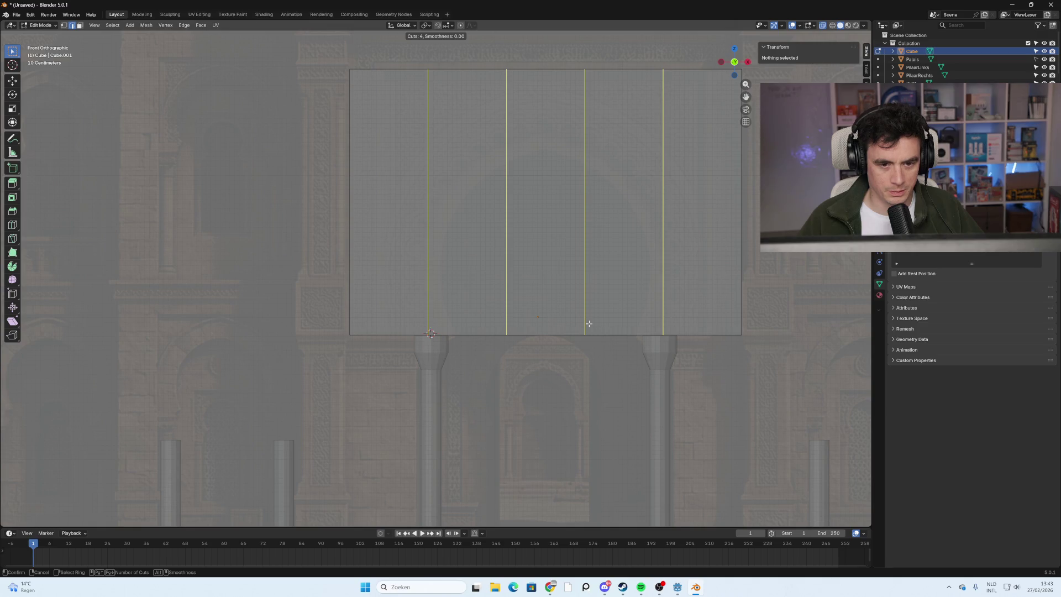
pyautogui.scroll(-1, 588, 324)
pyautogui.scroll(1, 588, 323)
# Cancel the loop cut, go to Object Mode, and check the viewport shading options.
pyautogui.click(589, 324)
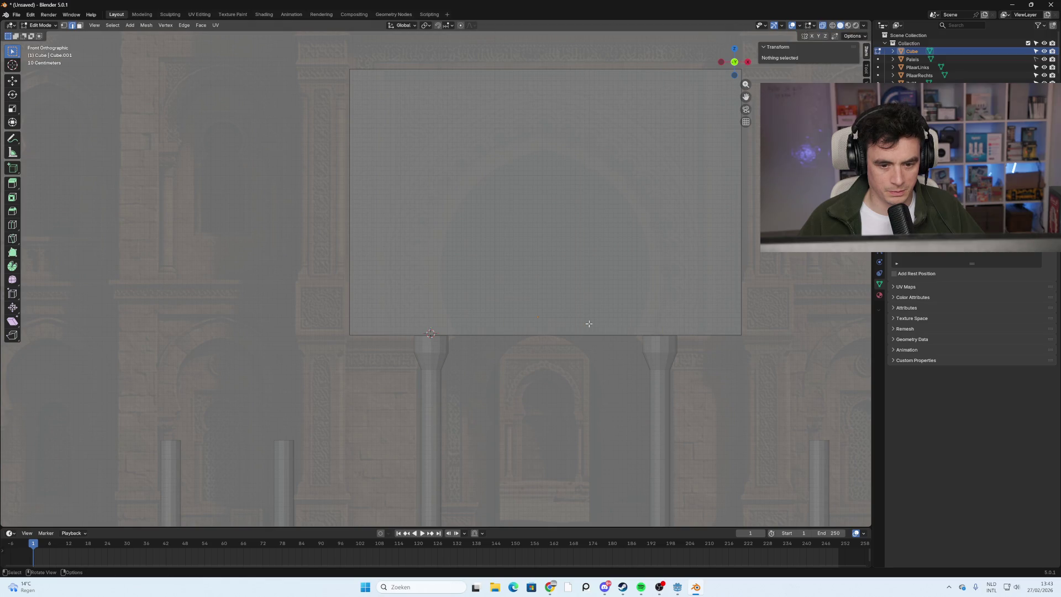
pyautogui.press('Tab')
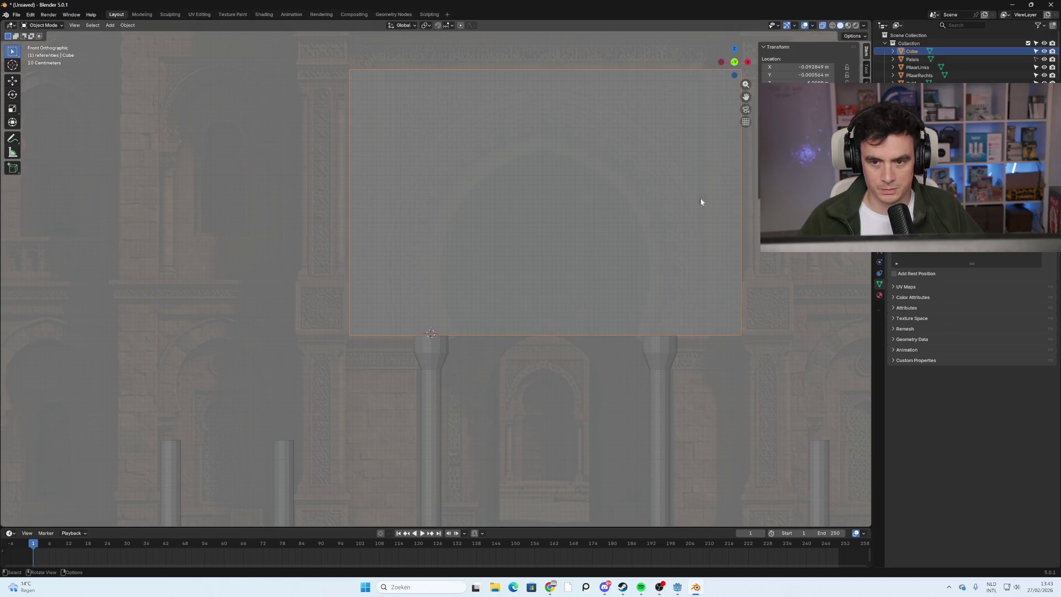
pyautogui.click(864, 26)
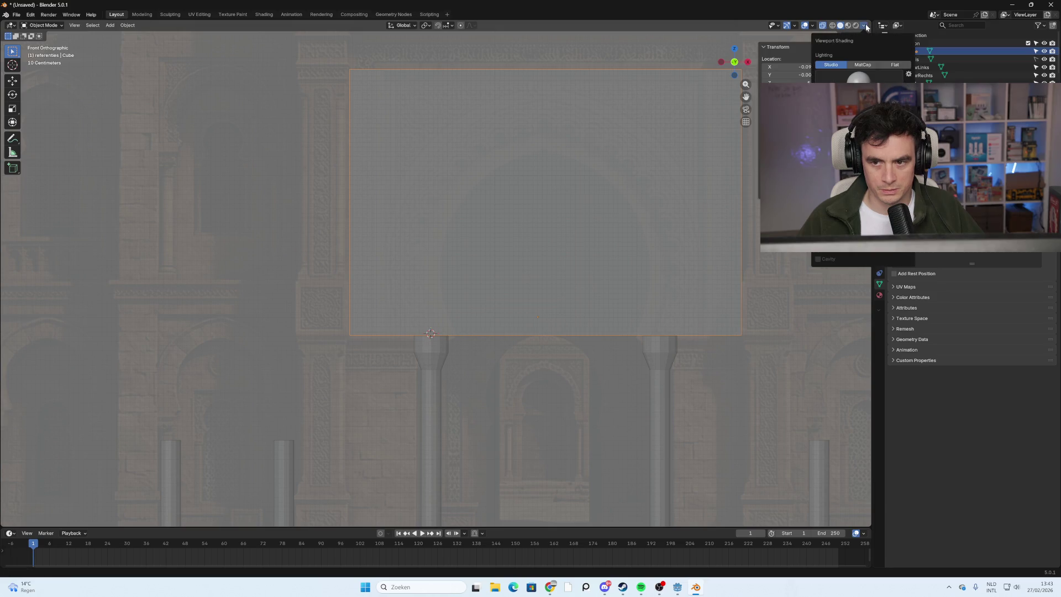
pyautogui.click(866, 27)
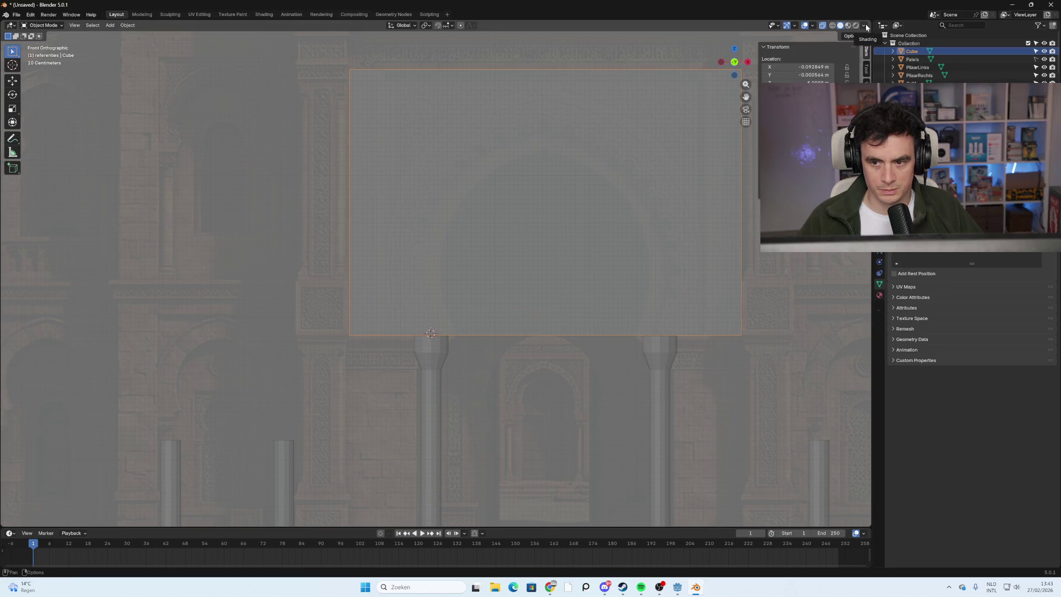
pyautogui.click(866, 27)
pyautogui.click(866, 27)
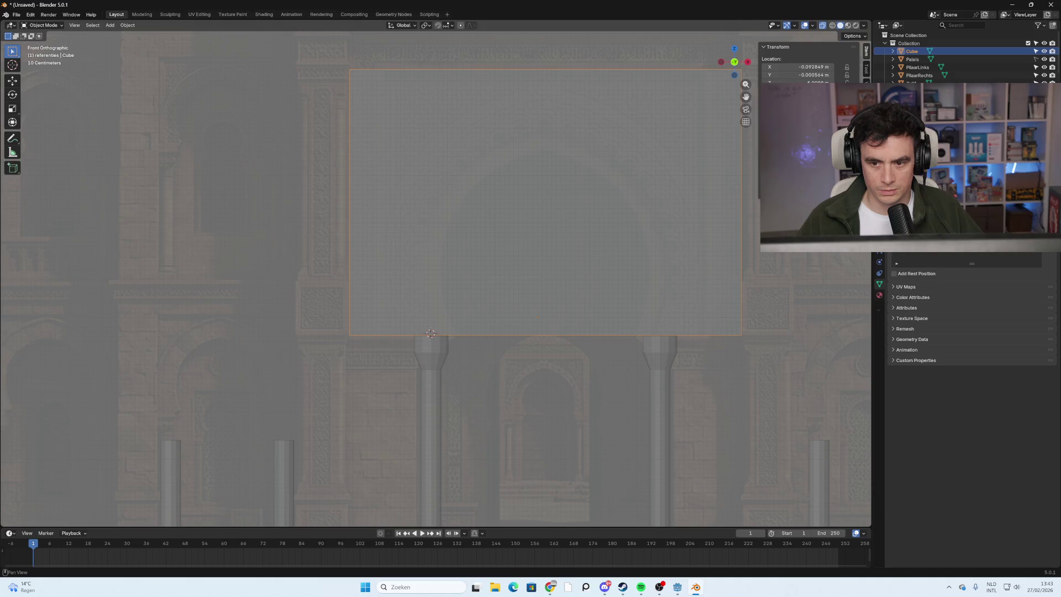
# Apply the Cube's scale with Ctrl+A, recentre the view, and re-enter Edit Mode.
pyautogui.hotkey('ctrl', 'a')
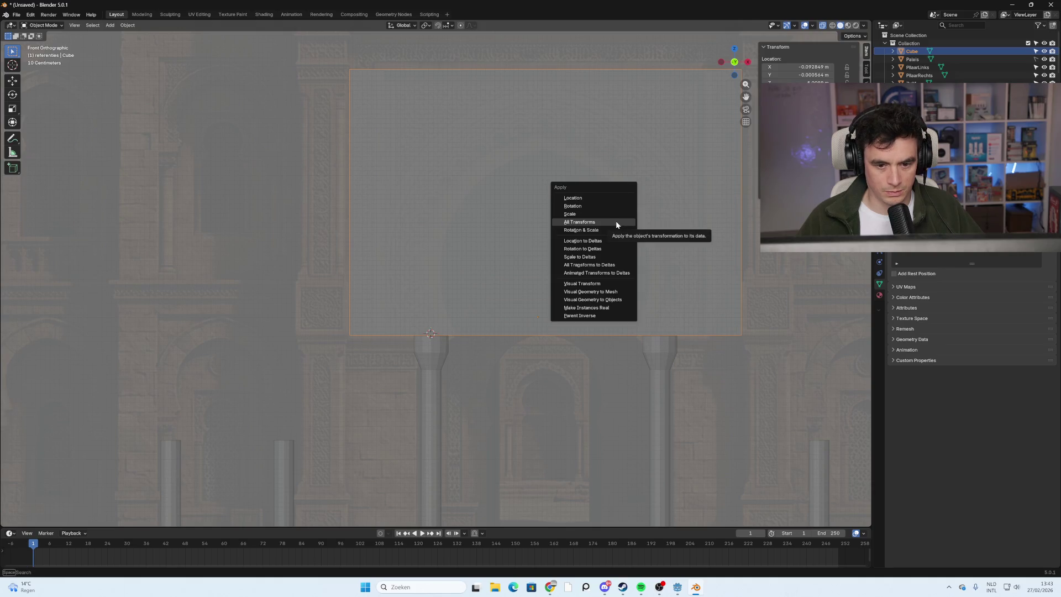
pyautogui.click(600, 215)
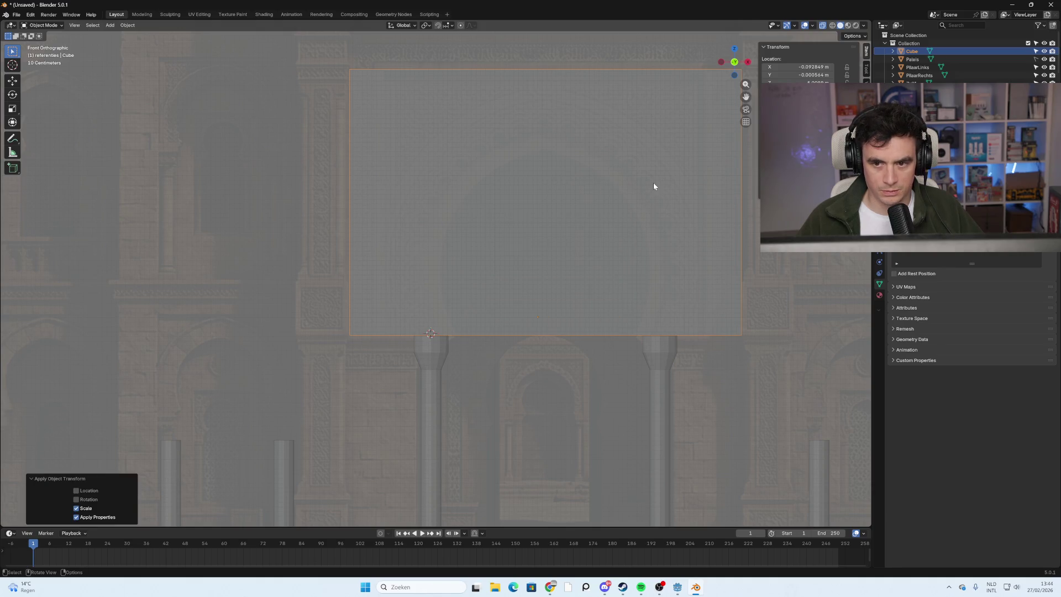
pyautogui.click(653, 143)
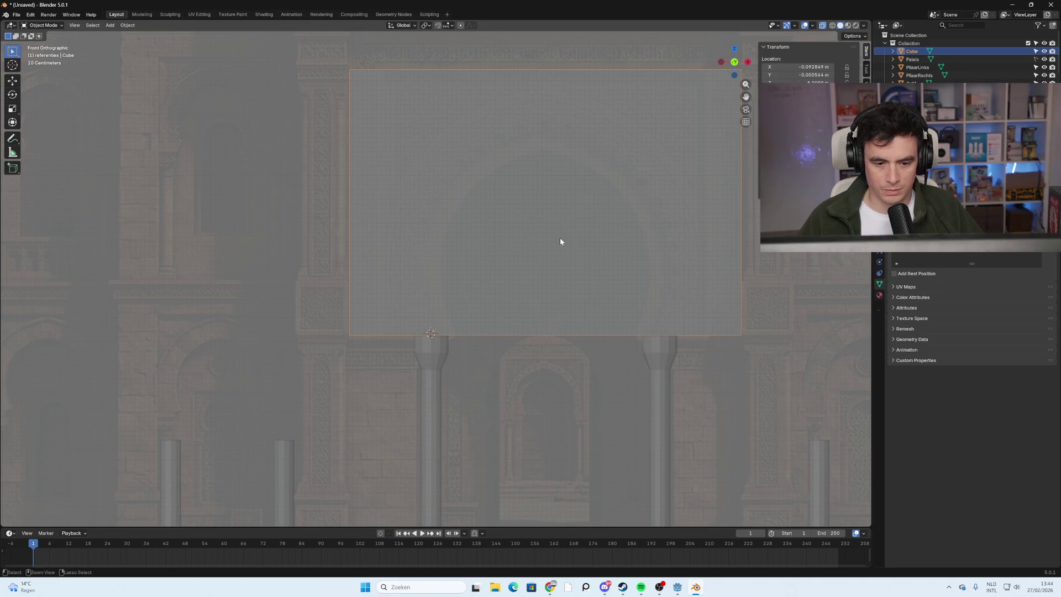
pyautogui.scroll(-2, 528, 172)
pyautogui.keyDown('shift'); pyautogui.moveTo(617, 203); pyautogui.dragTo(581, 229, button='middle'); pyautogui.keyUp('shift')
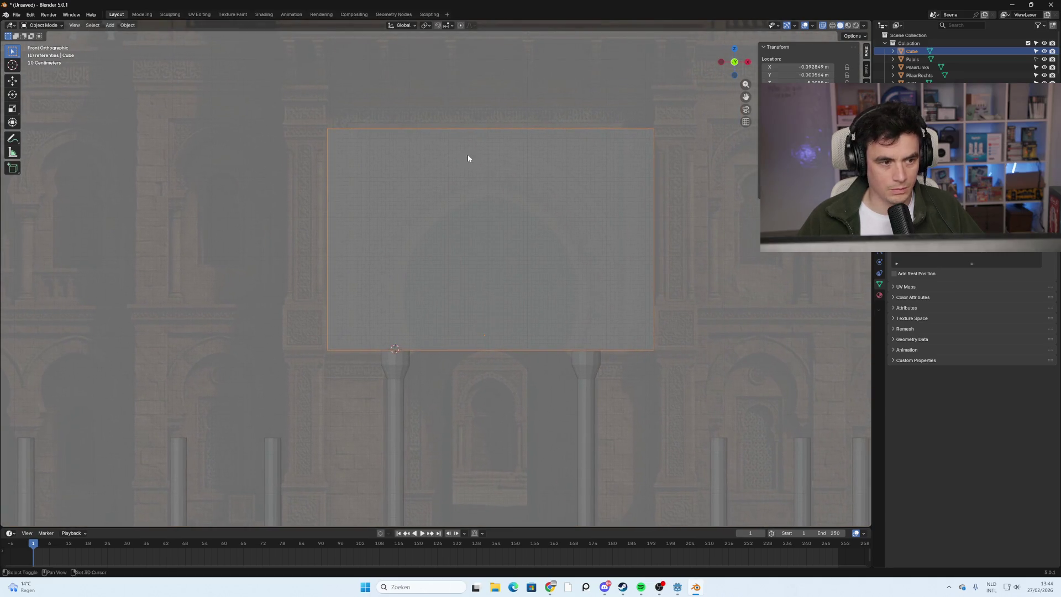
pyautogui.press('Tab')
pyautogui.hotkey('ctrl', 'r')
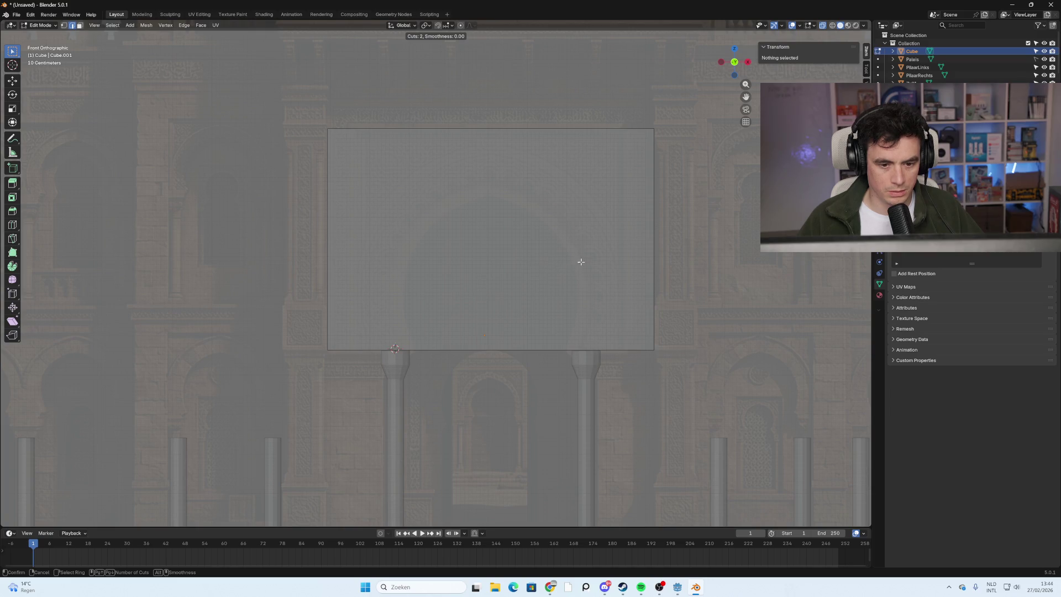
# Place two vertical edge loops across the wall, then undo them.
pyautogui.click(552, 263)
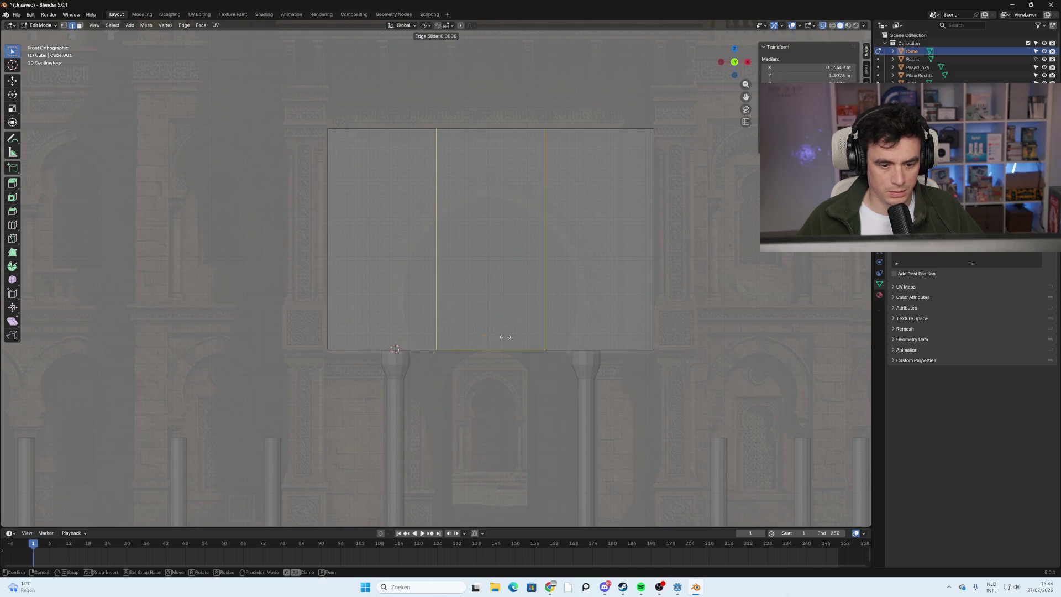
pyautogui.rightClick(545, 282)
pyautogui.scroll(1, 538, 296)
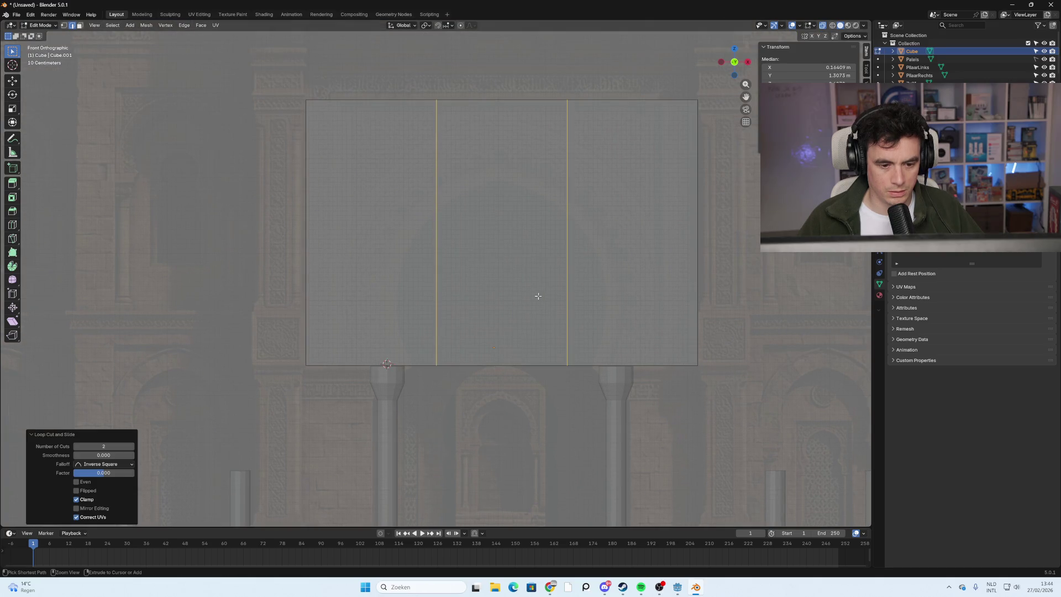
pyautogui.hotkey('ctrl', 'z')
# Add five evenly spaced vertical loop cuts, cancelling a stray horizontal cut.
pyautogui.hotkey('ctrl', 'r')
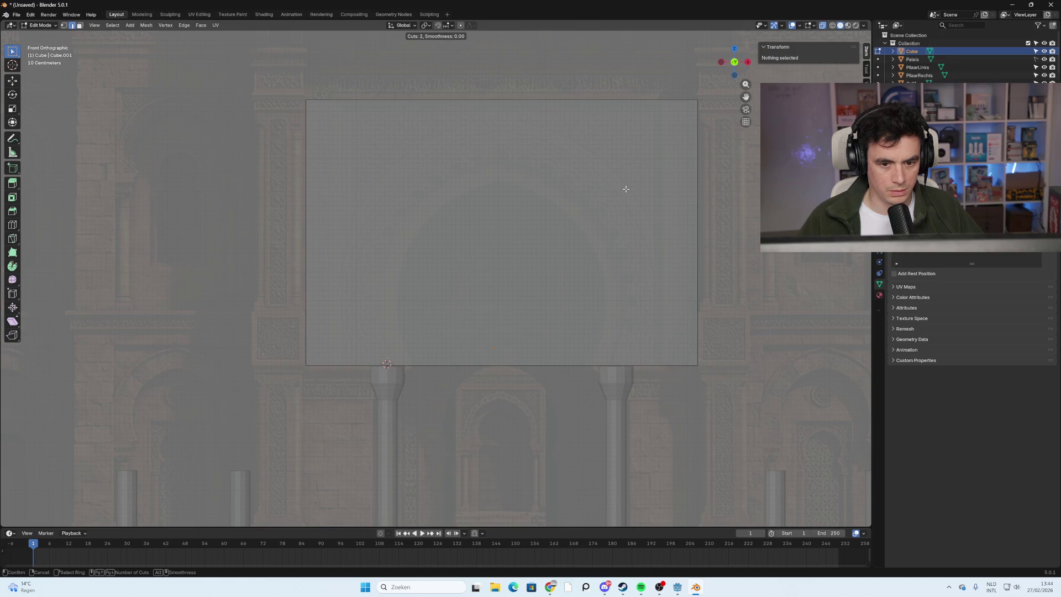
pyautogui.scroll(1, 560, 116)
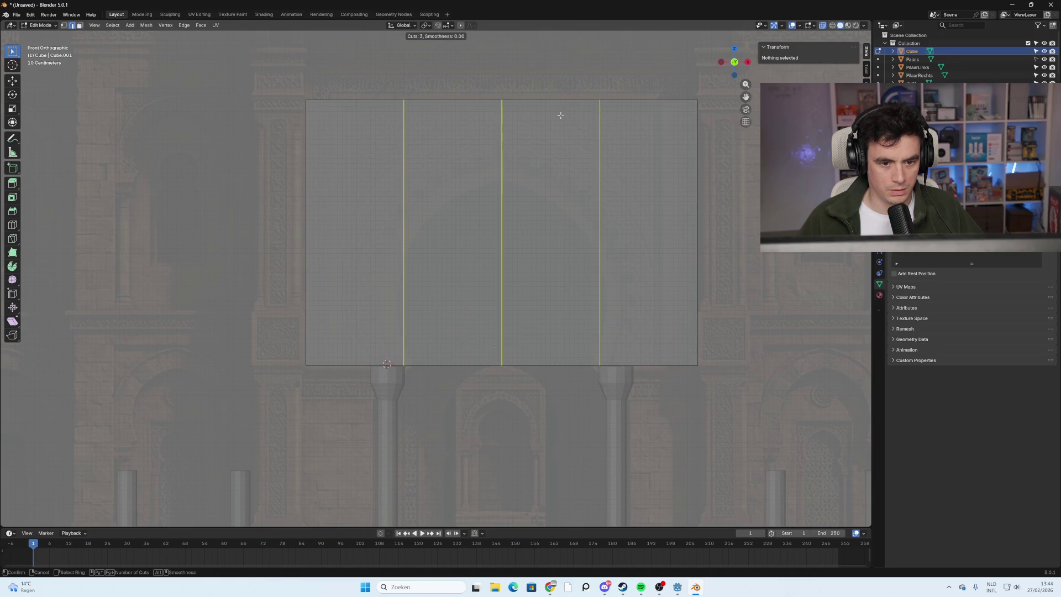
pyautogui.scroll(1, 560, 116)
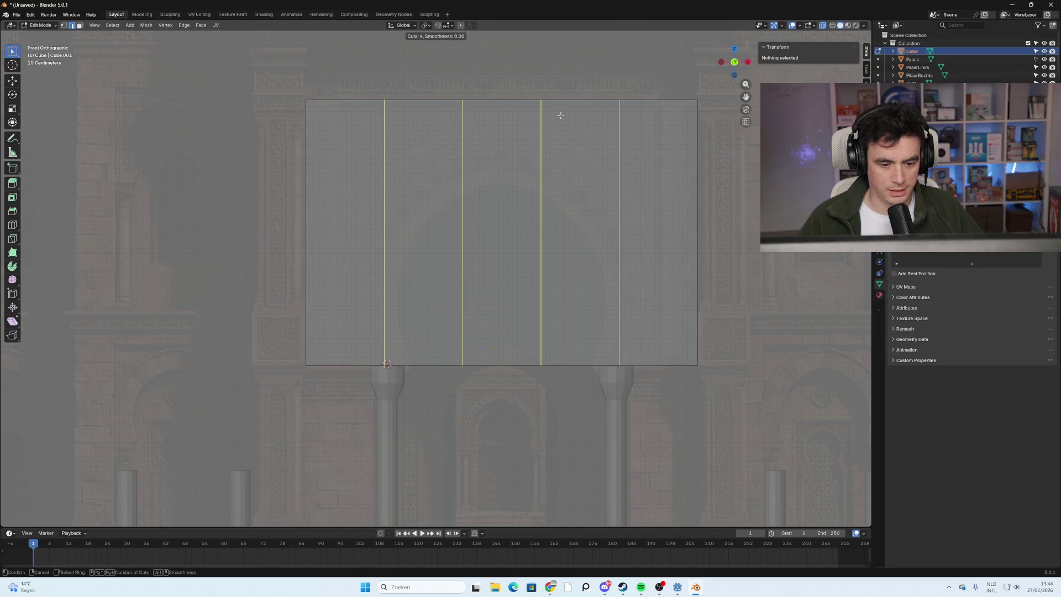
pyautogui.scroll(1, 560, 116)
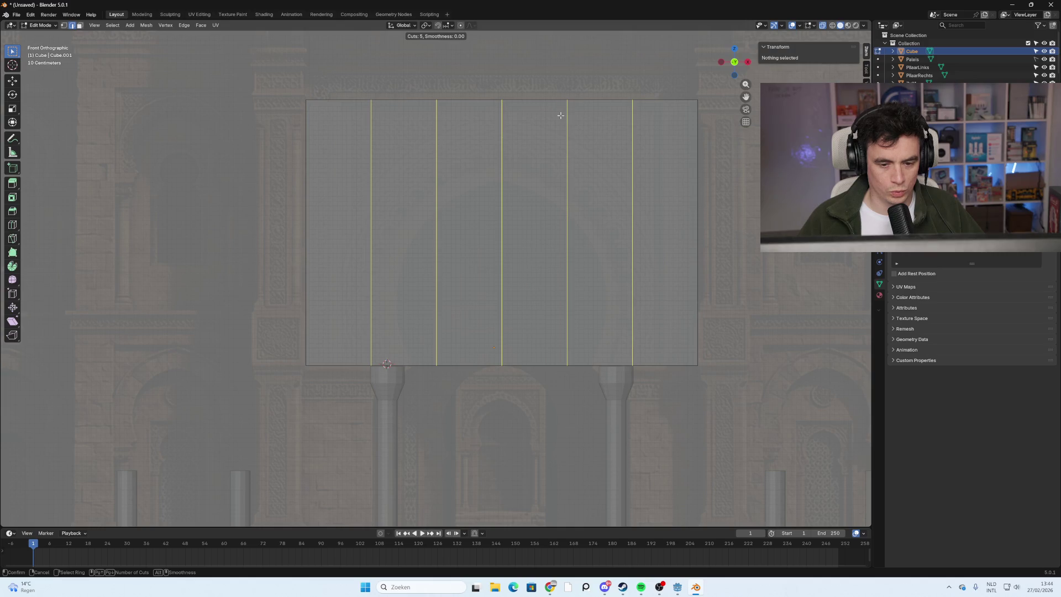
pyautogui.click(560, 116)
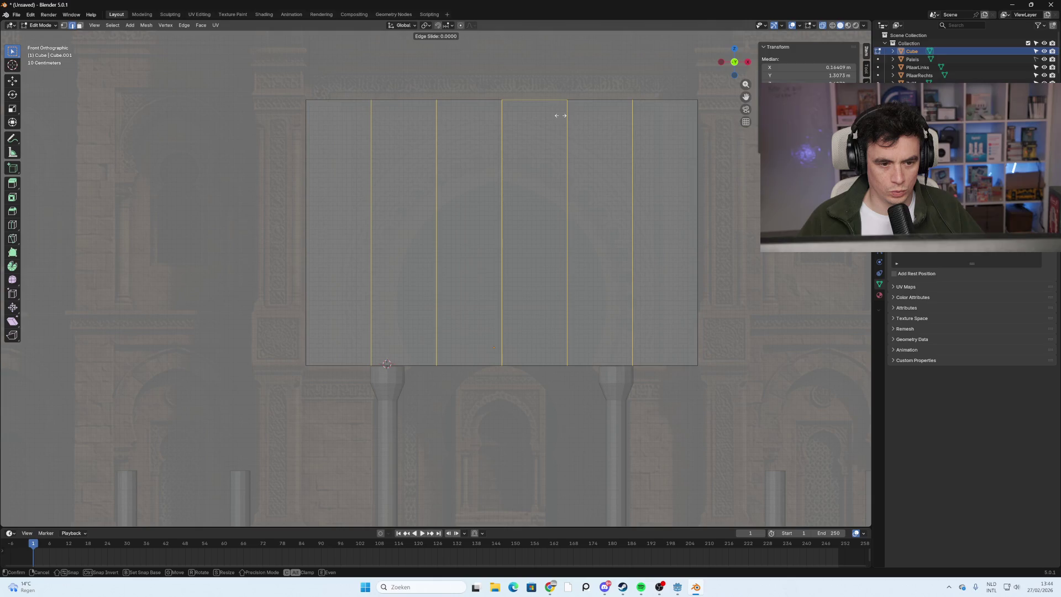
pyautogui.rightClick(560, 114)
pyautogui.hotkey('ctrl', 'r')
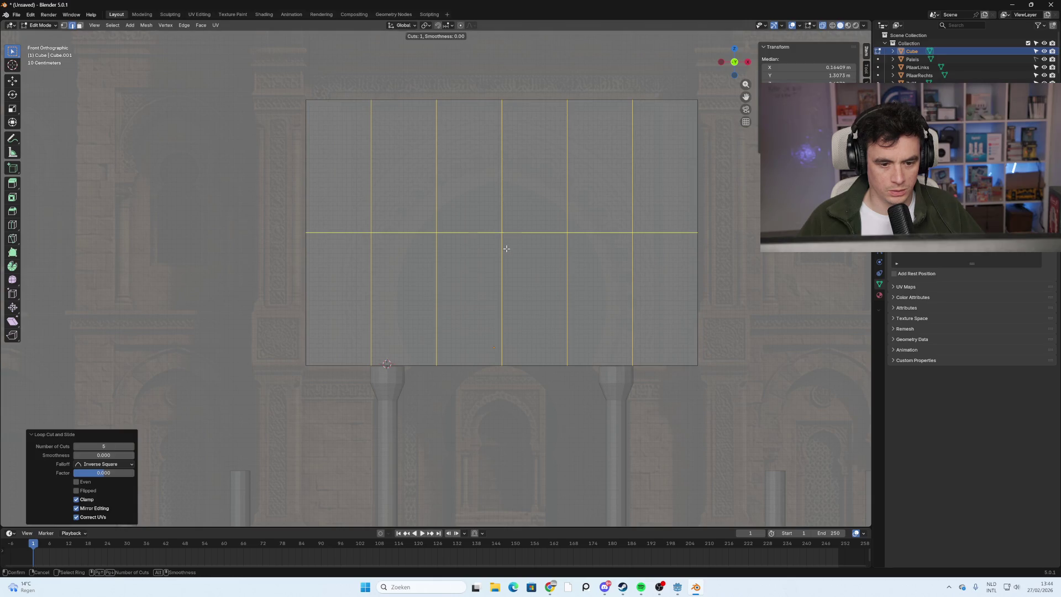
pyautogui.rightClick(510, 258)
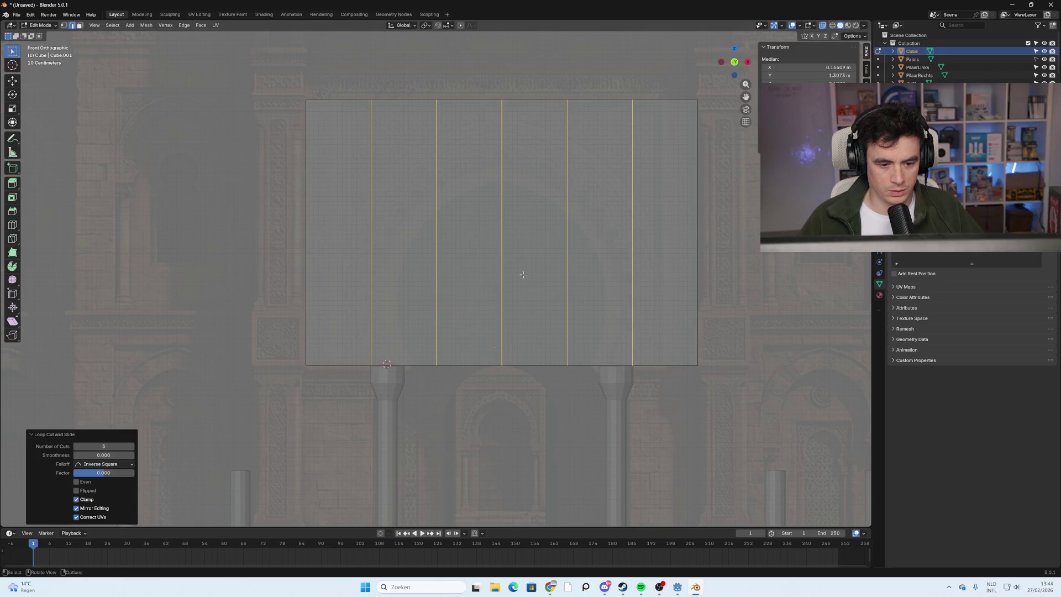
pyautogui.click(63, 25)
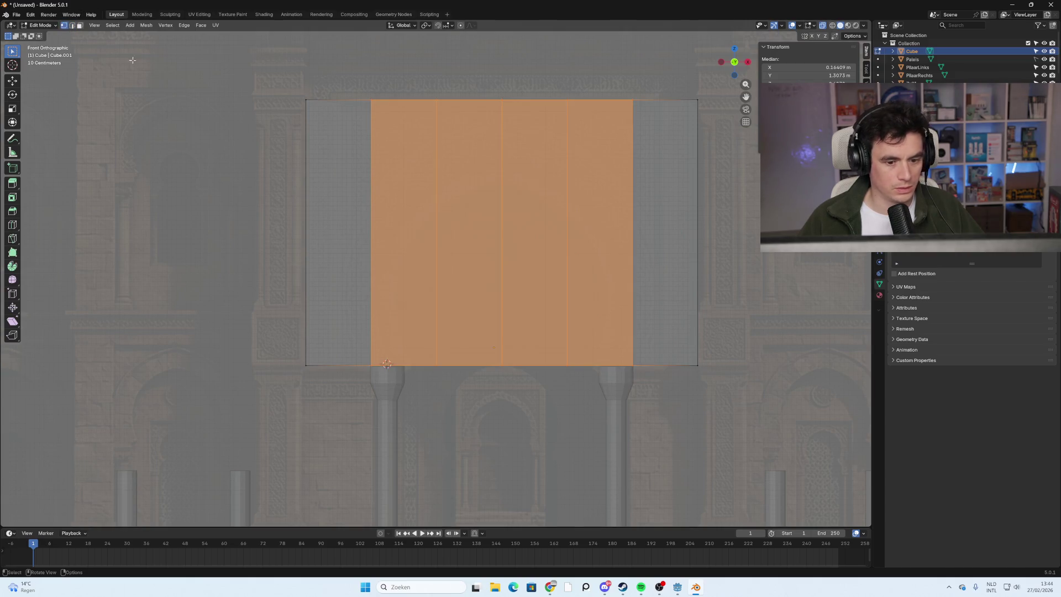
pyautogui.click(501, 363)
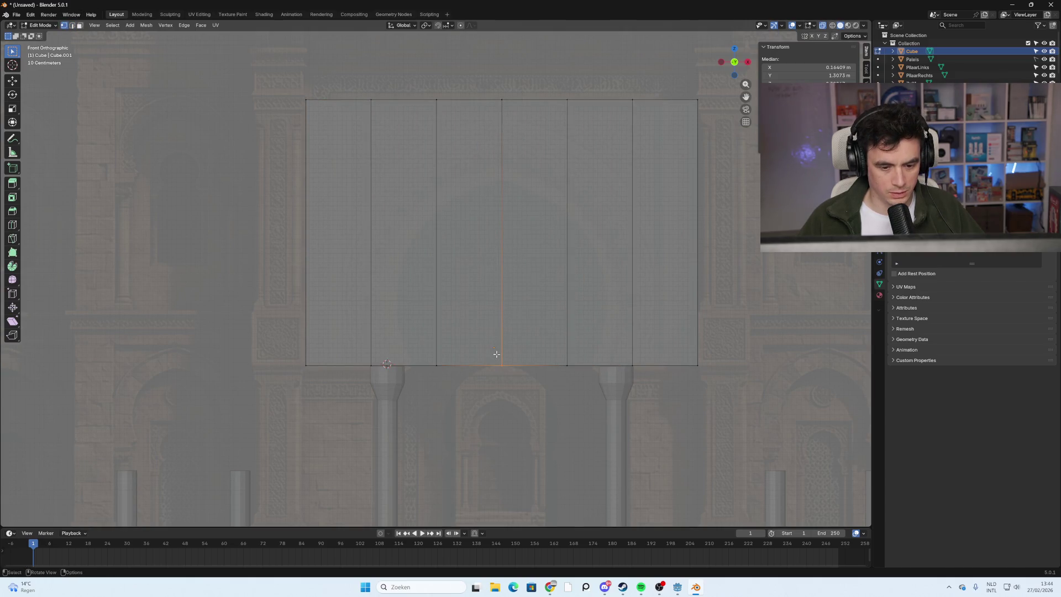
pyautogui.press('g')
pyautogui.press('z')
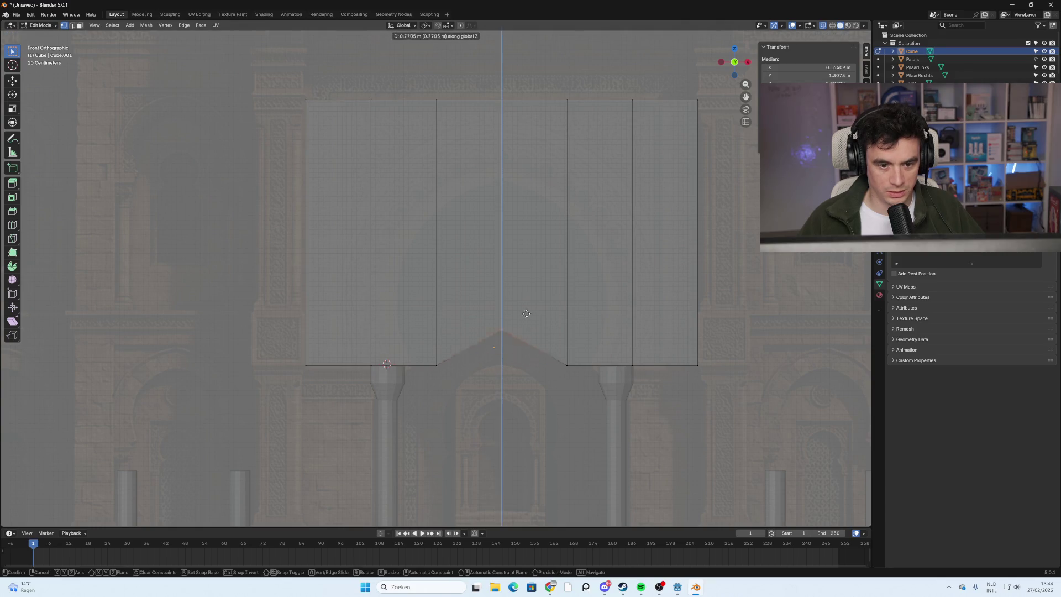
pyautogui.click(521, 180)
pyautogui.click(561, 366)
pyautogui.press('g')
pyautogui.press('z')
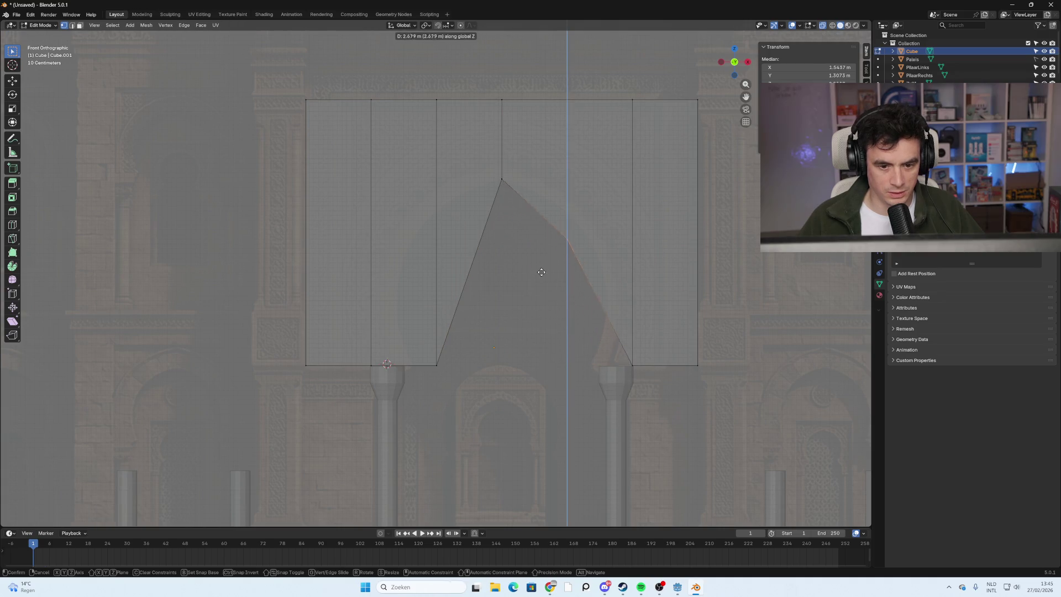
pyautogui.click(547, 252)
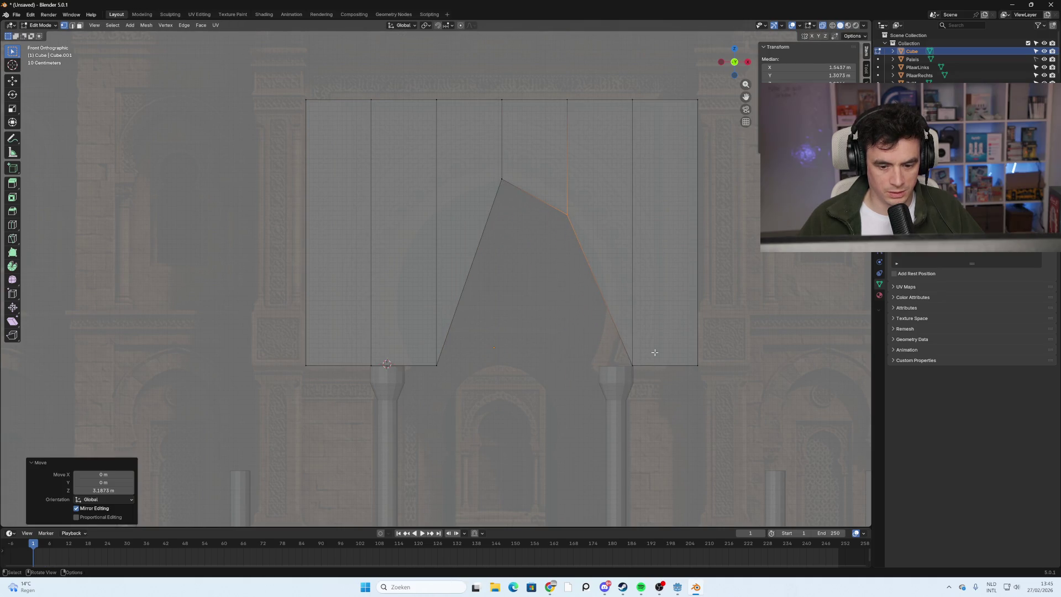
pyautogui.click(437, 364)
pyautogui.press('g')
pyautogui.press('z')
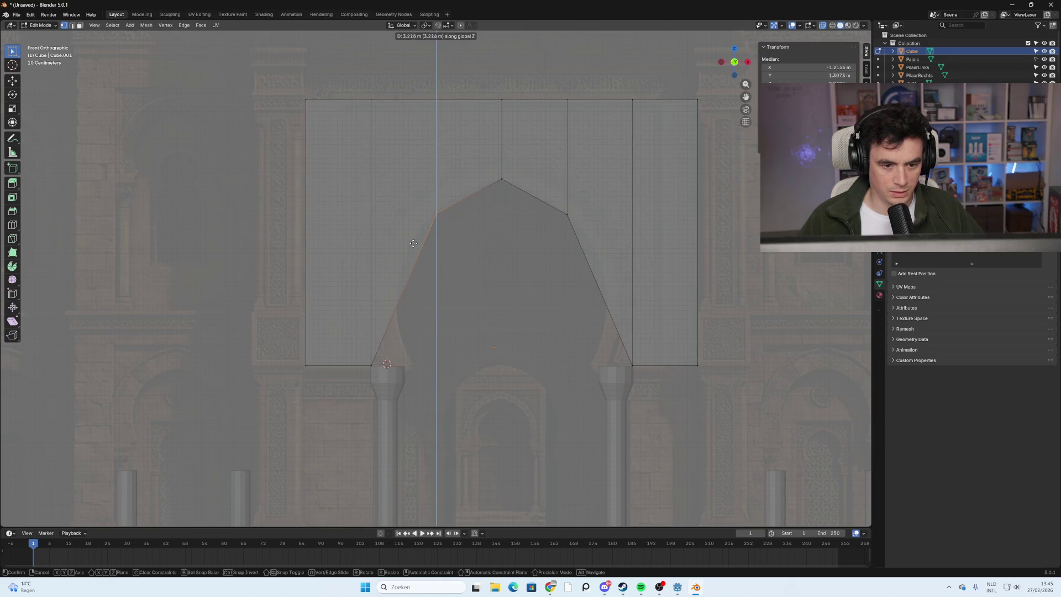
pyautogui.click(413, 242)
pyautogui.click(518, 297)
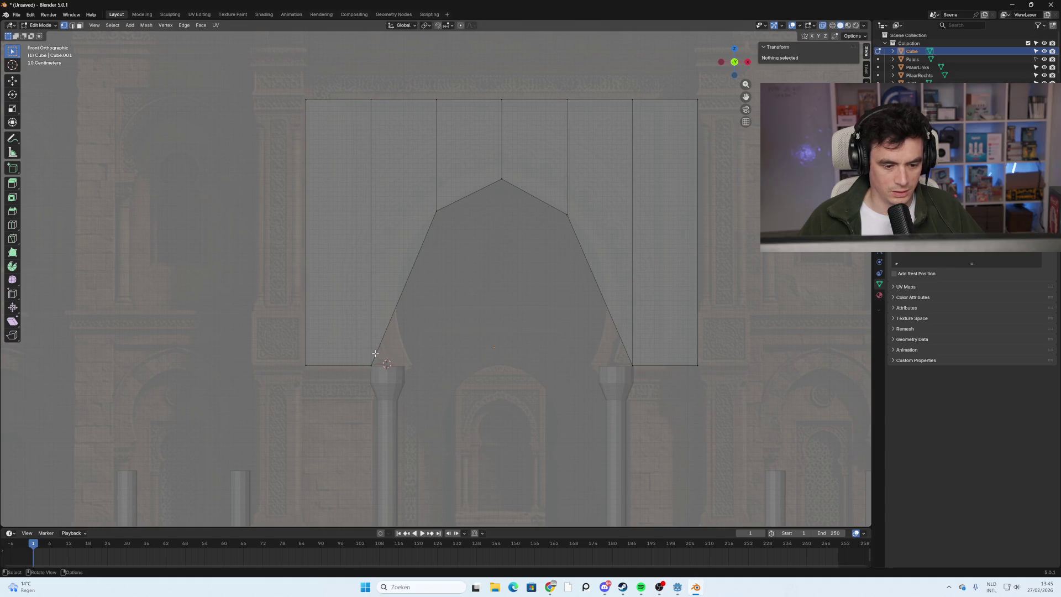
pyautogui.click(373, 358)
pyautogui.press('g')
pyautogui.press('x')
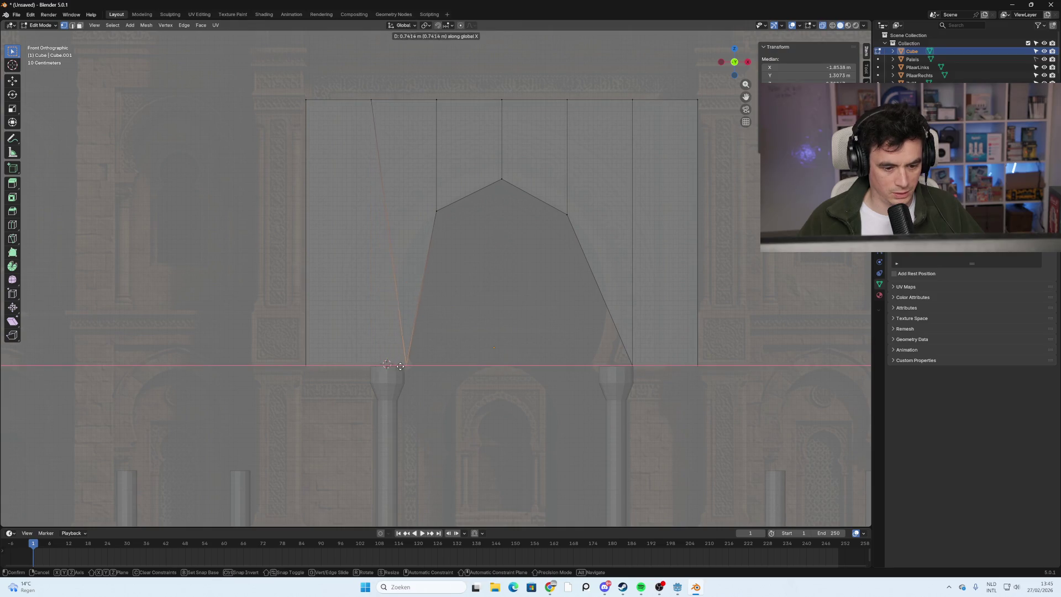
pyautogui.click(400, 365)
pyautogui.click(633, 362)
pyautogui.press('g')
pyautogui.press('x')
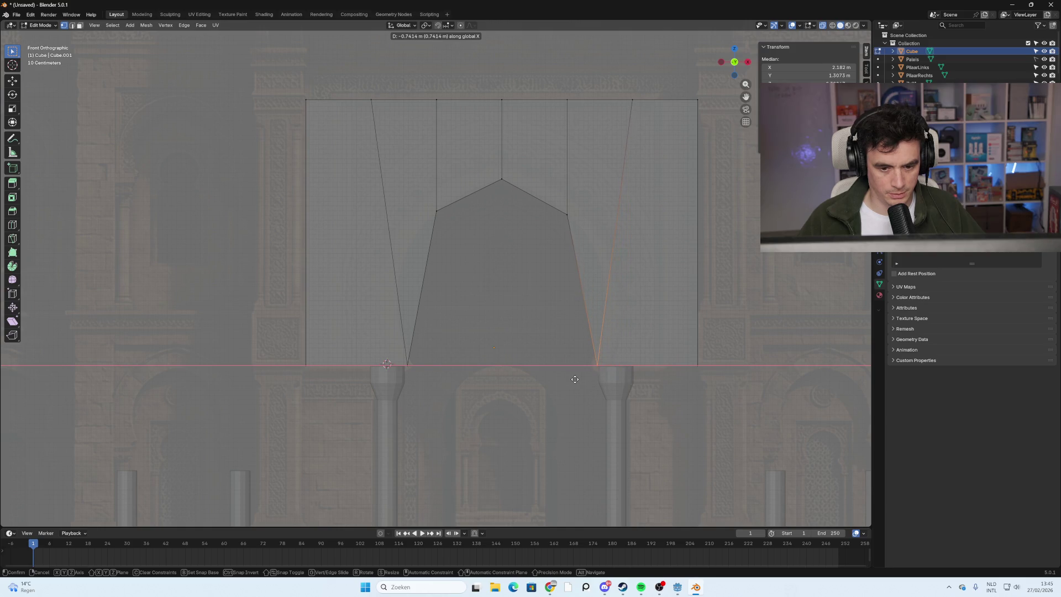
pyautogui.press('Escape')
pyautogui.hotkey('ctrl', 'z')
pyautogui.hotkey('ctrl', 'z')
pyautogui.hotkey('ctrl', 'z')
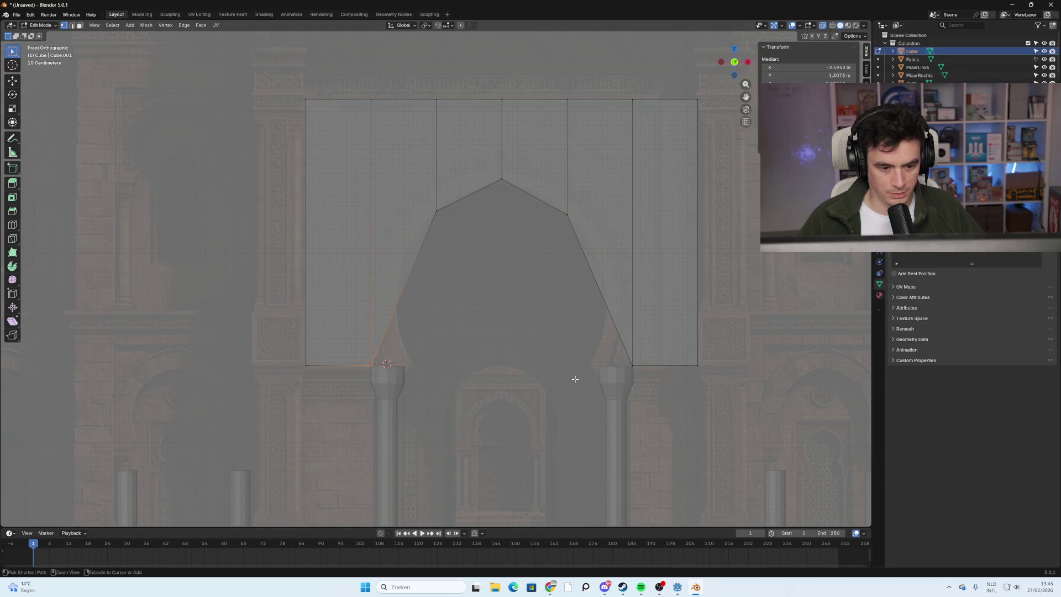
pyautogui.hotkey('ctrl', 'r')
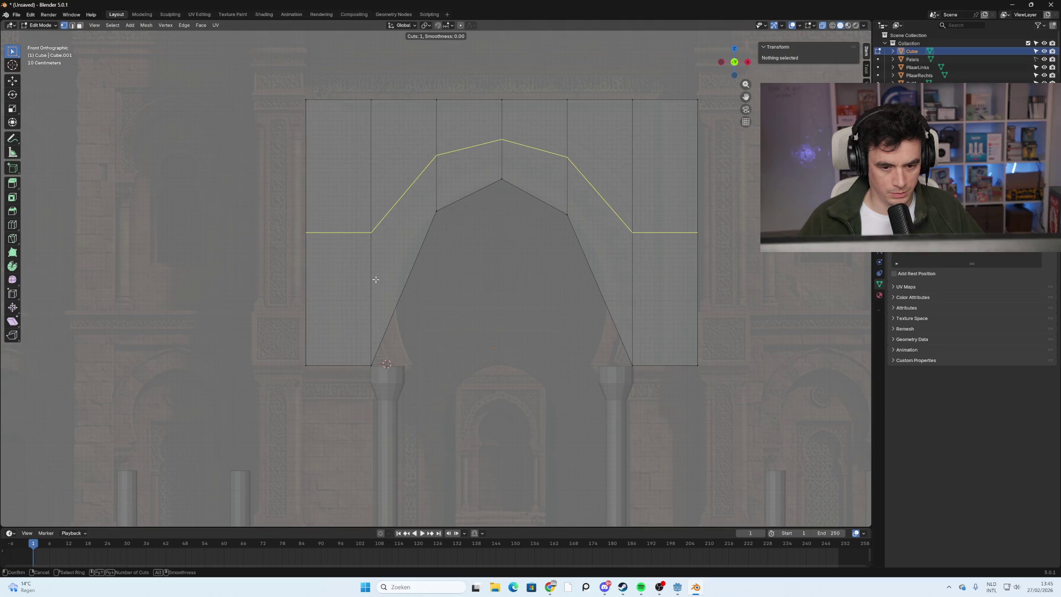
pyautogui.press('Escape')
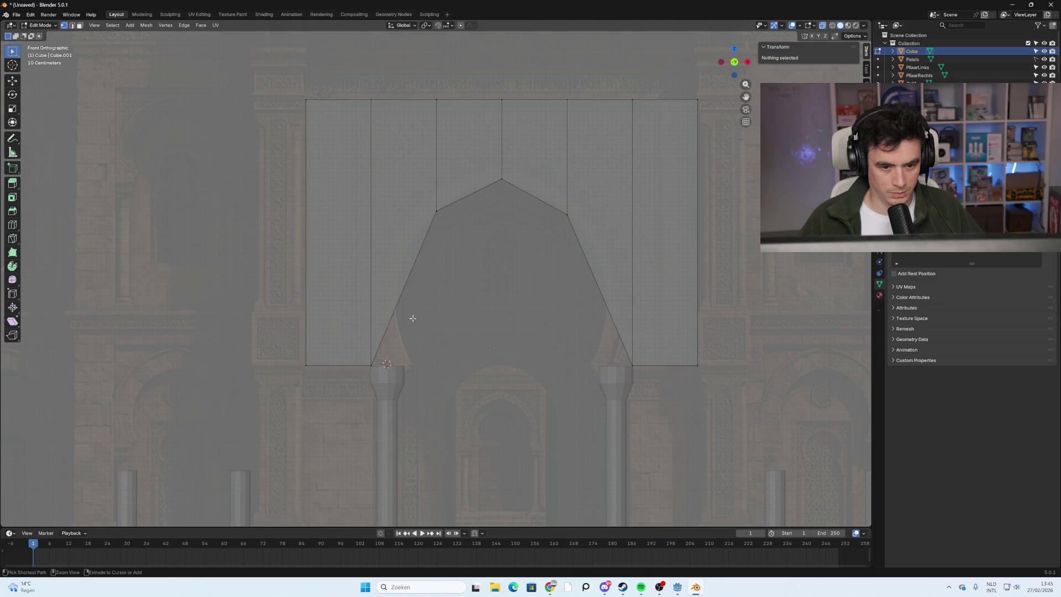
pyautogui.hotkey('ctrl', 'z')
pyautogui.hotkey('ctrl', 'z')
pyautogui.hotkey('ctrl', 'z')
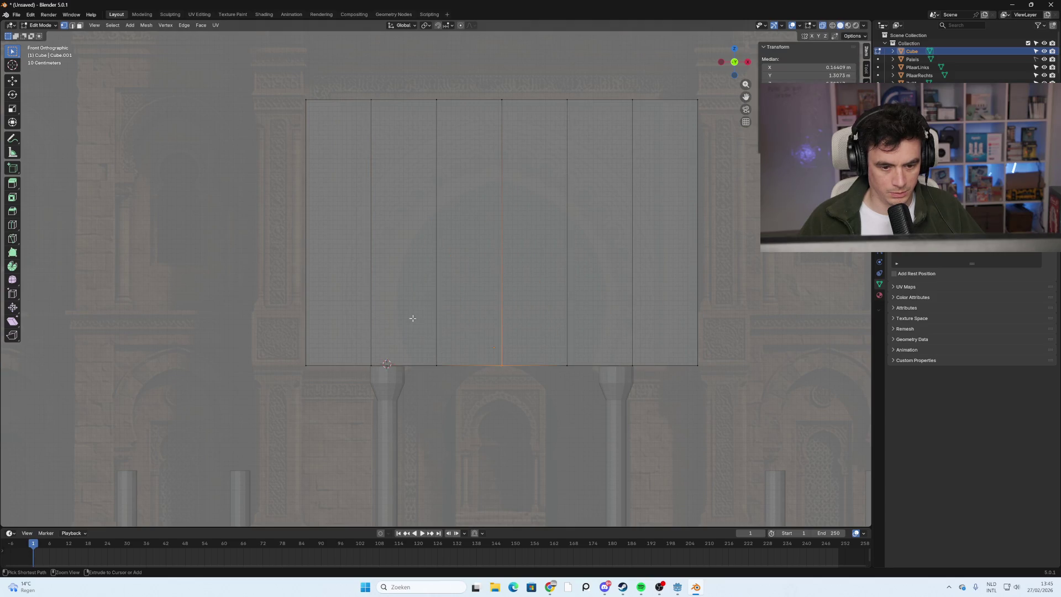
pyautogui.click(263, 291)
pyautogui.hotkey('ctrl', 'r')
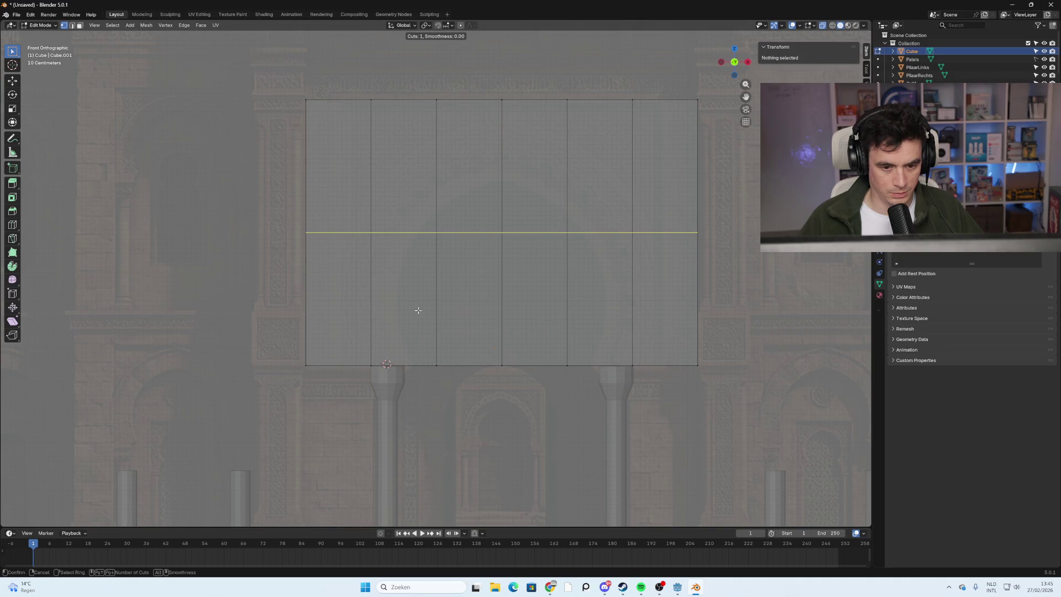
pyautogui.scroll(1, 417, 310)
pyautogui.scroll(1, 418, 310)
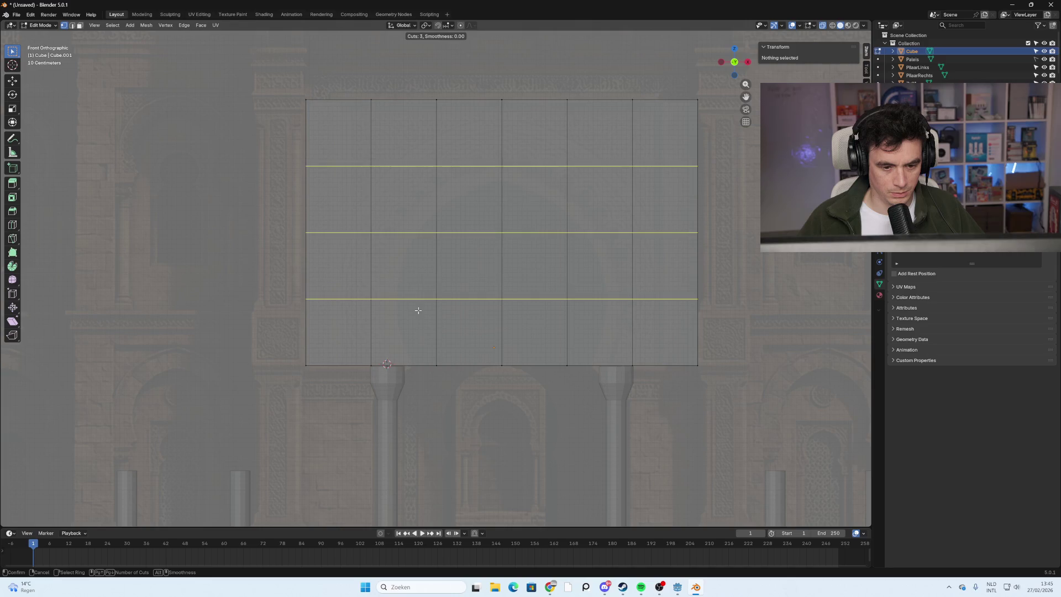
pyautogui.scroll(1, 418, 310)
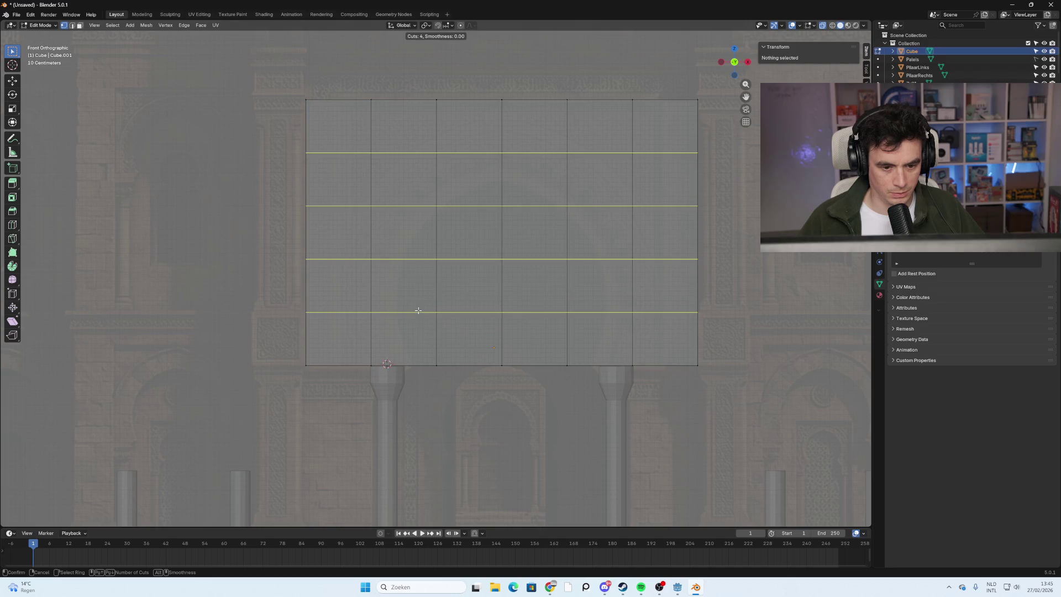
pyautogui.scroll(-1, 417, 310)
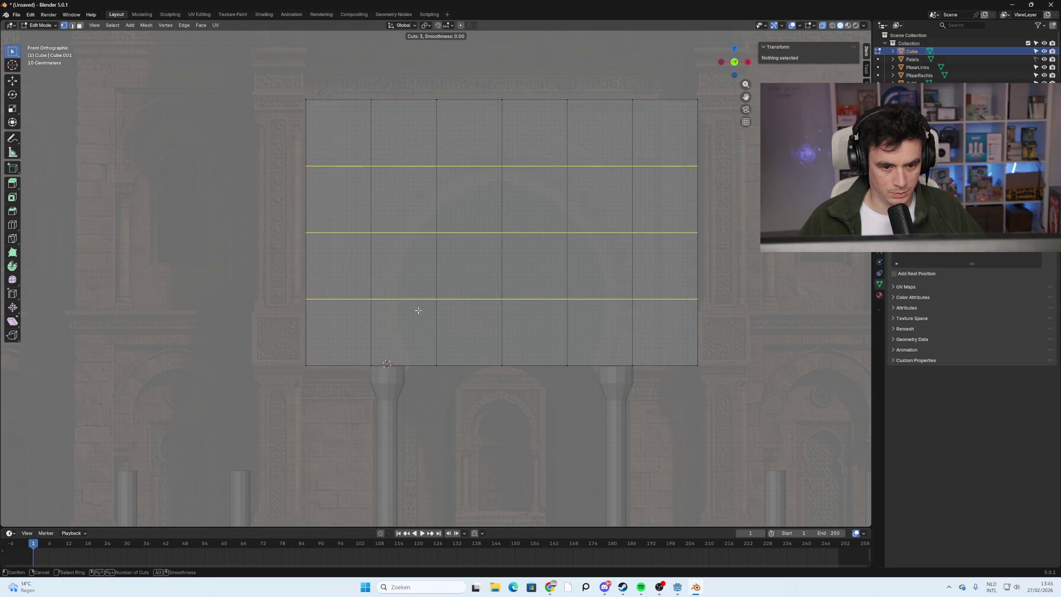
pyautogui.click(419, 310)
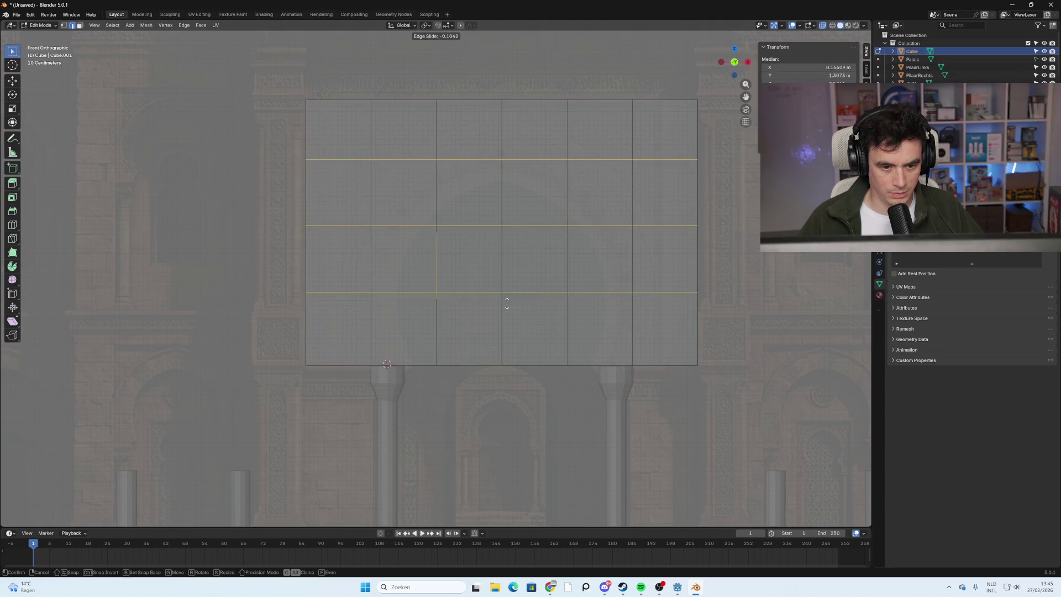
pyautogui.click(505, 302)
pyautogui.press('1')
pyautogui.click(594, 396)
pyautogui.moveTo(548, 404); pyautogui.dragTo(467, 324)
pyautogui.moveTo(546, 414); pyautogui.dragTo(443, 160)
pyautogui.click(537, 379)
pyautogui.moveTo(533, 387); pyautogui.dragTo(441, 152)
pyautogui.press('g')
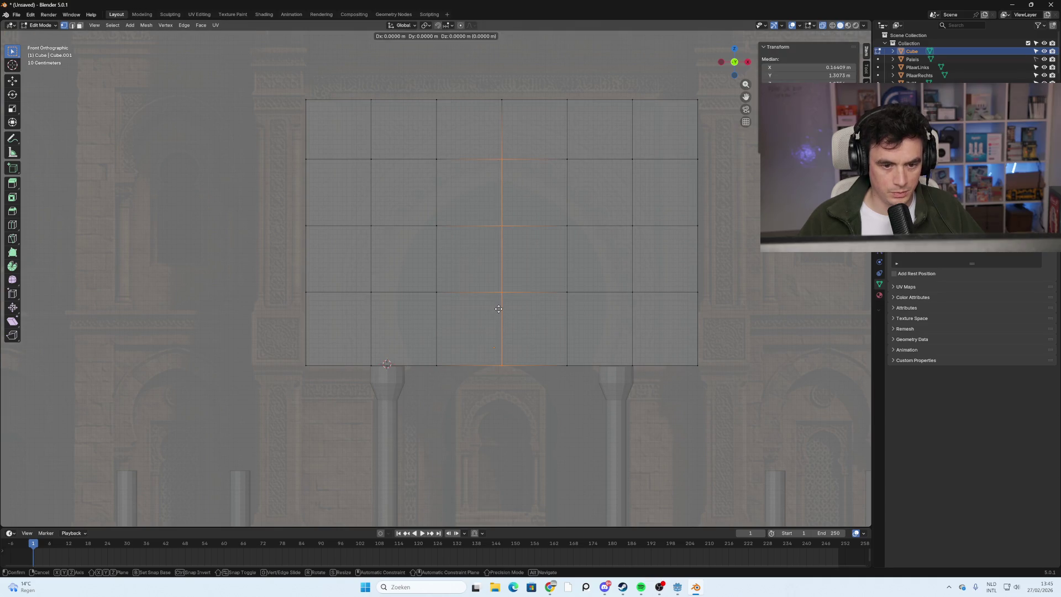
pyautogui.press('Escape')
pyautogui.moveTo(534, 399); pyautogui.dragTo(468, 321)
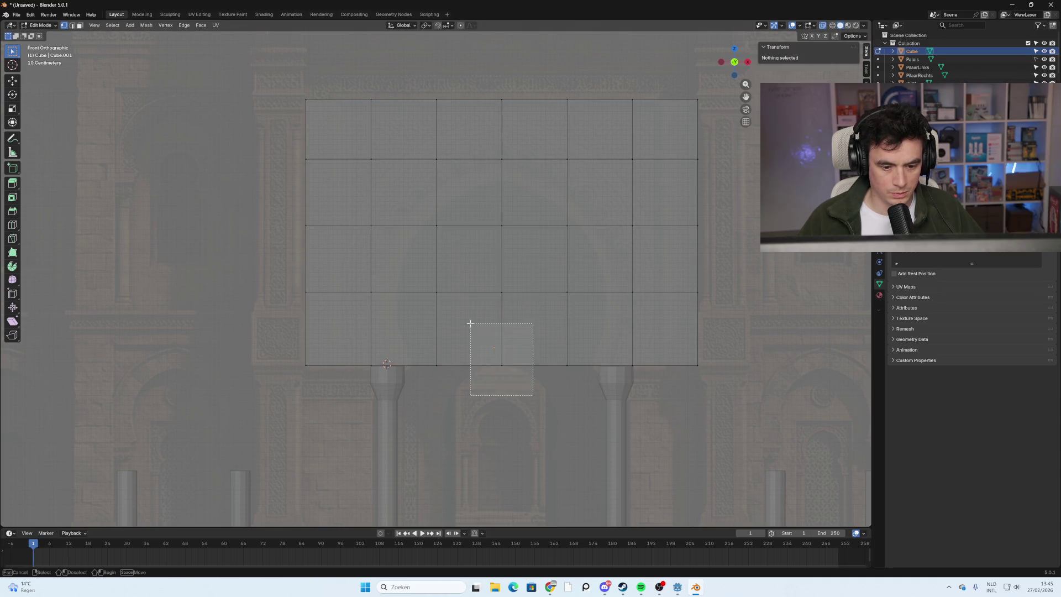
pyautogui.press('g')
pyautogui.press('Escape')
pyautogui.moveTo(524, 375); pyautogui.dragTo(474, 237)
pyautogui.press('g')
pyautogui.press('Escape')
pyautogui.press('ctrl+shift+KP_Add')
pyautogui.press('ctrl+KP_Add')
pyautogui.hotkey('ctrl', 'x')
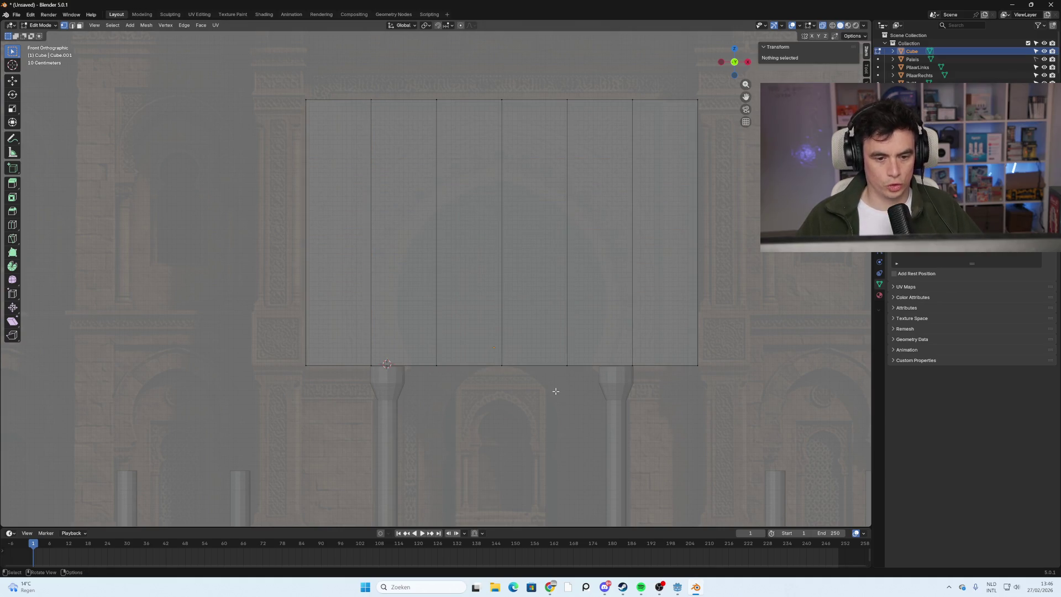
pyautogui.moveTo(525, 386); pyautogui.dragTo(472, 330)
# Raise the bottom-centre vertex into a peak, undo it, and return to front view.
pyautogui.press('g')
pyautogui.press('z')
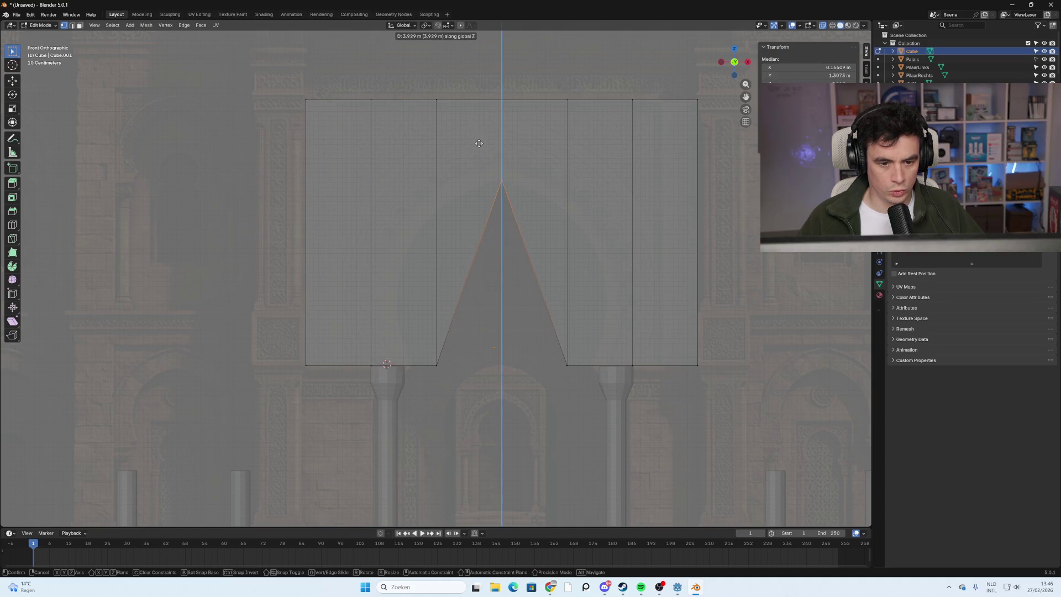
pyautogui.click(479, 143)
pyautogui.hotkey('ctrl', 'r')
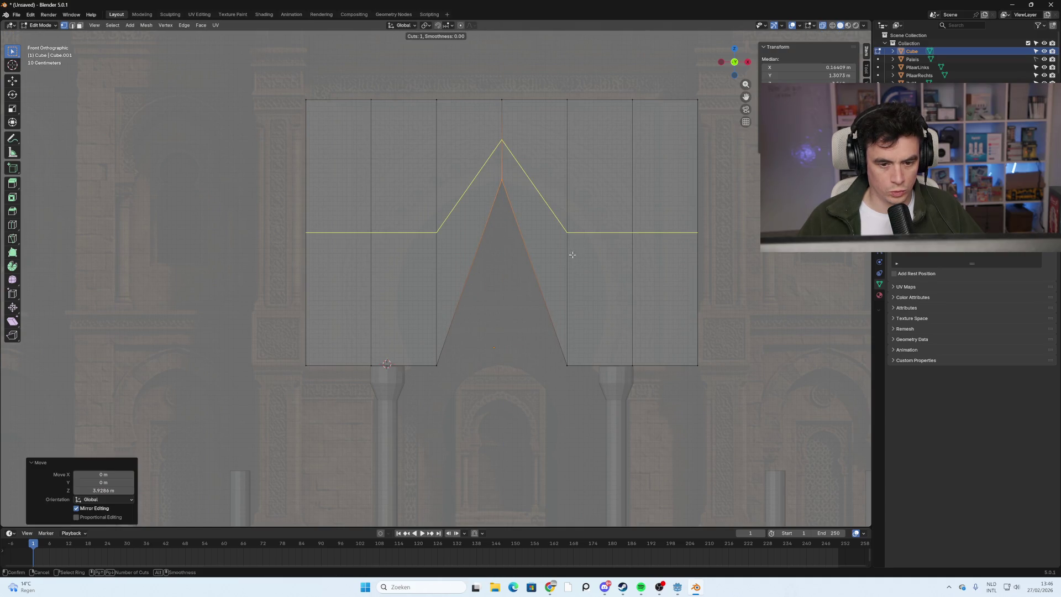
pyautogui.press('Escape')
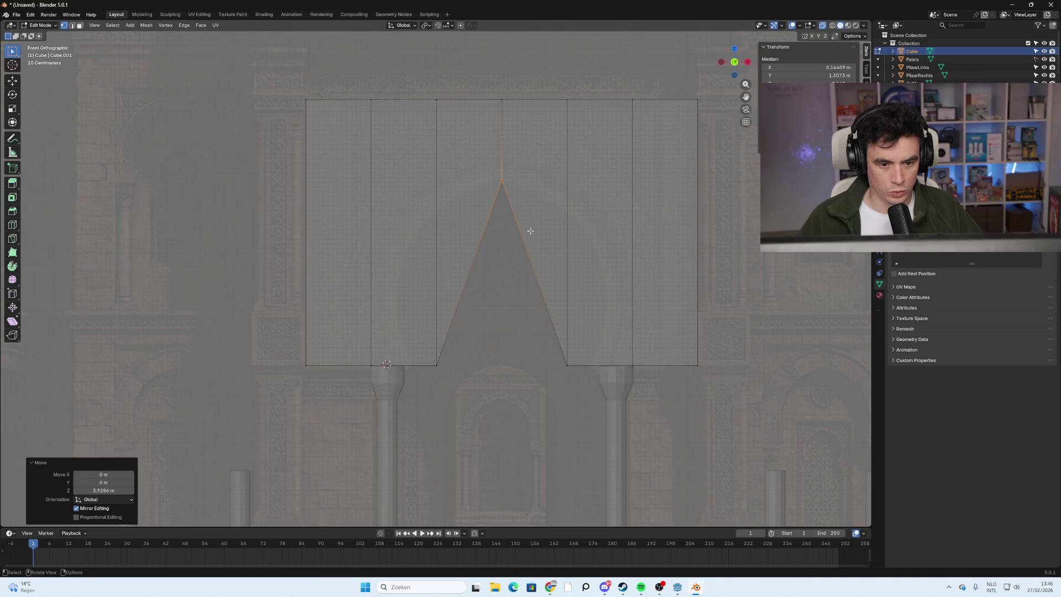
pyautogui.hotkey('ctrl', 'z')
pyautogui.hotkey('ctrl', 'z')
pyautogui.hotkey('ctrl', 'z')
pyautogui.hotkey('ctrl', 'z')
pyautogui.hotkey('ctrl', 'z')
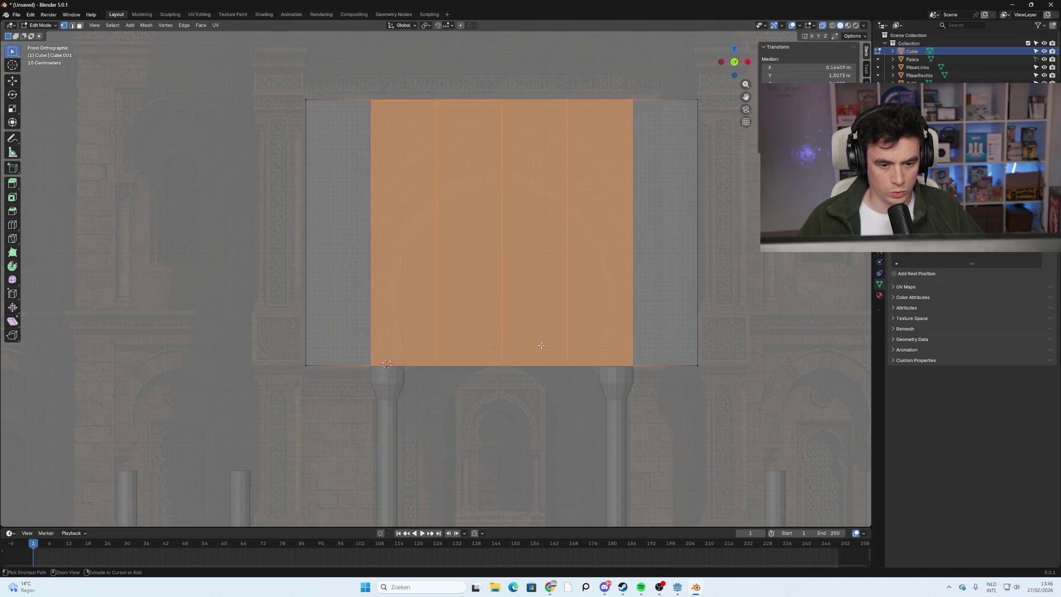
pyautogui.hotkey('ctrl', 'z')
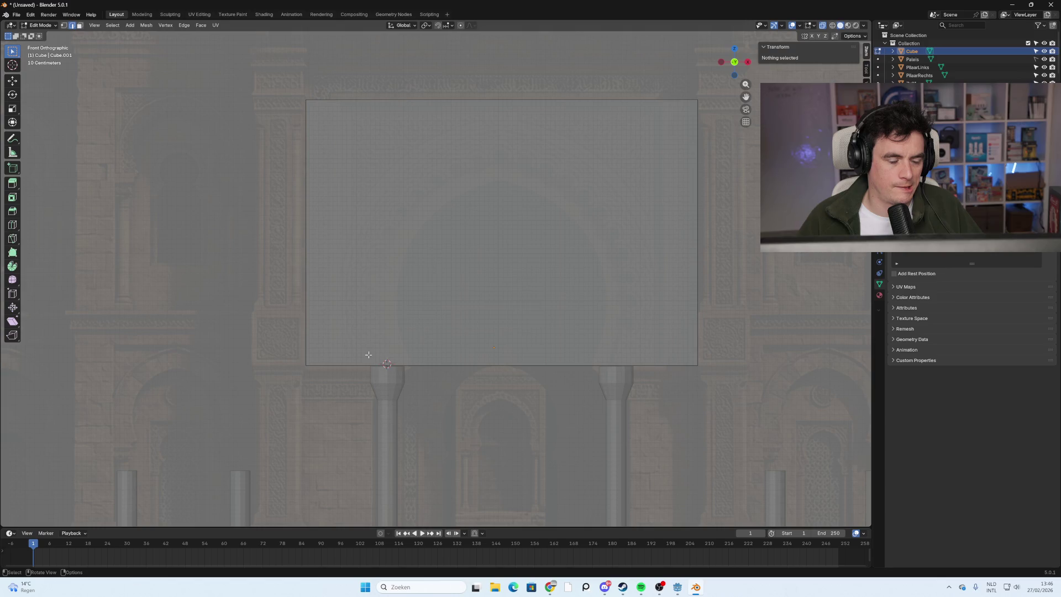
pyautogui.moveTo(515, 375)
pyautogui.mouseDown(button='middle')
pyautogui.moveTo(558, 337)
pyautogui.moveTo(525, 362)
pyautogui.mouseUp(button='middle')
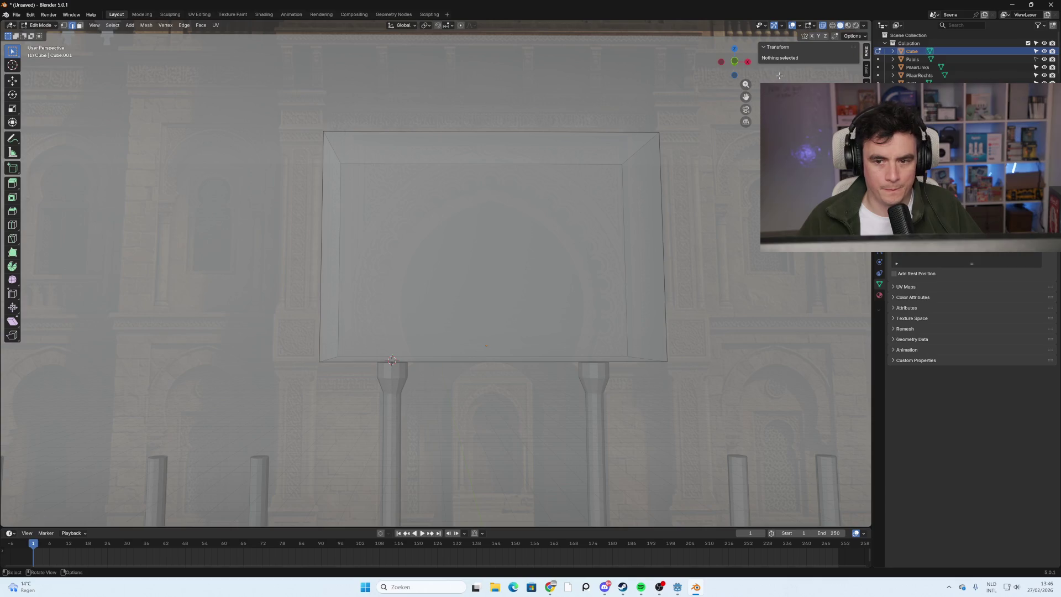
pyautogui.click(734, 61)
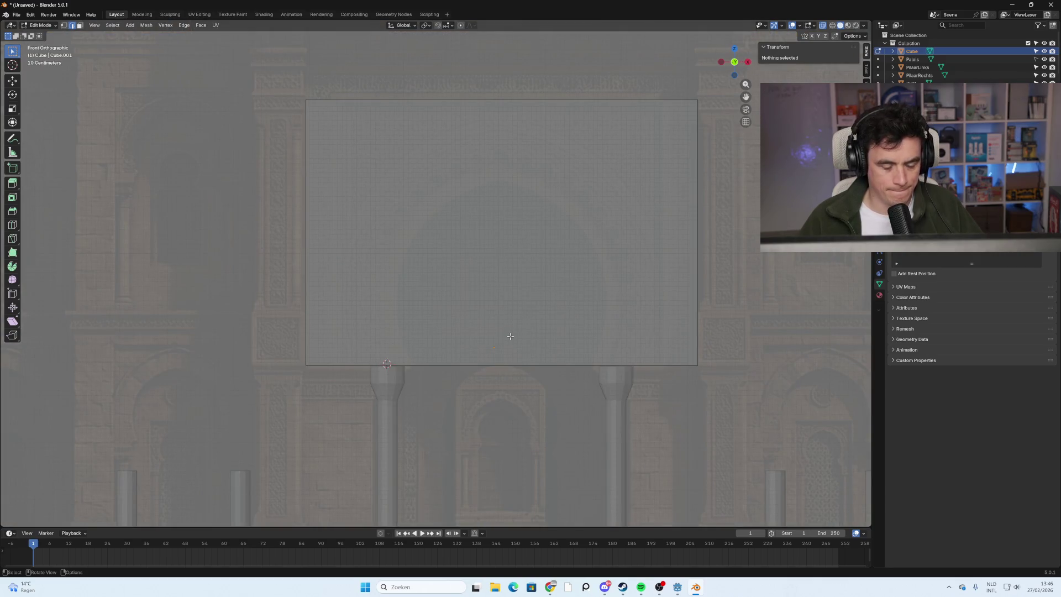
# Add seven evenly spaced vertical loop cuts across the wall and clear the selection.
pyautogui.hotkey('ctrl', 'r')
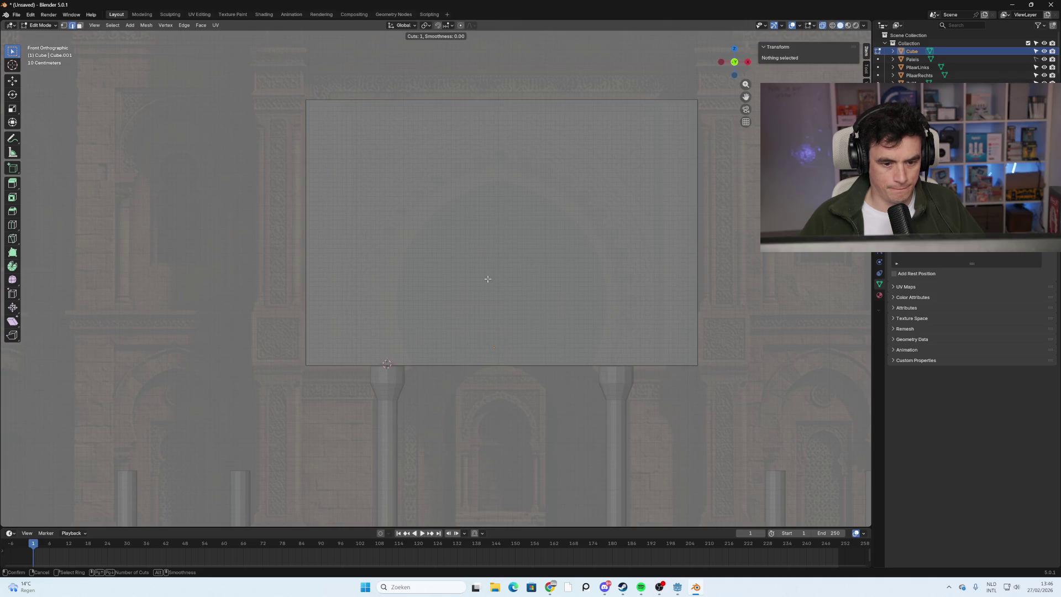
pyautogui.scroll(1, 494, 331)
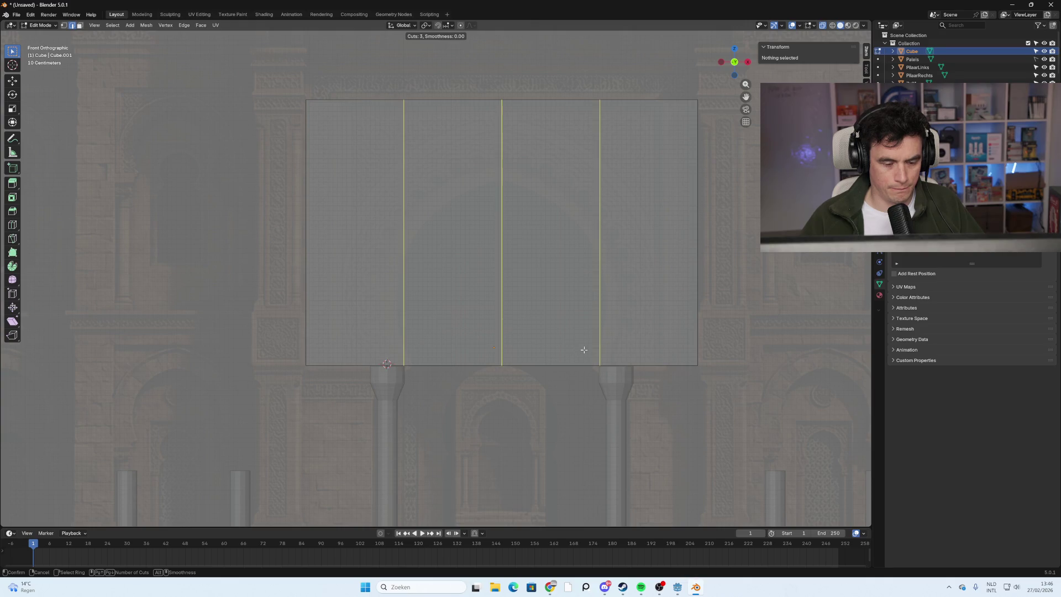
pyautogui.scroll(2, 583, 349)
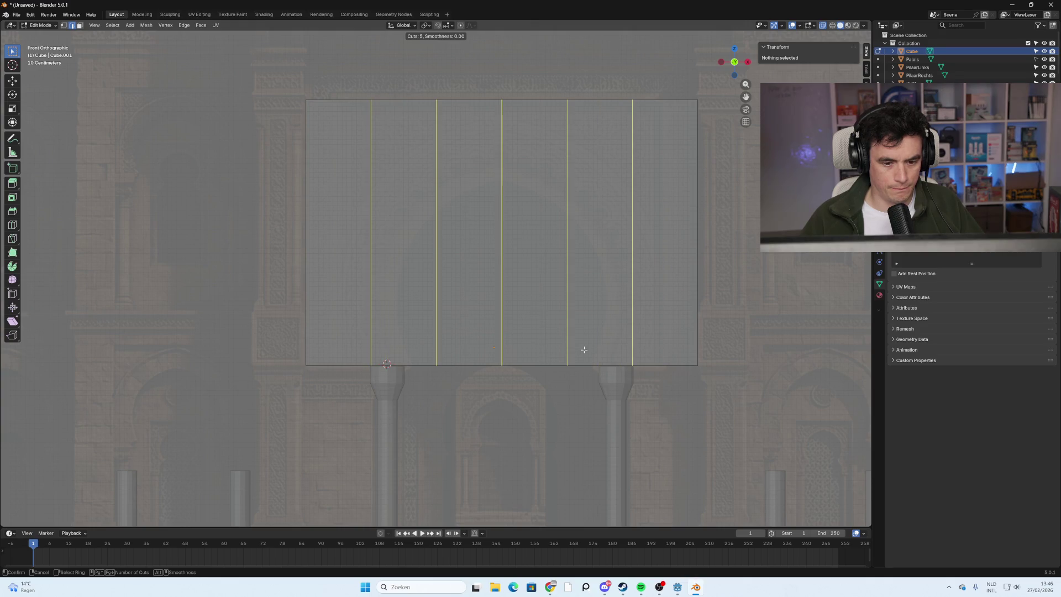
pyautogui.scroll(1, 583, 350)
pyautogui.scroll(1, 583, 349)
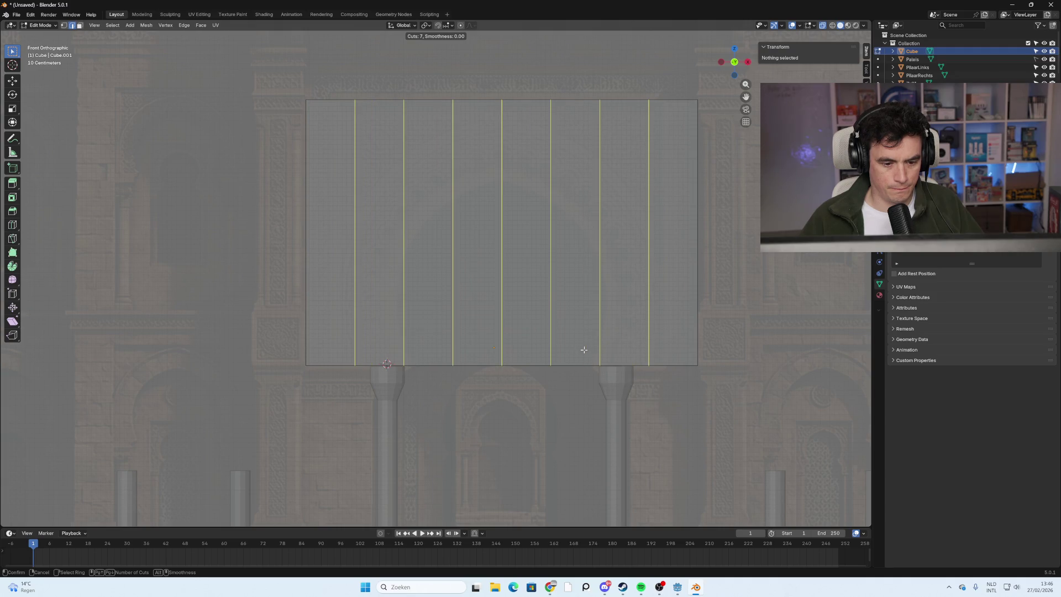
pyautogui.click(584, 349)
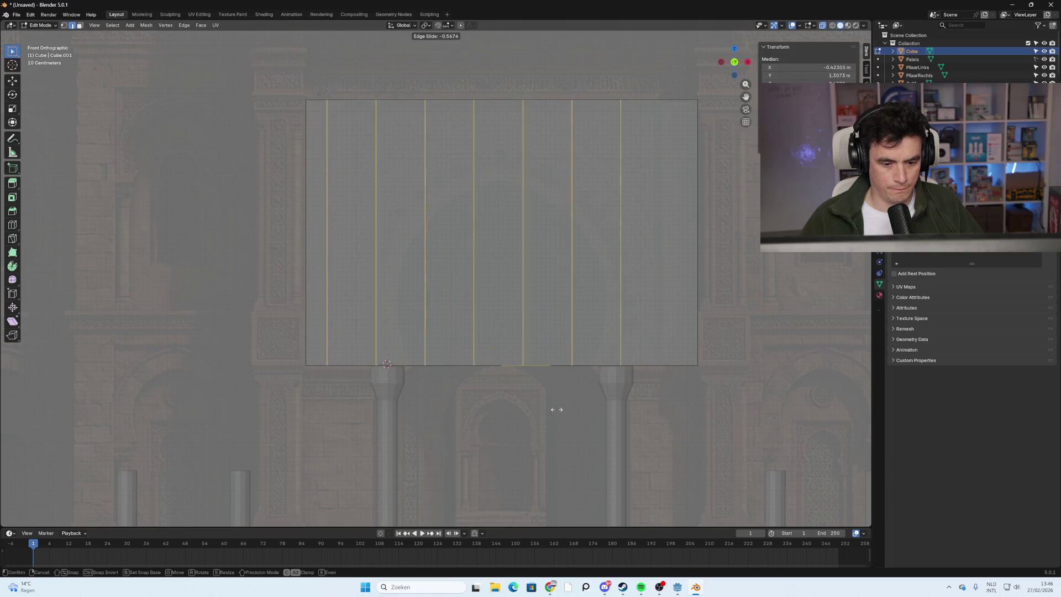
pyautogui.rightClick(571, 380)
pyautogui.click(571, 381)
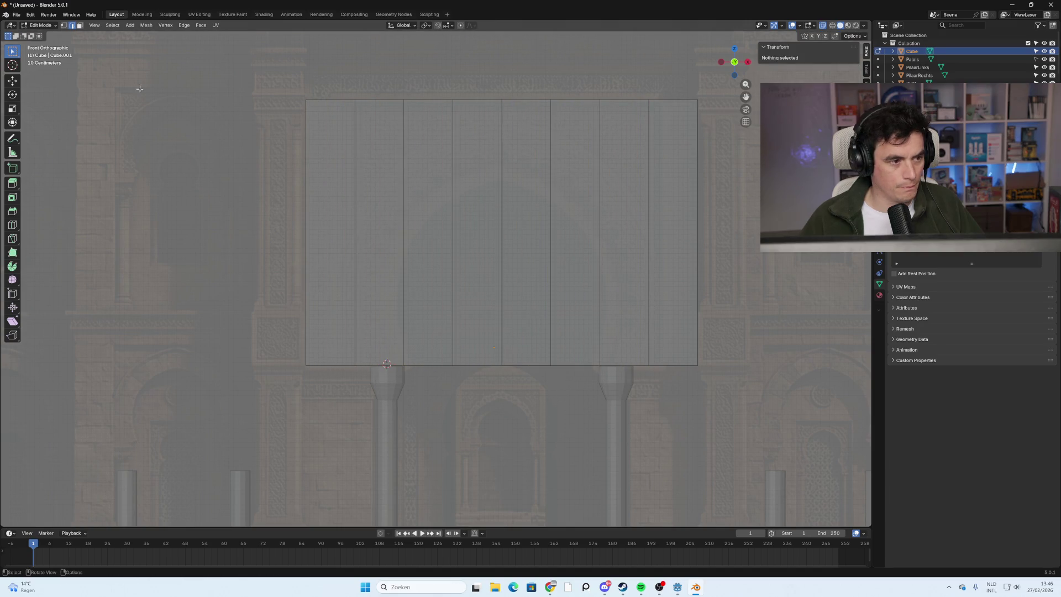
# In vertex select mode, raise a bottom-centre vertex straight up to form the arch's peak.
pyautogui.click(64, 26)
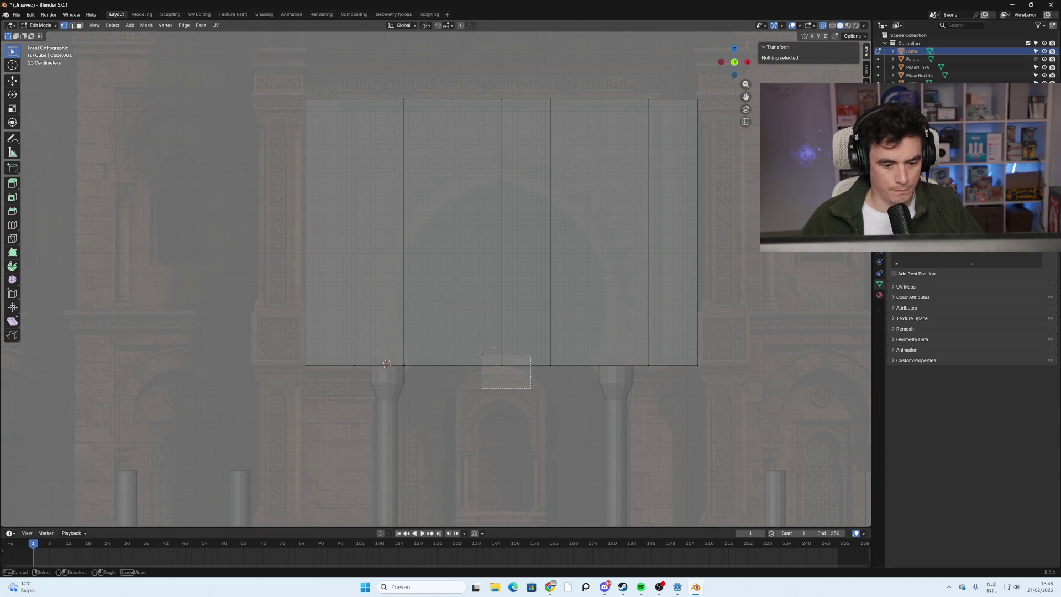
pyautogui.click(498, 362)
pyautogui.press('g')
pyautogui.press('z')
pyautogui.click(484, 165)
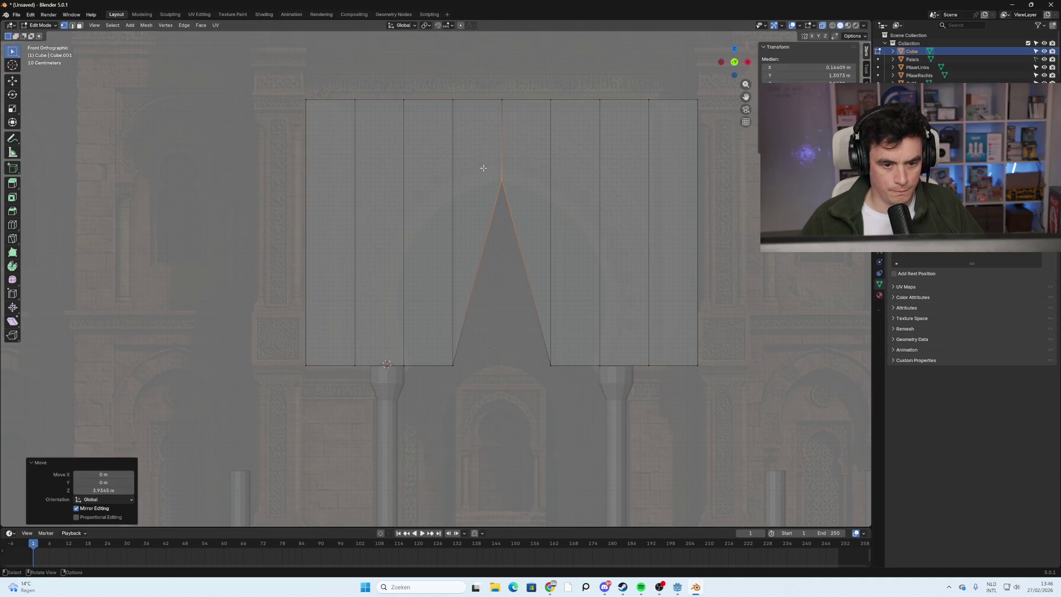
# Raise the right bottom vertices onto the arch curve and slide the pillar vertex in as the right foot.
pyautogui.click(552, 364)
pyautogui.press('g')
pyautogui.press('z')
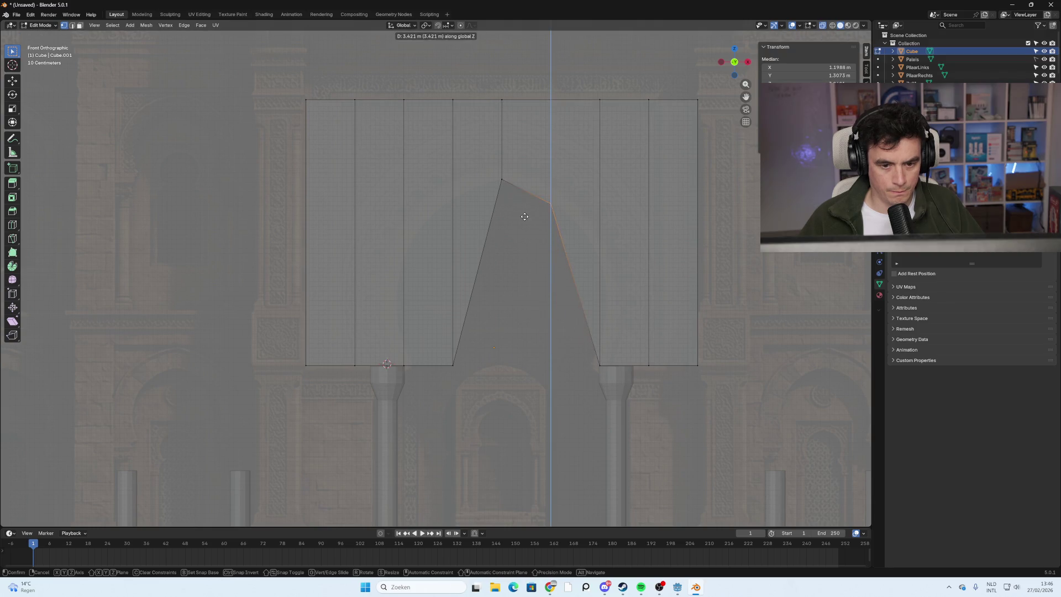
pyautogui.click(636, 354)
pyautogui.click(600, 365)
pyautogui.press('g')
pyautogui.press('z')
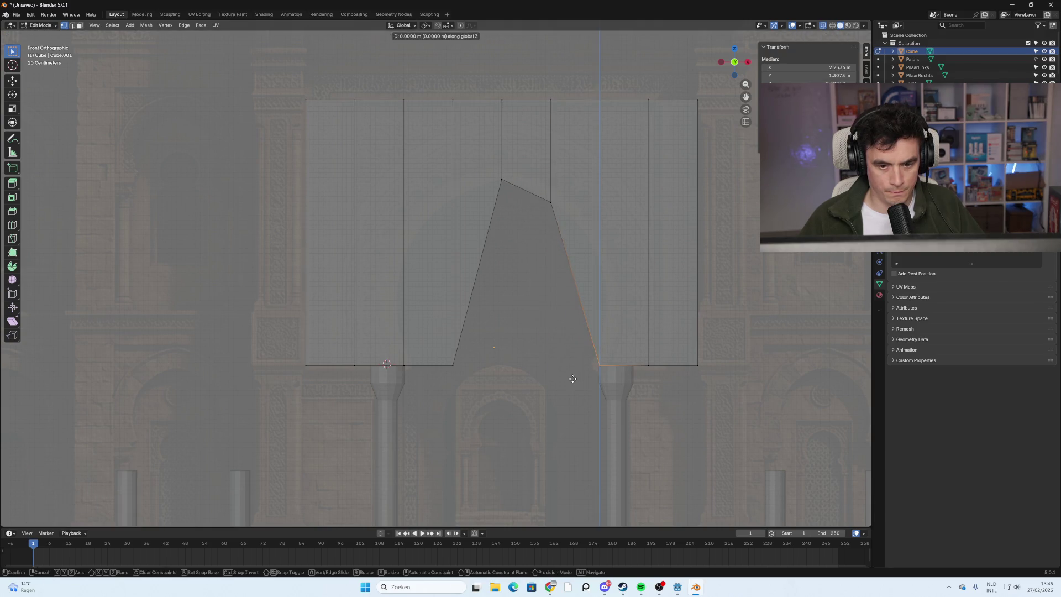
pyautogui.click(570, 283)
pyautogui.click(648, 365)
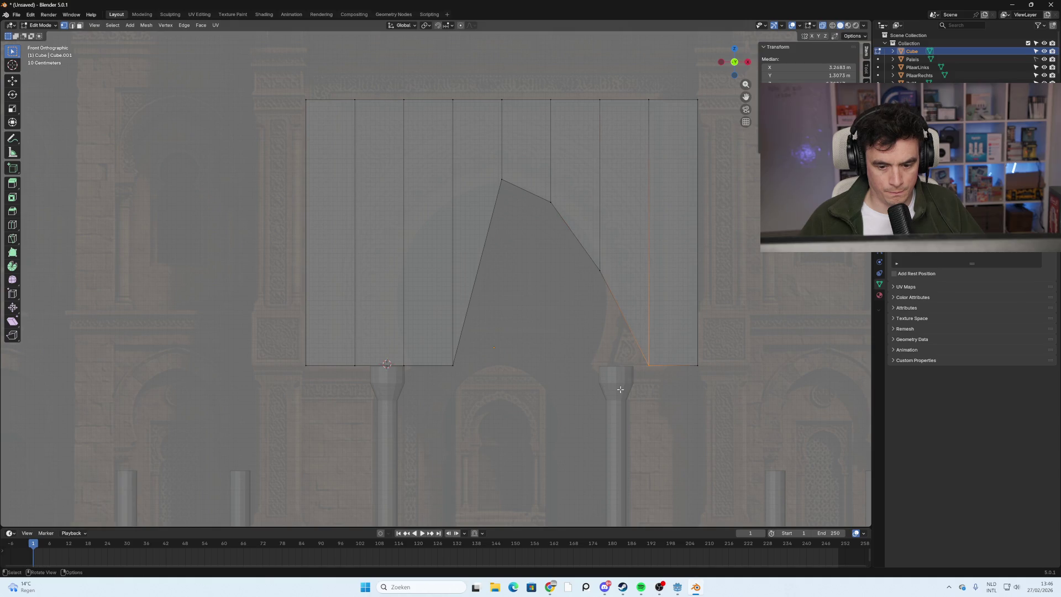
pyautogui.press('g')
pyautogui.press('x')
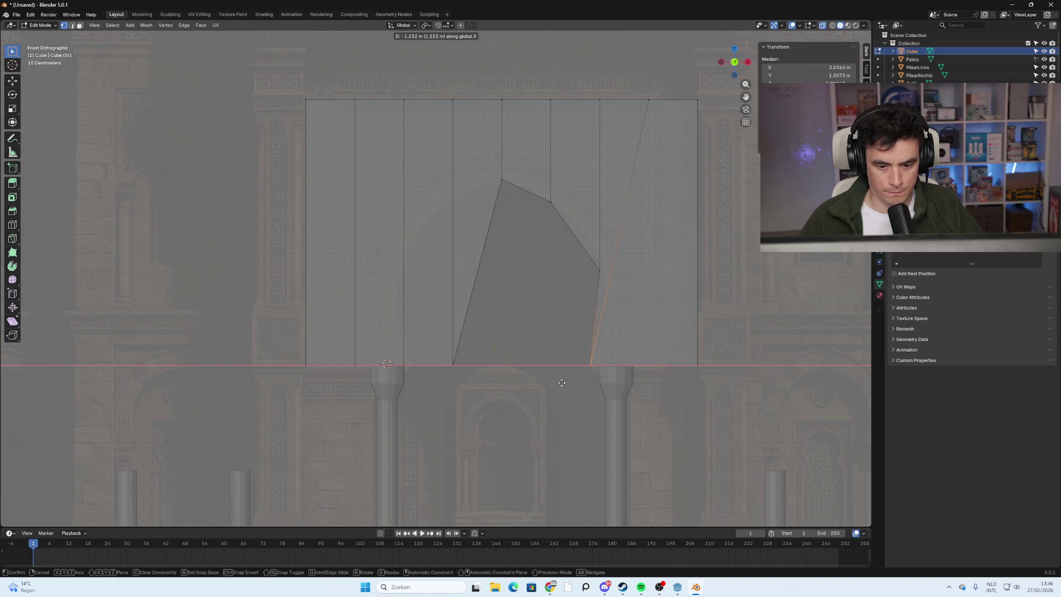
pyautogui.click(568, 385)
pyautogui.click(551, 357)
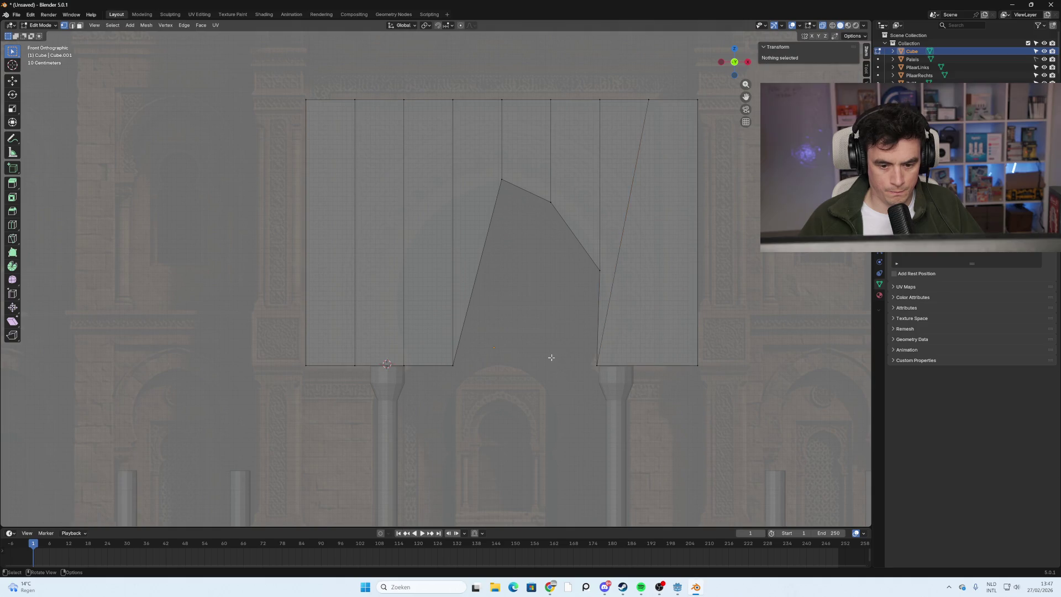
# Raise the left bottom vertices onto the arch curve and slide the pillar vertex in as the left foot.
pyautogui.click(452, 365)
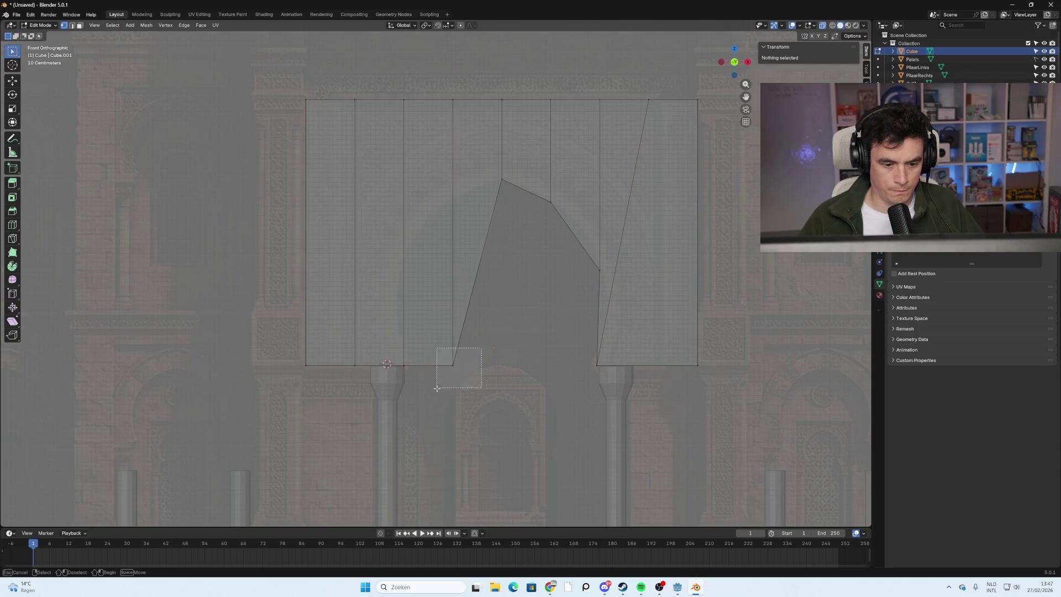
pyautogui.press('g')
pyautogui.press('z')
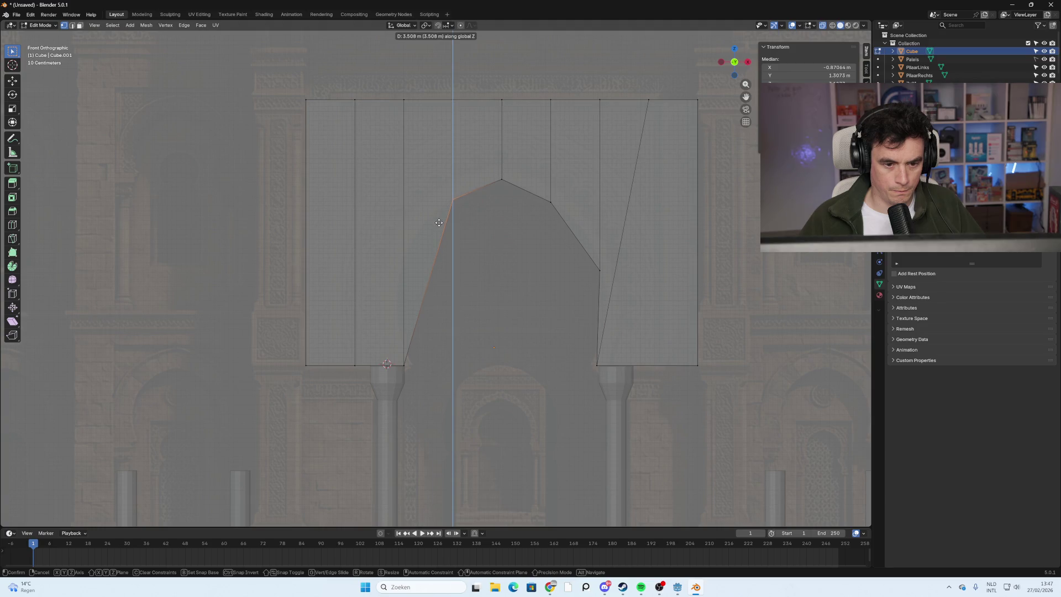
pyautogui.click(439, 221)
pyautogui.click(402, 364)
pyautogui.press('g')
pyautogui.press('z')
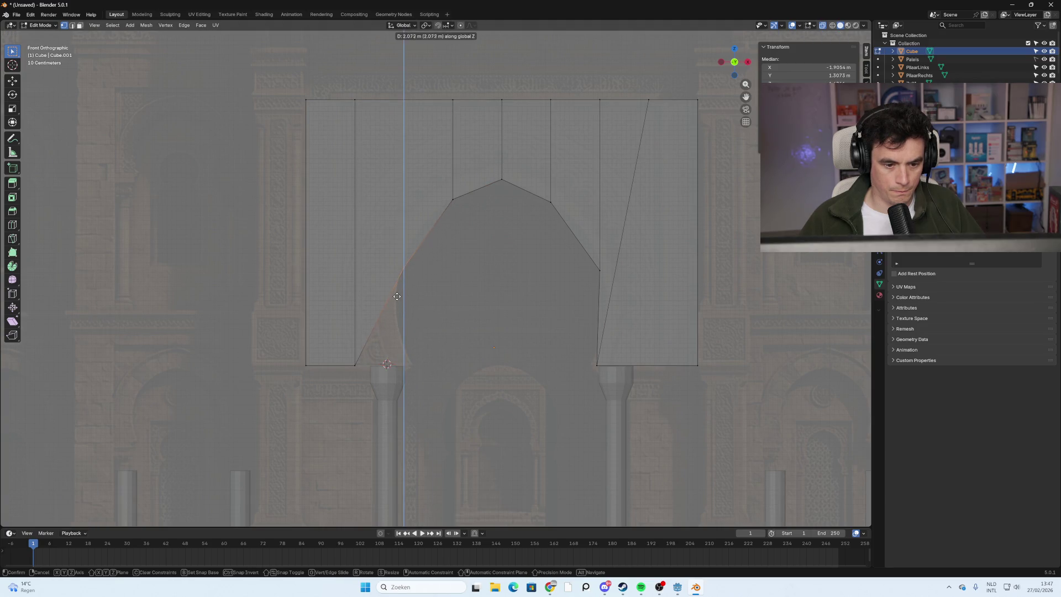
pyautogui.click(389, 293)
pyautogui.click(355, 365)
pyautogui.press('g')
pyautogui.press('x')
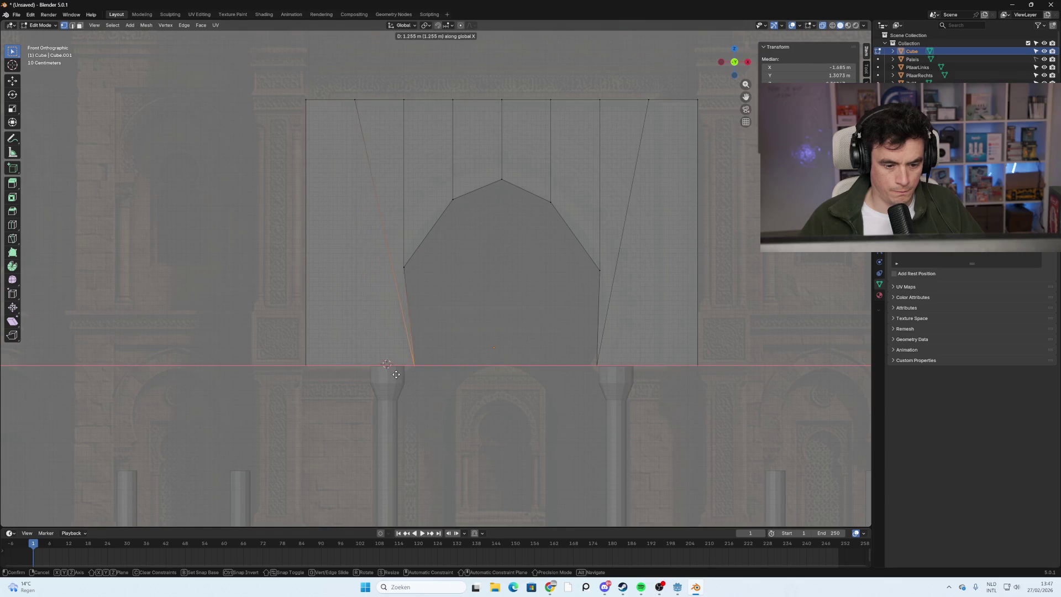
pyautogui.click(394, 375)
pyautogui.moveTo(429, 385)
pyautogui.mouseDown(button='middle')
pyautogui.moveTo(561, 412)
pyautogui.moveTo(516, 402)
pyautogui.moveTo(576, 390)
pyautogui.moveTo(550, 407)
pyautogui.moveTo(558, 416)
pyautogui.moveTo(569, 412)
pyautogui.moveTo(514, 413)
pyautogui.moveTo(587, 422)
pyautogui.moveTo(569, 422)
pyautogui.moveTo(578, 439)
pyautogui.moveTo(573, 416)
pyautogui.mouseUp(button='middle')
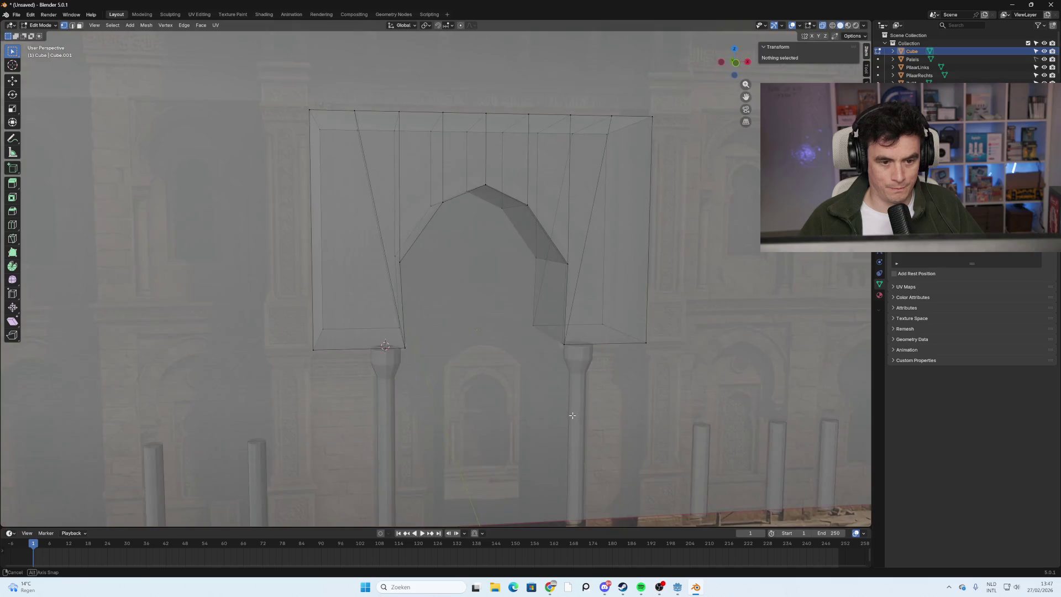
# Undo the arch edits back to the plain wall rectangle, then return to the front view.
pyautogui.hotkey('ctrl', 'z')
pyautogui.hotkey('ctrl', 'z')
pyautogui.hotkey('ctrl', 'z')
pyautogui.hotkey('ctrl', 'z')
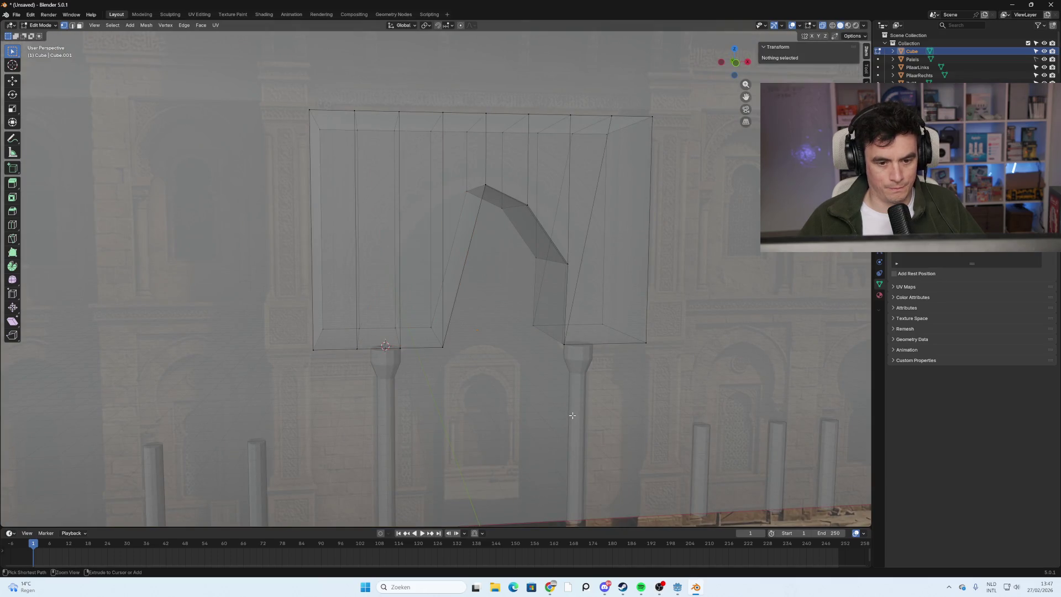
pyautogui.hotkey('ctrl', 'z')
pyautogui.hotkey('ctrl', 'z')
pyautogui.hotkey('ctrl', 'z')
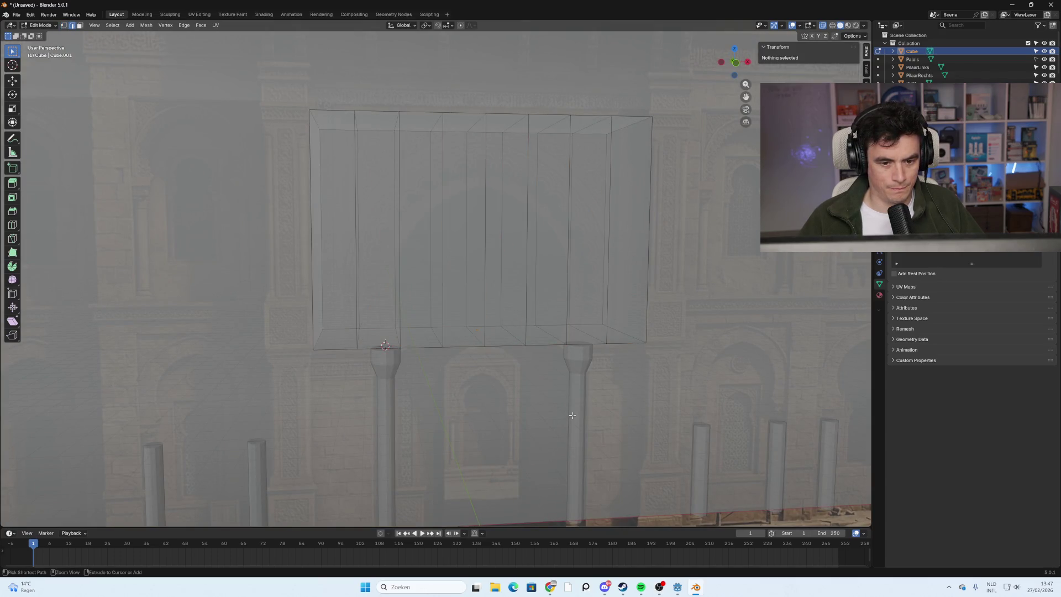
pyautogui.moveTo(573, 415)
pyautogui.mouseDown(button='middle')
pyautogui.moveTo(556, 422)
pyautogui.moveTo(547, 411)
pyautogui.mouseUp(button='middle')
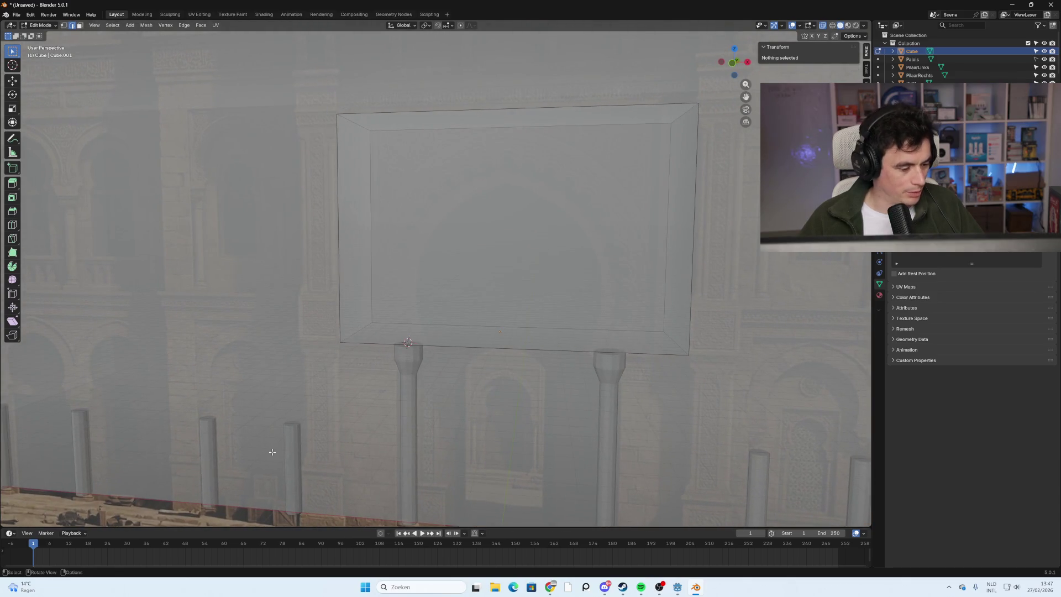
pyautogui.click(734, 62)
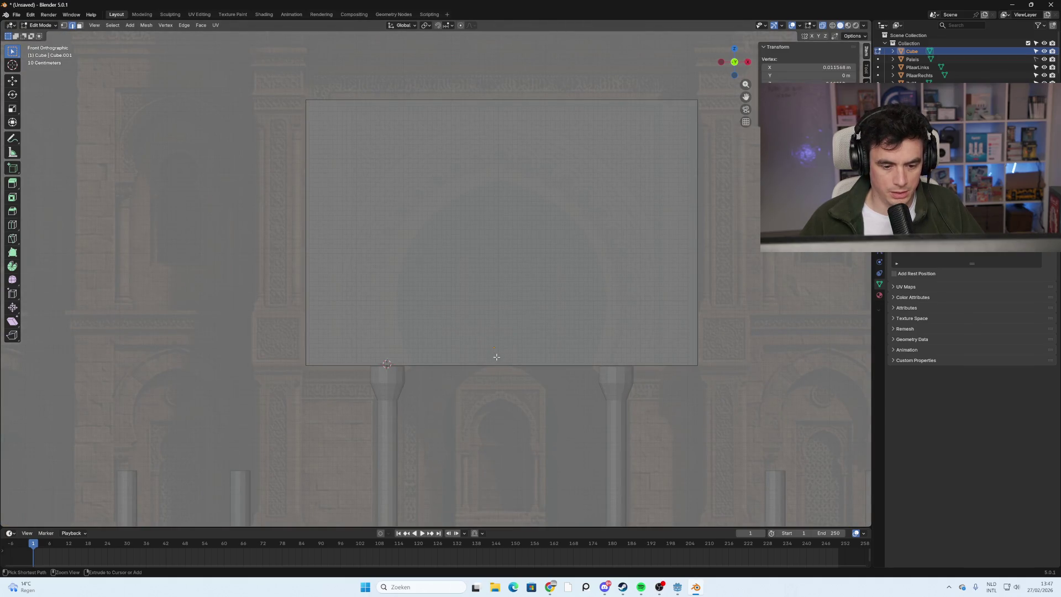
# Switch to Object Mode and browse the Add > Mesh list without adding anything.
pyautogui.press('Tab')
pyautogui.moveTo(586, 401)
pyautogui.mouseDown(button='middle')
pyautogui.moveTo(578, 371)
pyautogui.moveTo(593, 408)
pyautogui.mouseUp(button='middle')
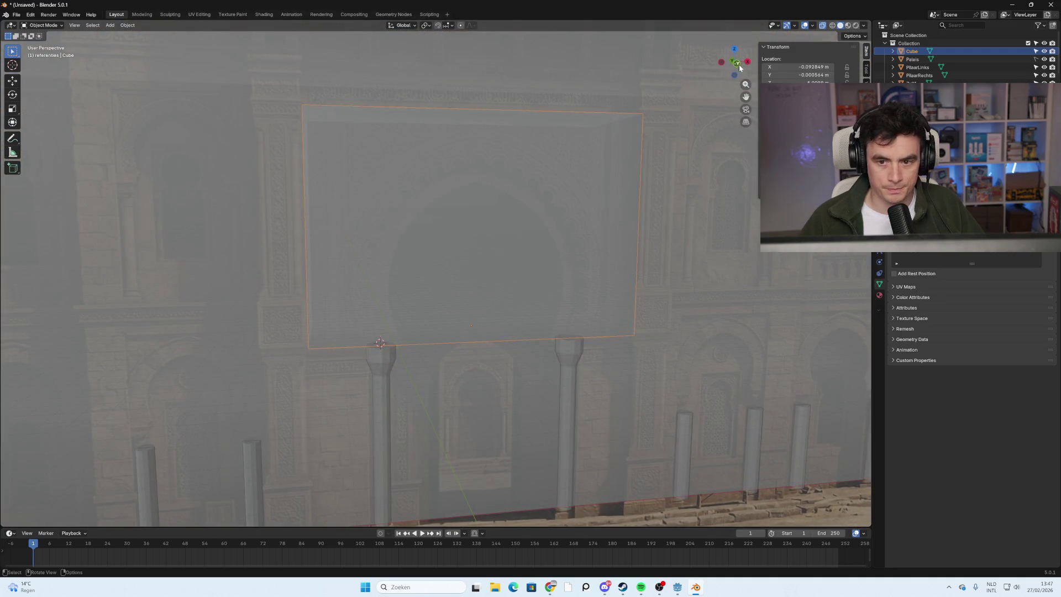
pyautogui.click(738, 65)
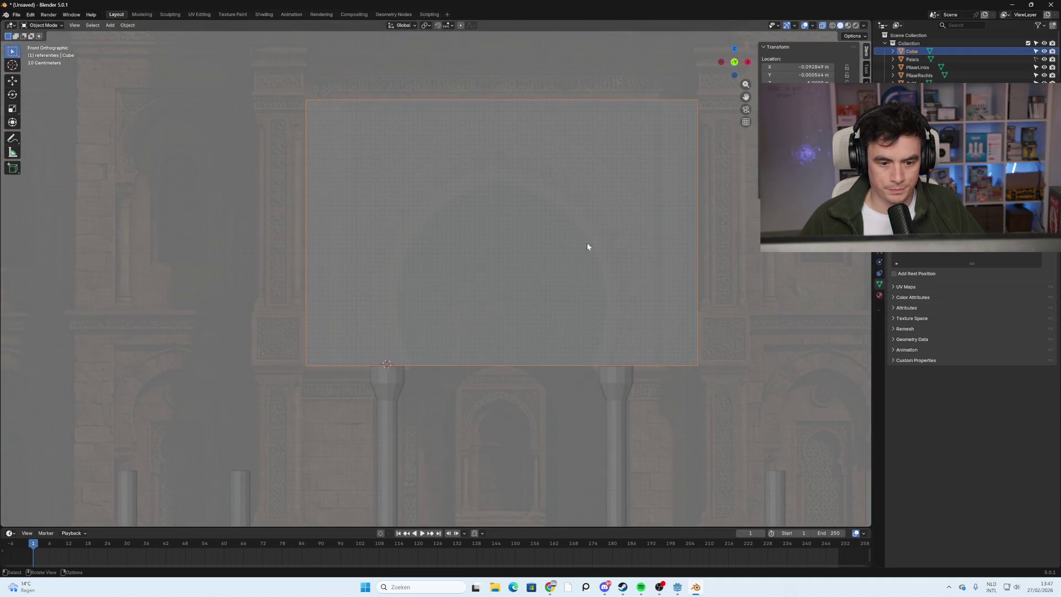
pyautogui.hotkey('shift', 'a')
pyautogui.click(501, 339)
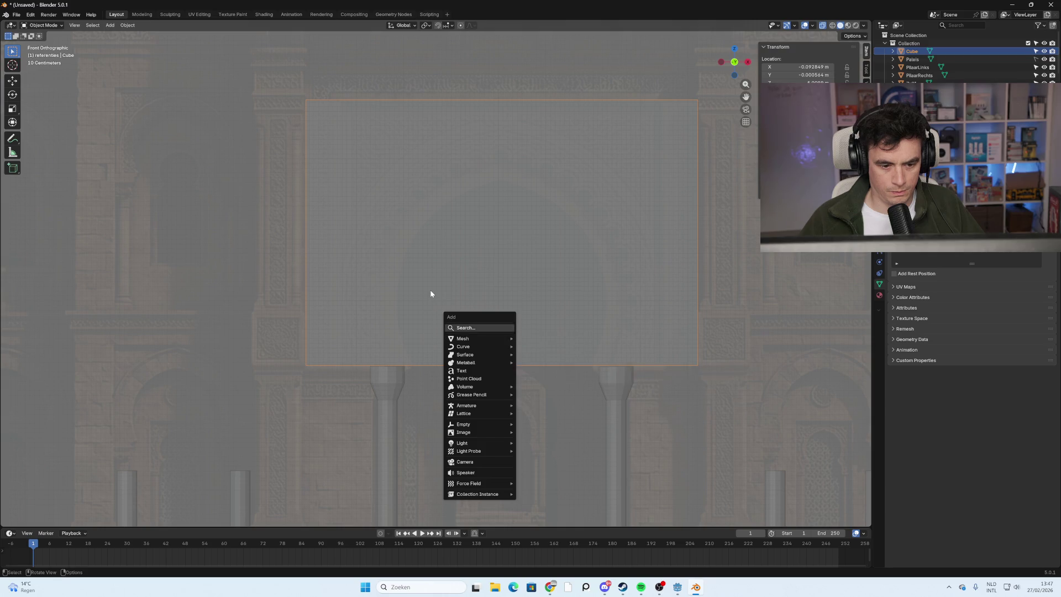
pyautogui.press('Escape')
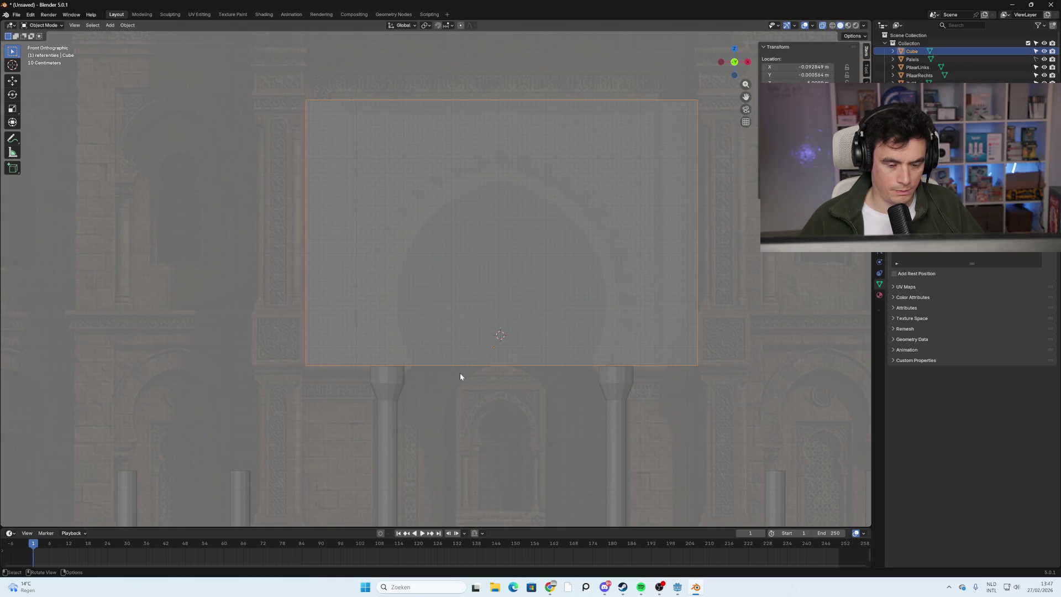
# Reselect the wall rectangle in front view and go back into Edit Mode.
pyautogui.click(468, 413)
pyautogui.moveTo(469, 413)
pyautogui.mouseDown(button='middle')
pyautogui.moveTo(467, 352)
pyautogui.moveTo(479, 401)
pyautogui.mouseUp(button='middle')
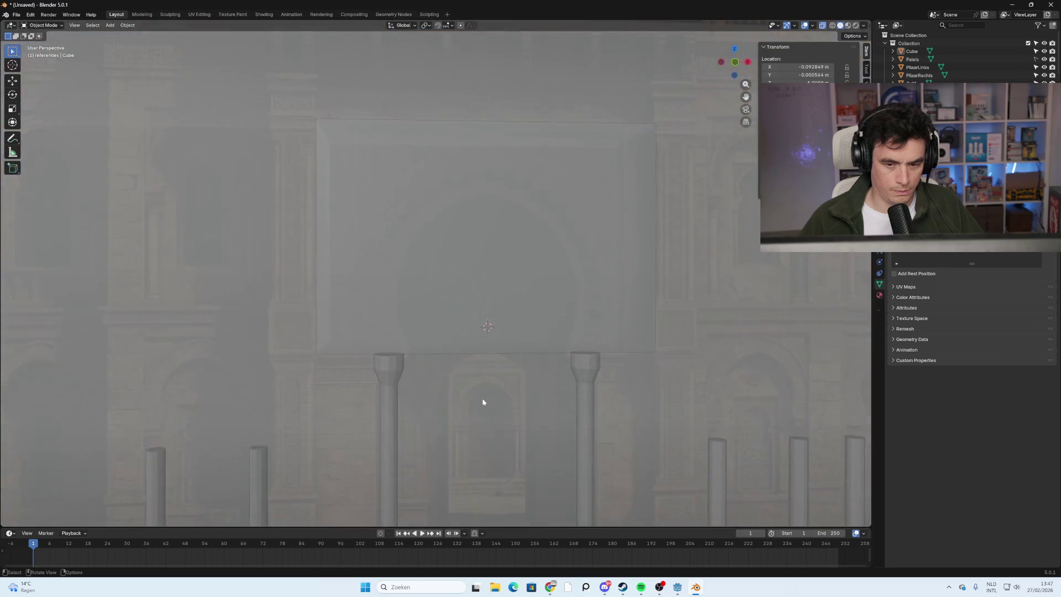
pyautogui.press('KP_1')
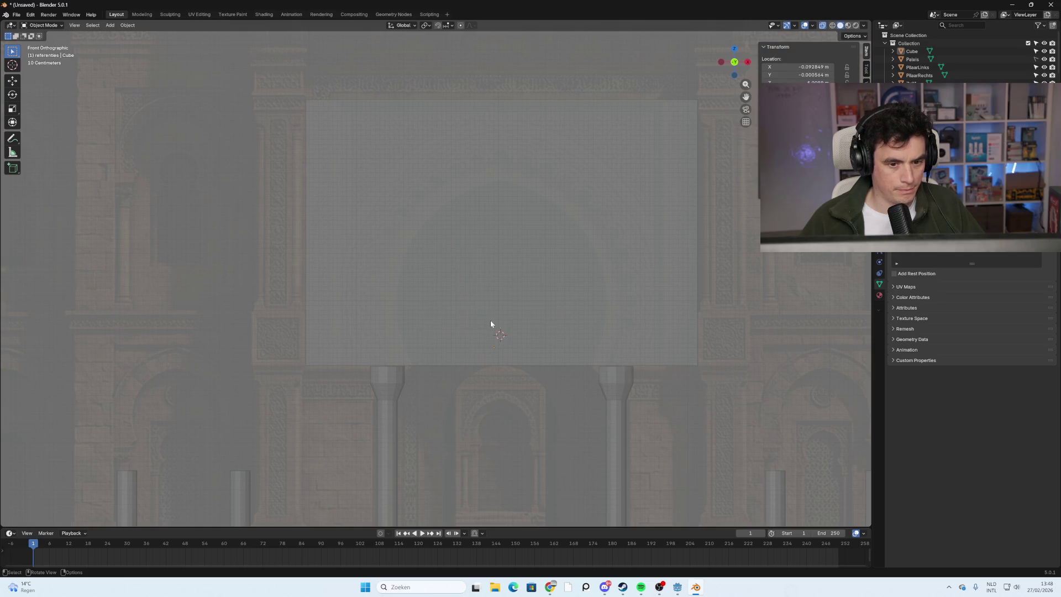
pyautogui.click(444, 352)
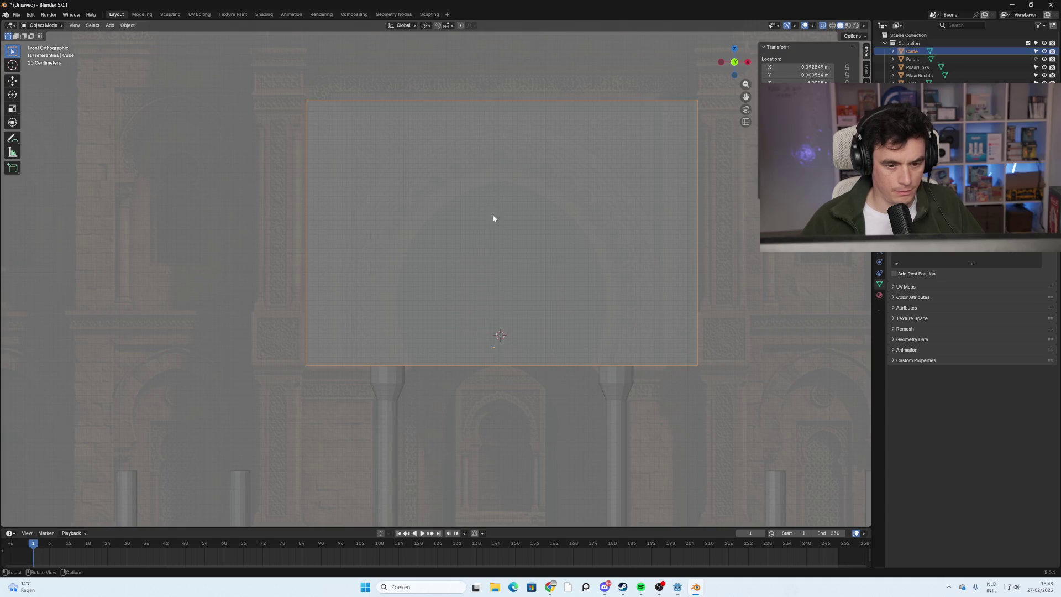
pyautogui.press('Tab')
# Start a loop cut, cancel it, and toggle the wall out of and back into Edit Mode.
pyautogui.hotkey('ctrl', 'r')
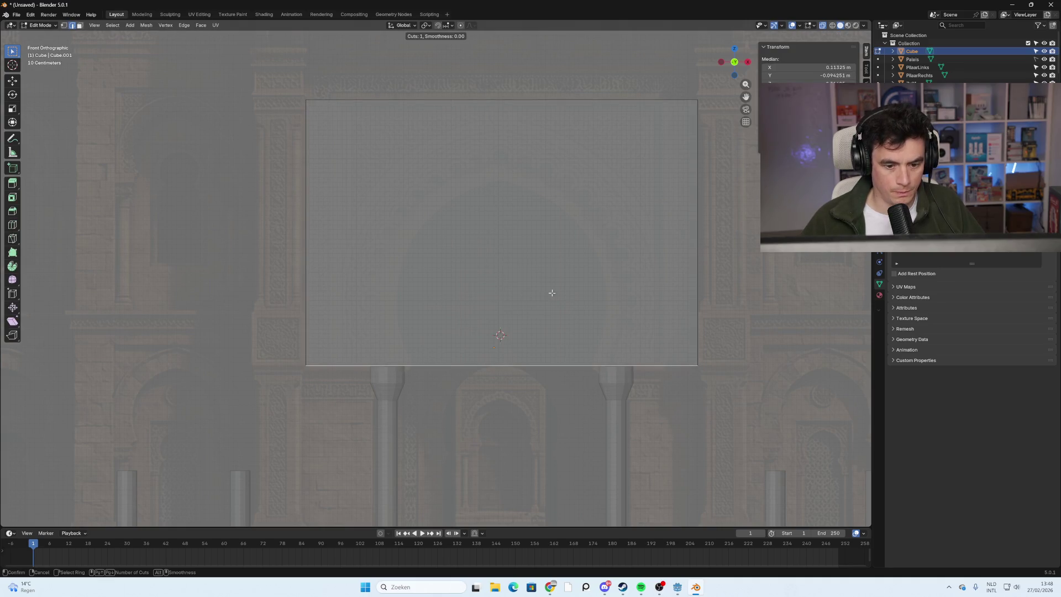
pyautogui.press('Escape')
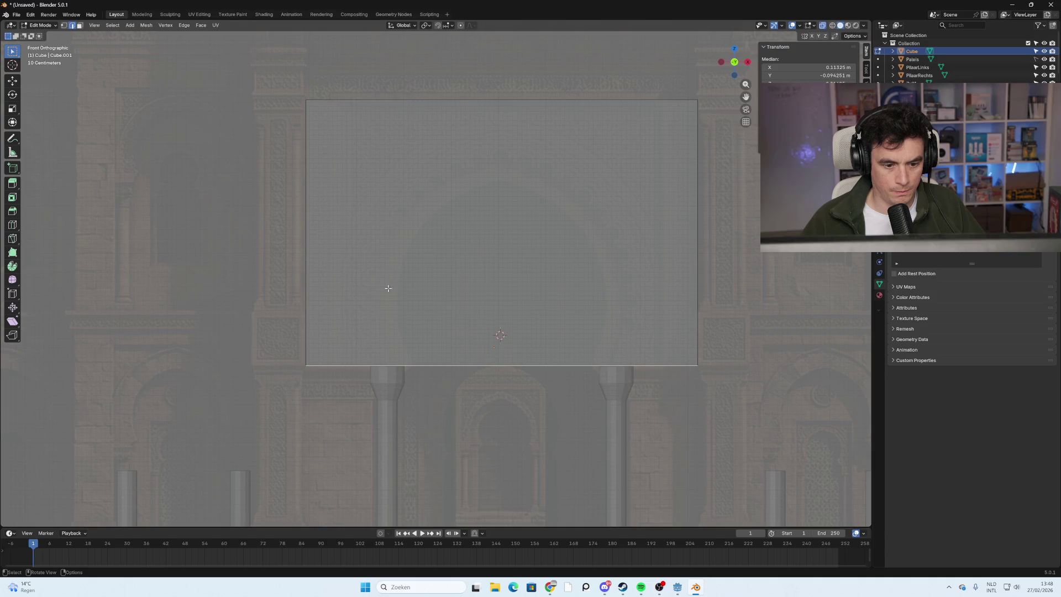
pyautogui.press('Tab')
pyautogui.hotkey('alt', 'a')
pyautogui.press('Tab')
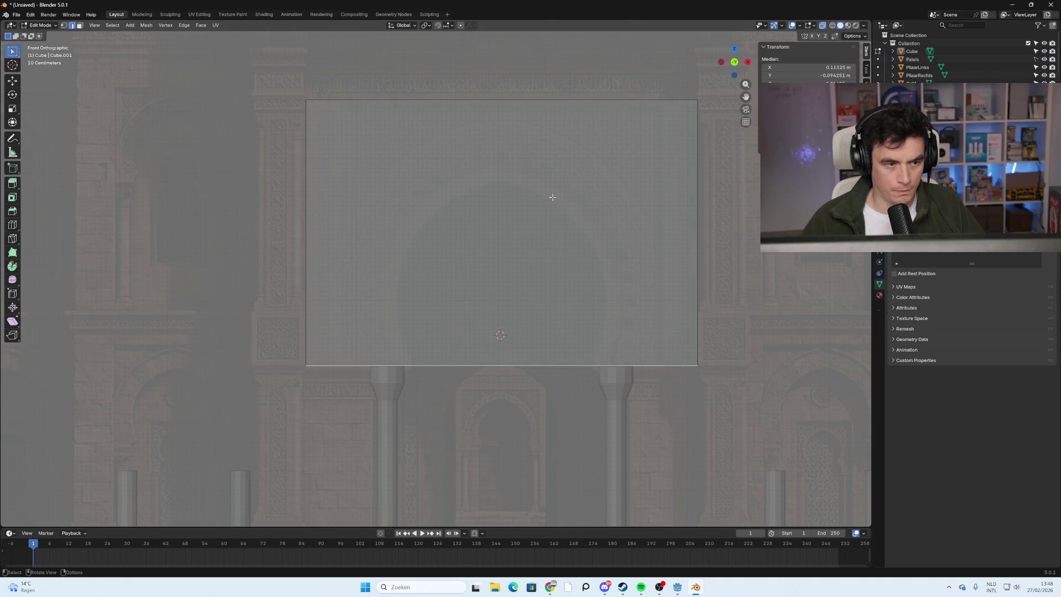
pyautogui.scroll(2, 493, 173)
pyautogui.scroll(-2, 492, 175)
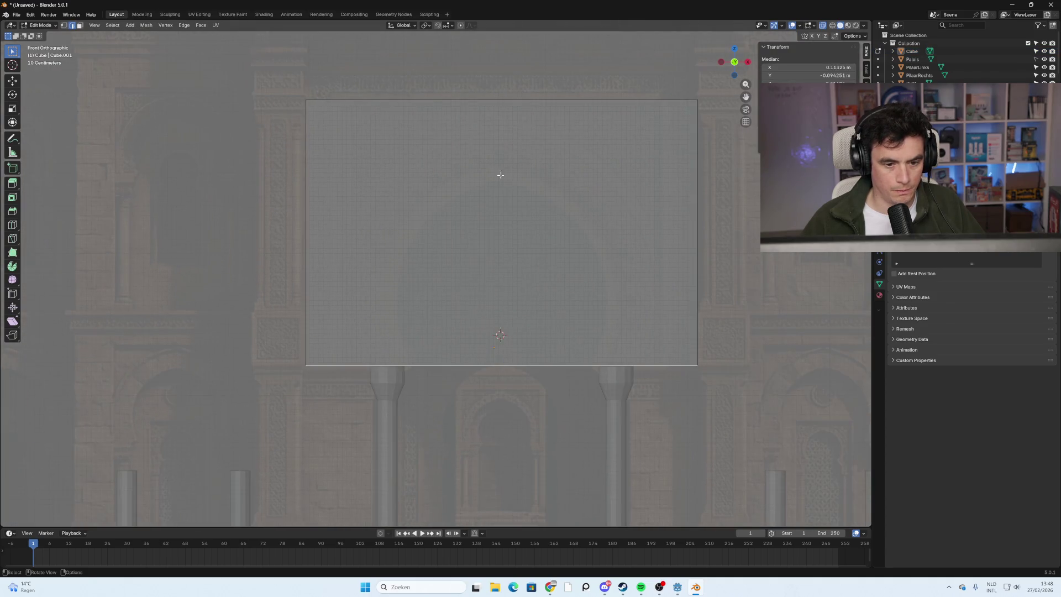
# Add 9 evenly spaced vertical loop cuts across the wall, leaving them unslid.
pyautogui.hotkey('ctrl', 'r')
pyautogui.scroll(2, 552, 119)
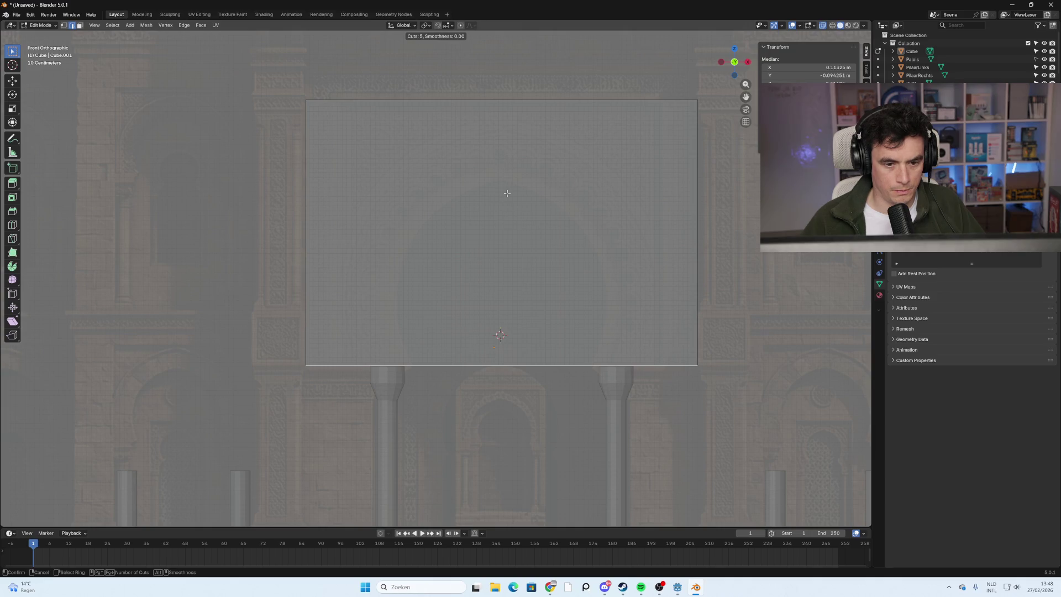
pyautogui.scroll(2, 620, 113)
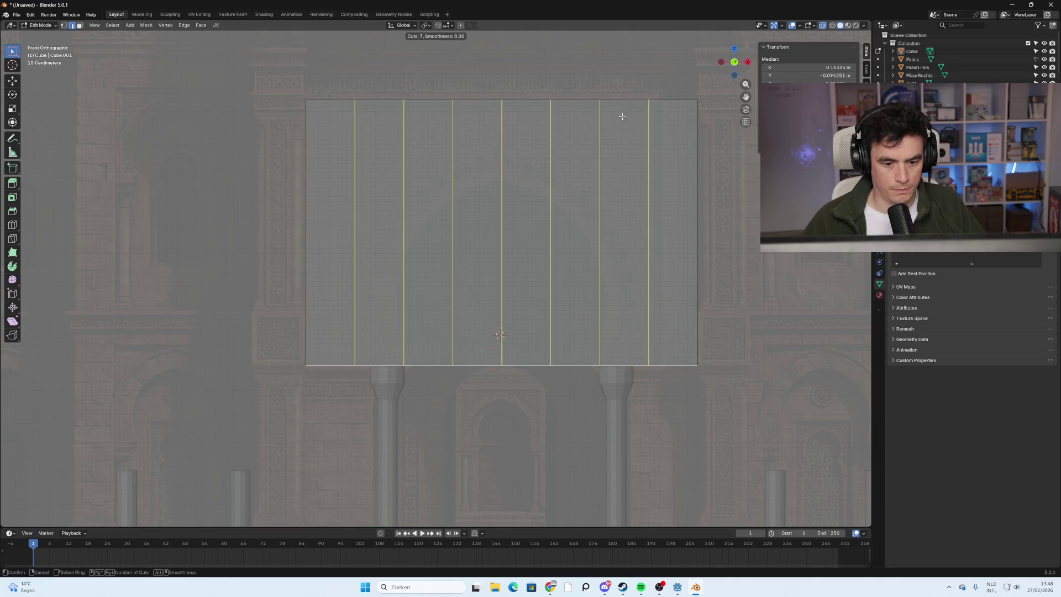
pyautogui.scroll(2, 622, 116)
pyautogui.click(622, 116)
pyautogui.rightClick(592, 237)
pyautogui.click(591, 239)
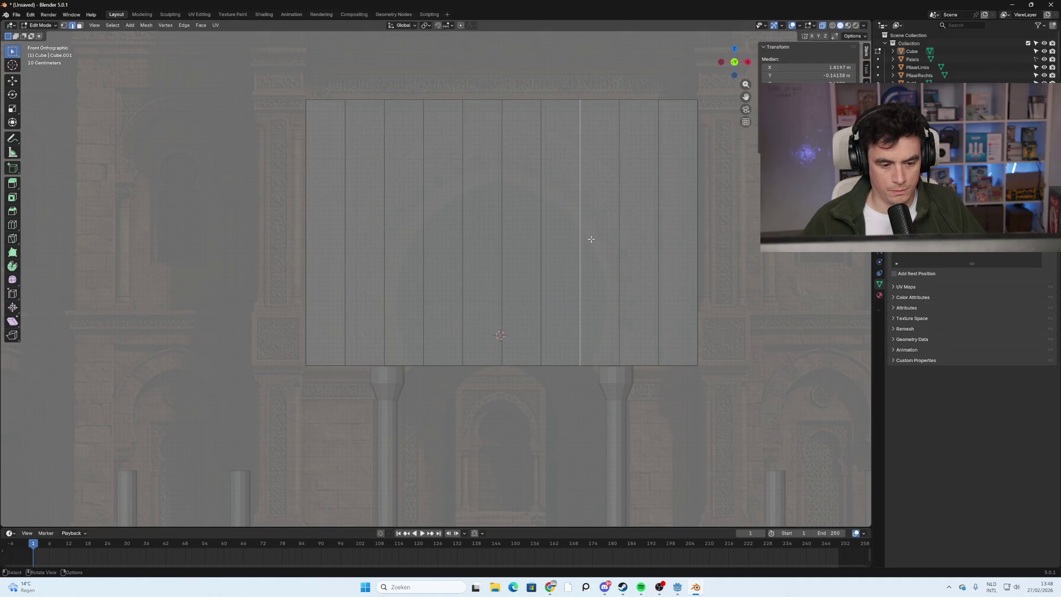
# In vertex mode, raise the bottom-middle vertex to the arch peak and the next right vertex onto the curve.
pyautogui.press('1')
pyautogui.click(583, 366)
pyautogui.click(502, 365)
pyautogui.press('g')
pyautogui.press('z')
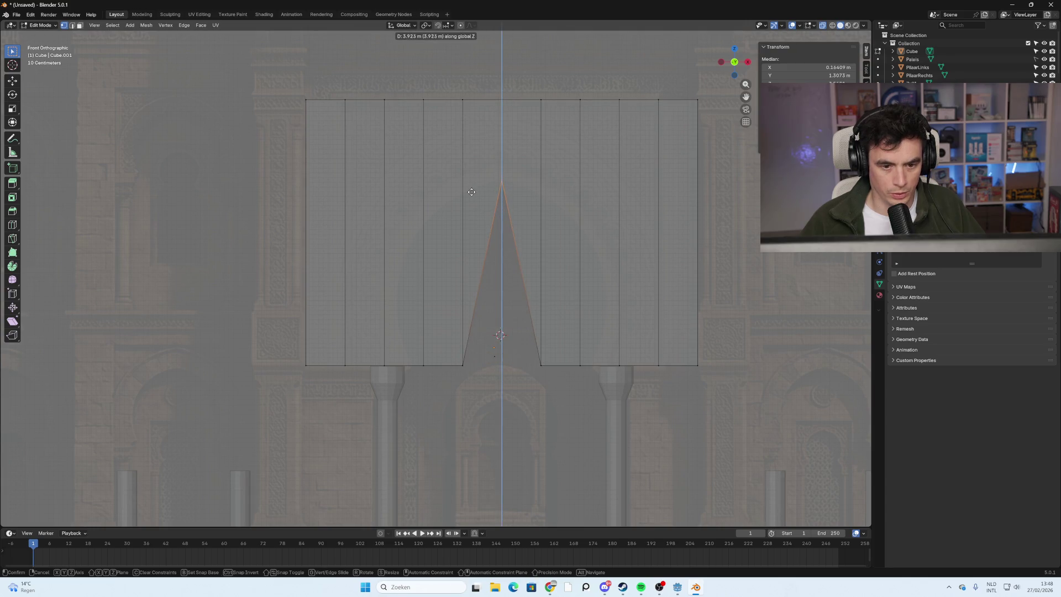
pyautogui.click(471, 192)
pyautogui.click(516, 380)
pyautogui.press('g')
pyautogui.press('z')
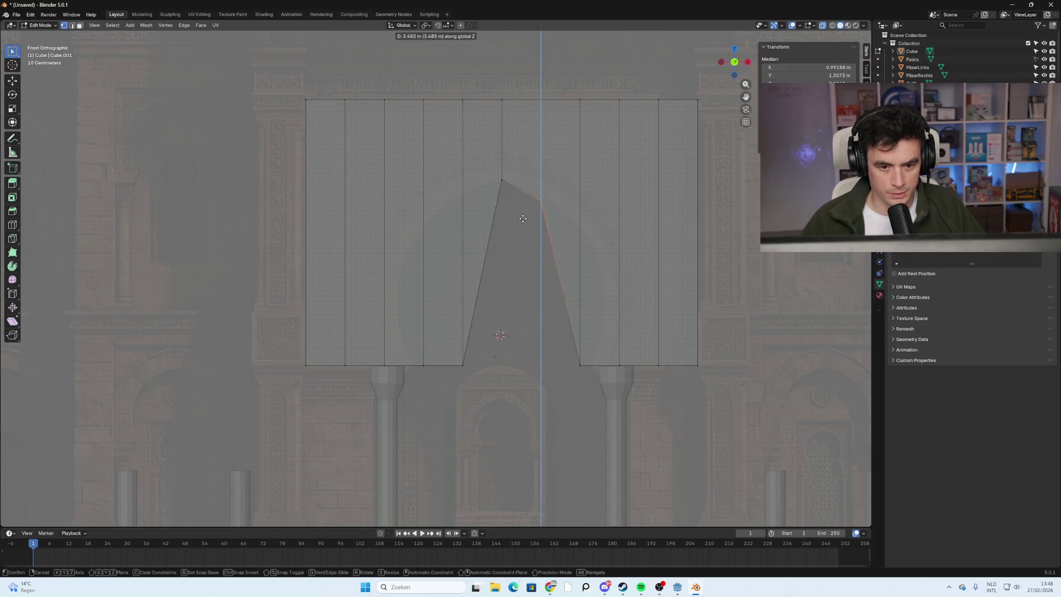
pyautogui.click(522, 220)
# Raise two more right-side bottom vertices onto the arch and shift the bottom-right vertex left.
pyautogui.click(583, 361)
pyautogui.press('g')
pyautogui.press('z')
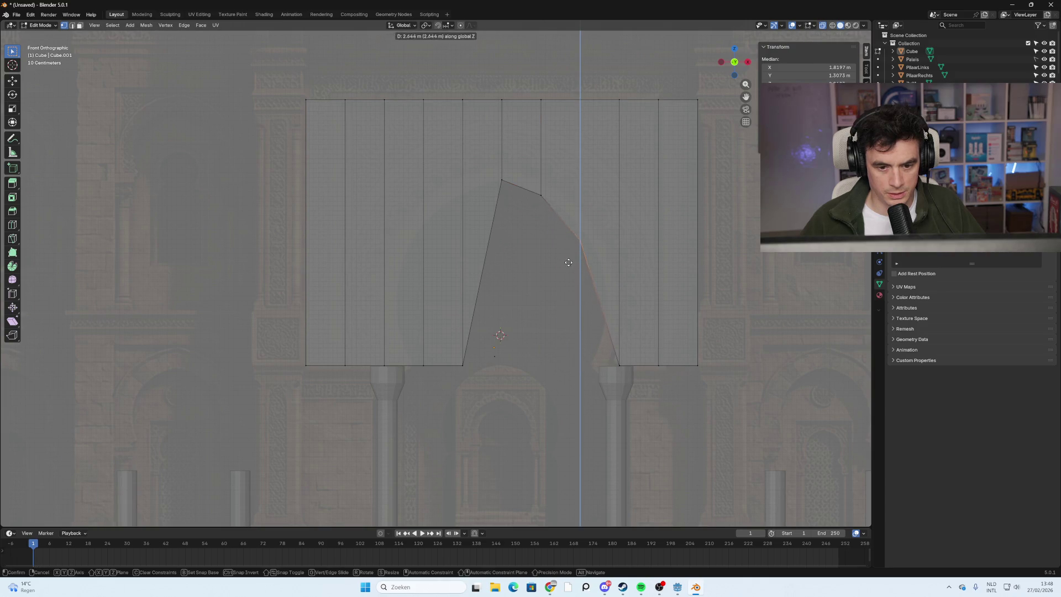
pyautogui.click(569, 252)
pyautogui.click(618, 363)
pyautogui.press('g')
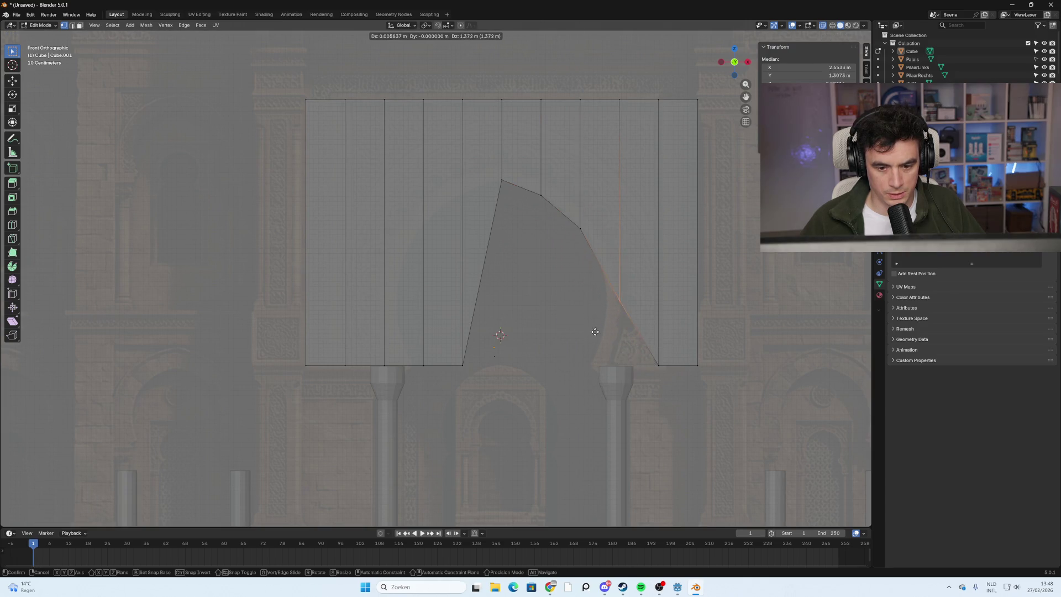
pyautogui.click(622, 298)
pyautogui.click(660, 360)
pyautogui.press('g')
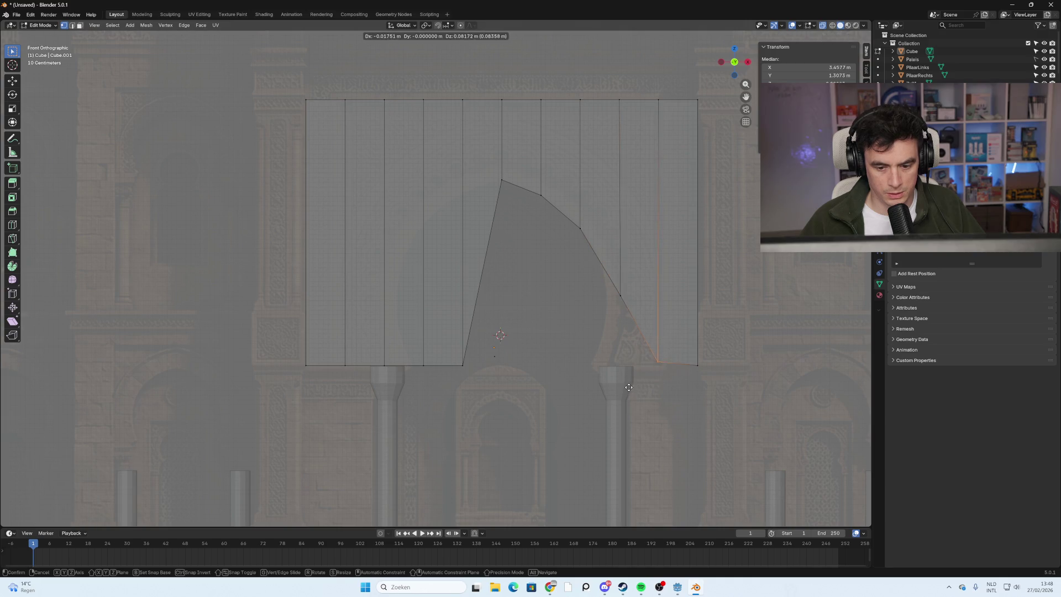
pyautogui.press('x')
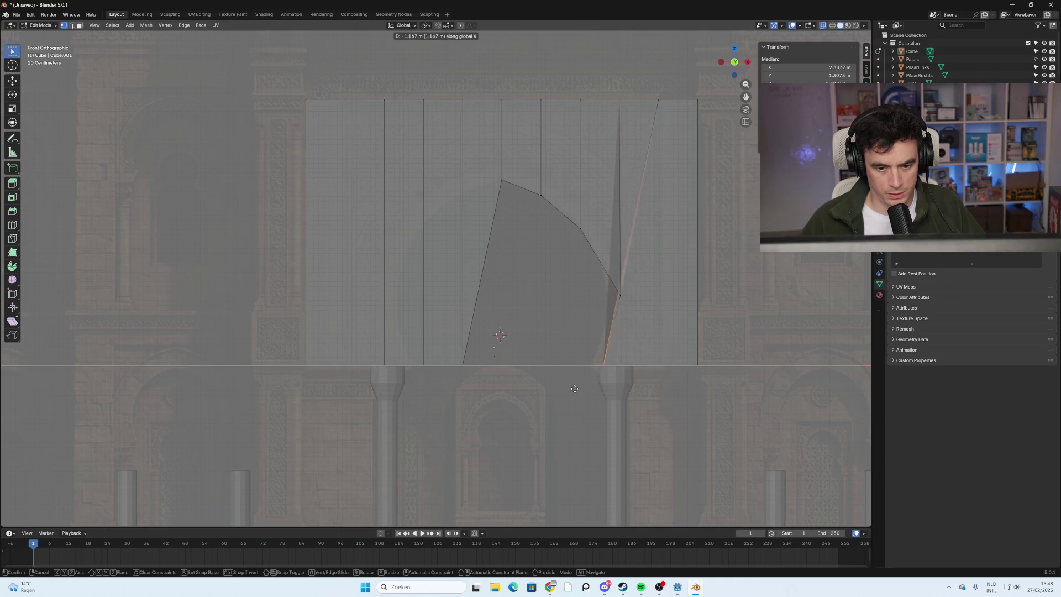
pyautogui.click(597, 391)
# Shift the right-side vertices horizontally to settle the arch's right side and right foot.
pyautogui.click(621, 293)
pyautogui.press('g')
pyautogui.press('x')
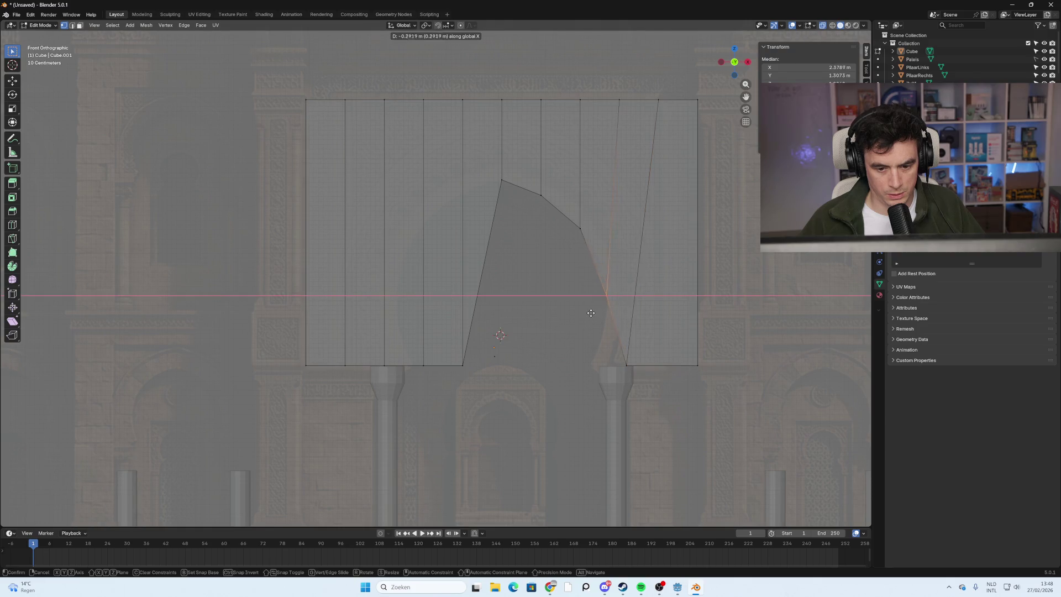
pyautogui.click(642, 338)
pyautogui.click(625, 365)
pyautogui.press('g')
pyautogui.press('x')
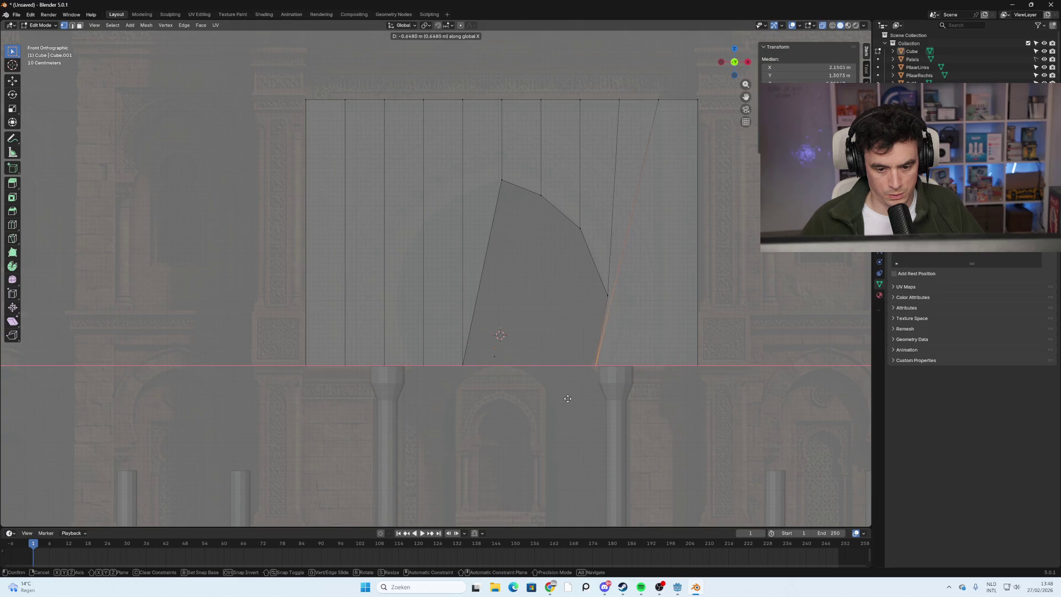
pyautogui.click(567, 399)
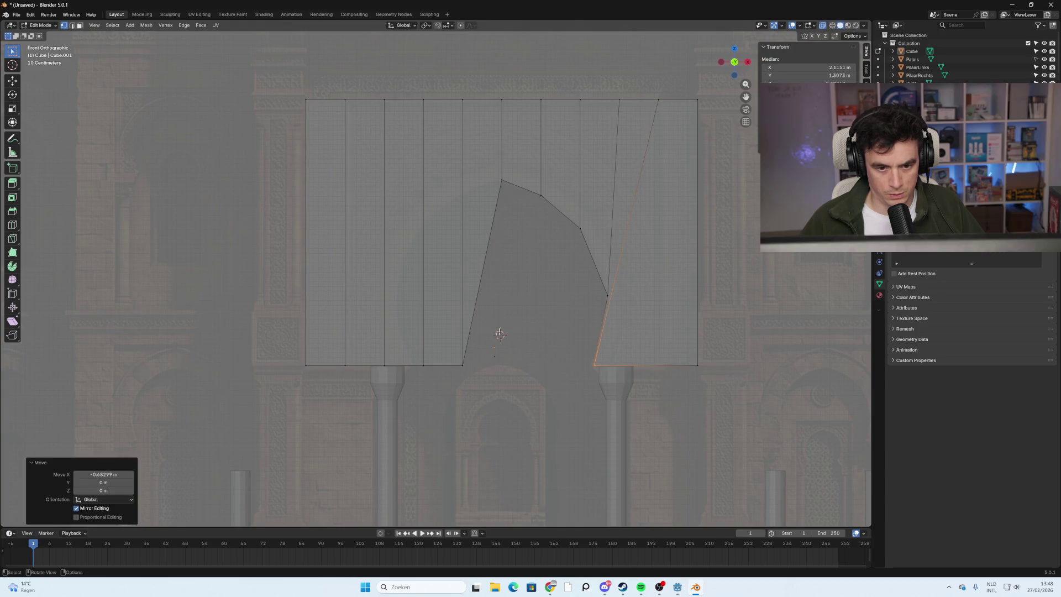
# Raise the vertex left of the peak onto the arch and lower the peak vertex.
pyautogui.click(463, 365)
pyautogui.press('g')
pyautogui.press('z')
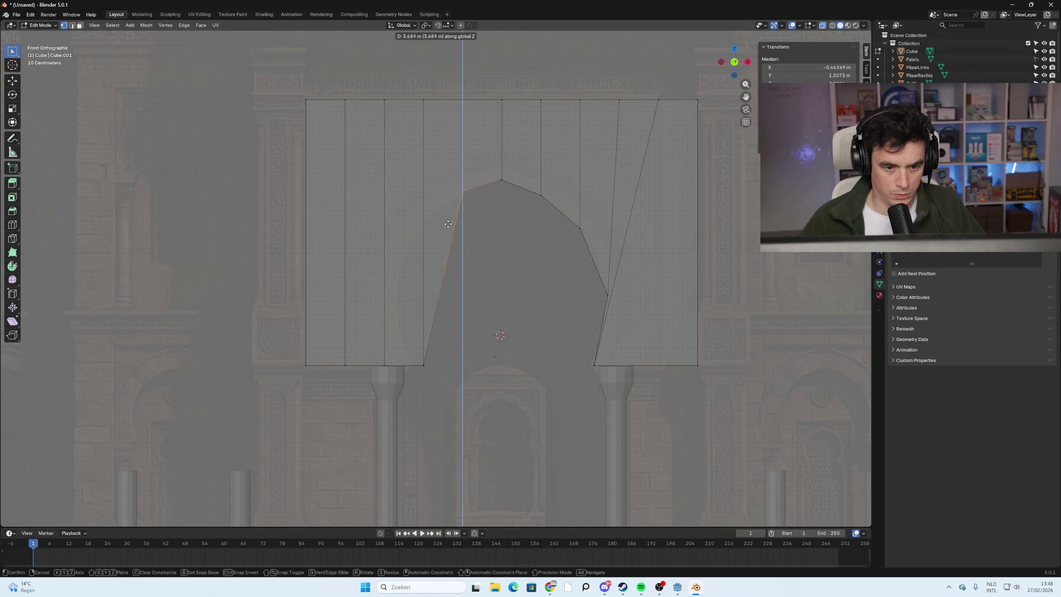
pyautogui.click(445, 227)
pyautogui.click(501, 180)
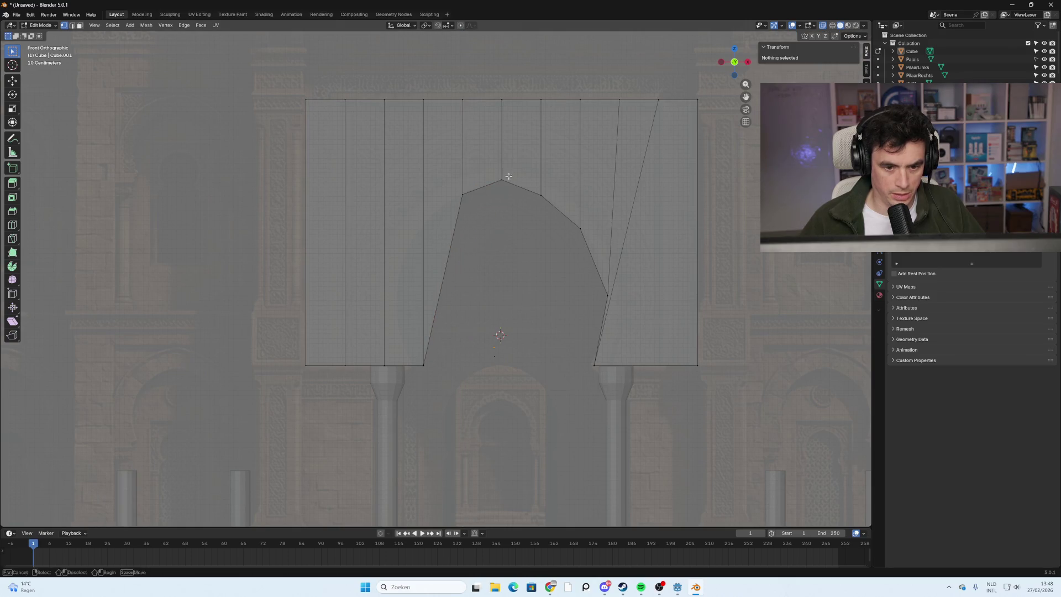
pyautogui.press('g')
pyautogui.press('z')
pyautogui.click(485, 273)
# Raise the next two left bottom vertices onto the arch curve, nudging the outer one sideways.
pyautogui.click(459, 321)
pyautogui.click(424, 364)
pyautogui.press('g')
pyautogui.press('z')
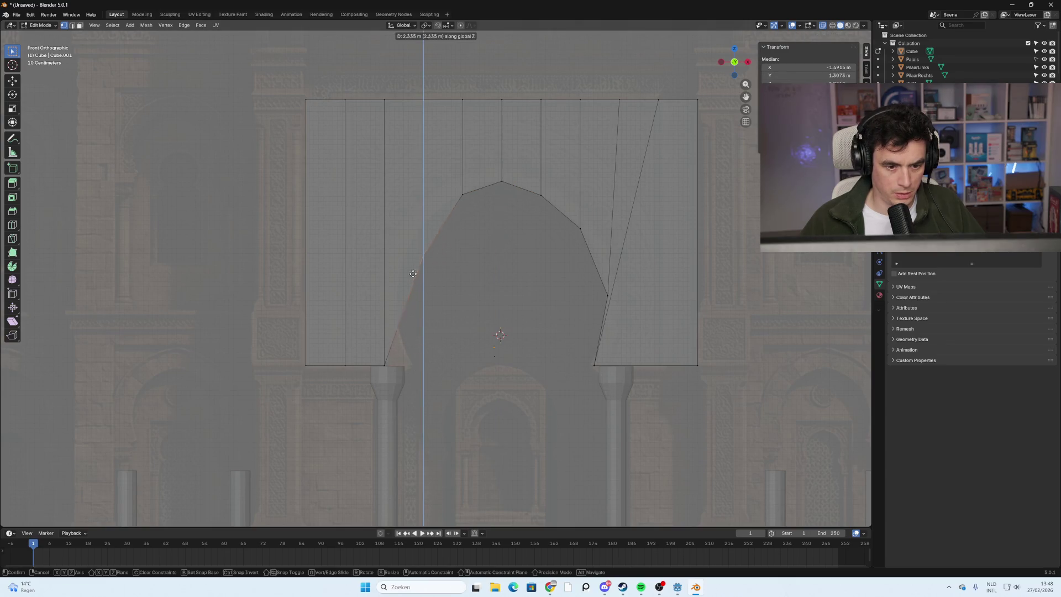
pyautogui.click(416, 247)
pyautogui.click(384, 365)
pyautogui.press('g')
pyautogui.press('z')
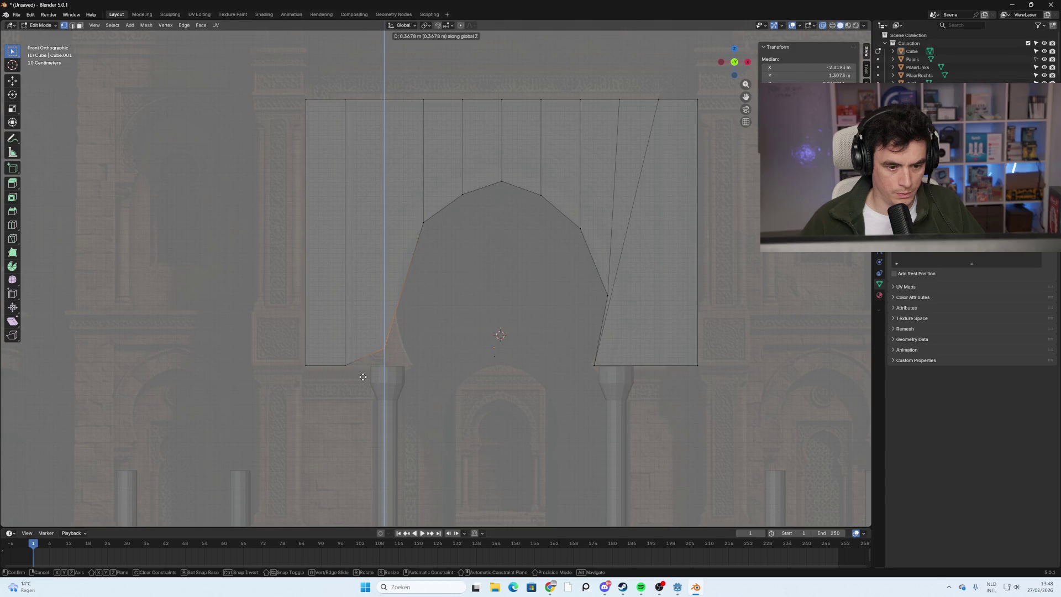
pyautogui.click(369, 313)
pyautogui.press('g')
pyautogui.press('x')
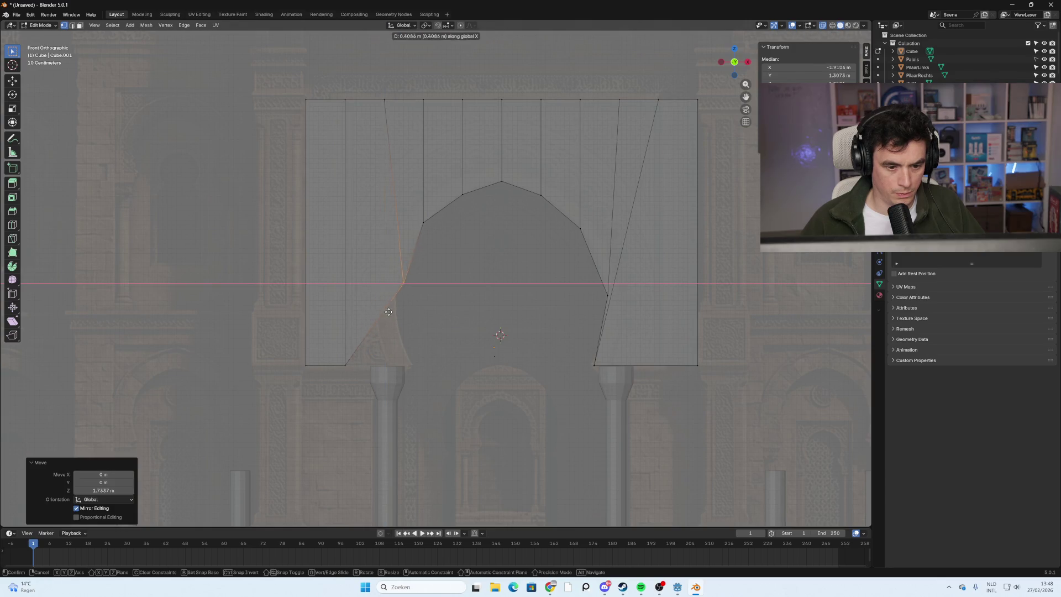
pyautogui.click(375, 348)
# Slide the bottom-left vertex inward, undo it, and shift the selected edge sideways instead.
pyautogui.click(345, 365)
pyautogui.press('g')
pyautogui.press('x')
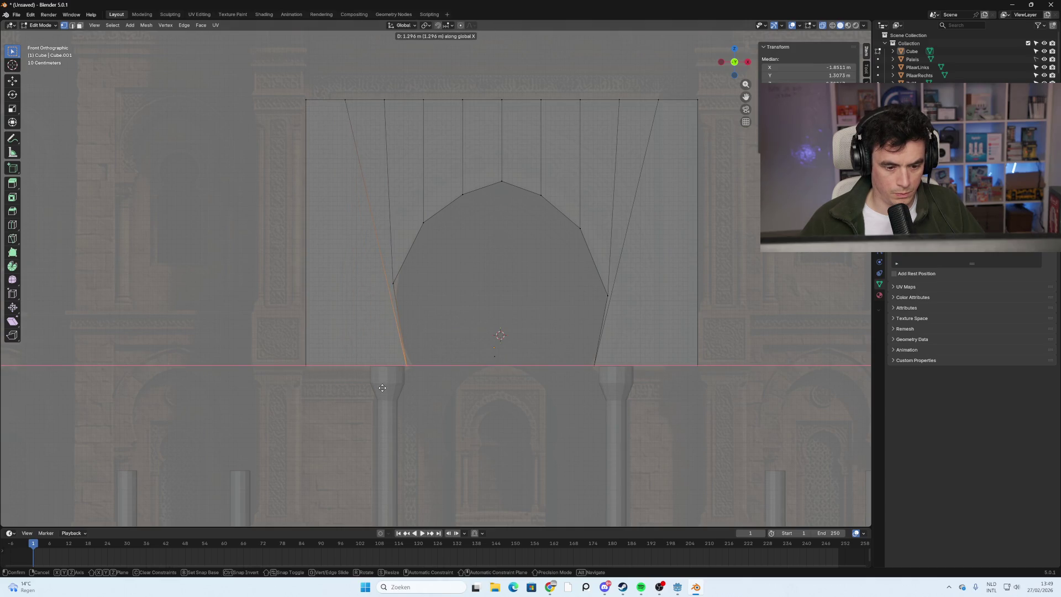
pyautogui.click(382, 389)
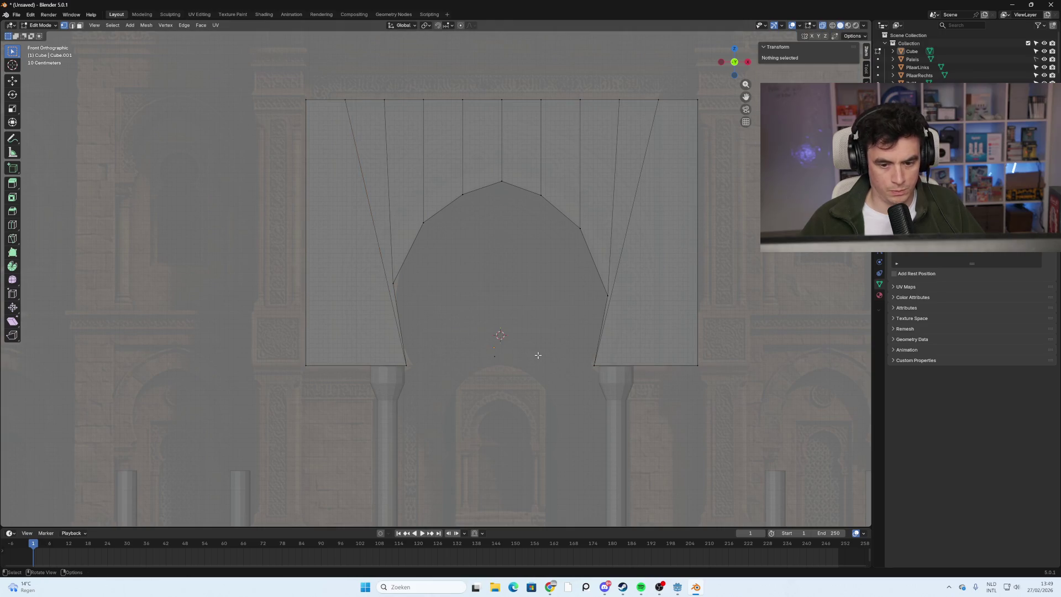
pyautogui.hotkey('ctrl', 'z')
pyautogui.hotkey('ctrl', 'z')
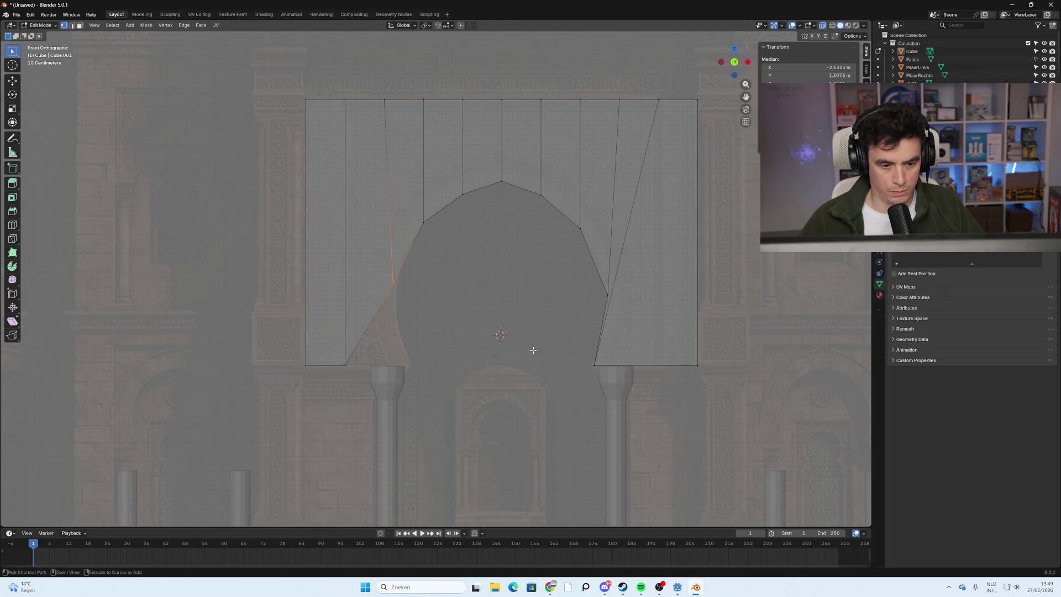
pyautogui.press('g')
pyautogui.press('x')
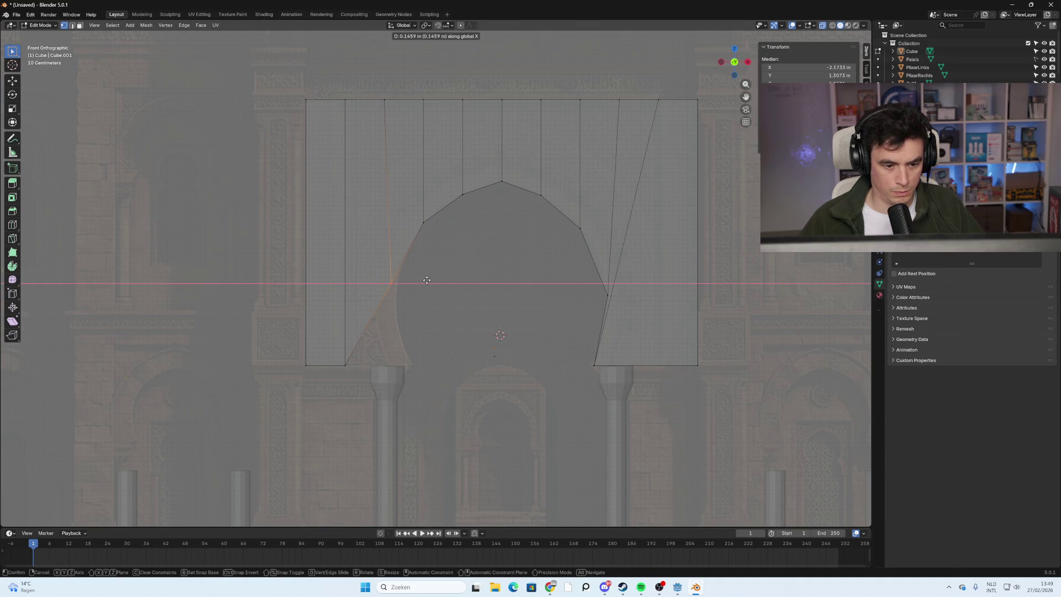
pyautogui.click(430, 283)
pyautogui.click(375, 256)
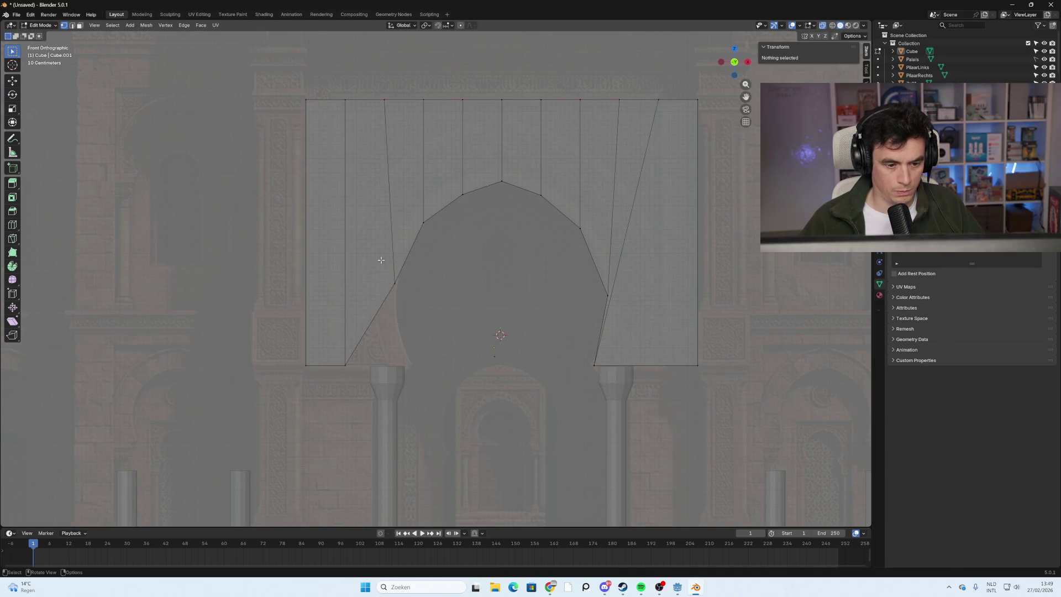
# Slide the bottom-left vertex in to form the arch's left foot, then orbit to inspect.
pyautogui.click(345, 364)
pyautogui.press('g')
pyautogui.press('x')
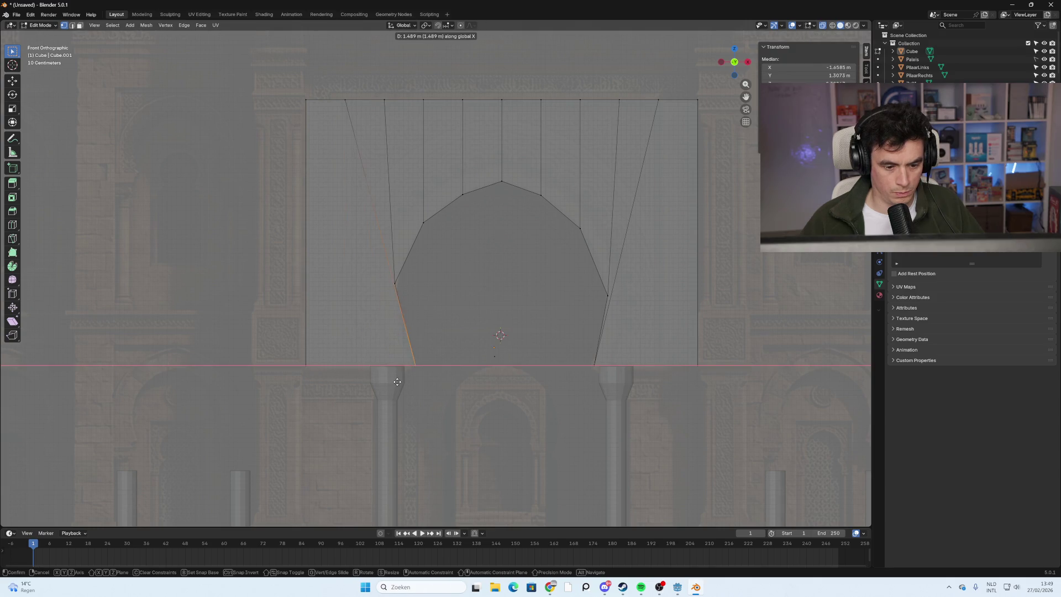
pyautogui.click(390, 383)
pyautogui.click(437, 390)
pyautogui.moveTo(436, 389)
pyautogui.mouseDown(button='middle')
pyautogui.moveTo(462, 396)
pyautogui.moveTo(516, 377)
pyautogui.moveTo(463, 365)
pyautogui.moveTo(553, 367)
pyautogui.moveTo(504, 365)
pyautogui.mouseUp(button='middle')
pyautogui.scroll(-4, 462, 365)
pyautogui.hotkey('alt', 'z')
pyautogui.moveTo(624, 244)
pyautogui.mouseDown(button='middle')
pyautogui.moveTo(621, 292)
pyautogui.moveTo(663, 296)
pyautogui.moveTo(611, 305)
pyautogui.moveTo(636, 299)
pyautogui.moveTo(602, 288)
pyautogui.mouseUp(button='middle')
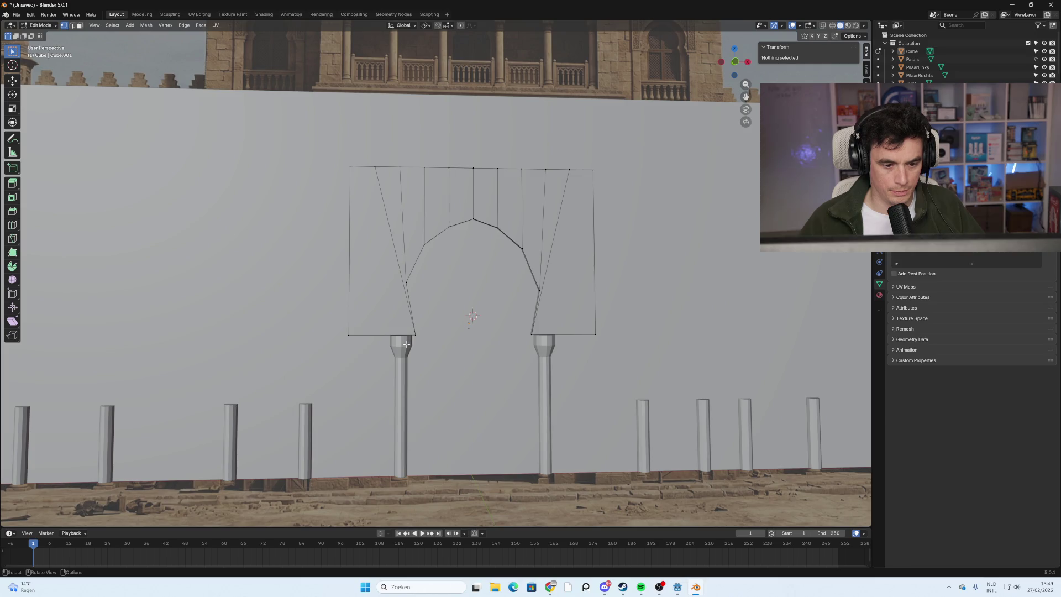
pyautogui.scroll(3, 400, 345)
pyautogui.moveTo(427, 357)
pyautogui.mouseDown(button='middle')
pyautogui.moveTo(481, 356)
pyautogui.moveTo(423, 365)
pyautogui.mouseUp(button='middle')
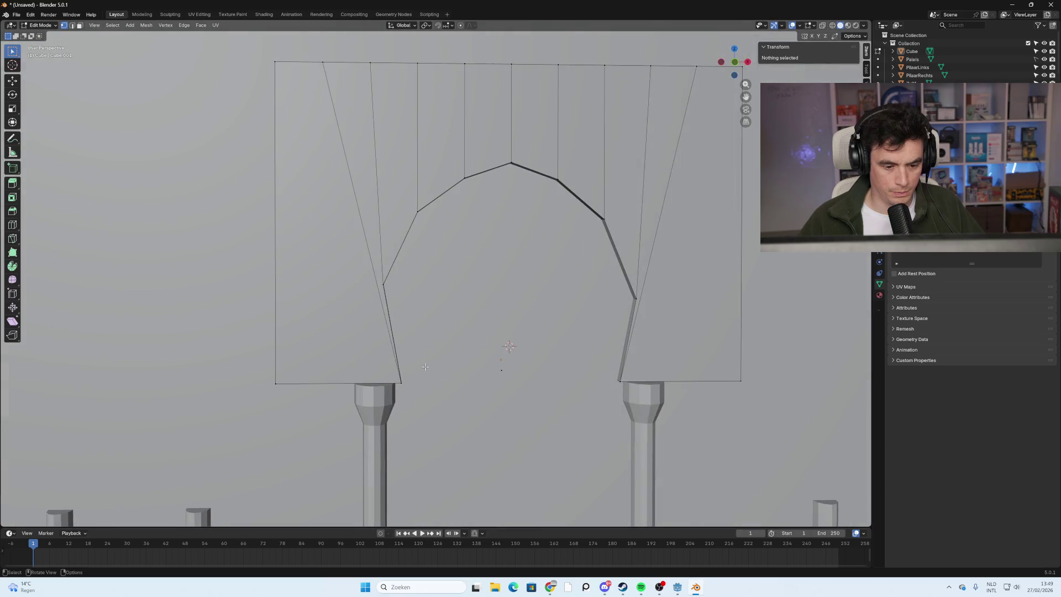
pyautogui.click(736, 62)
pyautogui.click(401, 409)
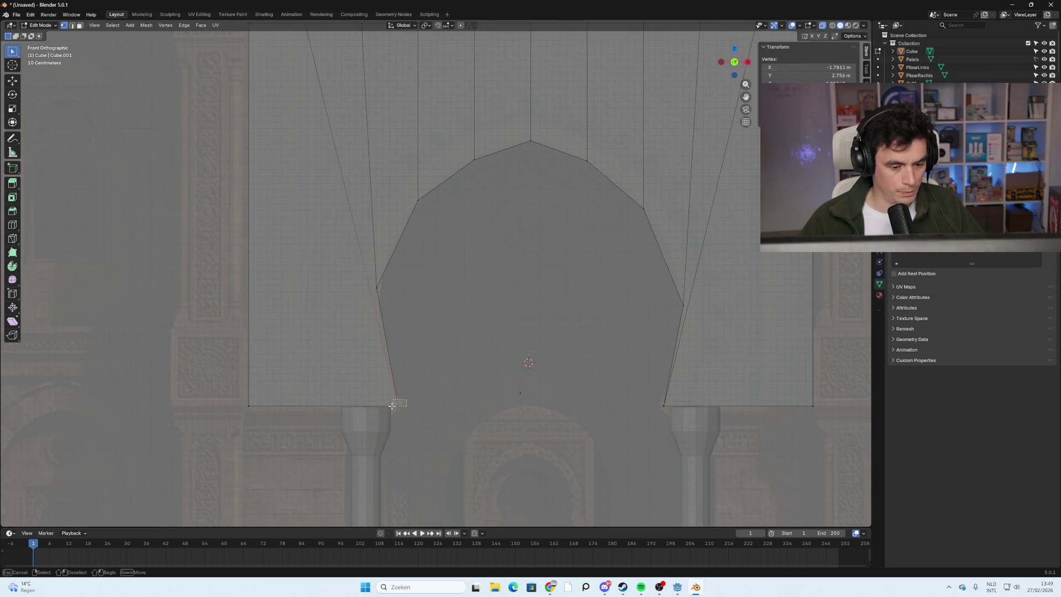
# Slide the lower-left arch corner vertex about 0.25 m left along the bottom edge.
pyautogui.keyDown('shift'); pyautogui.click(387, 424); pyautogui.keyUp('shift')
pyautogui.press('g')
pyautogui.press('g')
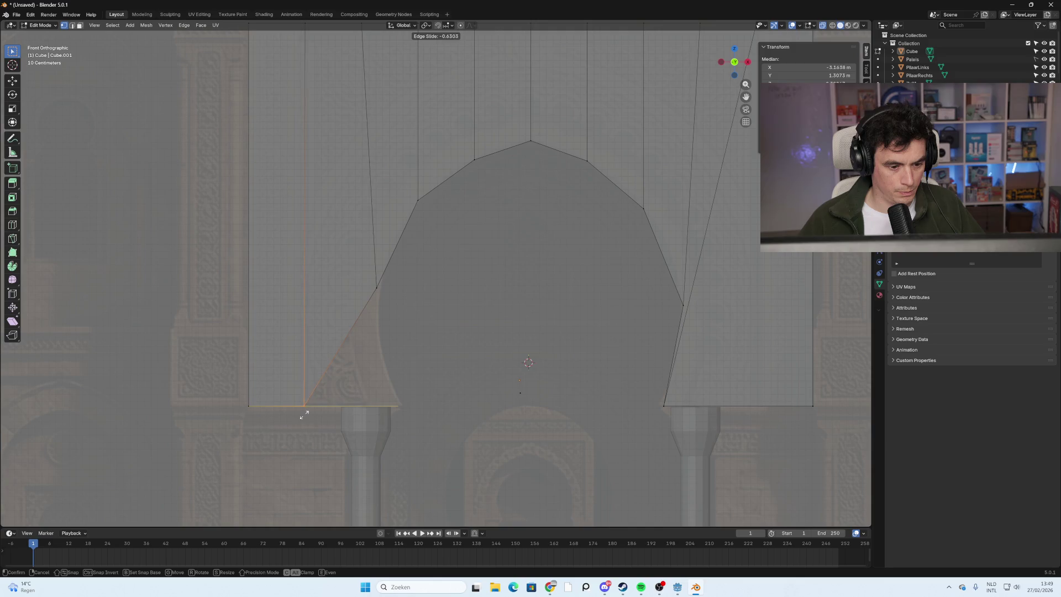
pyautogui.click(305, 415)
pyautogui.scroll(-3, 350, 403)
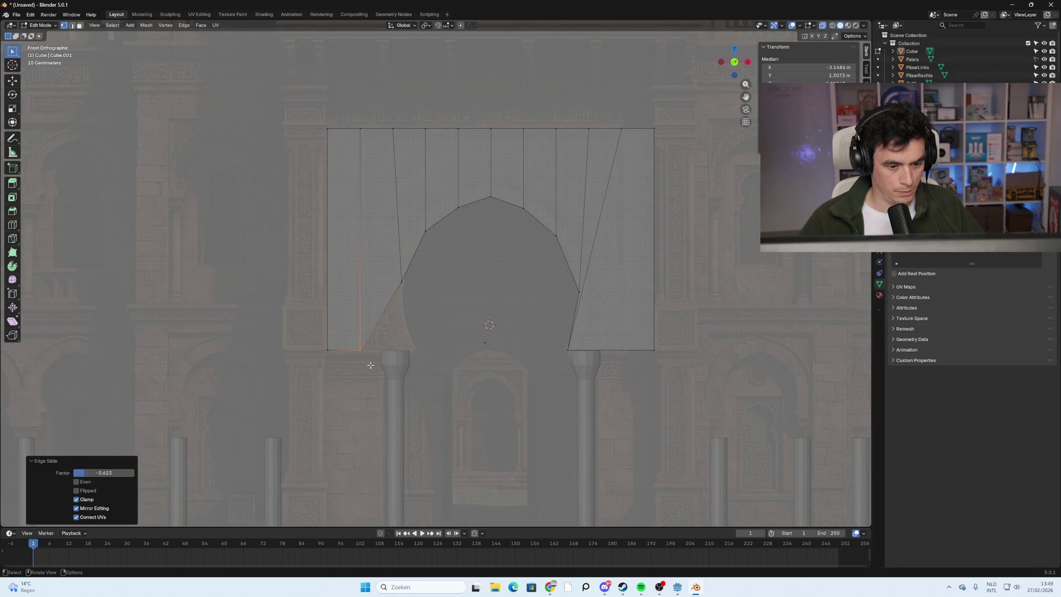
# Add a vertical edge loop through the wall's left strip.
pyautogui.hotkey('ctrl', 'r')
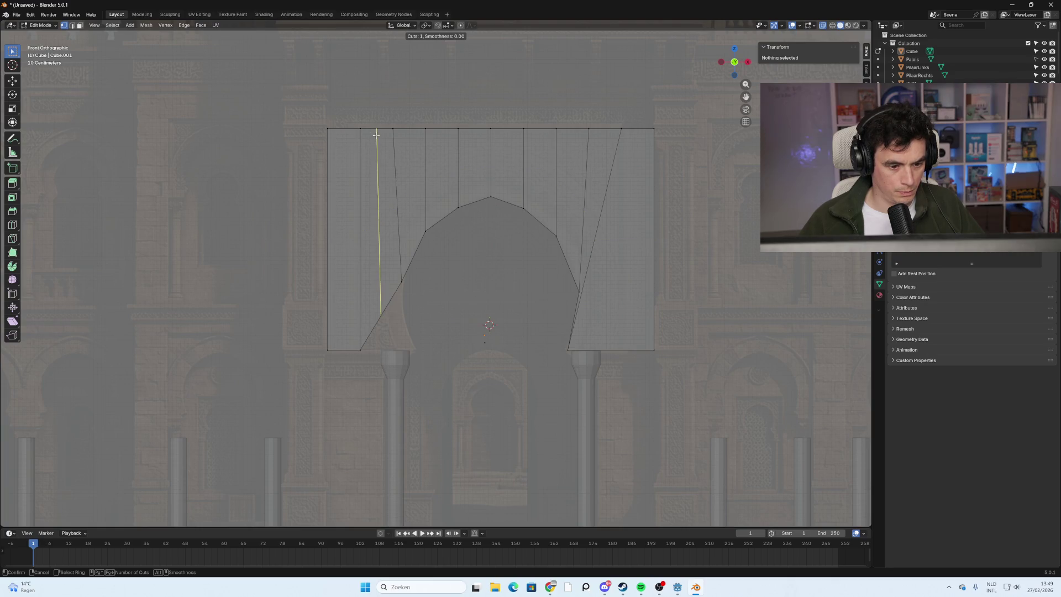
pyautogui.click(376, 135)
pyautogui.rightClick(376, 135)
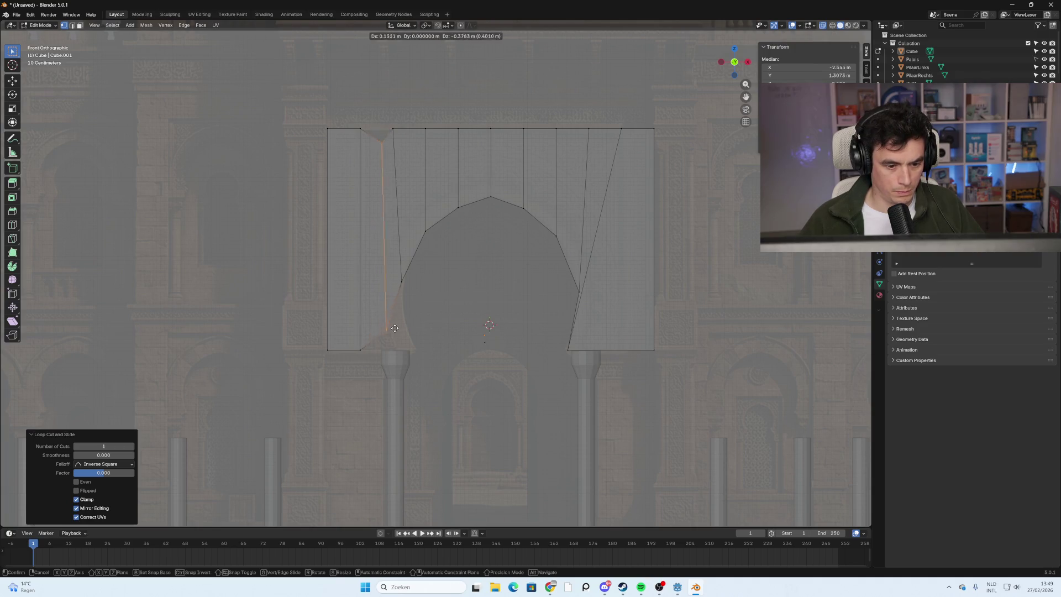
# Move the left arch vertices onto the arch outline and down onto the left pillar top.
pyautogui.moveTo(391, 331); pyautogui.dragTo(370, 308)
pyautogui.press('g')
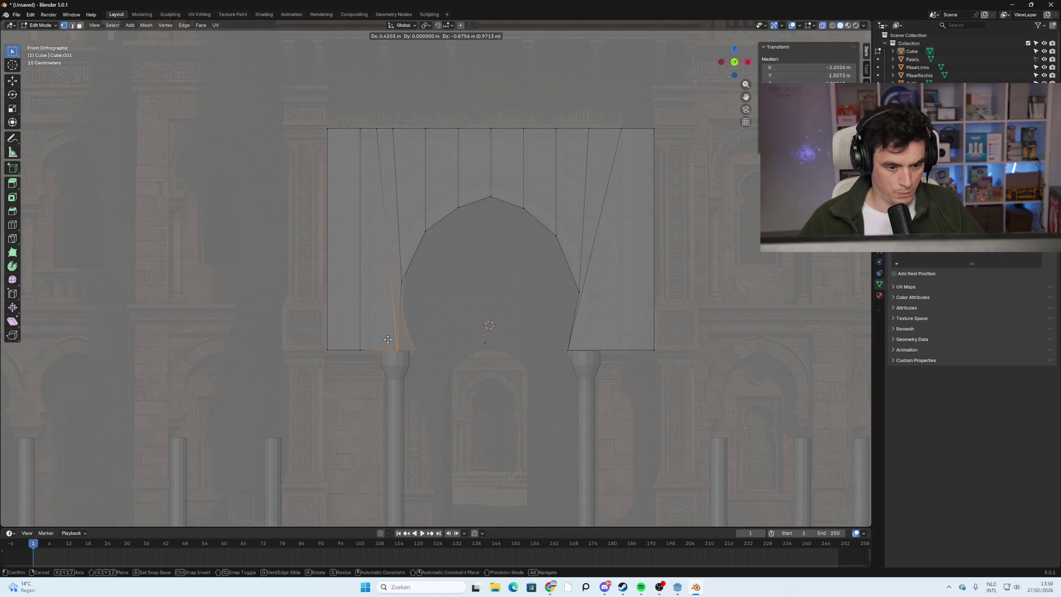
pyautogui.click(387, 339)
pyautogui.click(402, 283)
pyautogui.press('g')
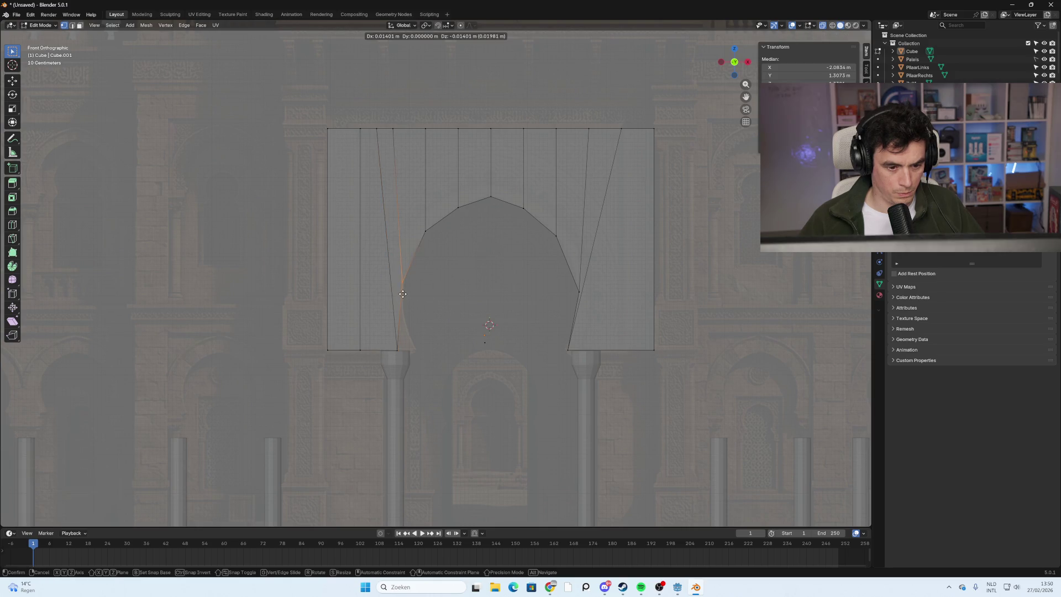
pyautogui.click(404, 298)
pyautogui.click(400, 343)
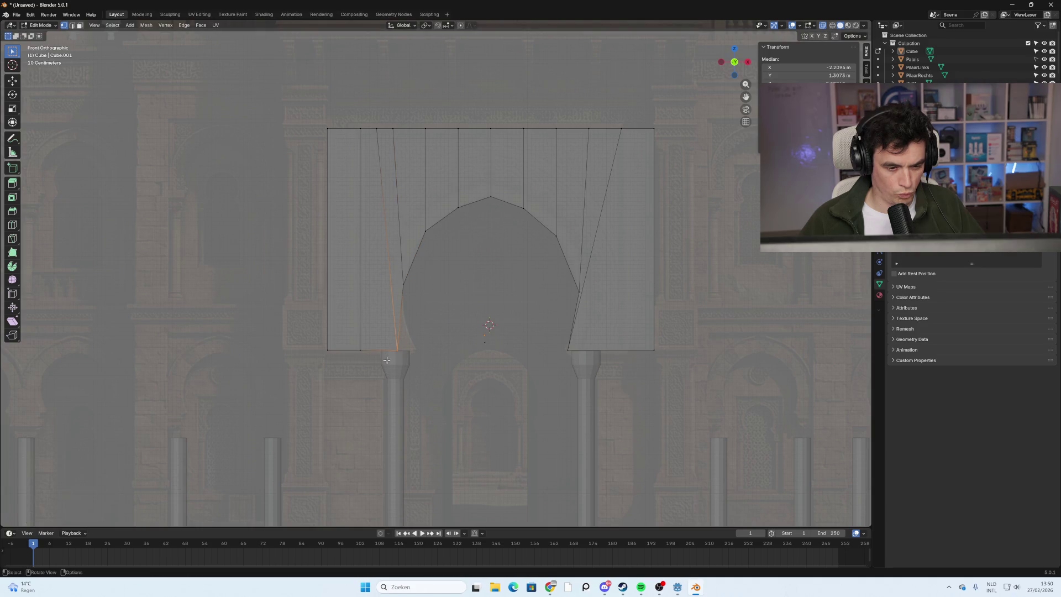
pyautogui.press('g')
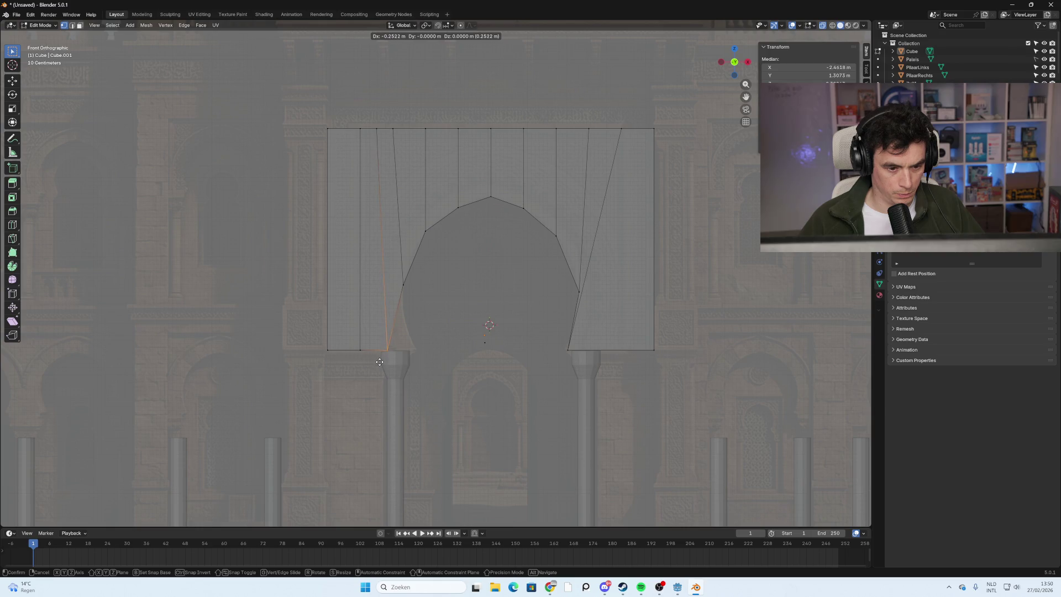
pyautogui.click(378, 361)
pyautogui.hotkey('ctrl', 'r')
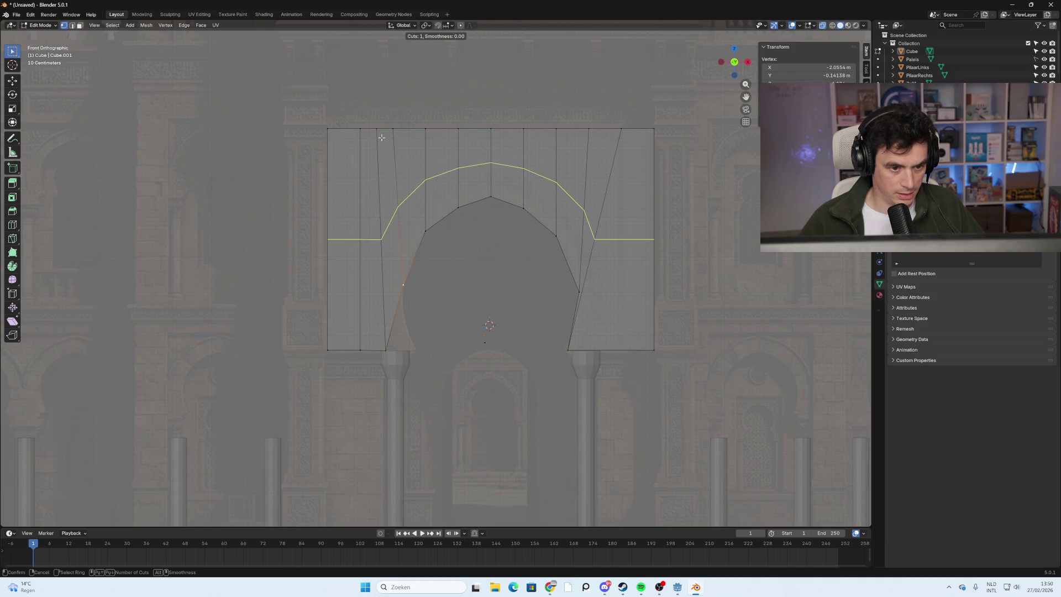
# Add a vertical loop left of the arch and align its vertices with the arch and bottom edge.
pyautogui.click(384, 136)
pyautogui.click(384, 136)
pyautogui.click(395, 315)
pyautogui.press('g')
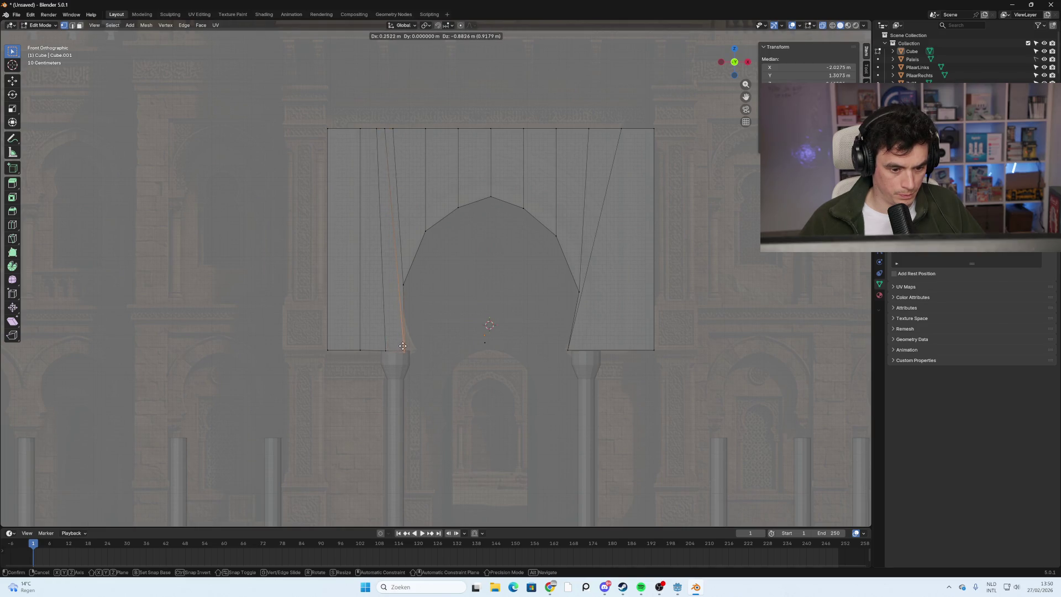
pyautogui.click(409, 350)
pyautogui.click(404, 287)
pyautogui.press('g')
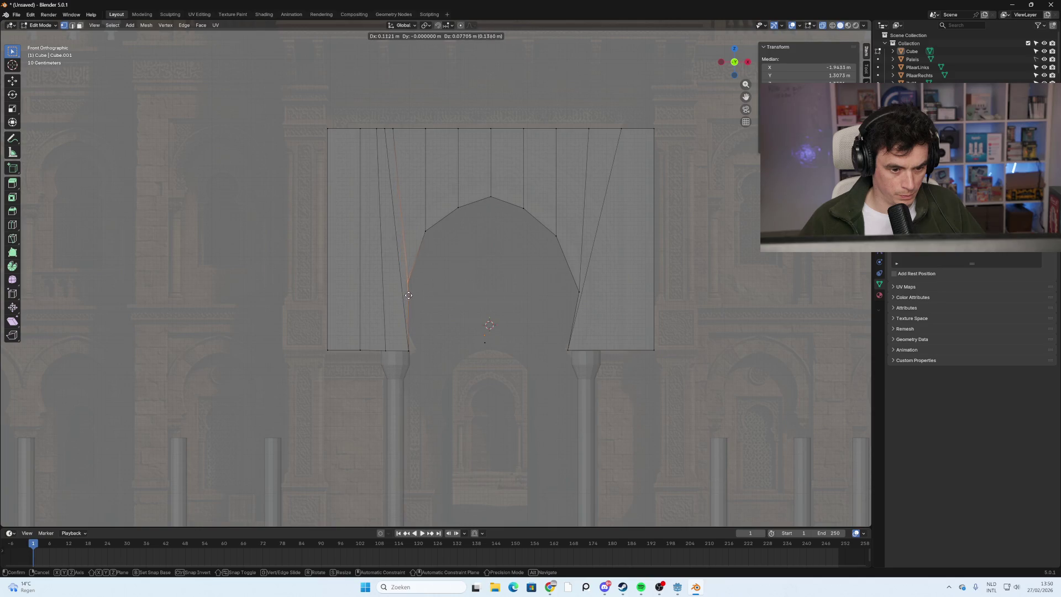
pyautogui.click(410, 280)
pyautogui.click(409, 350)
pyautogui.press('g')
pyautogui.click(405, 363)
pyautogui.click(485, 342)
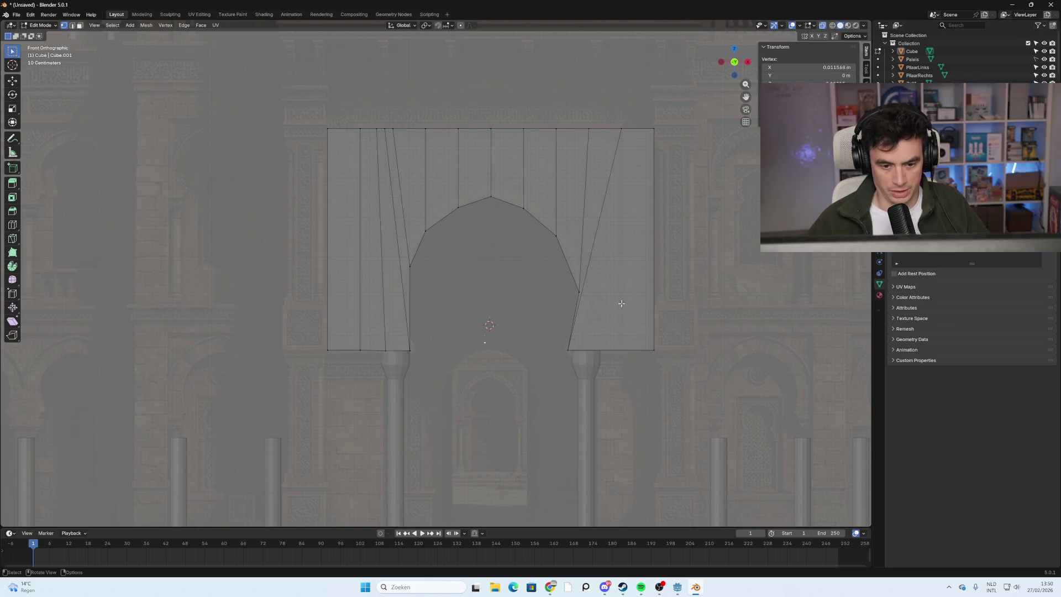
# Add a vertical loop right of the arch and slide its lower-right corner edge toward the right column.
pyautogui.hotkey('ctrl', 'r')
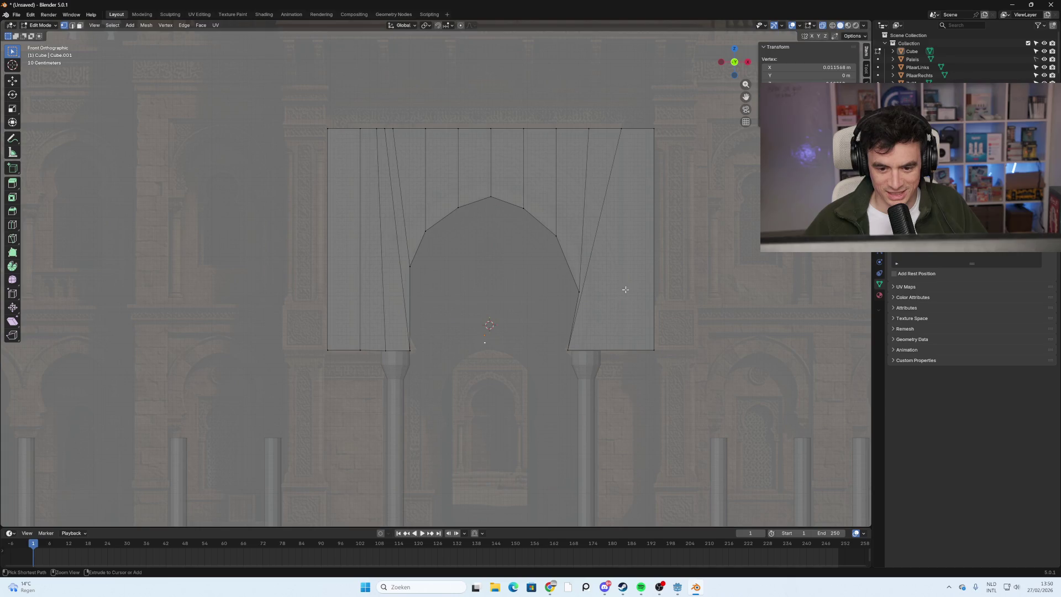
pyautogui.click(637, 141)
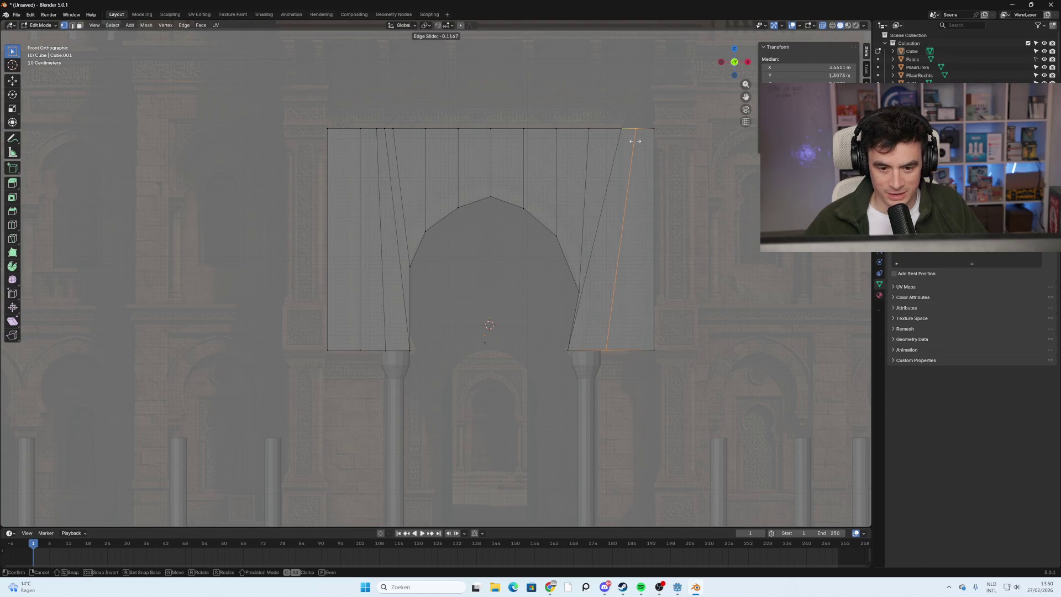
pyautogui.click(637, 141)
pyautogui.click(623, 295)
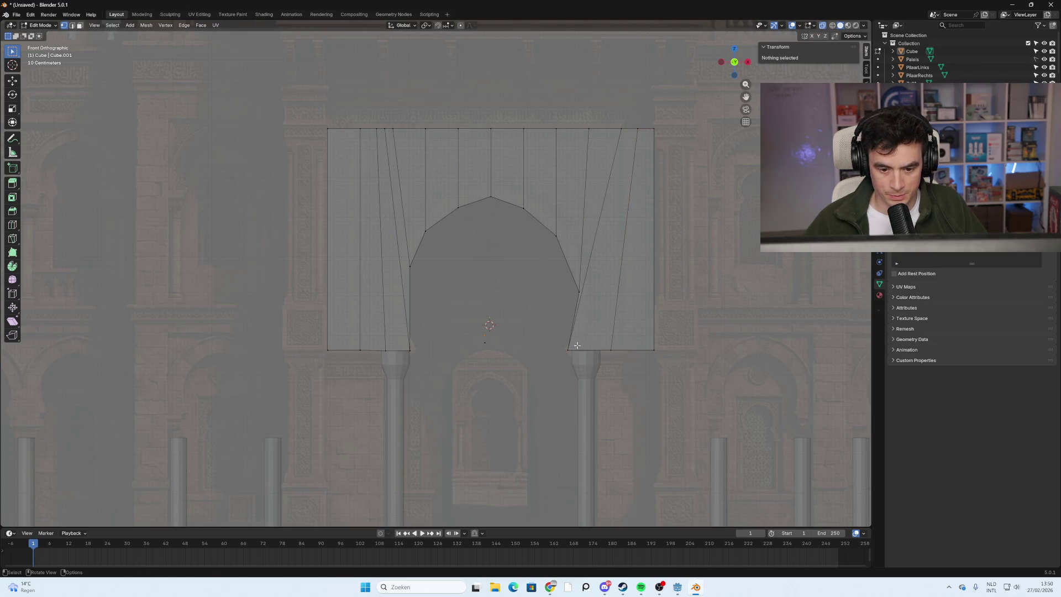
pyautogui.click(554, 355)
pyautogui.press('g')
pyautogui.press('g')
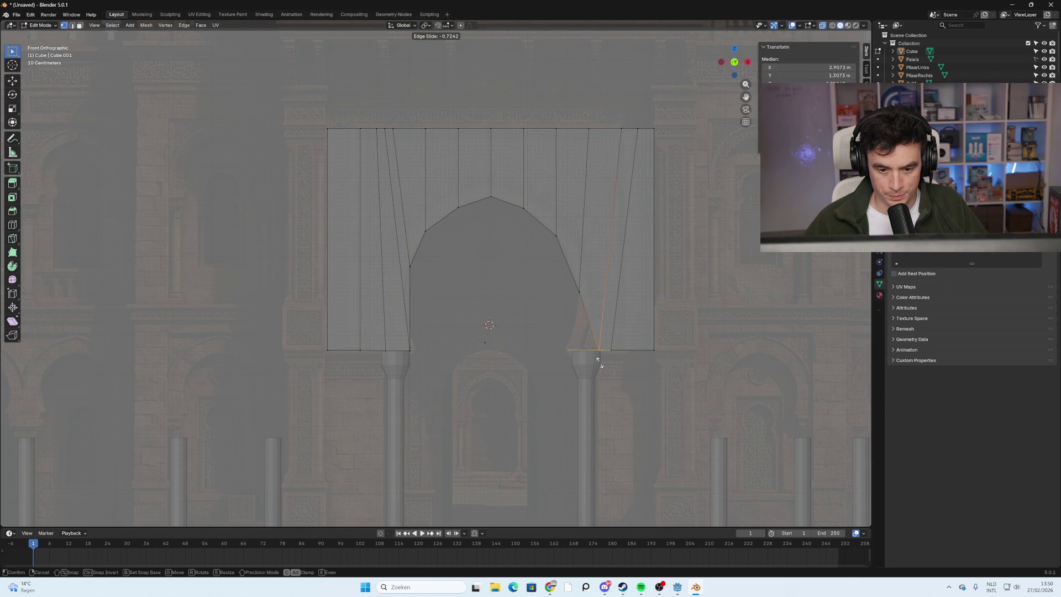
pyautogui.click(597, 359)
pyautogui.click(613, 354)
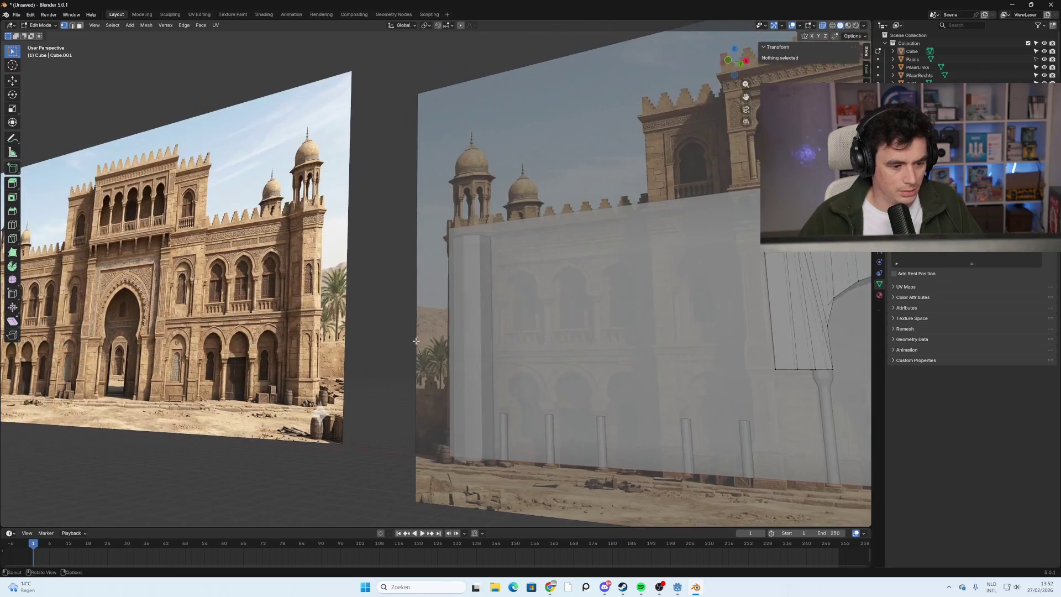
pyautogui.moveTo(416, 341)
pyautogui.mouseDown(button='middle')
pyautogui.moveTo(631, 331)
pyautogui.moveTo(468, 326)
pyautogui.moveTo(411, 338)
pyautogui.moveTo(415, 309)
pyautogui.mouseUp(button='middle')
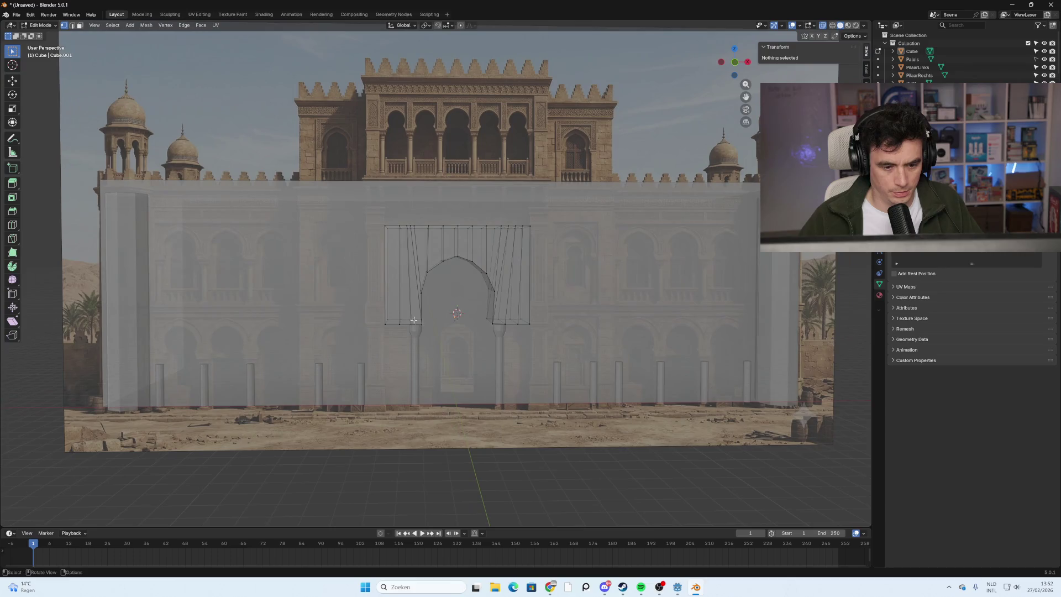
# Try a horizontal loop cut across the arch in front view, cancelling the two-cut preview.
pyautogui.hotkey('ctrl', 'r')
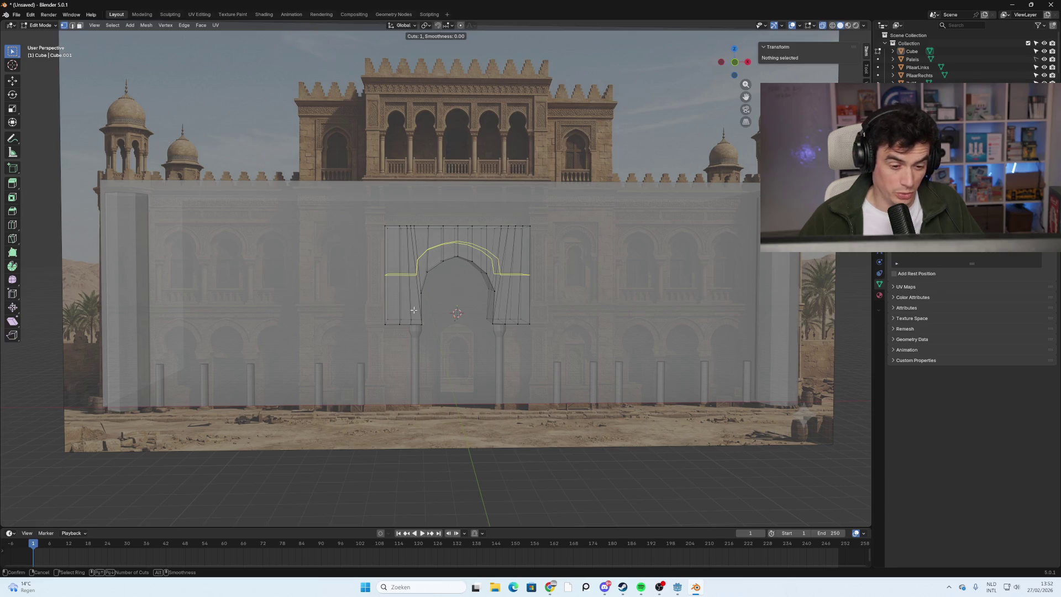
pyautogui.scroll(1, 415, 273)
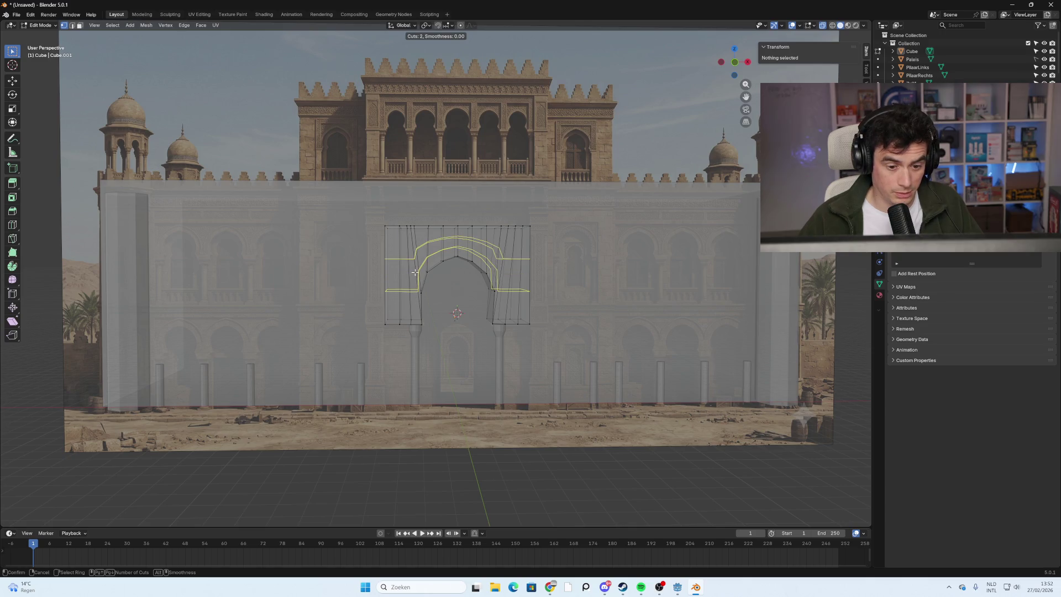
pyautogui.click(736, 61)
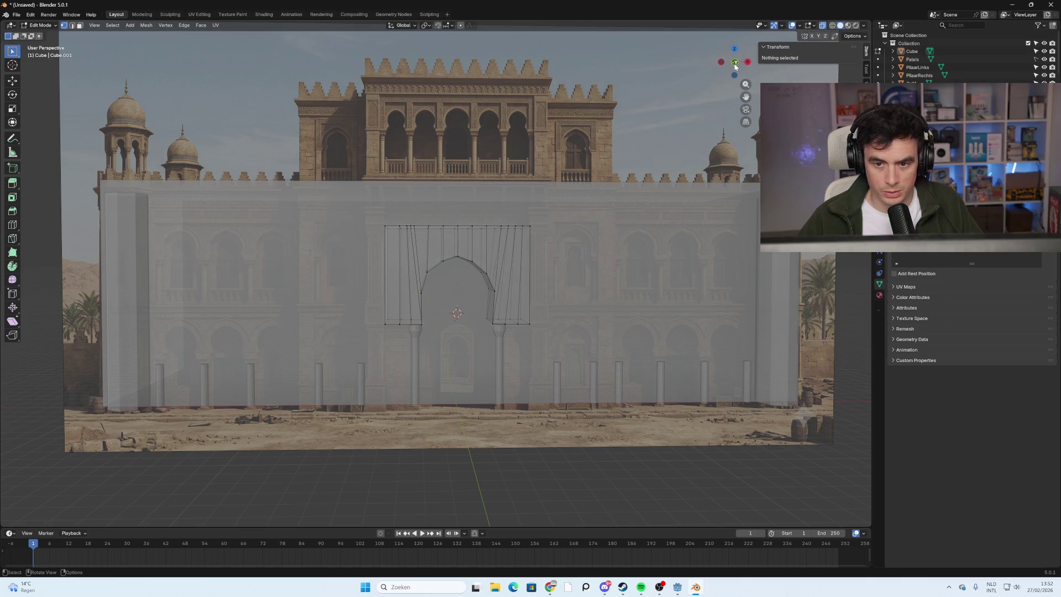
pyautogui.click(733, 64)
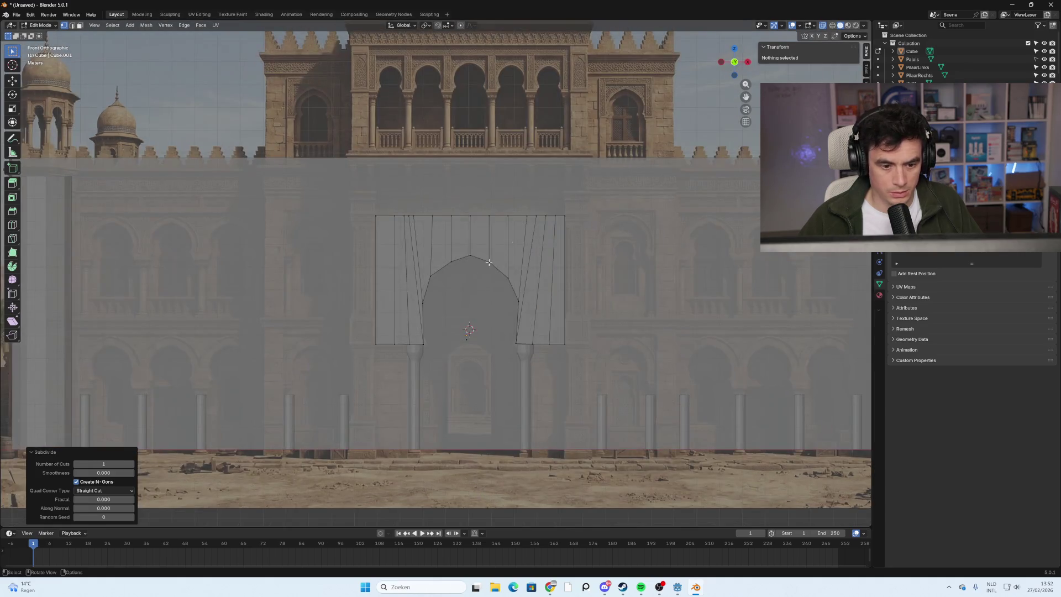
pyautogui.hotkey('ctrl', 'r')
pyautogui.scroll(3, 471, 242)
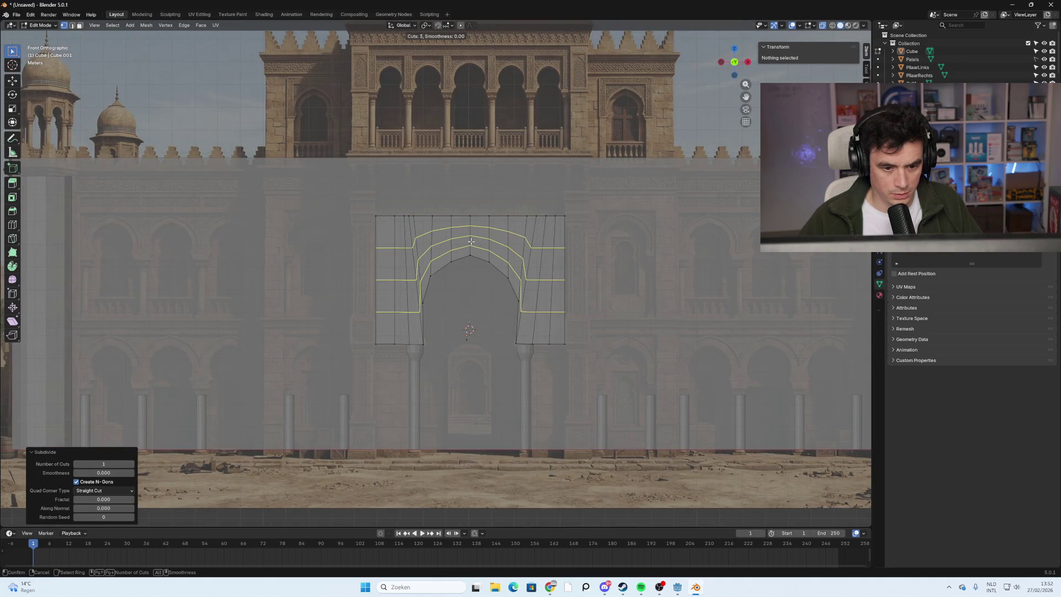
pyautogui.scroll(-3, 470, 242)
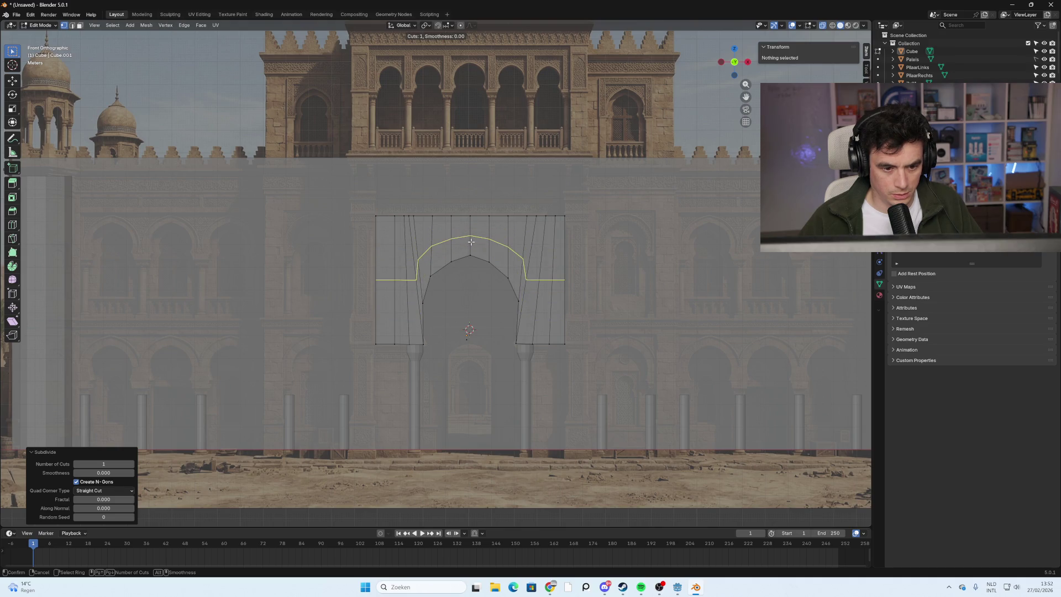
# Return to Object Mode and select the arched wall piece.
pyautogui.moveTo(471, 241)
pyautogui.mouseDown(button='middle')
pyautogui.moveTo(336, 295)
pyautogui.moveTo(639, 234)
pyautogui.mouseUp(button='middle')
pyautogui.scroll(-2, 967, 55)
pyautogui.moveTo(608, 235)
pyautogui.mouseDown(button='middle')
pyautogui.moveTo(577, 114)
pyautogui.moveTo(561, 145)
pyautogui.moveTo(582, 128)
pyautogui.moveTo(634, 157)
pyautogui.moveTo(561, 154)
pyautogui.moveTo(548, 143)
pyautogui.moveTo(555, 210)
pyautogui.moveTo(434, 220)
pyautogui.moveTo(547, 218)
pyautogui.moveTo(483, 213)
pyautogui.moveTo(462, 254)
pyautogui.moveTo(419, 241)
pyautogui.moveTo(446, 227)
pyautogui.moveTo(413, 215)
pyautogui.moveTo(310, 240)
pyautogui.moveTo(415, 255)
pyautogui.moveTo(355, 265)
pyautogui.moveTo(479, 281)
pyautogui.moveTo(533, 279)
pyautogui.moveTo(587, 258)
pyautogui.mouseUp(button='middle')
pyautogui.press('Tab')
pyautogui.scroll(3, 483, 213)
pyautogui.scroll(2, 450, 211)
pyautogui.click(436, 213)
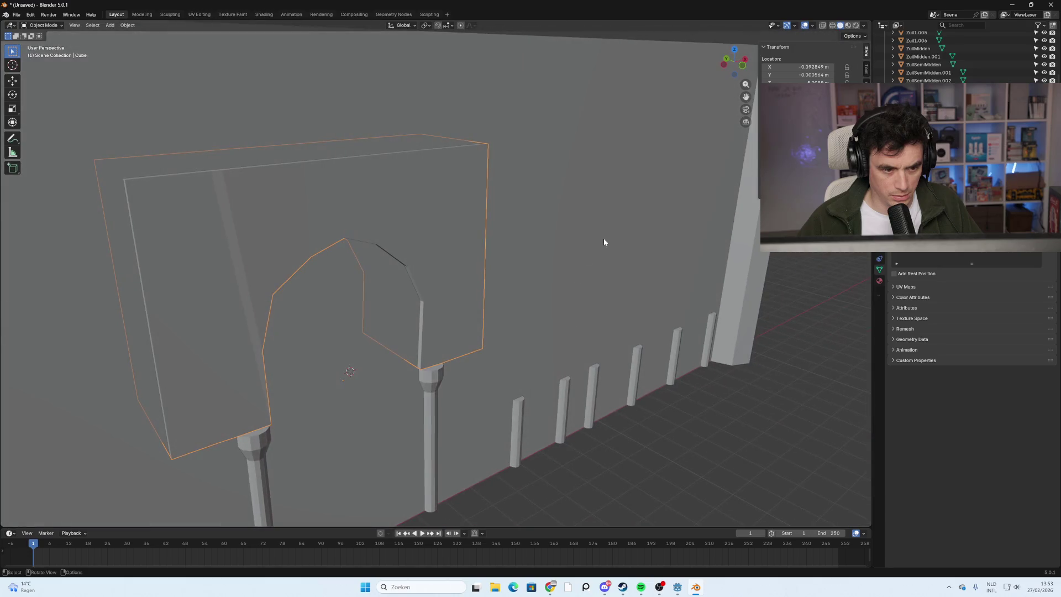
# In wireframe top view, select the arch piece and enter Edit Mode on it.
pyautogui.click(832, 25)
pyautogui.moveTo(373, 205)
pyautogui.mouseDown(button='middle')
pyautogui.moveTo(383, 244)
pyautogui.moveTo(803, 322)
pyautogui.moveTo(559, 293)
pyautogui.moveTo(588, 296)
pyautogui.moveTo(569, 293)
pyautogui.moveTo(589, 298)
pyautogui.moveTo(562, 313)
pyautogui.moveTo(585, 293)
pyautogui.mouseUp(button='middle')
pyautogui.click(734, 61)
pyautogui.moveTo(593, 206)
pyautogui.keyDown('ctrl'); pyautogui.mouseDown(button='middle')
pyautogui.moveTo(535, 243)
pyautogui.moveTo(383, 272)
pyautogui.moveTo(339, 237)
pyautogui.moveTo(357, 267)
pyautogui.moveTo(568, 362)
pyautogui.mouseUp(button='middle'); pyautogui.keyUp('ctrl')
pyautogui.keyDown('shift'); pyautogui.click(519, 341); pyautogui.keyUp('shift')
pyautogui.click(531, 351)
pyautogui.click(585, 334)
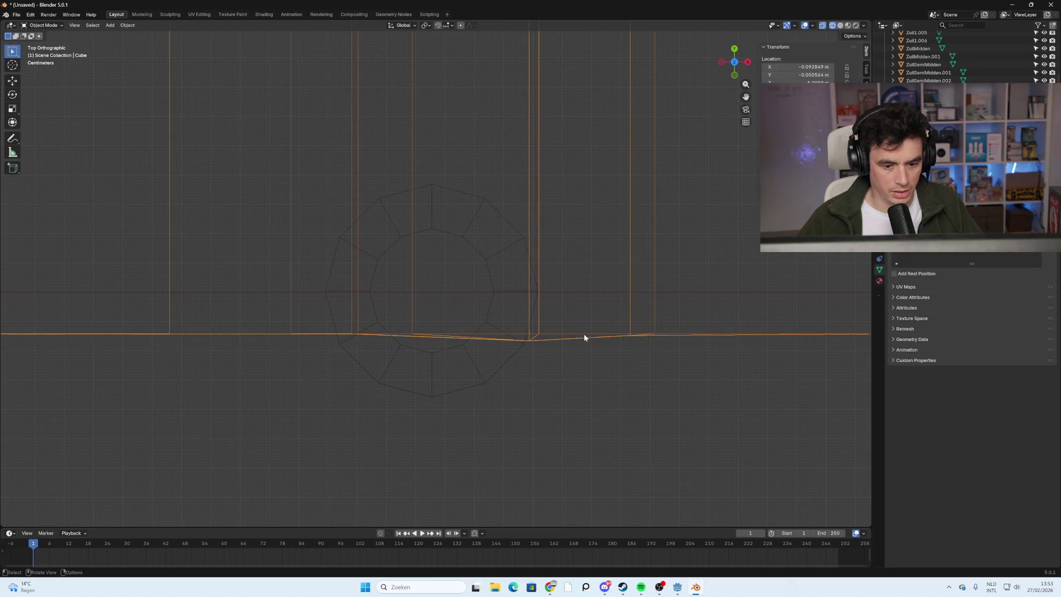
pyautogui.press('Tab')
# Move the two stray bottom vertices along Y so the lower edge runs straight from above.
pyautogui.click(528, 341)
pyautogui.press('g')
pyautogui.press('y')
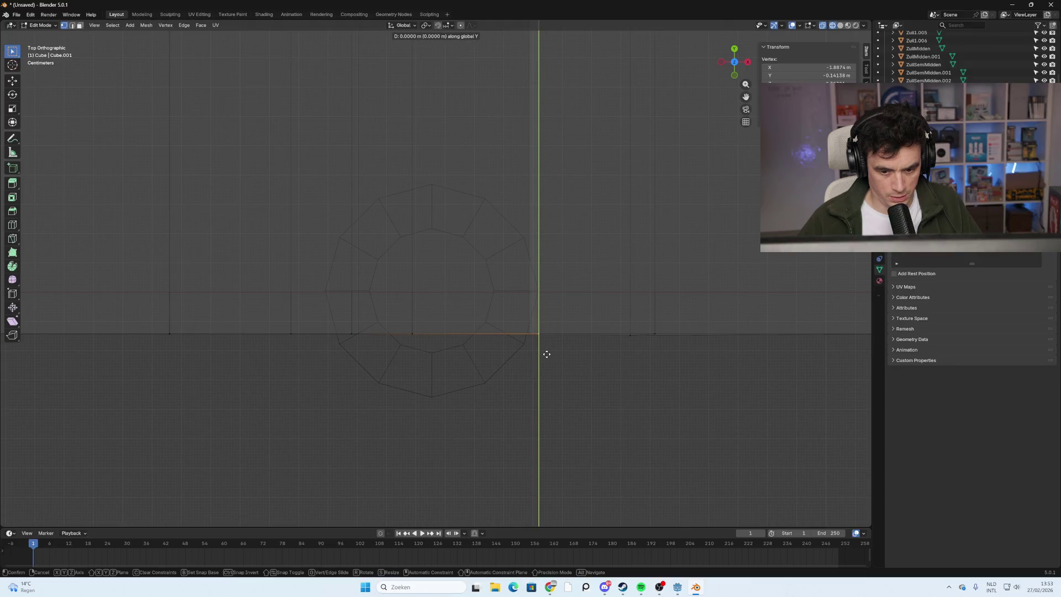
pyautogui.click(546, 354)
pyautogui.click(630, 336)
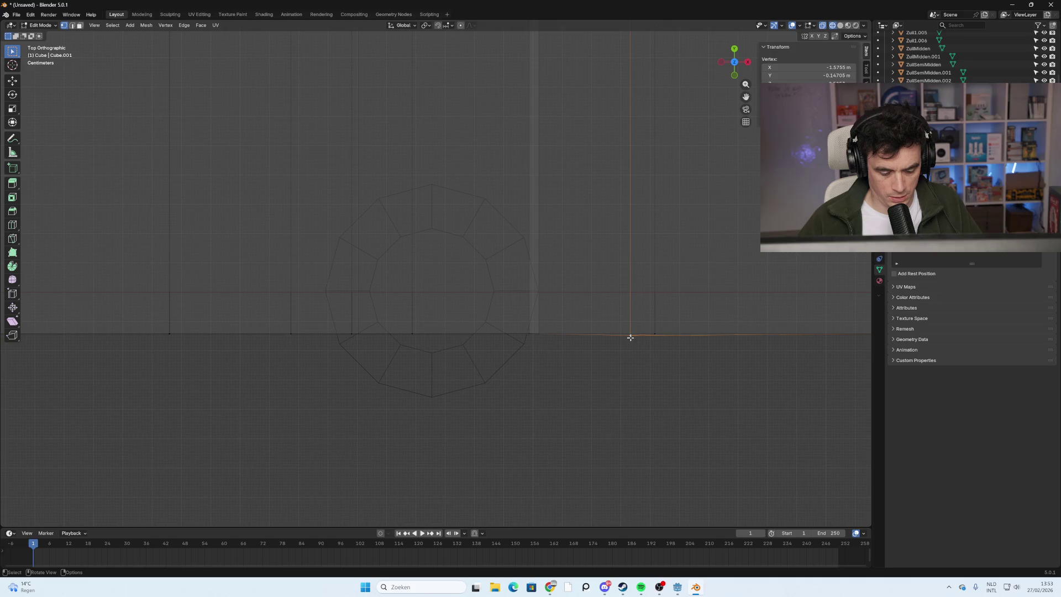
pyautogui.press('g')
pyautogui.press('y')
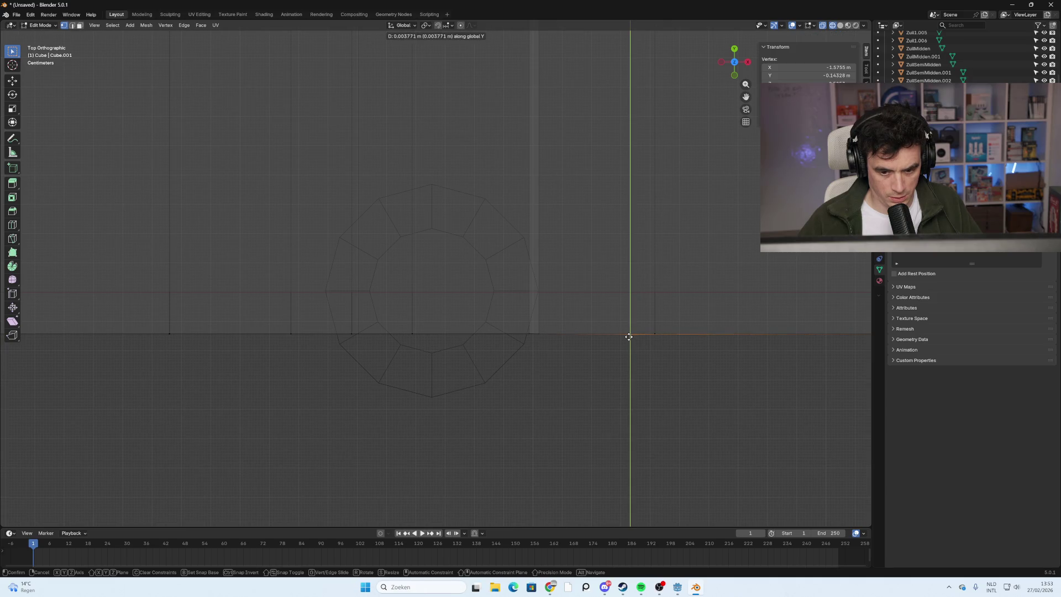
pyautogui.click(628, 336)
pyautogui.click(604, 391)
pyautogui.moveTo(604, 391)
pyautogui.mouseDown(button='middle')
pyautogui.moveTo(618, 348)
pyautogui.moveTo(600, 353)
pyautogui.mouseUp(button='middle')
pyautogui.scroll(-10, 613, 359)
pyautogui.scroll(-5, 600, 353)
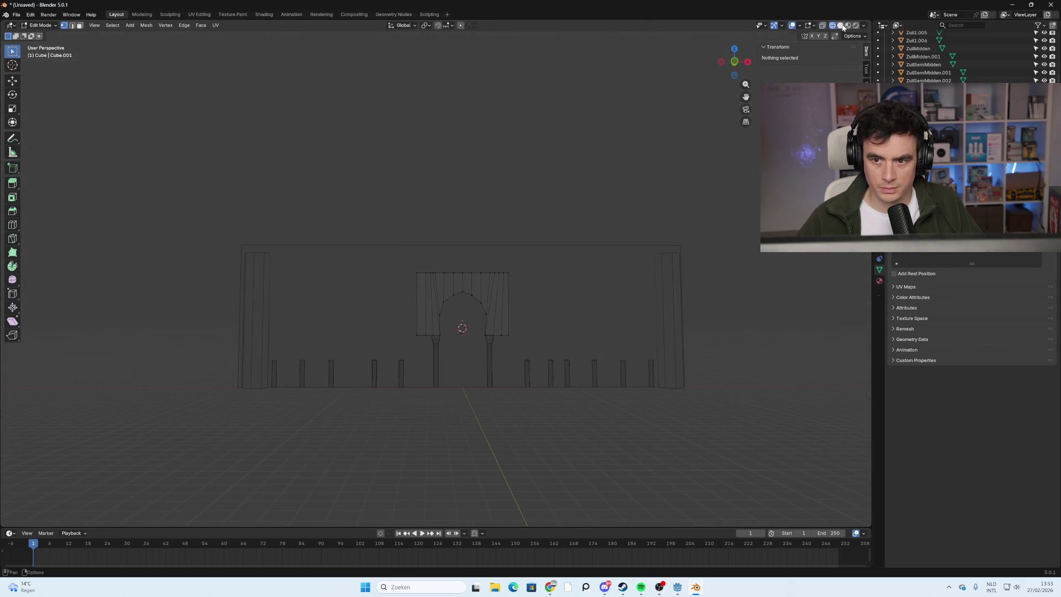
# Return to Object Mode and compare the building in wireframe, solid and material shading.
pyautogui.click(840, 25)
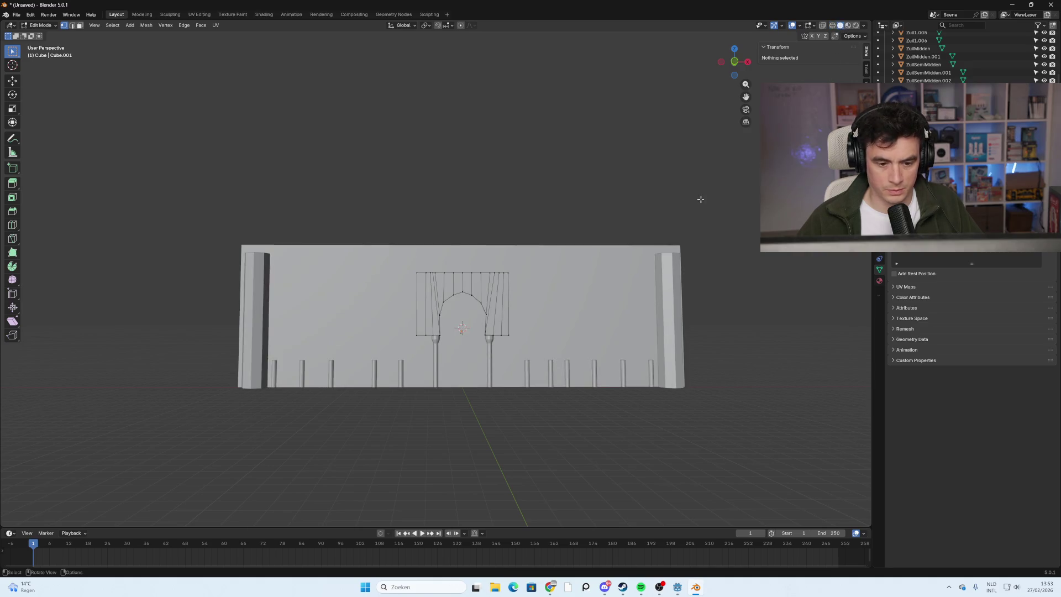
pyautogui.press('Tab')
pyautogui.moveTo(698, 197)
pyautogui.mouseDown(button='middle')
pyautogui.moveTo(514, 265)
pyautogui.moveTo(571, 274)
pyautogui.moveTo(446, 275)
pyautogui.moveTo(555, 278)
pyautogui.moveTo(559, 244)
pyautogui.moveTo(482, 284)
pyautogui.moveTo(514, 262)
pyautogui.moveTo(387, 294)
pyautogui.moveTo(433, 298)
pyautogui.moveTo(407, 280)
pyautogui.moveTo(398, 292)
pyautogui.moveTo(539, 258)
pyautogui.mouseUp(button='middle')
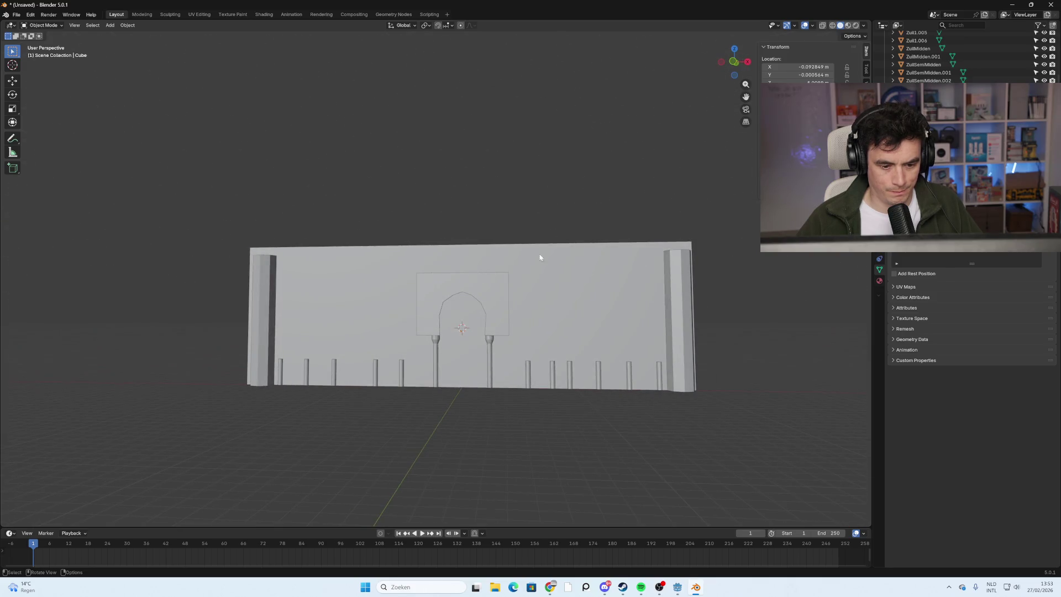
pyautogui.click(833, 25)
pyautogui.click(840, 25)
pyautogui.click(848, 26)
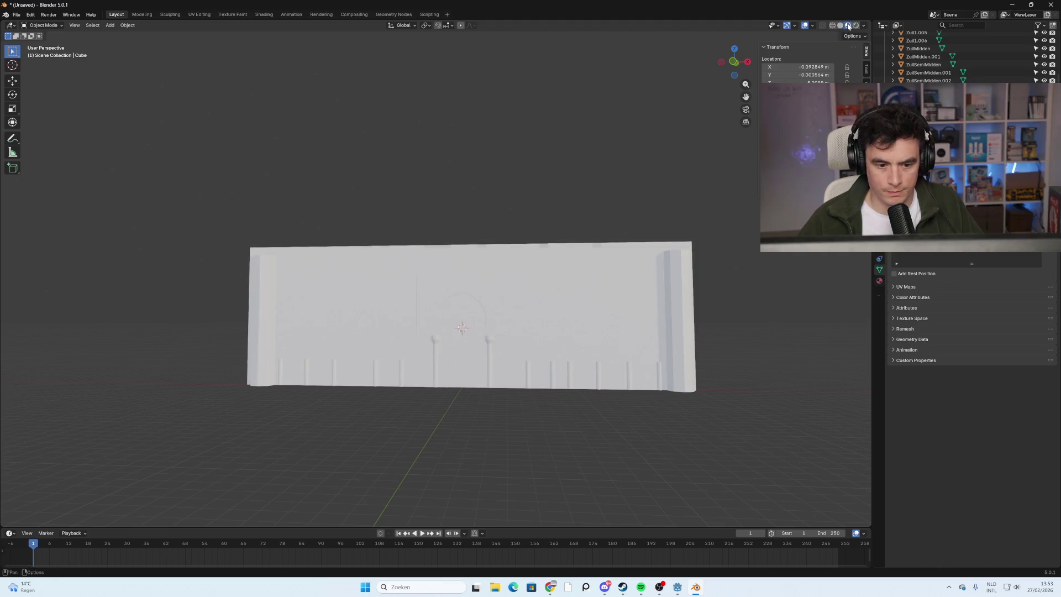
pyautogui.moveTo(648, 212)
pyautogui.mouseDown(button='middle')
pyautogui.moveTo(569, 242)
pyautogui.moveTo(635, 210)
pyautogui.mouseUp(button='middle')
pyautogui.click(839, 25)
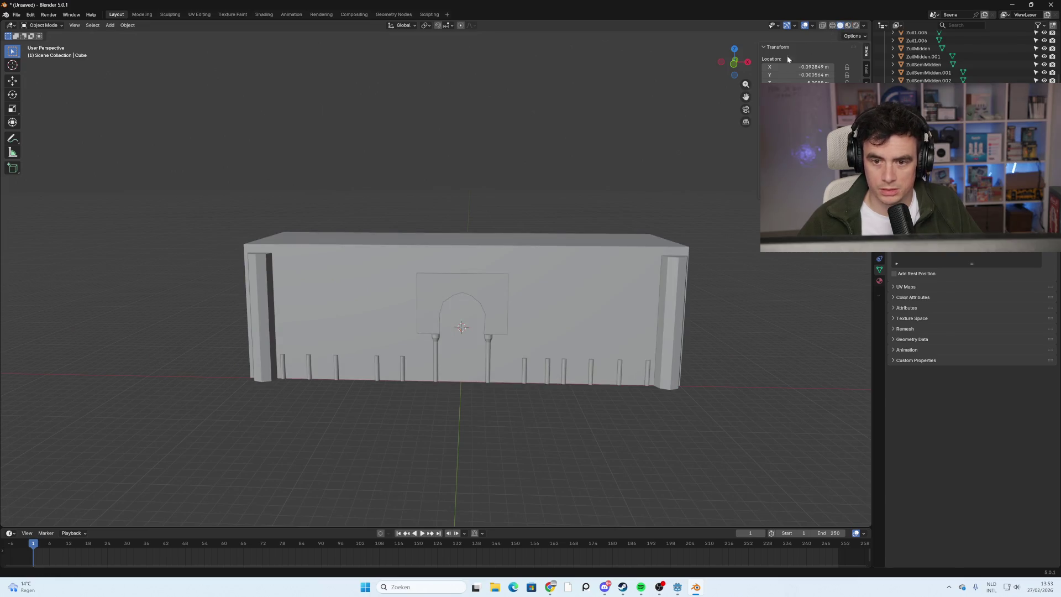
# Enable X-ray, unhide the reference photo planes, and zoom in on the central pointed arch.
pyautogui.hotkey('alt', 'z')
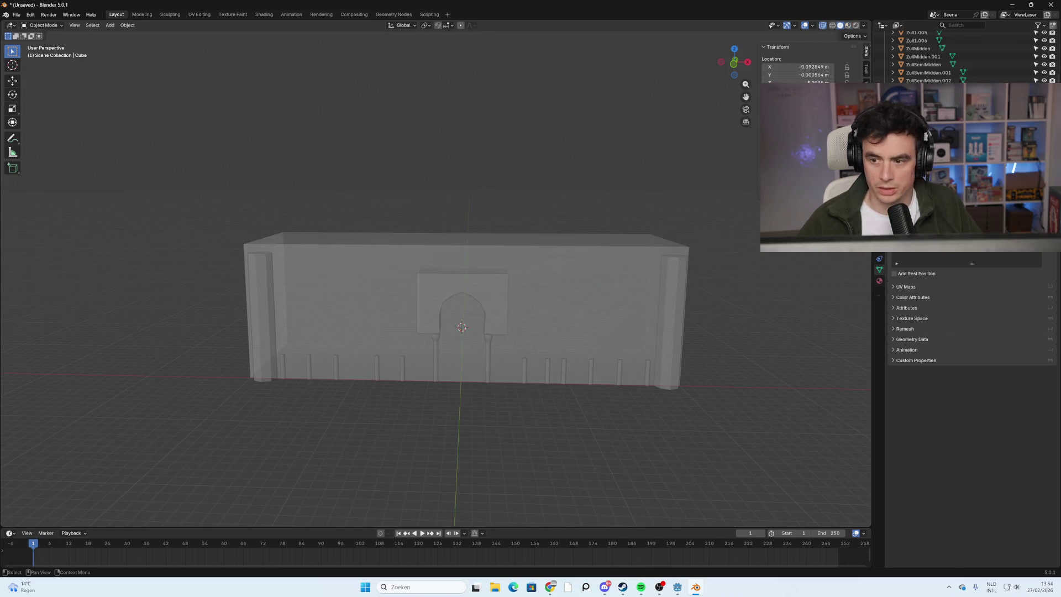
pyautogui.hotkey('alt', 'h')
pyautogui.moveTo(530, 259)
pyautogui.mouseDown(button='middle')
pyautogui.moveTo(486, 270)
pyautogui.moveTo(427, 317)
pyautogui.moveTo(440, 343)
pyautogui.mouseUp(button='middle')
pyautogui.scroll(5, 548, 375)
pyautogui.moveTo(312, 352)
pyautogui.mouseDown(button='middle')
pyautogui.moveTo(360, 345)
pyautogui.moveTo(300, 347)
pyautogui.mouseUp(button='middle')
pyautogui.scroll(-5, 271, 340)
pyautogui.moveTo(242, 333)
pyautogui.mouseDown(button='middle')
pyautogui.moveTo(321, 340)
pyautogui.moveTo(293, 337)
pyautogui.mouseUp(button='middle')
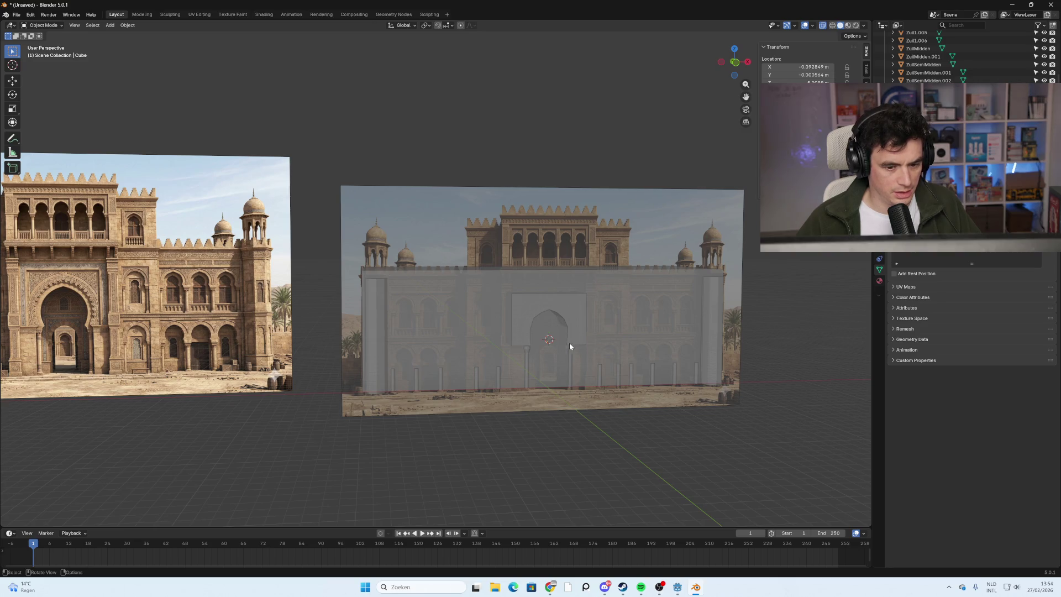
pyautogui.scroll(5, 577, 348)
pyautogui.scroll(-1, 462, 336)
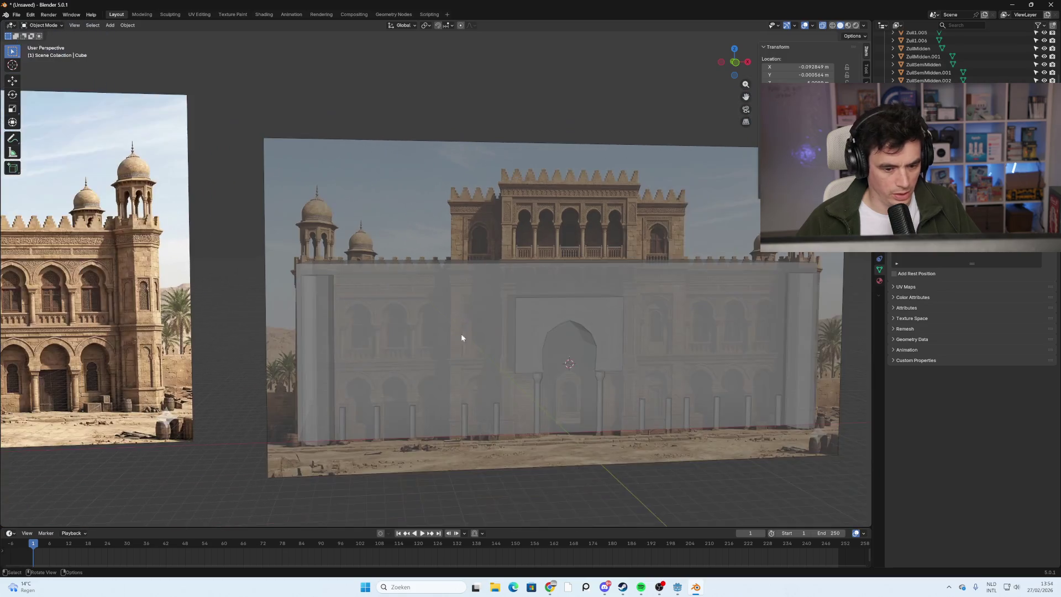
pyautogui.scroll(-2, 397, 329)
pyautogui.scroll(-1, 396, 329)
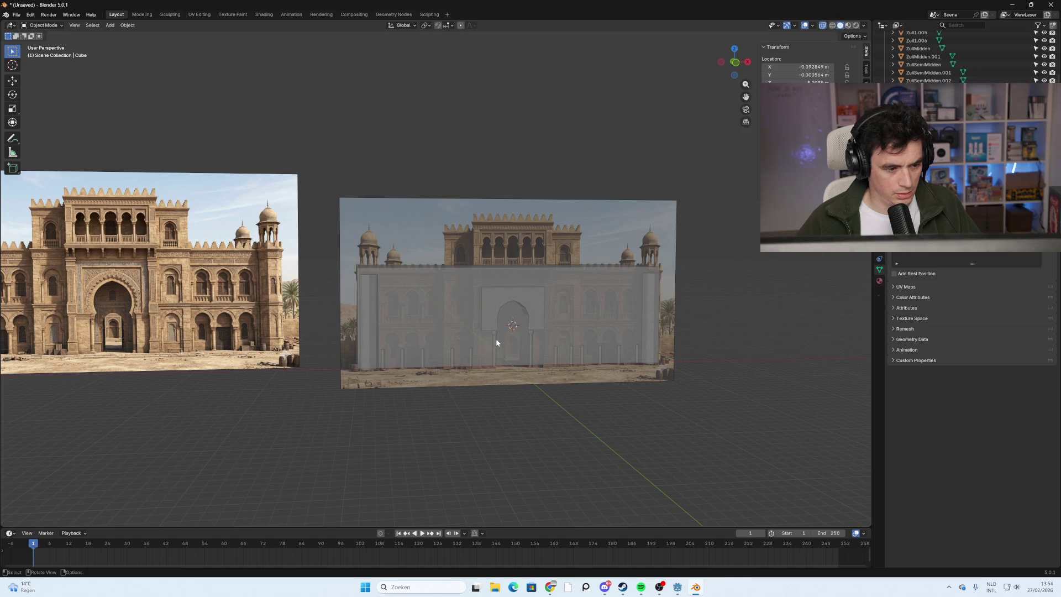
pyautogui.scroll(8, 564, 354)
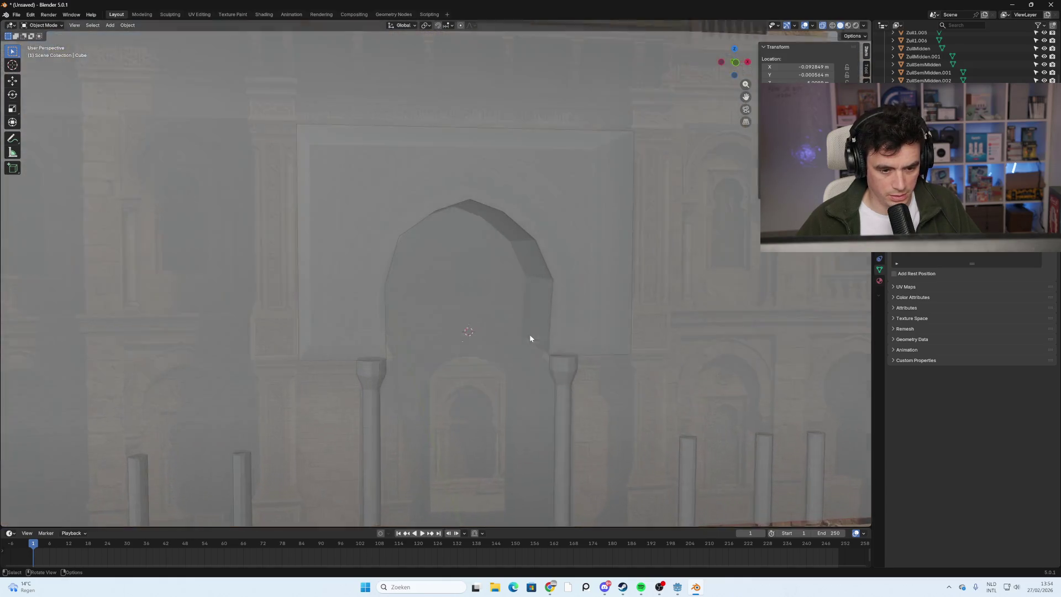
pyautogui.moveTo(531, 336); pyautogui.dragTo(499, 320, button='middle')
pyautogui.press('Tab')
pyautogui.press('Tab')
# Inspect the arched box's mesh in Edit Mode with X-ray on, then return to Object Mode.
pyautogui.click(417, 178)
pyautogui.hotkey('alt', 'z')
pyautogui.press('Tab')
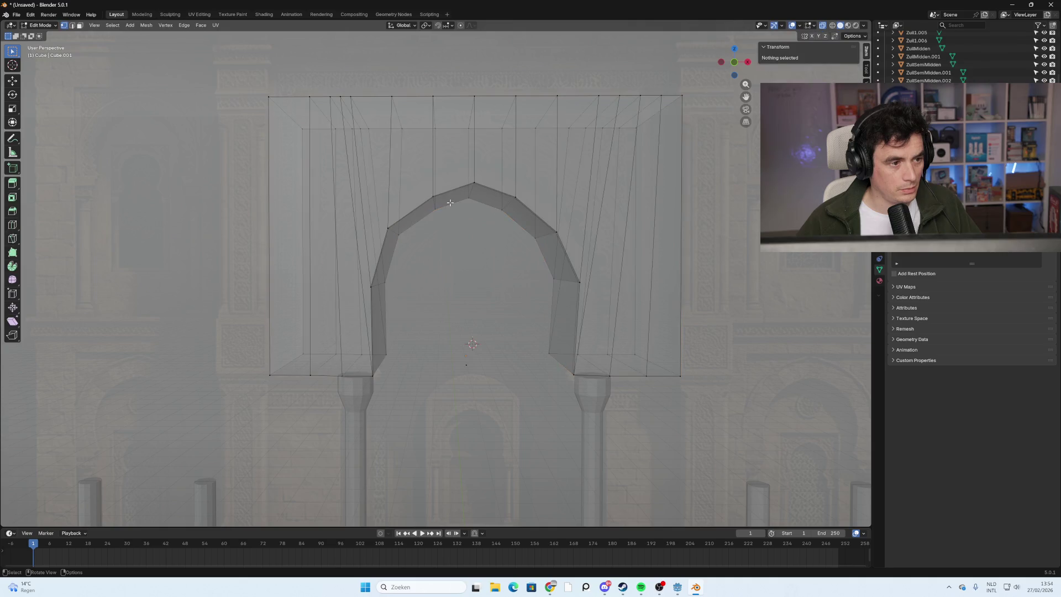
pyautogui.moveTo(431, 248)
pyautogui.mouseDown(button='middle')
pyautogui.moveTo(442, 252)
pyautogui.moveTo(404, 290)
pyautogui.mouseUp(button='middle')
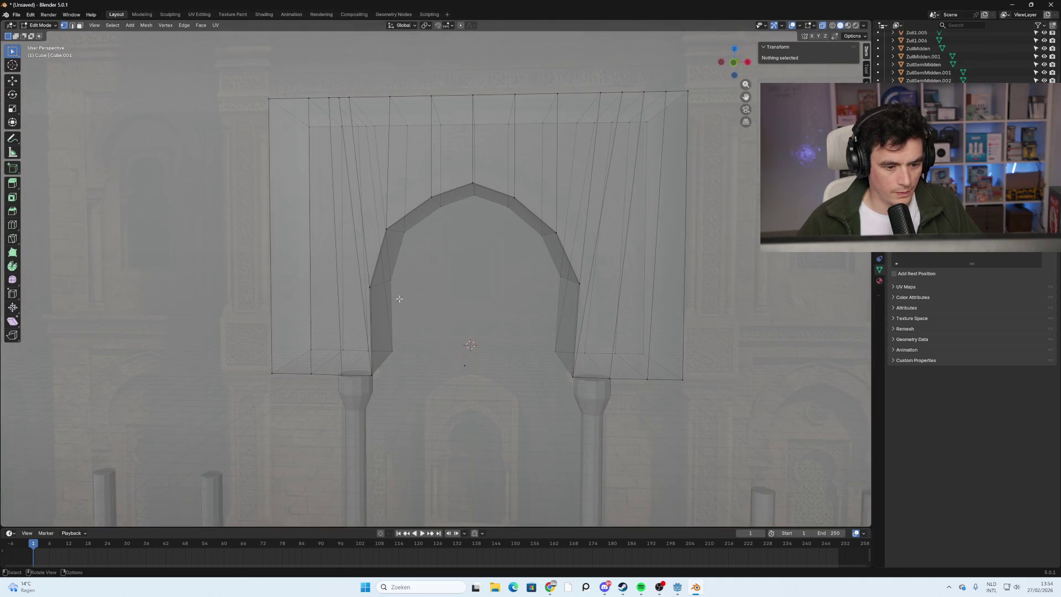
pyautogui.moveTo(378, 351)
pyautogui.mouseDown(button='middle')
pyautogui.moveTo(391, 350)
pyautogui.moveTo(398, 275)
pyautogui.moveTo(372, 284)
pyautogui.moveTo(408, 277)
pyautogui.mouseUp(button='middle')
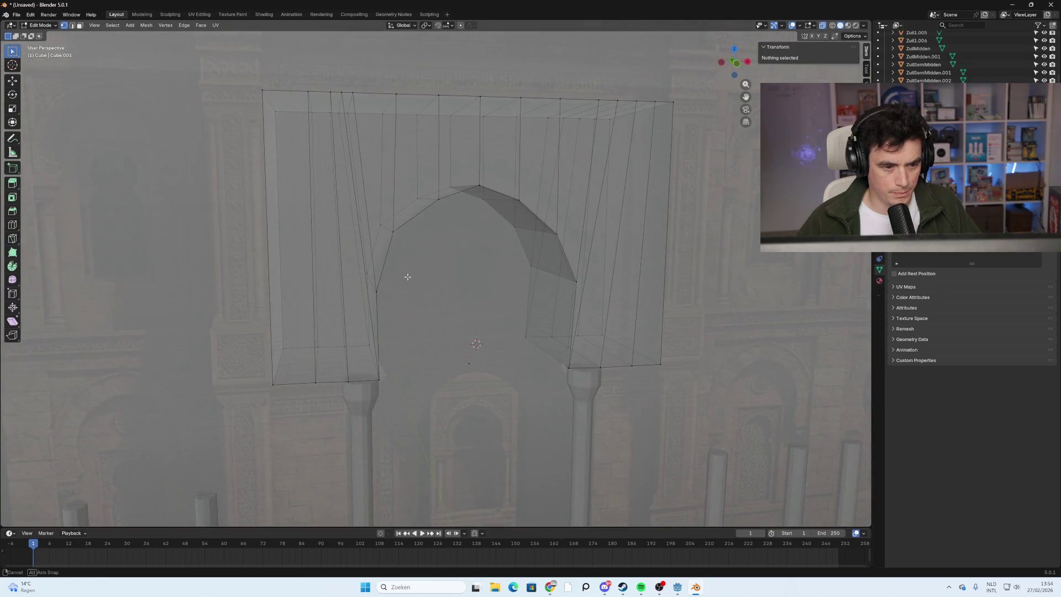
pyautogui.scroll(-3, 409, 276)
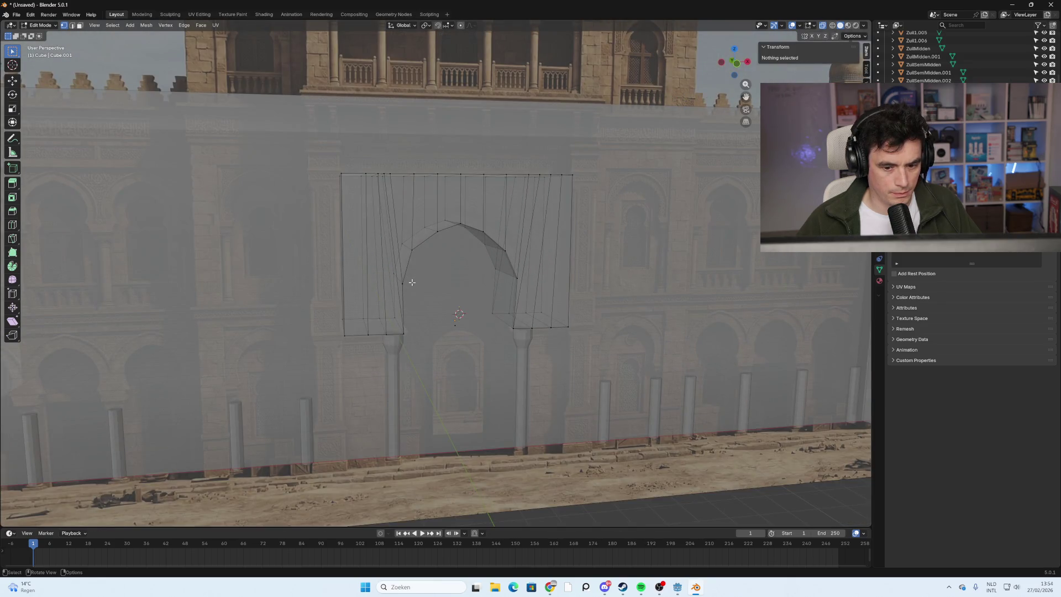
pyautogui.moveTo(412, 283)
pyautogui.mouseDown(button='middle')
pyautogui.moveTo(422, 274)
pyautogui.moveTo(410, 284)
pyautogui.moveTo(383, 275)
pyautogui.moveTo(417, 277)
pyautogui.moveTo(368, 297)
pyautogui.moveTo(452, 312)
pyautogui.mouseUp(button='middle')
pyautogui.scroll(-2, 415, 276)
pyautogui.scroll(-2, 415, 276)
pyautogui.press('Tab')
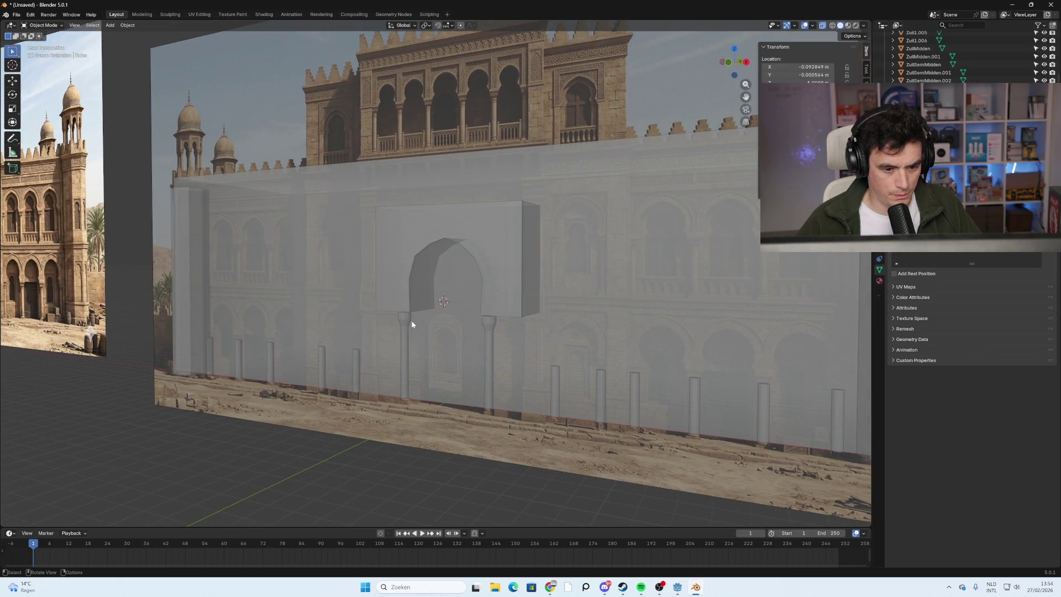
# Zoom in on the façade's left pair of arches in front orthographic view (Numpad 1).
pyautogui.moveTo(379, 310)
pyautogui.keyDown('shift'); pyautogui.mouseDown(button='middle')
pyautogui.moveTo(405, 322)
pyautogui.moveTo(558, 325)
pyautogui.moveTo(390, 336)
pyautogui.moveTo(486, 334)
pyautogui.moveTo(474, 332)
pyautogui.moveTo(482, 367)
pyautogui.moveTo(263, 341)
pyautogui.moveTo(481, 349)
pyautogui.mouseUp(button='middle'); pyautogui.keyUp('shift')
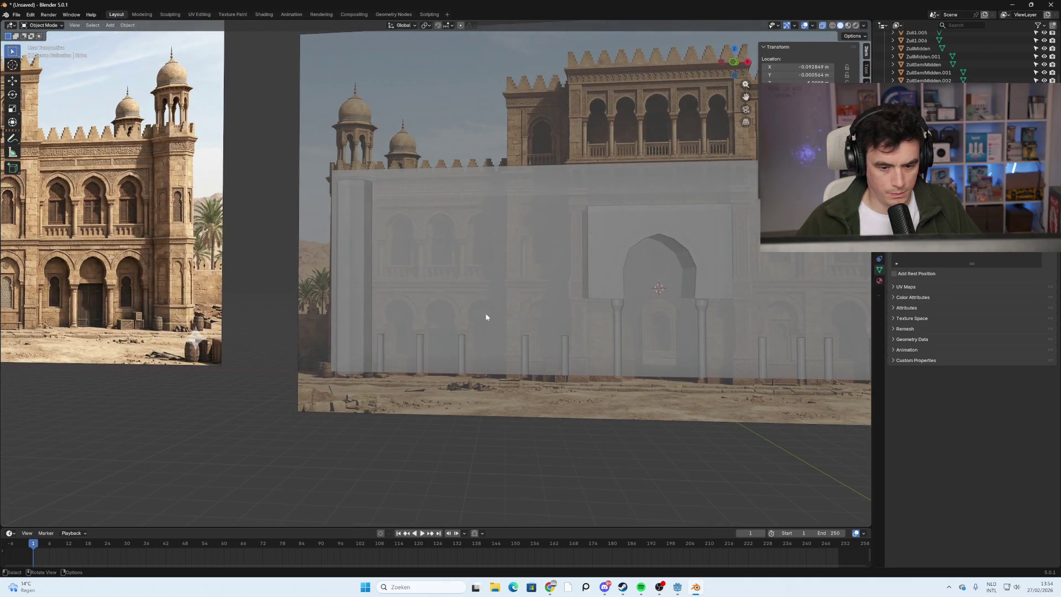
pyautogui.press('KP_1')
pyautogui.scroll(6, 400, 399)
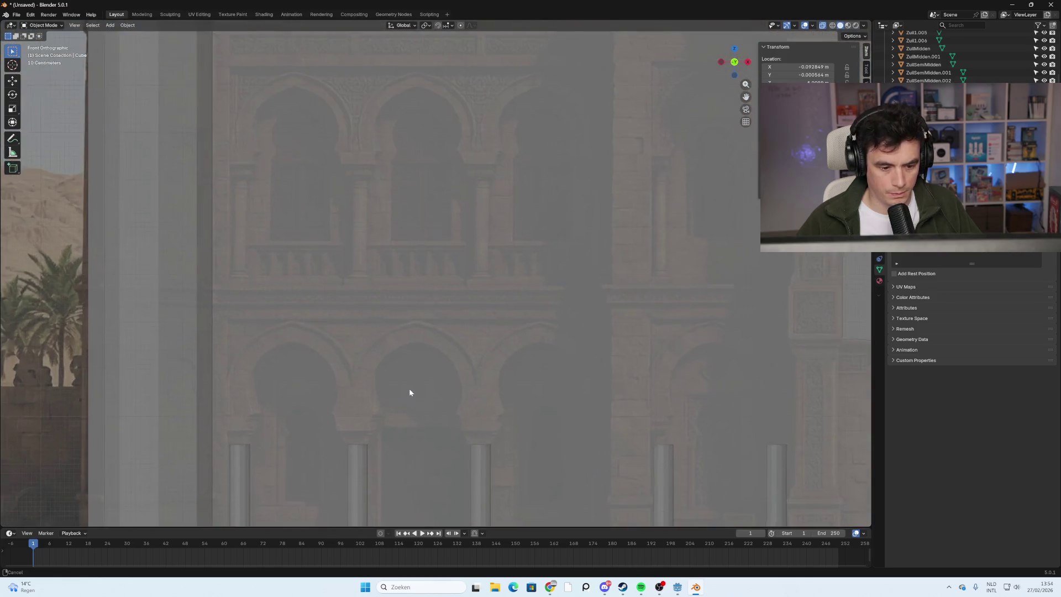
pyautogui.keyDown('shift'); pyautogui.moveTo(410, 392); pyautogui.dragTo(548, 253, button='middle'); pyautogui.keyUp('shift')
pyautogui.scroll(2, 432, 251)
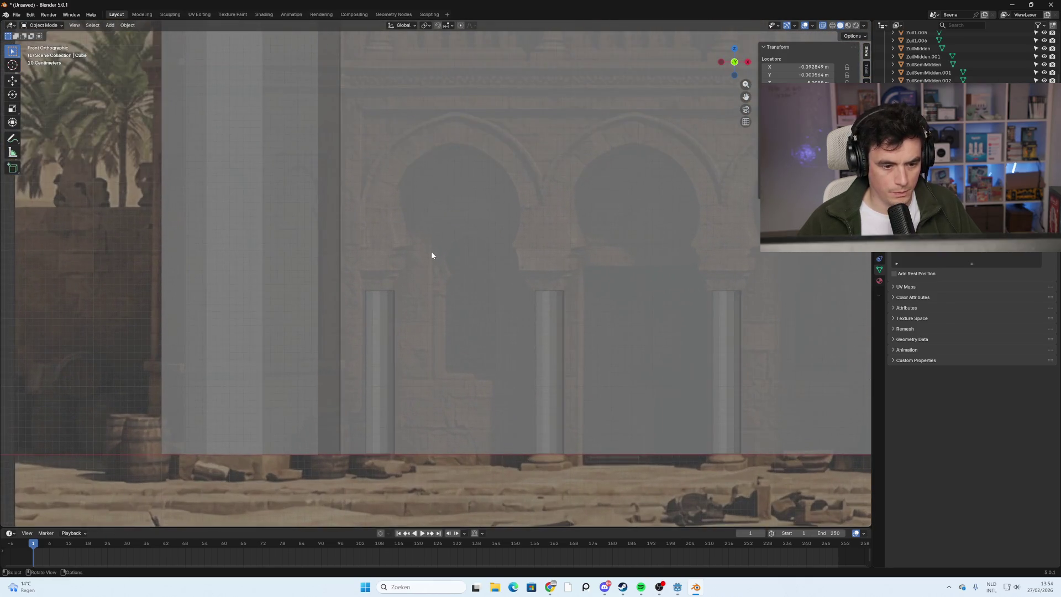
pyautogui.keyDown('shift'); pyautogui.scroll(3, 426, 298); pyautogui.keyUp('shift')
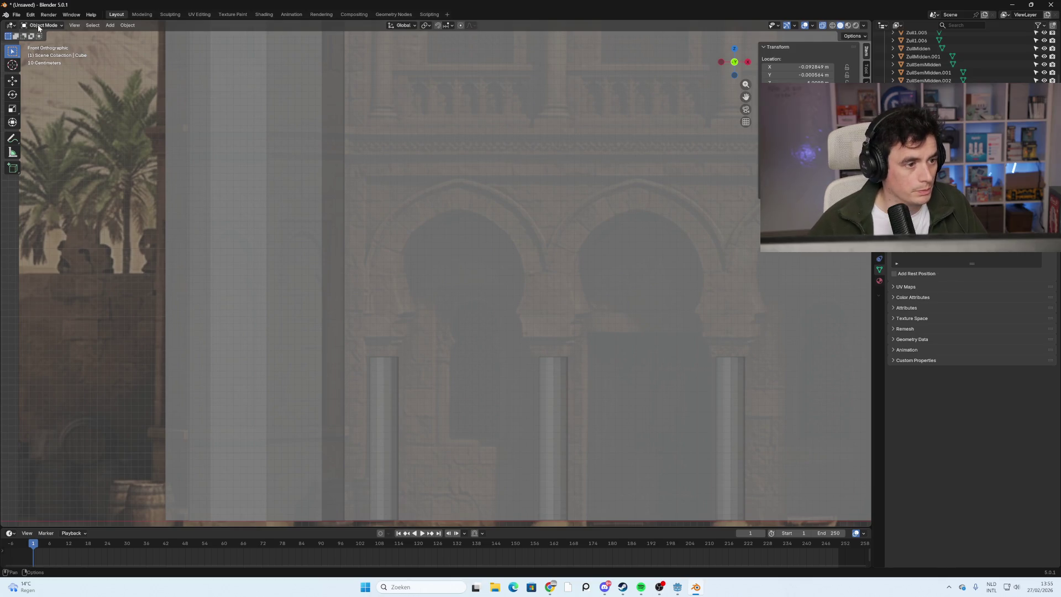
pyautogui.click(39, 28)
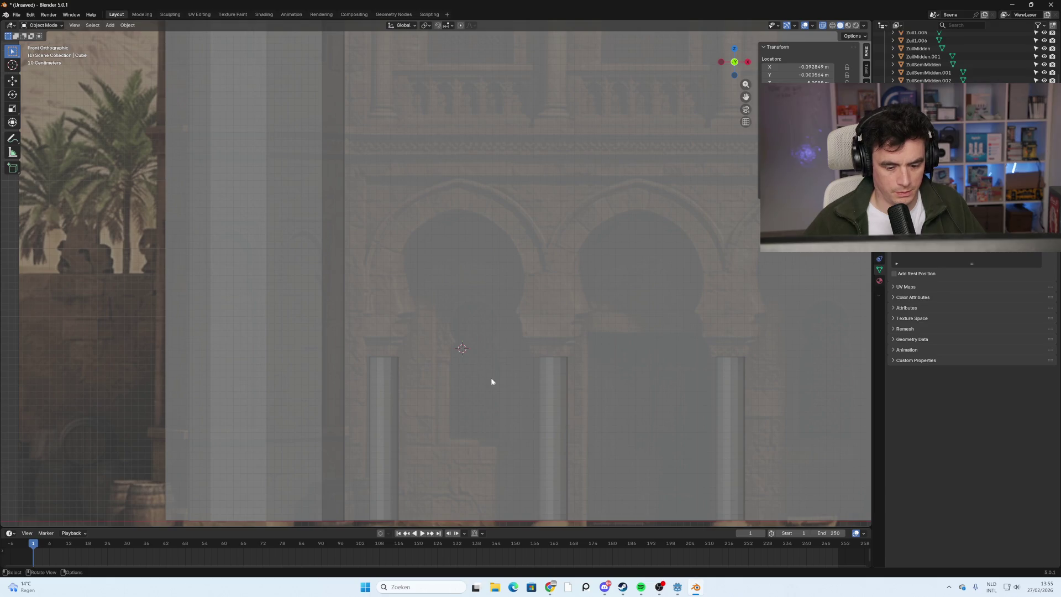
pyautogui.hotkey('shift', 'a')
# Add a new cube, scale it to about 1.254 and place it roughly above the columns.
pyautogui.moveTo(499, 377)
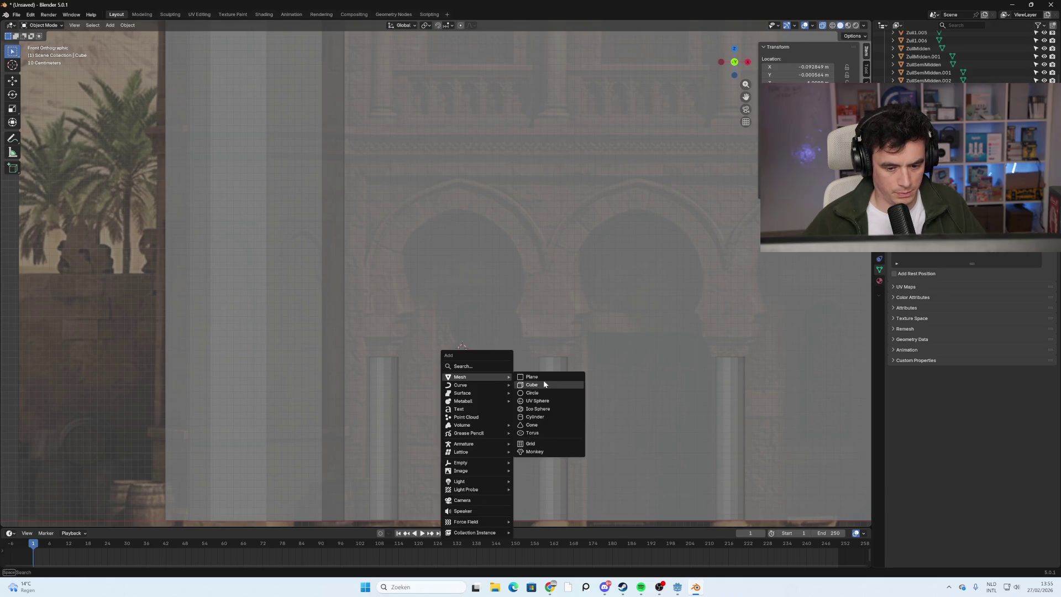
pyautogui.click(546, 388)
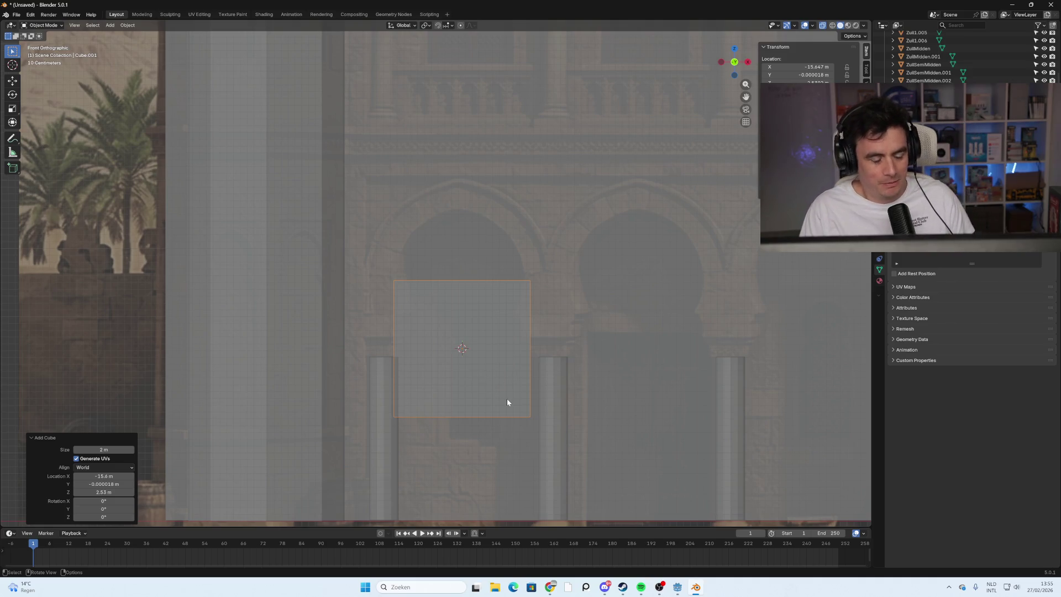
pyautogui.press('s')
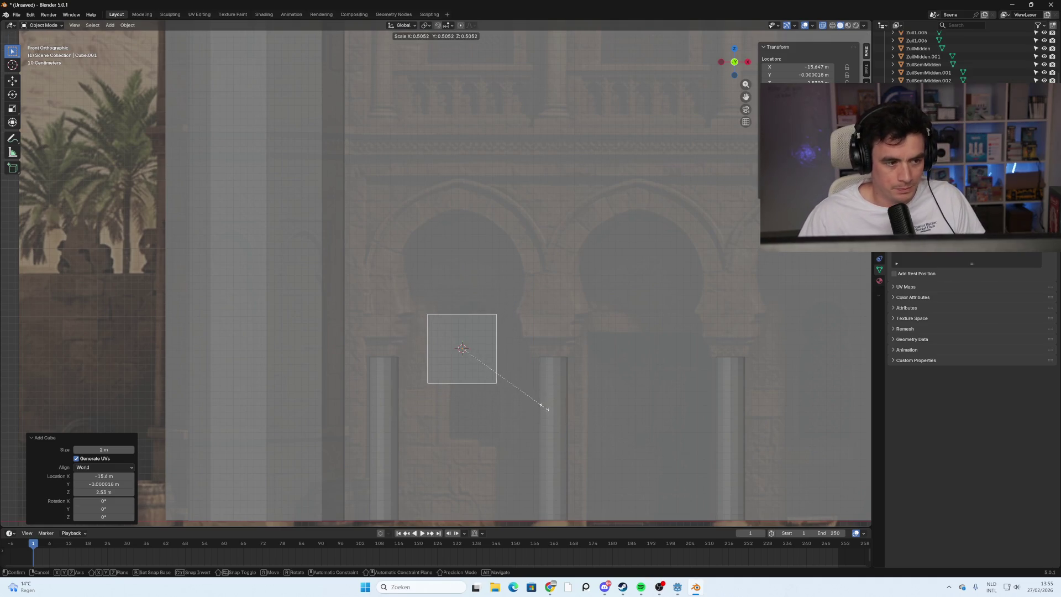
pyautogui.click(544, 407)
pyautogui.press('g')
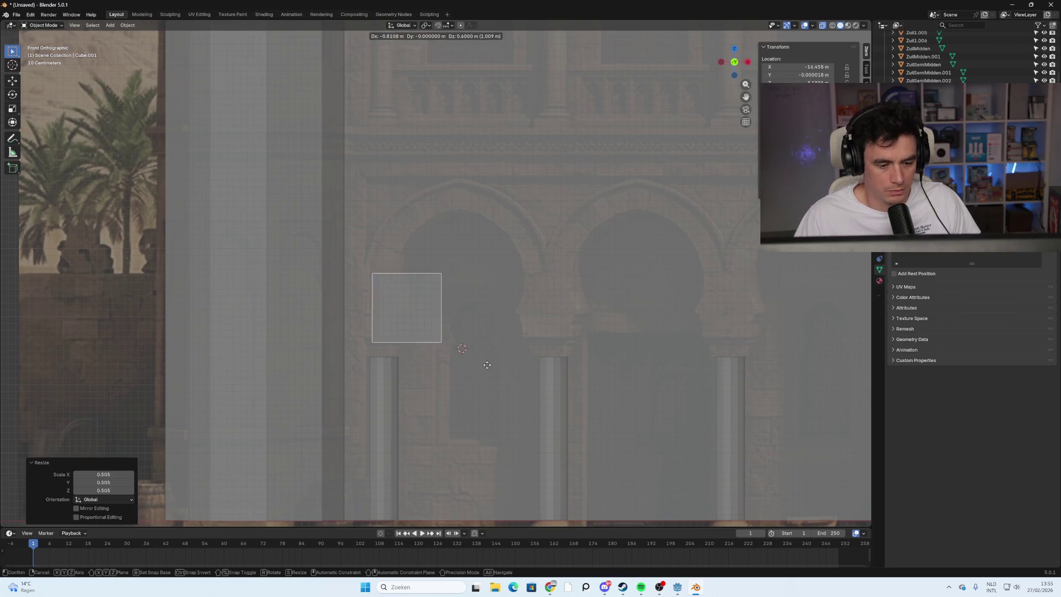
pyautogui.click(531, 360)
pyautogui.press('s')
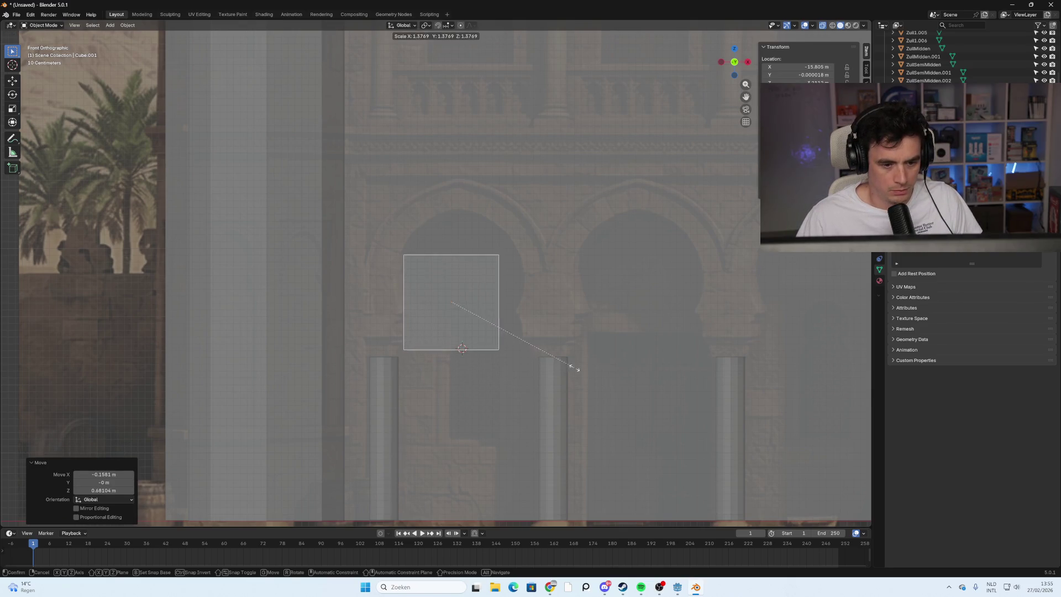
pyautogui.click(688, 384)
pyautogui.press('g')
pyautogui.click(566, 349)
pyautogui.press('s')
pyautogui.click(612, 354)
# Nudge the cube several times until it sits on the middle column tops.
pyautogui.scroll(-1, 613, 353)
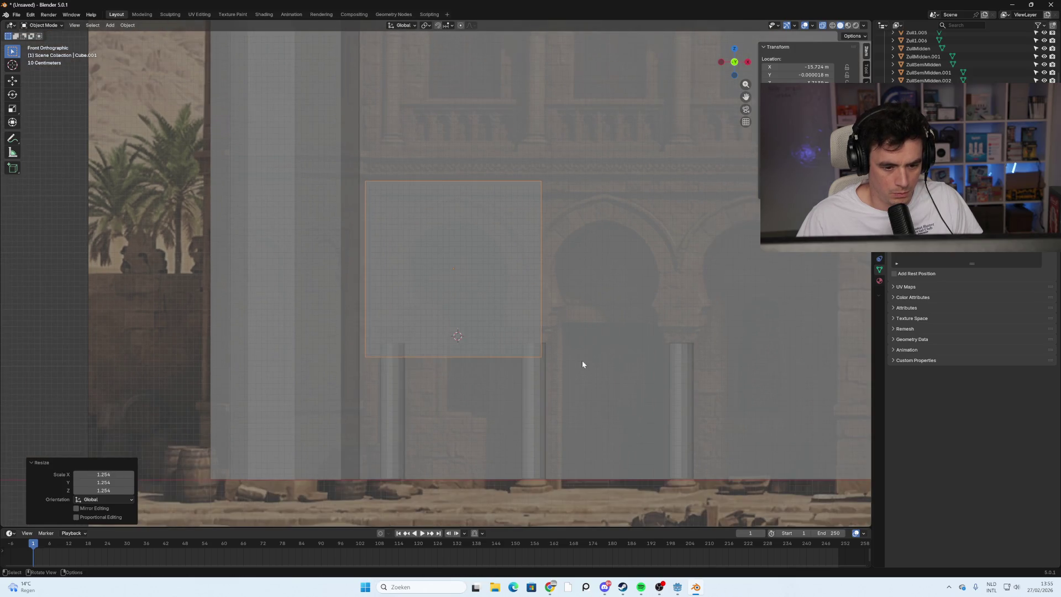
pyautogui.press('g')
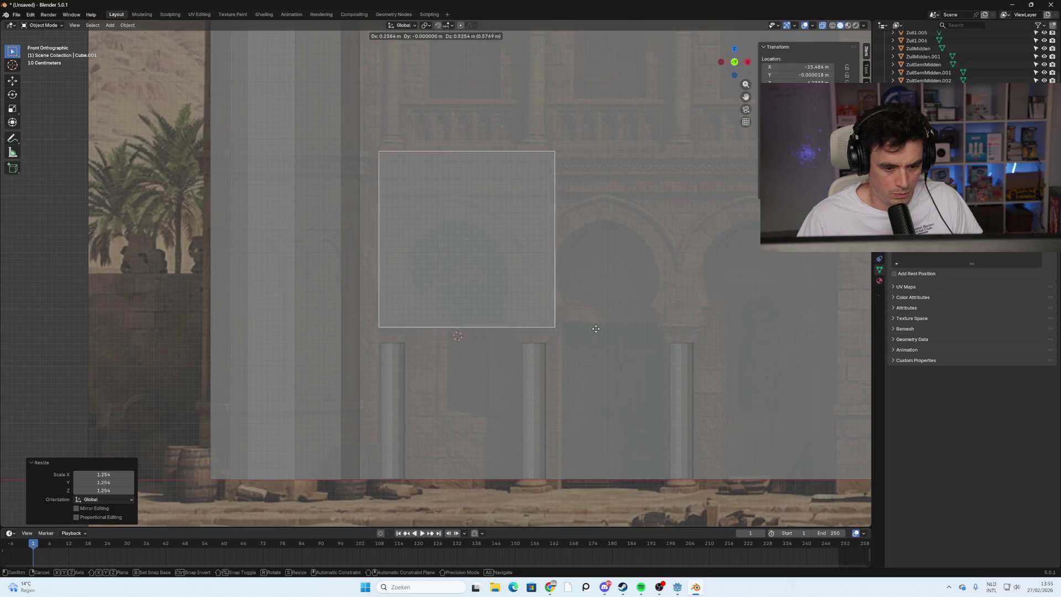
pyautogui.click(590, 346)
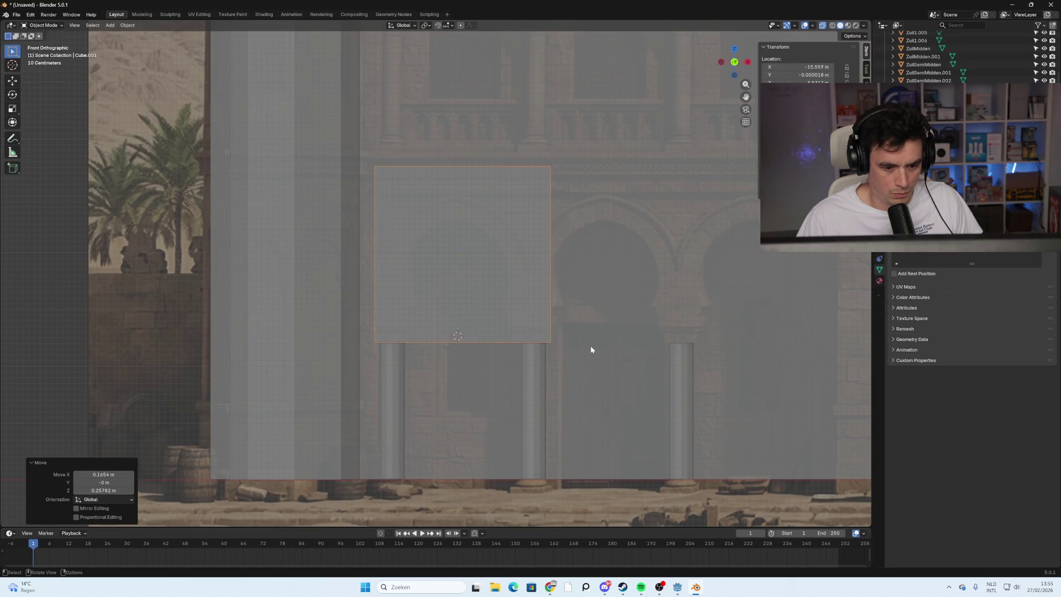
pyautogui.press('g')
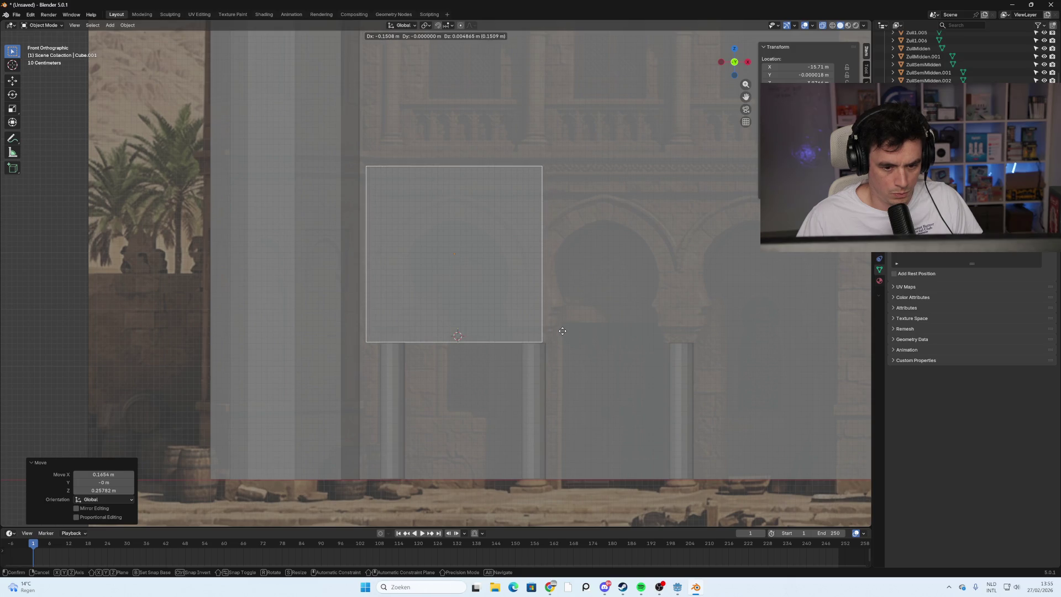
pyautogui.click(564, 334)
pyautogui.scroll(-3, 564, 341)
pyautogui.press('g')
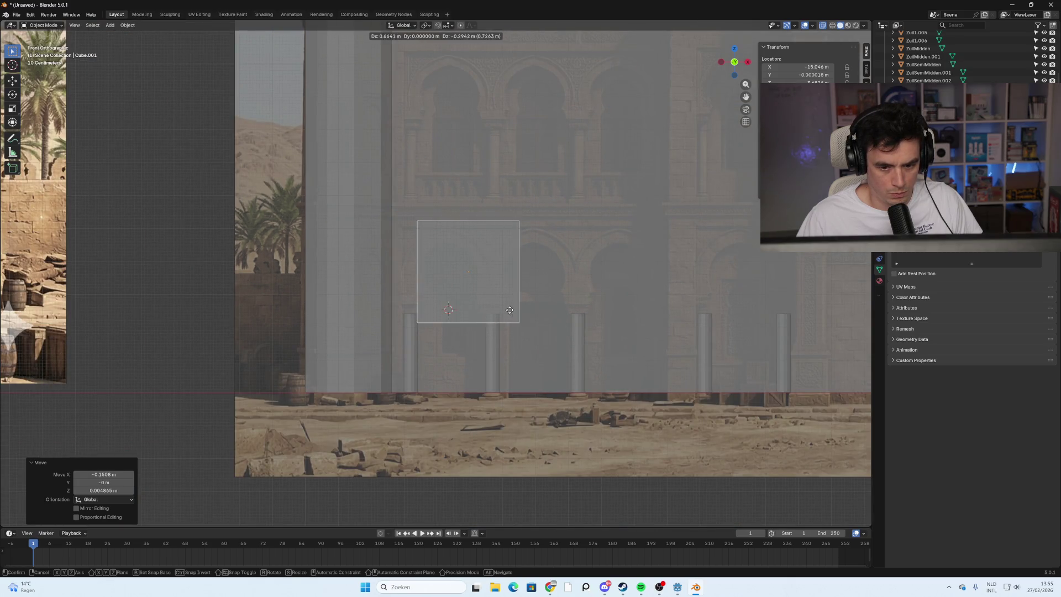
pyautogui.click(524, 309)
pyautogui.scroll(-3, 563, 341)
pyautogui.scroll(6, 564, 331)
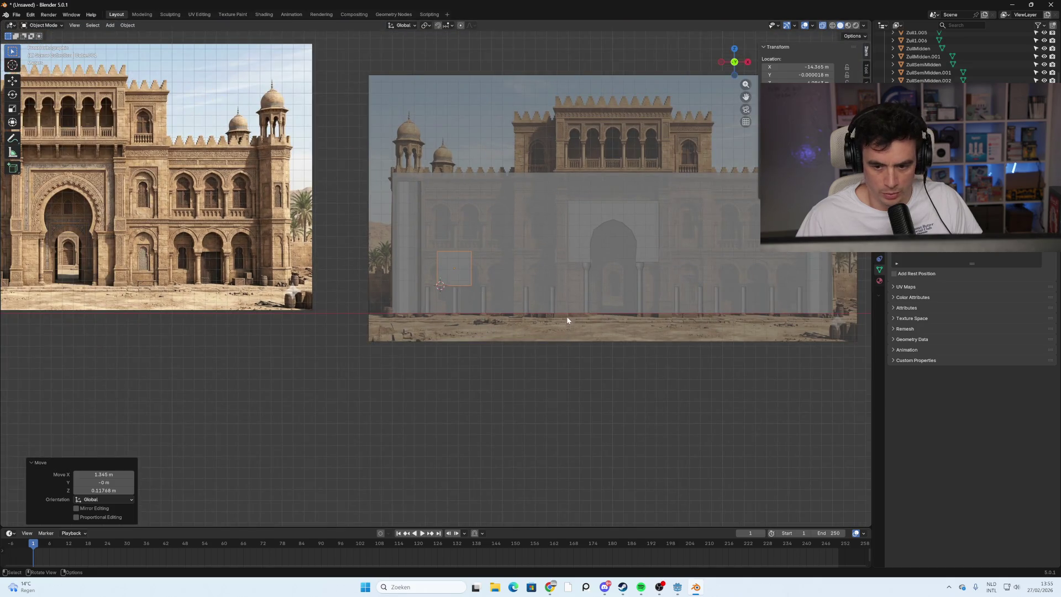
pyautogui.press('g')
pyautogui.click(605, 294)
# Stretch the box 2.402 times along X and slide it to its final spot.
pyautogui.press('s')
pyautogui.press('x')
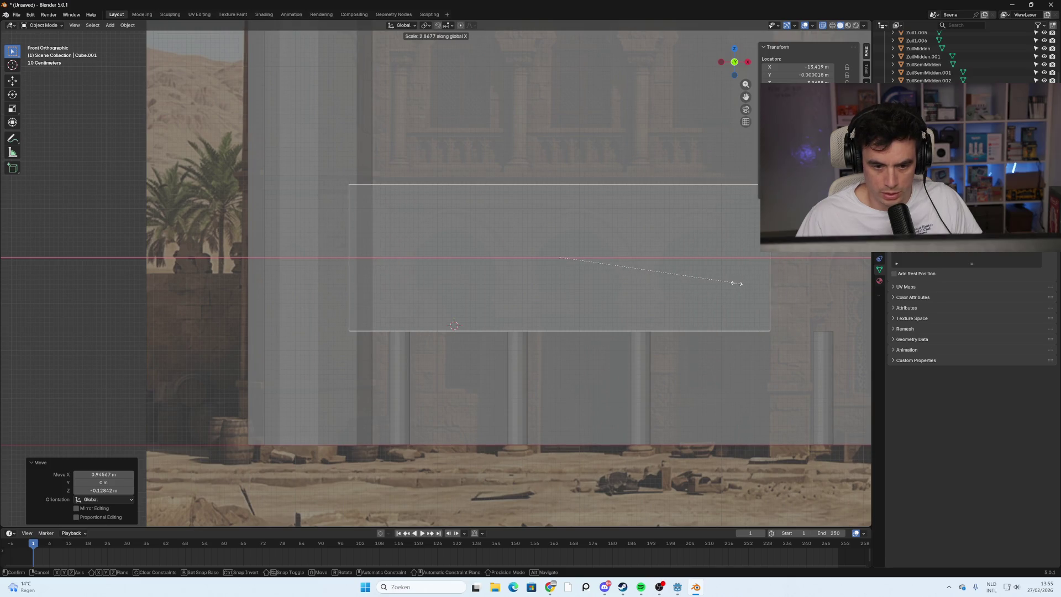
pyautogui.click(710, 285)
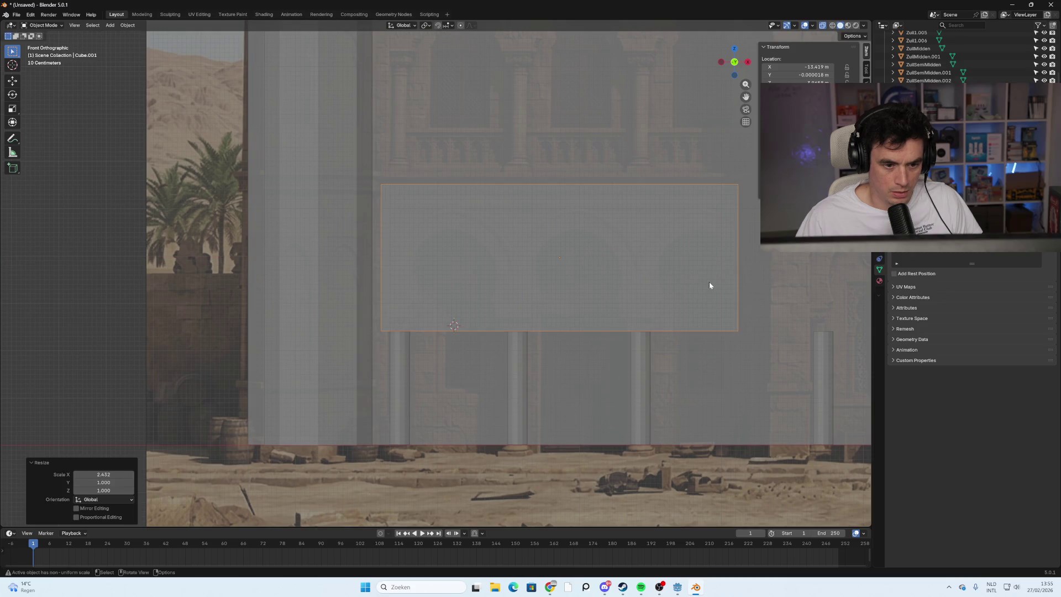
pyautogui.press('g')
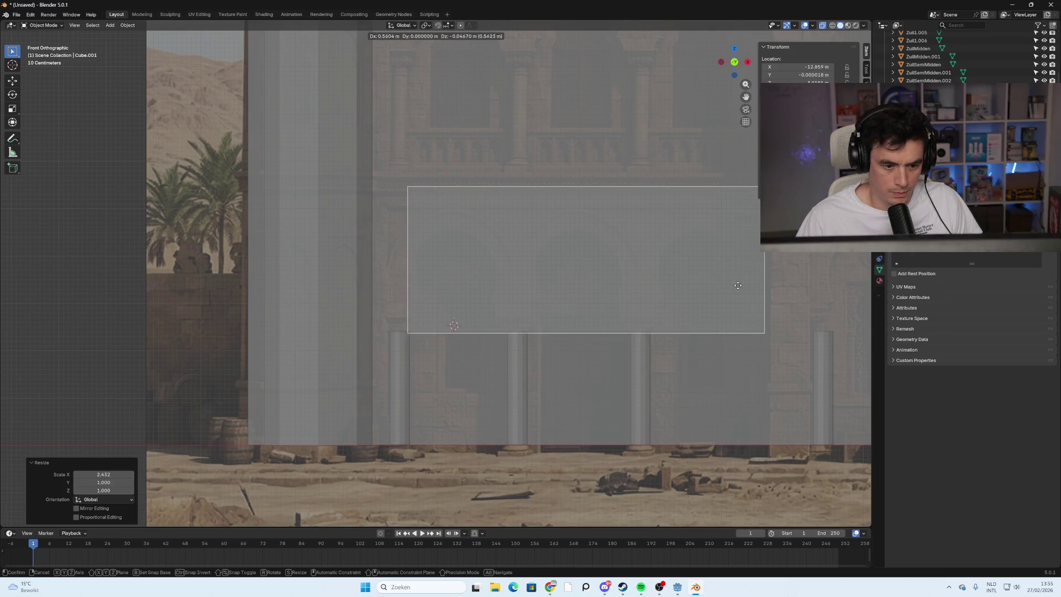
pyautogui.click(715, 286)
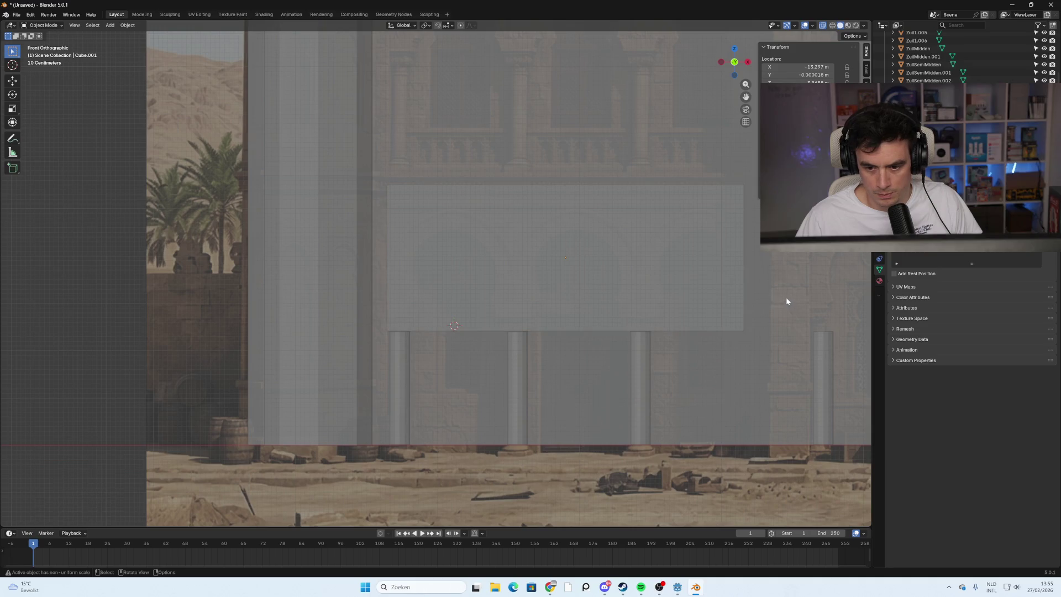
pyautogui.scroll(-2, 535, 253)
pyautogui.click(598, 276)
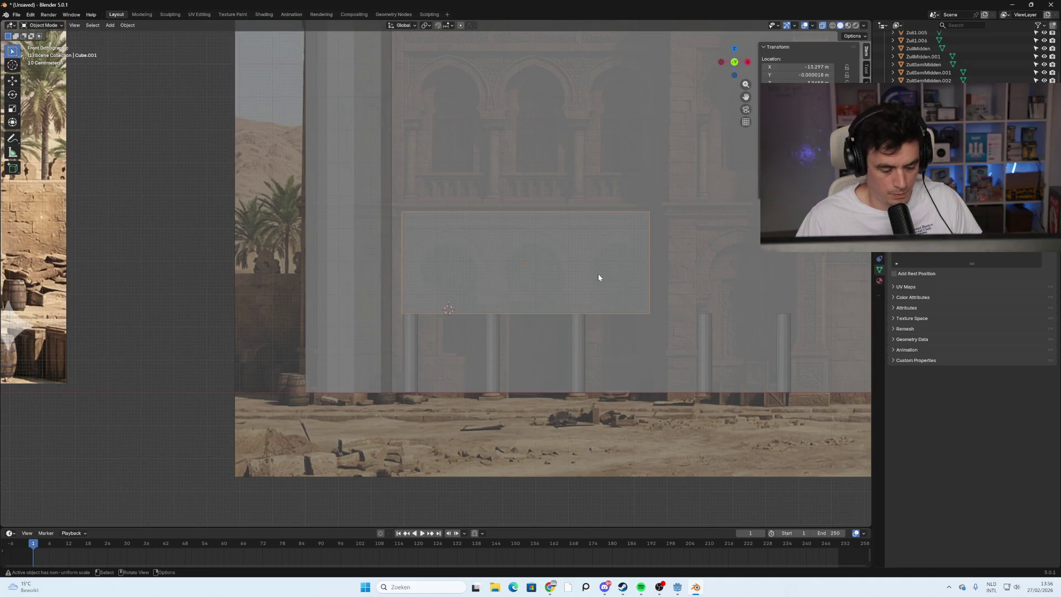
# Apply the box's scale to its mesh and switch to Edit Mode.
pyautogui.hotkey('ctrl', 'a')
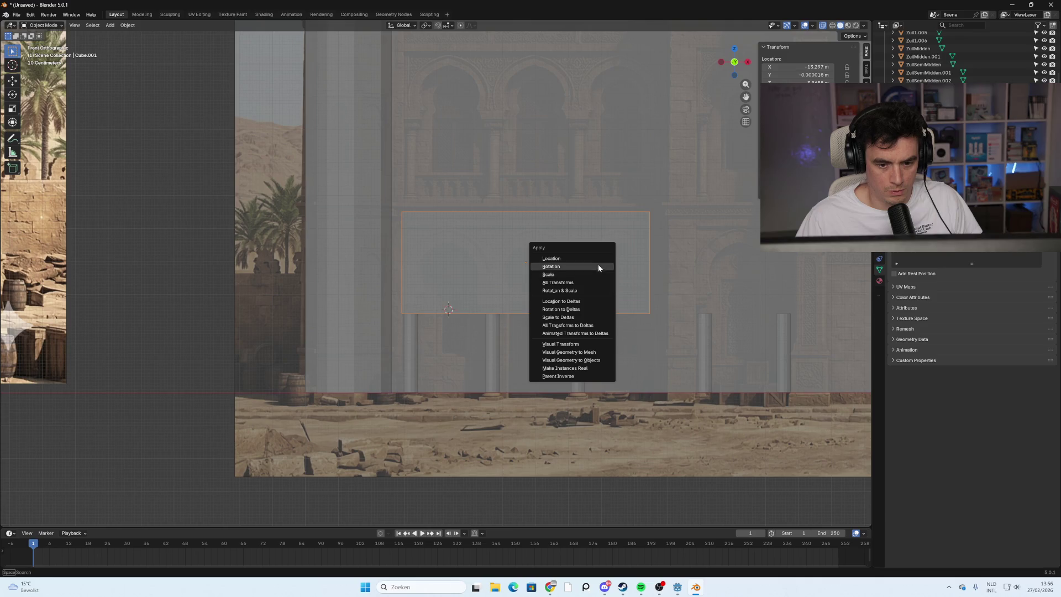
pyautogui.click(596, 276)
pyautogui.click(42, 25)
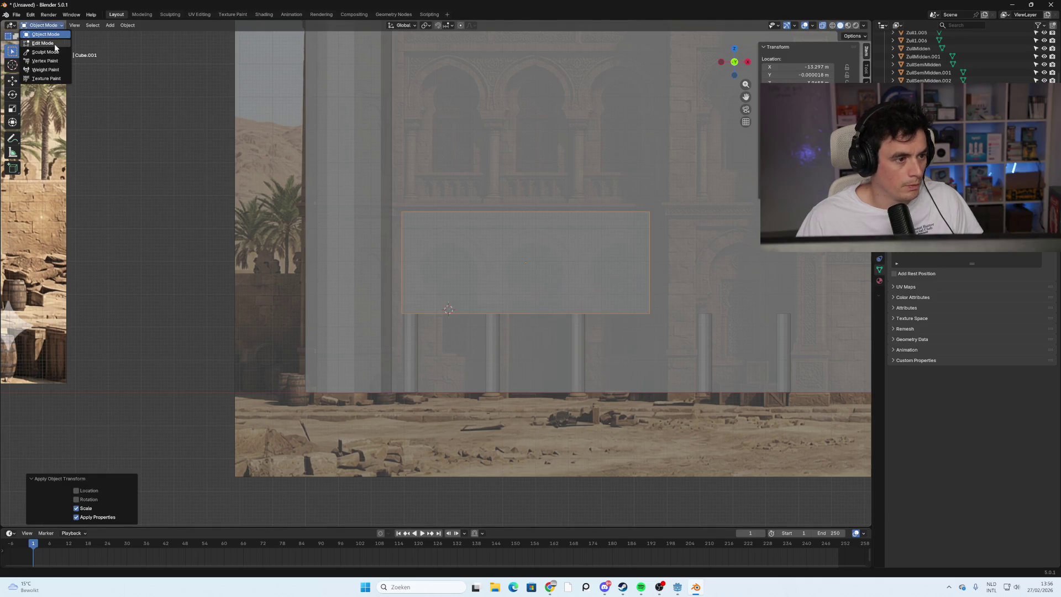
pyautogui.click(54, 44)
# Select the box's right face and extend it outward along X in front view.
pyautogui.moveTo(580, 259)
pyautogui.mouseDown(button='middle')
pyautogui.moveTo(649, 285)
pyautogui.moveTo(650, 300)
pyautogui.mouseUp(button='middle')
pyautogui.click(650, 299)
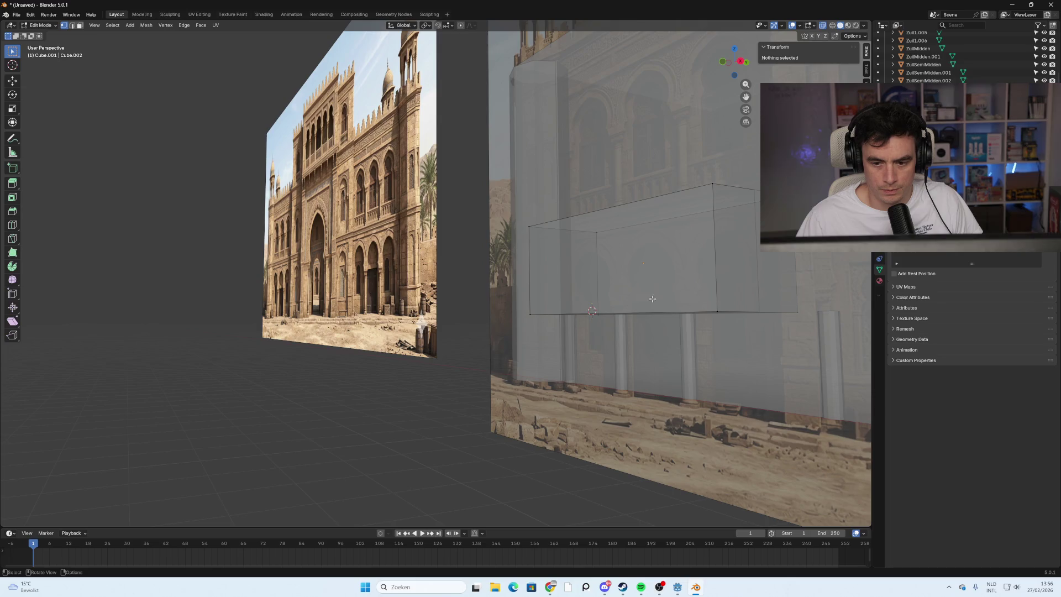
pyautogui.moveTo(725, 267); pyautogui.dragTo(658, 232, button='middle')
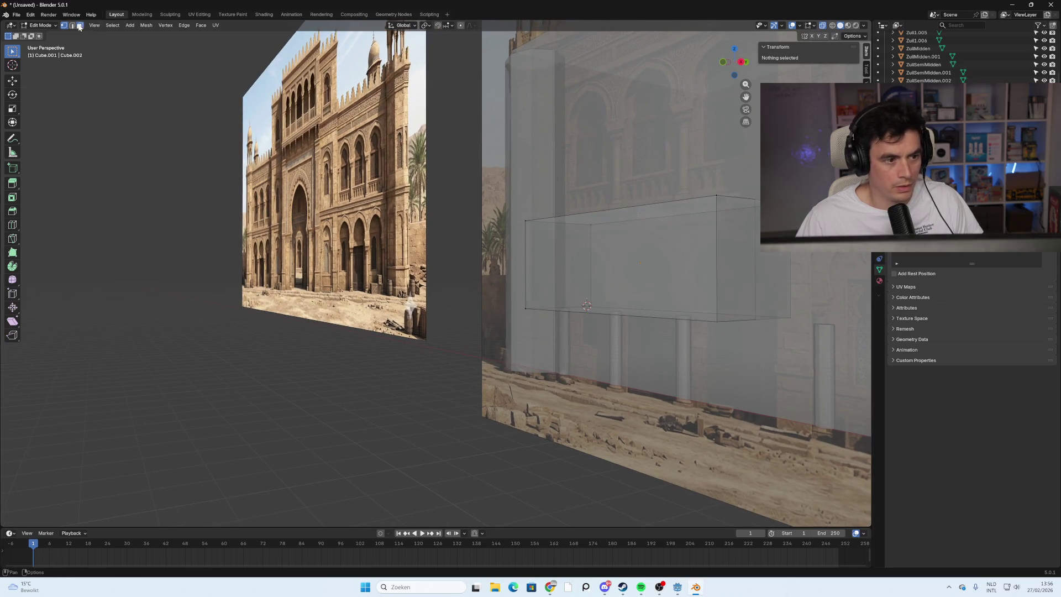
pyautogui.click(753, 259)
pyautogui.moveTo(753, 259); pyautogui.dragTo(629, 304, button='middle')
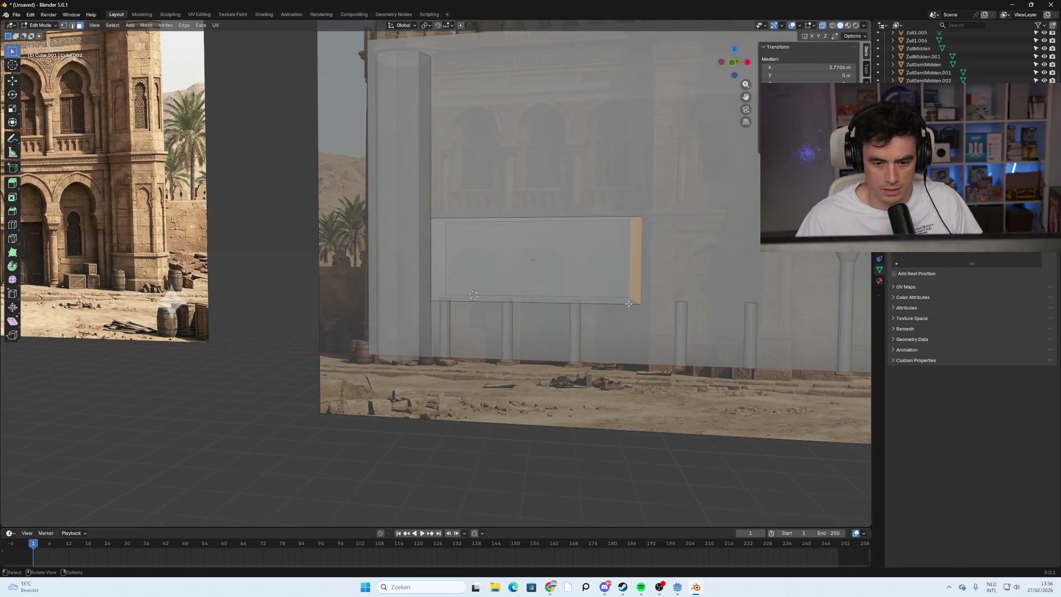
pyautogui.click(734, 62)
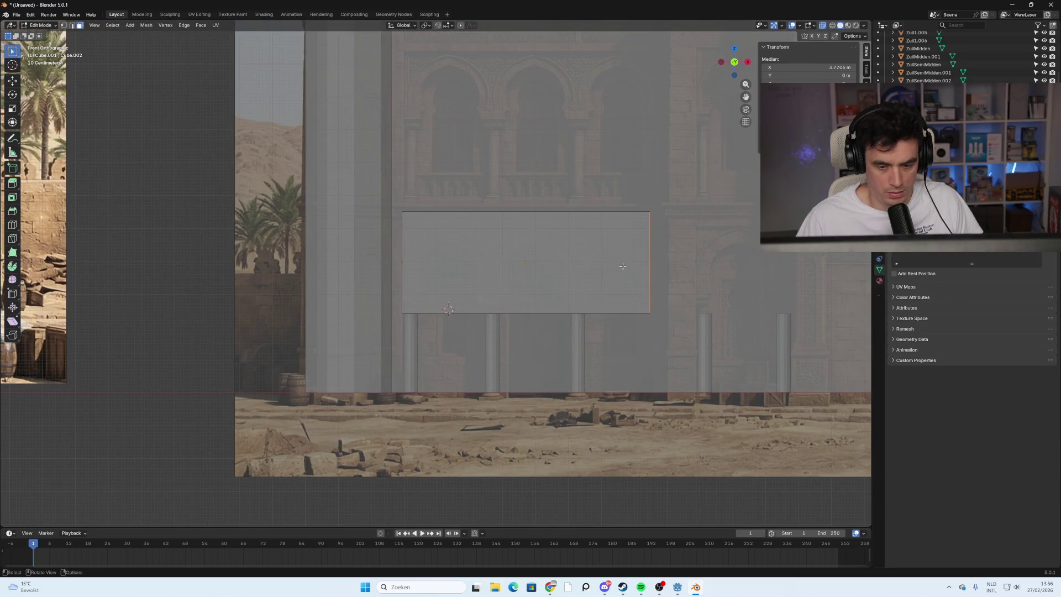
pyautogui.press('g')
pyautogui.press('x')
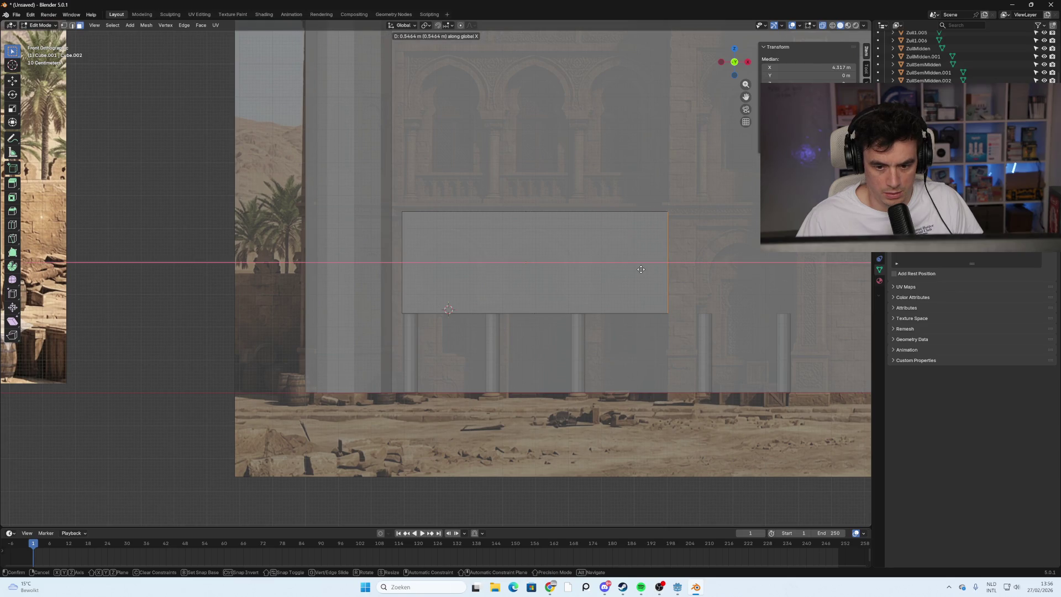
pyautogui.click(641, 269)
pyautogui.scroll(-8, 608, 310)
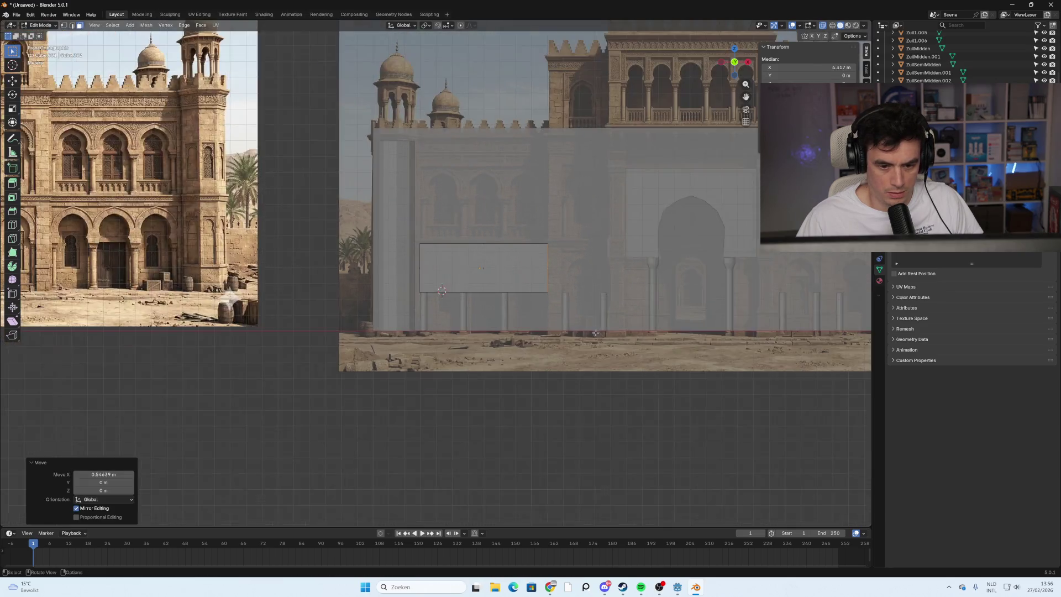
pyautogui.scroll(10, 437, 273)
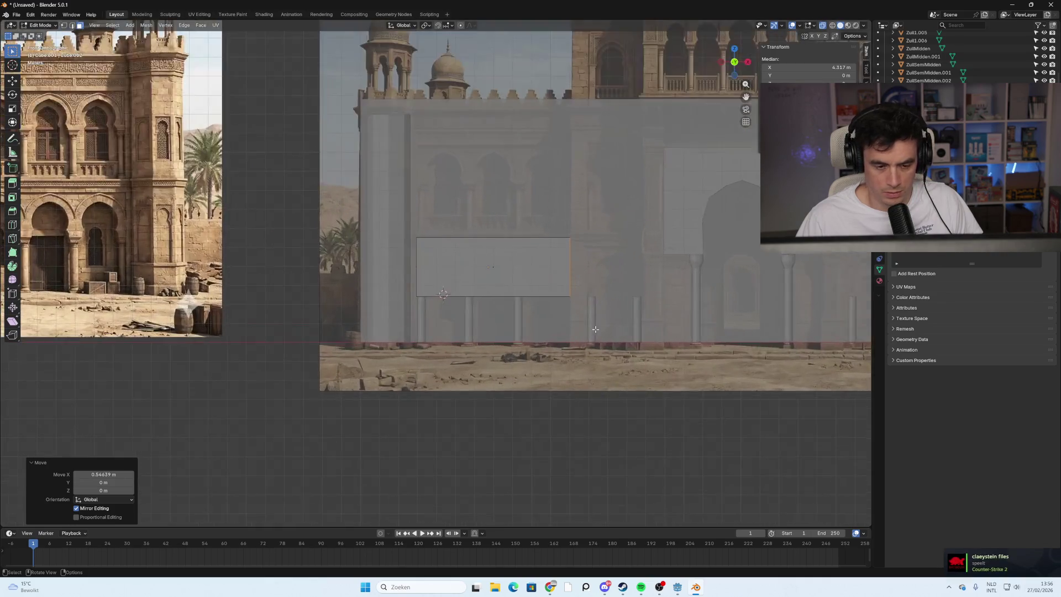
# Select the box's bottom face from an underside view, then return to front view.
pyautogui.click(387, 264)
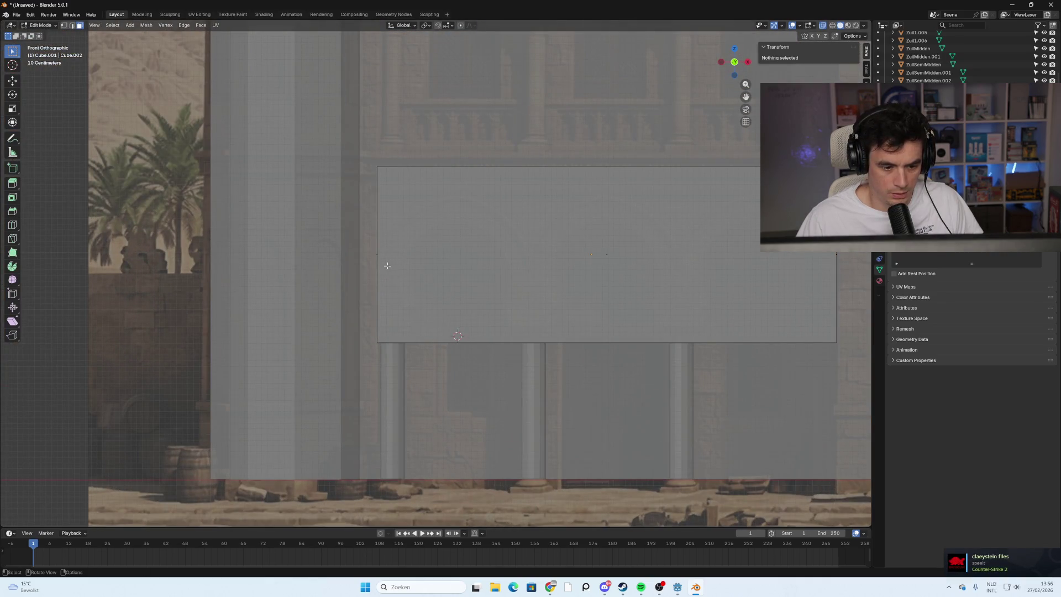
pyautogui.moveTo(608, 325)
pyautogui.keyDown('shift'); pyautogui.mouseDown(button='middle')
pyautogui.moveTo(484, 331)
pyautogui.moveTo(516, 329)
pyautogui.mouseUp(button='middle'); pyautogui.keyUp('shift')
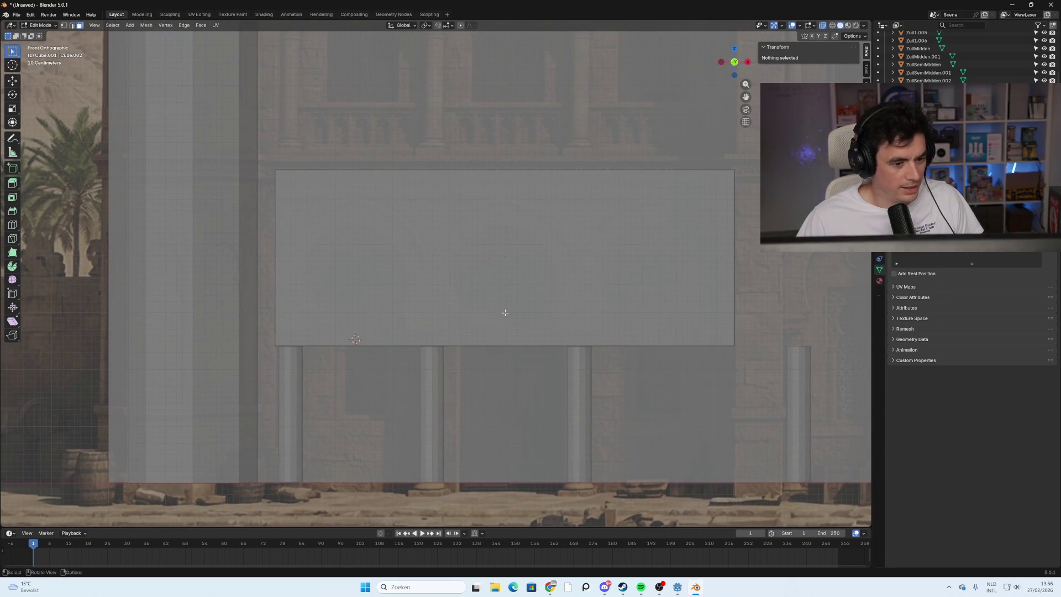
pyautogui.scroll(-7, 479, 260)
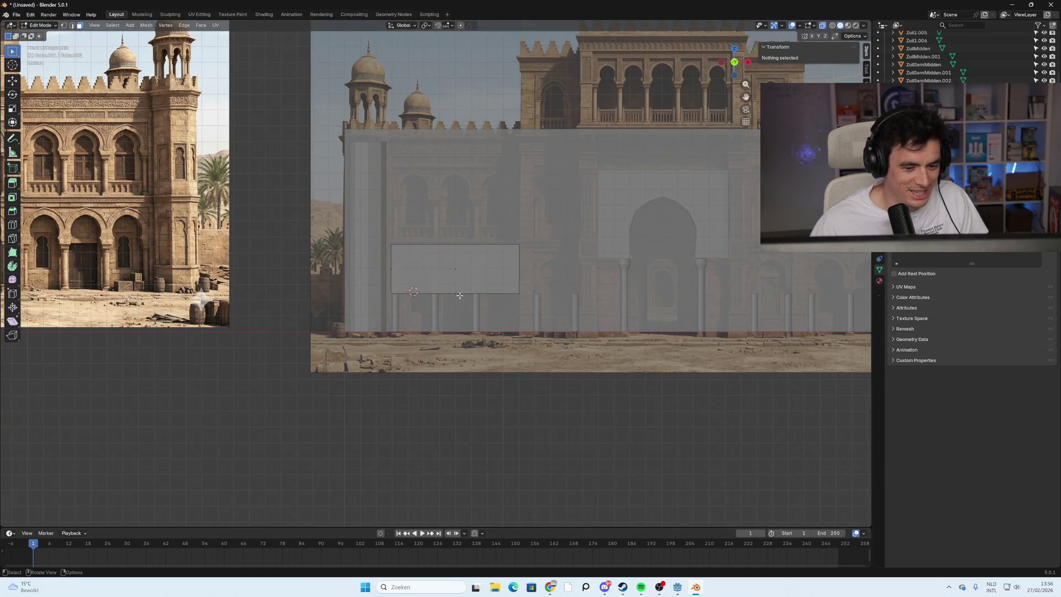
pyautogui.scroll(3, 459, 296)
pyautogui.scroll(2, 372, 356)
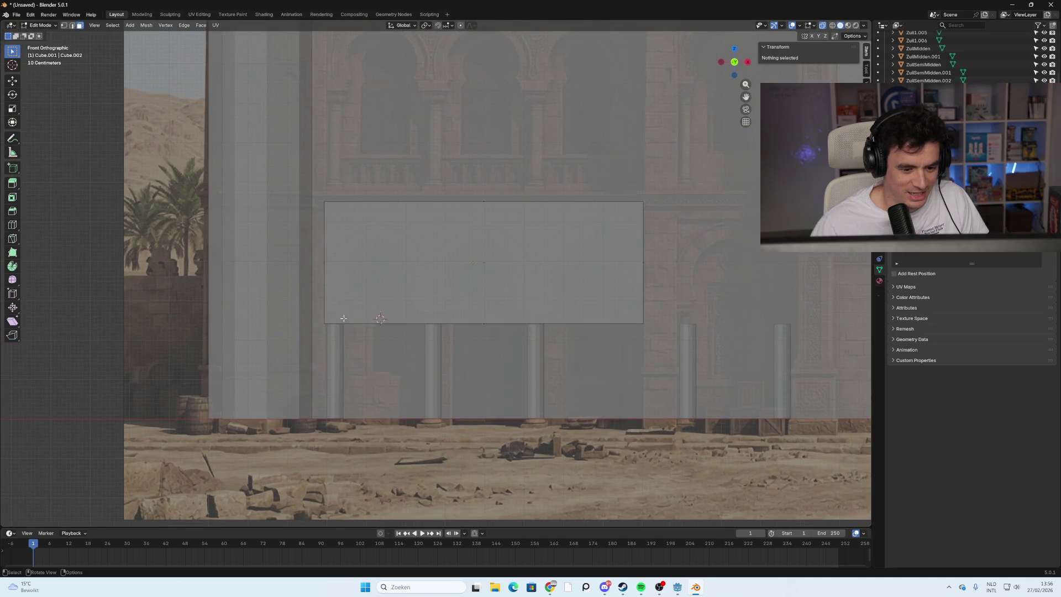
pyautogui.keyDown('shift'); pyautogui.moveTo(359, 323); pyautogui.dragTo(392, 328, button='middle'); pyautogui.keyUp('shift')
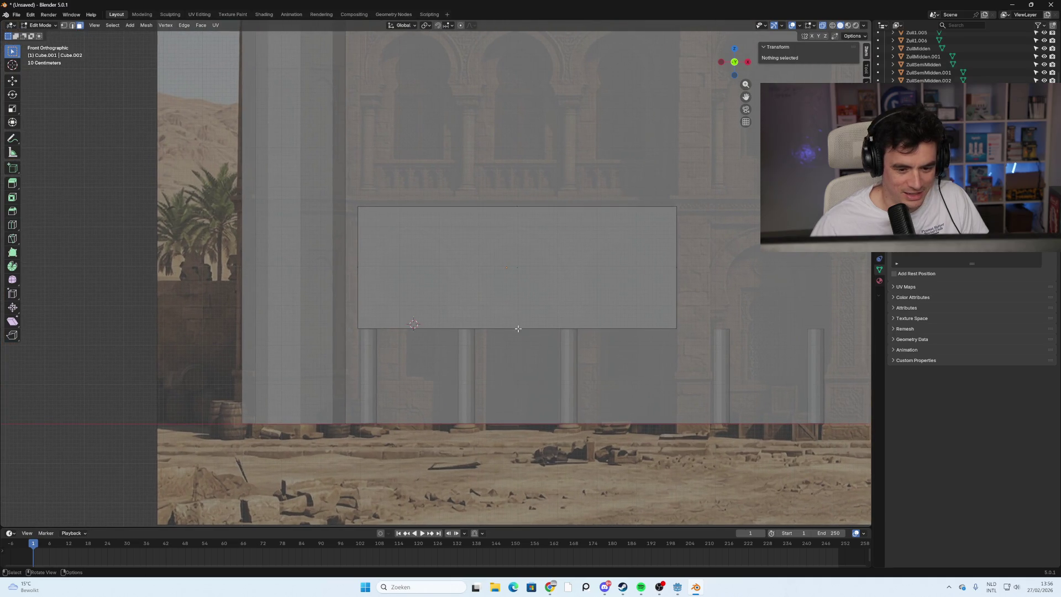
pyautogui.moveTo(517, 328); pyautogui.dragTo(612, 373, button='middle')
pyautogui.click(585, 384)
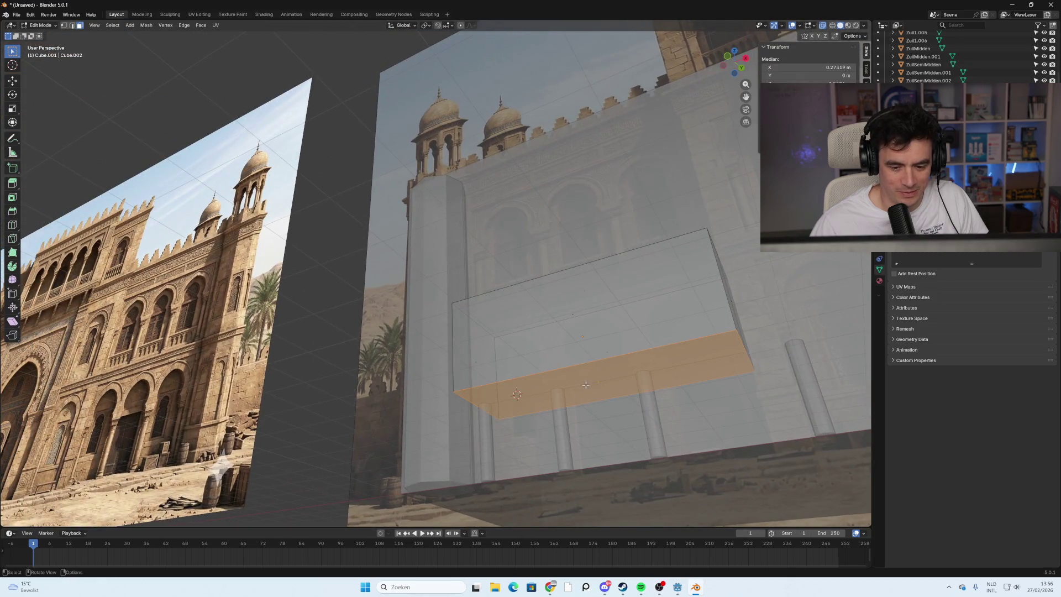
pyautogui.click(728, 58)
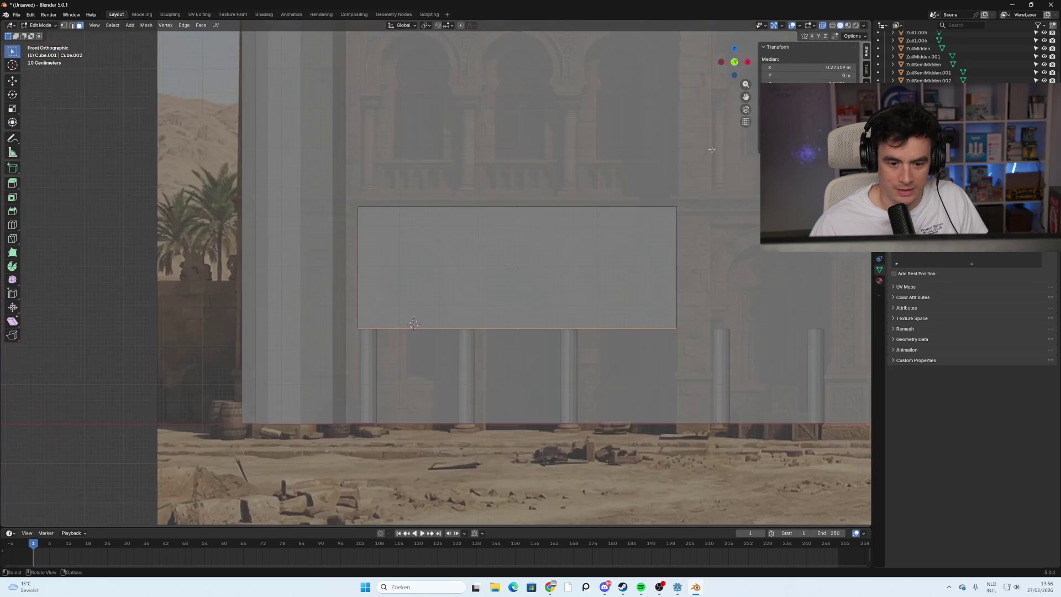
# Raise the bottom face about 0.58 m along Z.
pyautogui.press('g')
pyautogui.press('x')
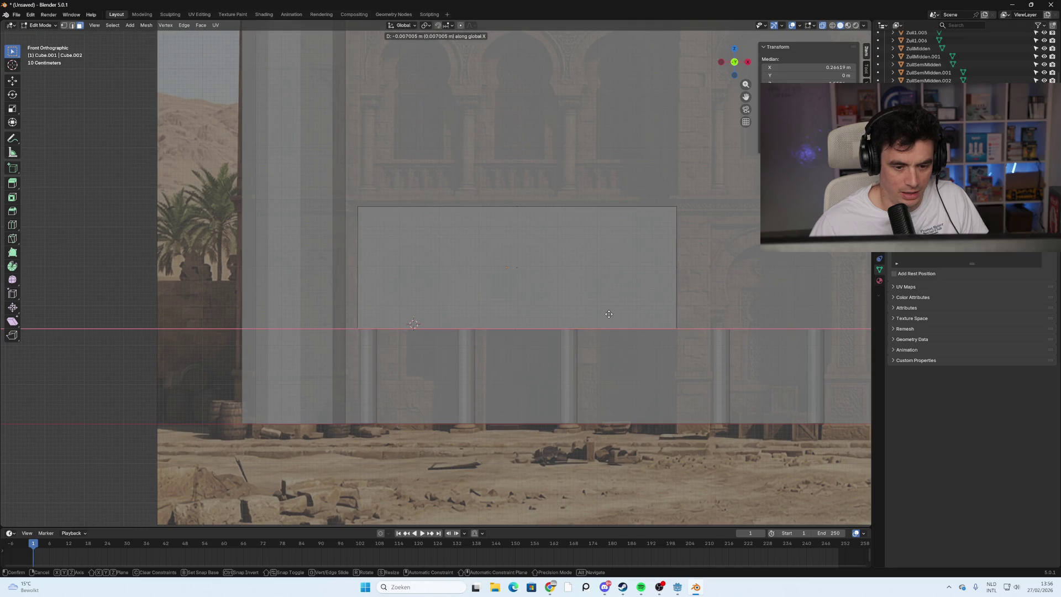
pyautogui.press('y')
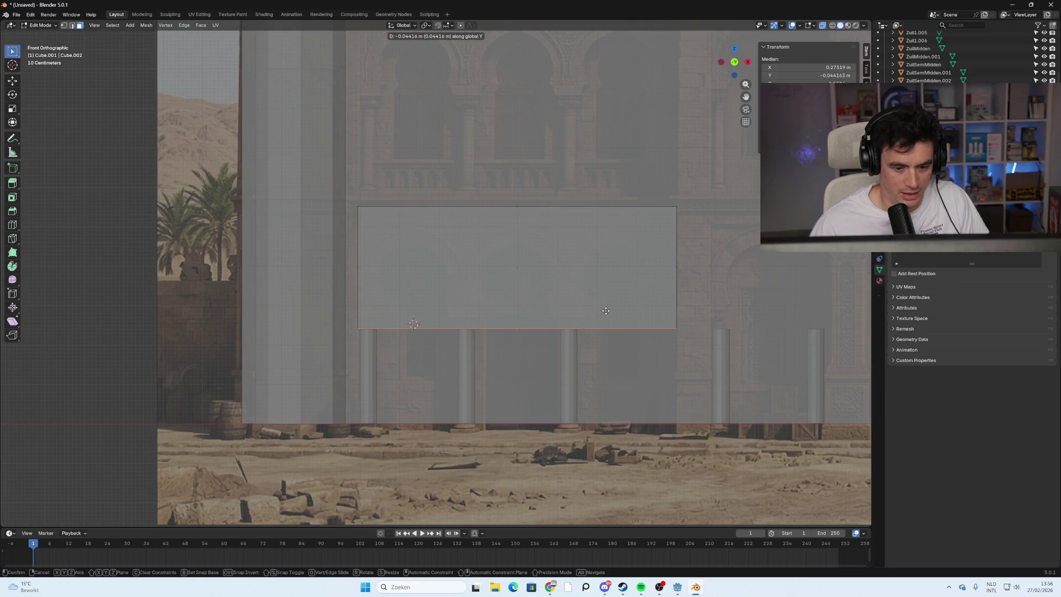
pyautogui.press('Escape')
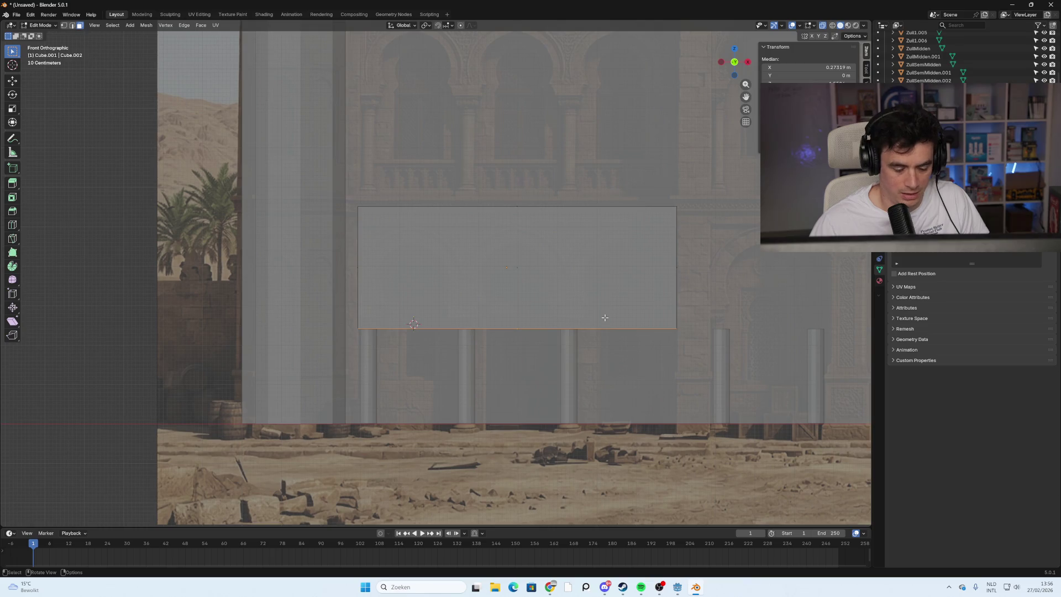
pyautogui.press('g')
pyautogui.press('z')
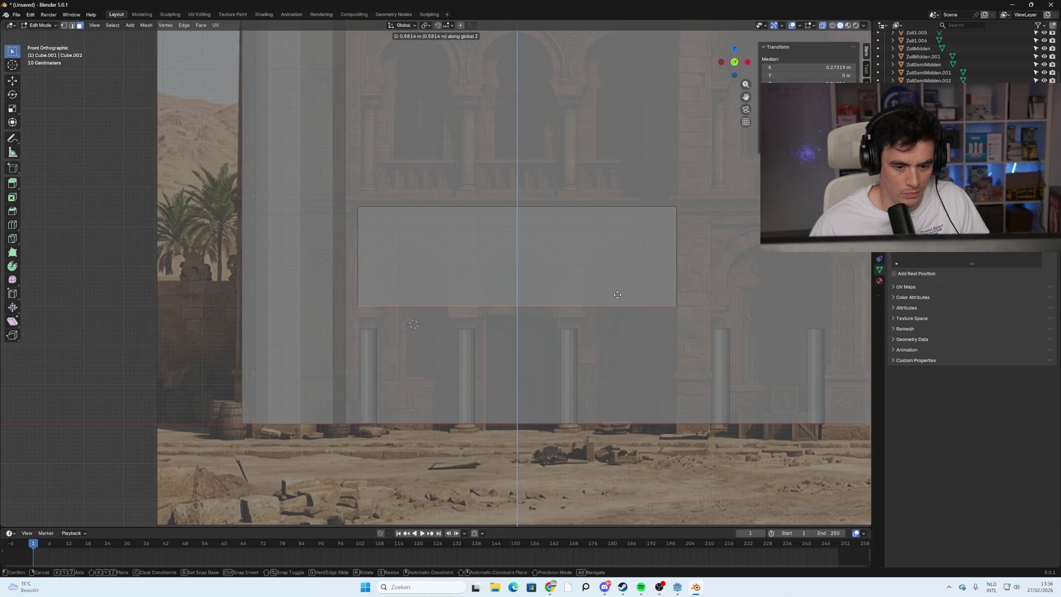
pyautogui.click(617, 296)
pyautogui.click(713, 343)
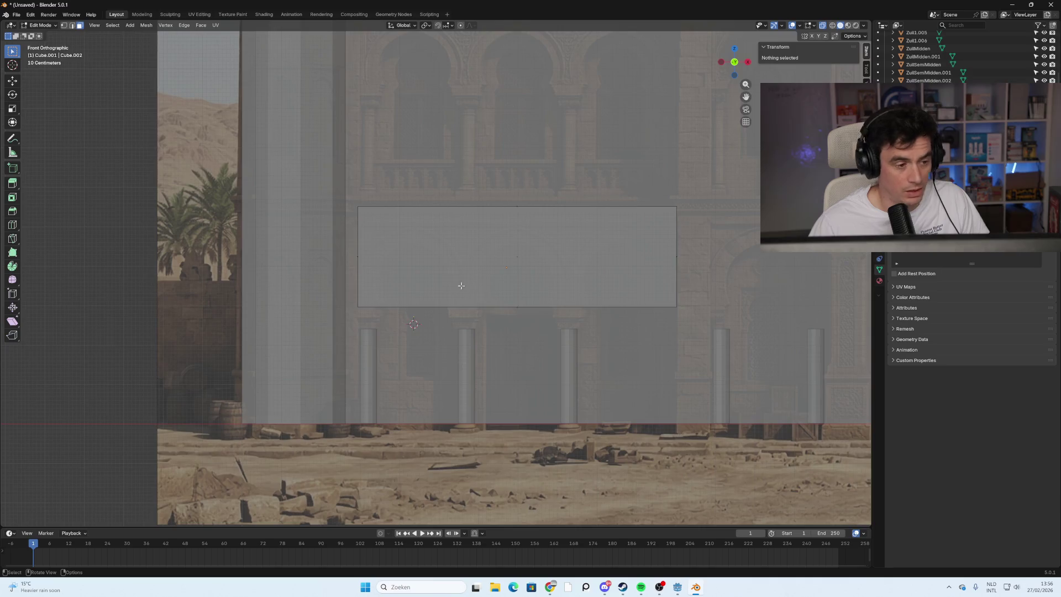
pyautogui.scroll(1, 436, 276)
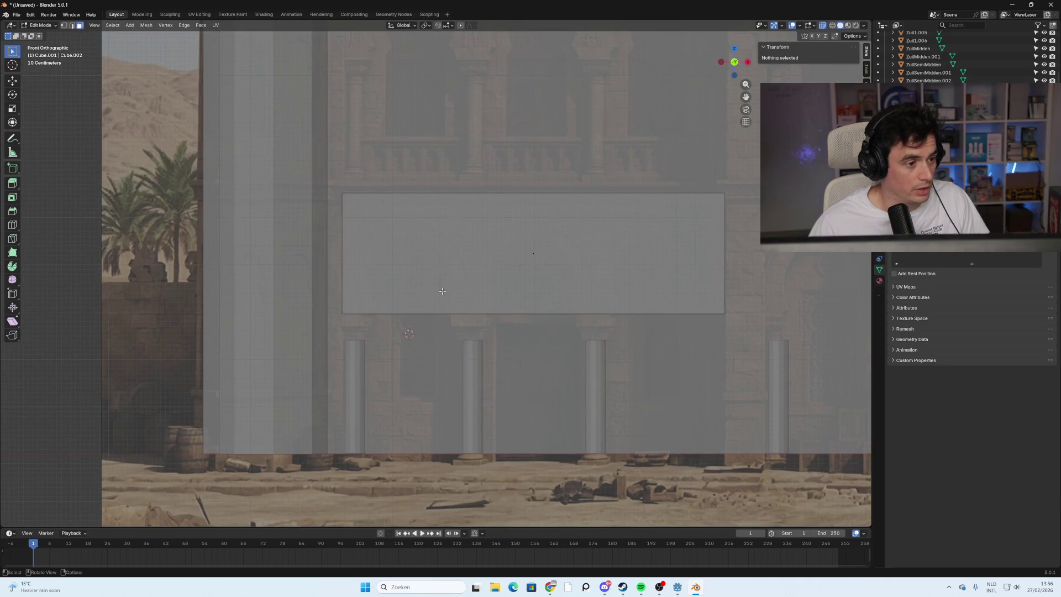
# Place the 3D cursor on the left part of the upper wall box for the round window.
pyautogui.keyDown('shift'); pyautogui.rightClick(413, 259); pyautogui.keyUp('shift')
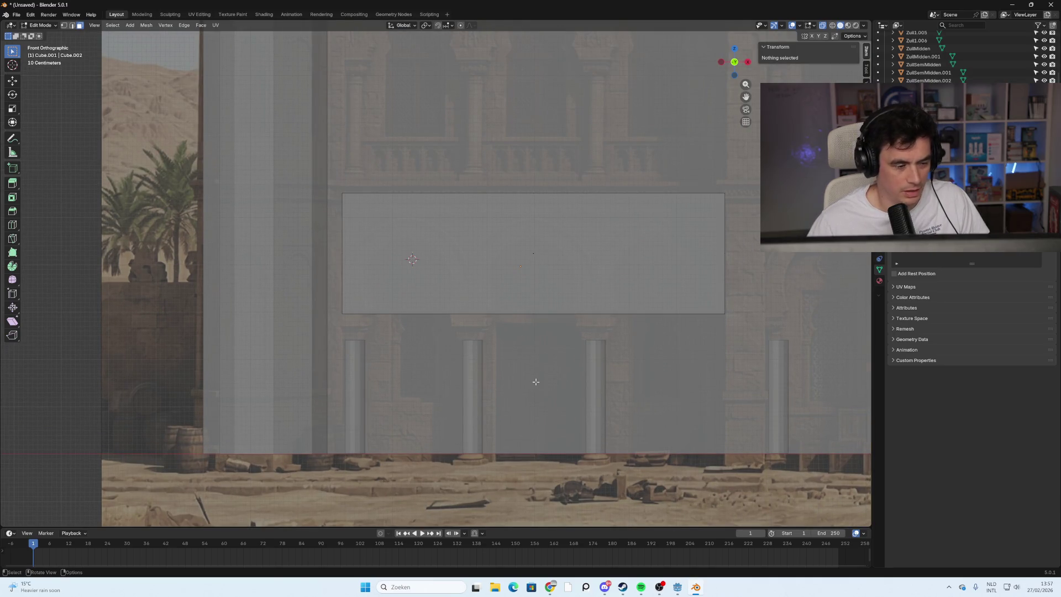
pyautogui.scroll(-2, 533, 380)
pyautogui.scroll(2, 500, 370)
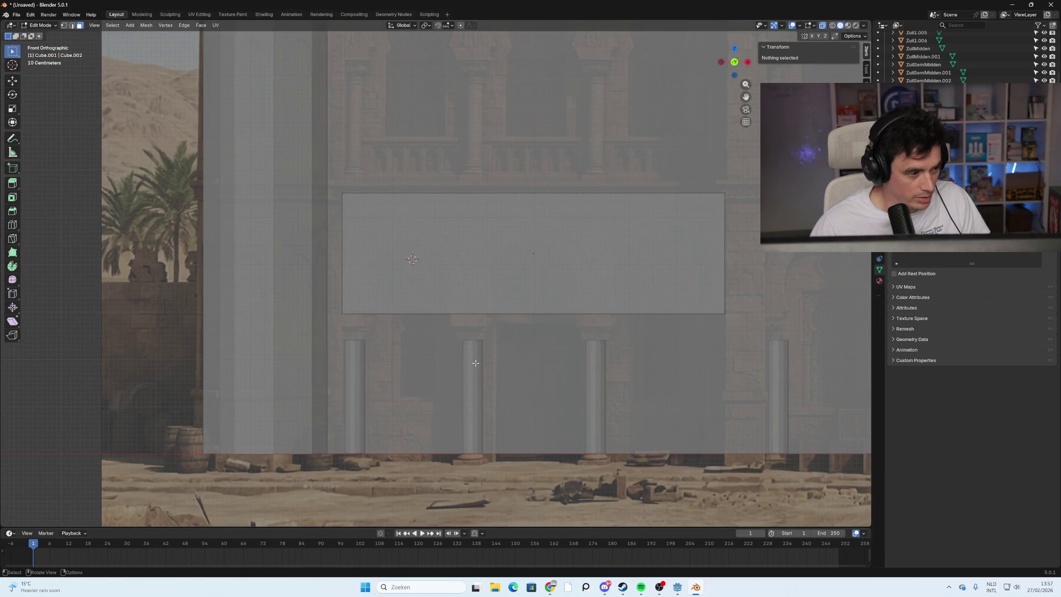
pyautogui.scroll(-3, 468, 365)
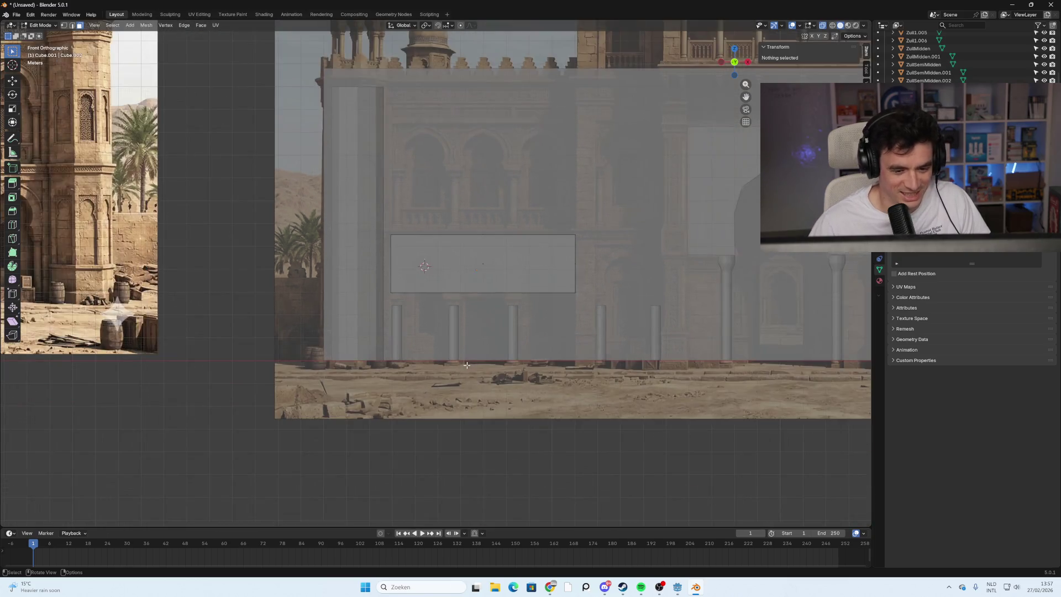
pyautogui.scroll(1, 436, 342)
pyautogui.scroll(-1, 435, 343)
pyautogui.scroll(3, 416, 340)
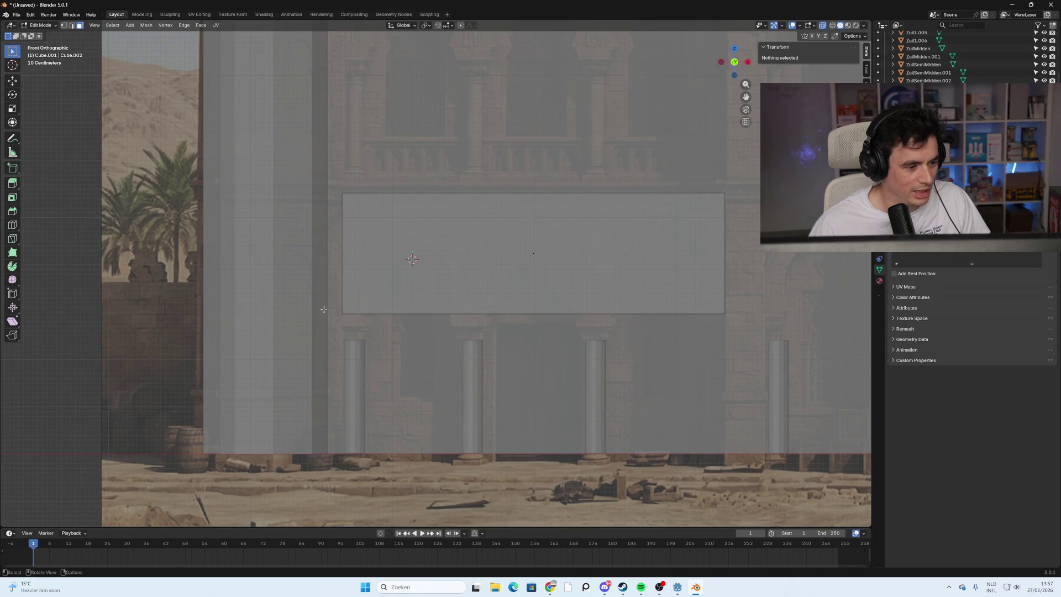
pyautogui.rightClick(406, 276)
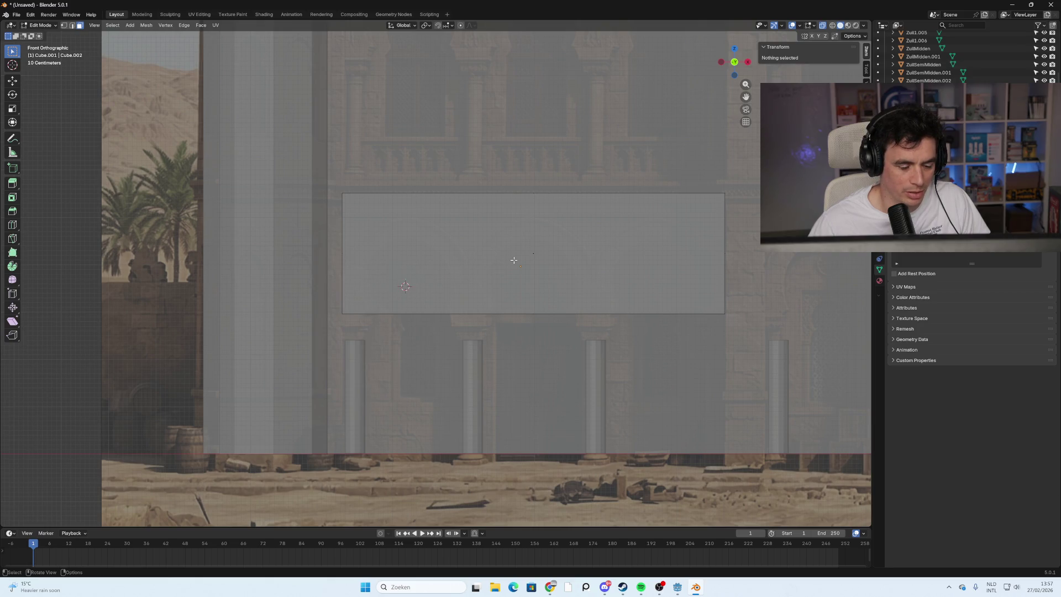
pyautogui.scroll(2, 437, 276)
pyautogui.keyDown('shift'); pyautogui.rightClick(389, 279); pyautogui.keyUp('shift')
pyautogui.keyDown('shift'); pyautogui.rightClick(391, 287); pyautogui.keyUp('shift')
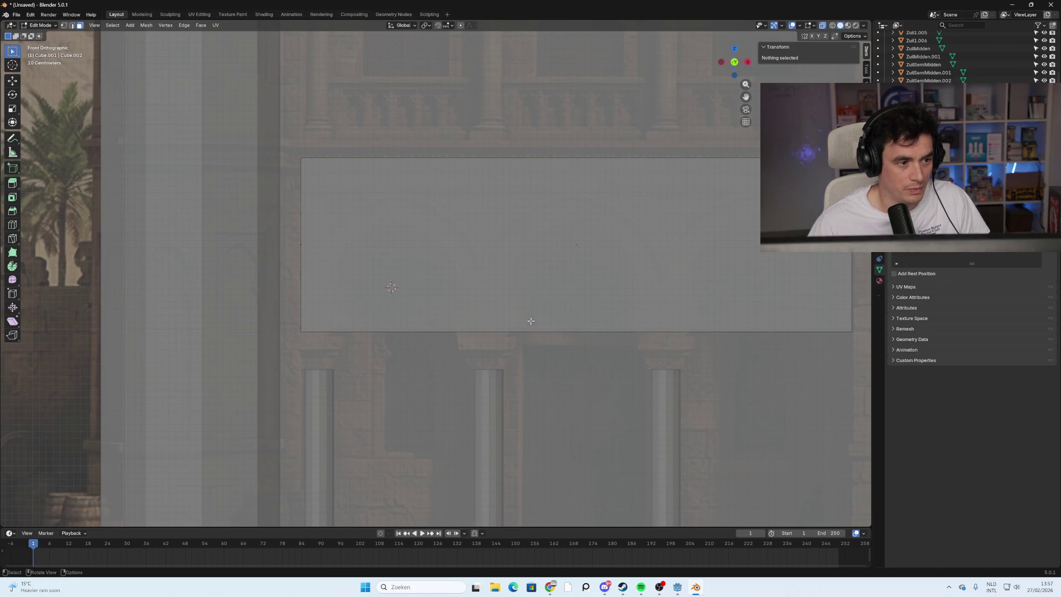
pyautogui.hotkey('shift', 'a')
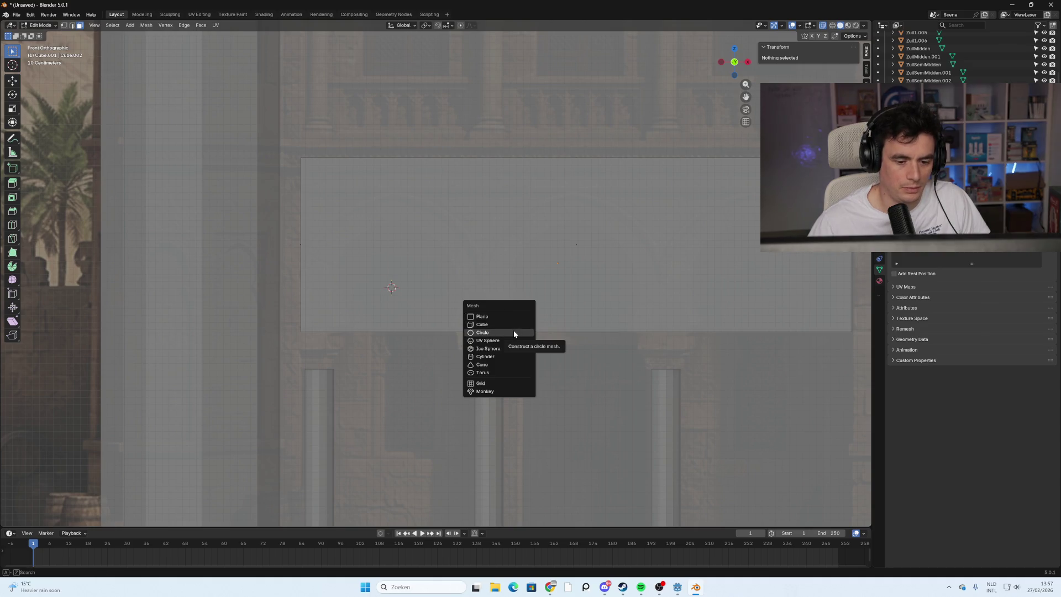
# Try a circle, undo it, and add an 8-vertex cylinder at the cursor instead.
pyautogui.click(514, 332)
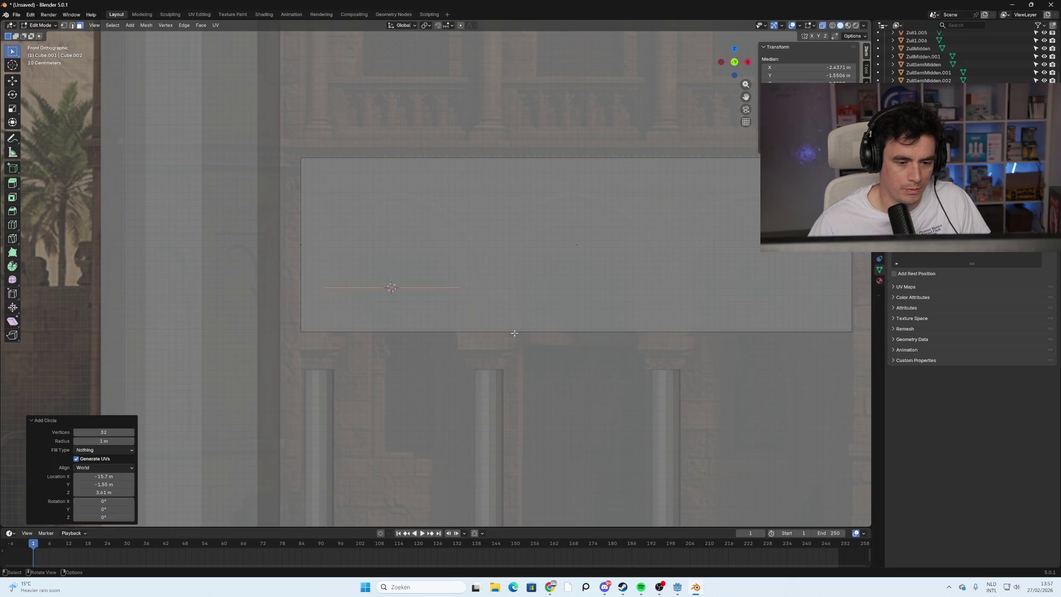
pyautogui.hotkey('ctrl', 'z')
pyautogui.hotkey('ctrl', 'f')
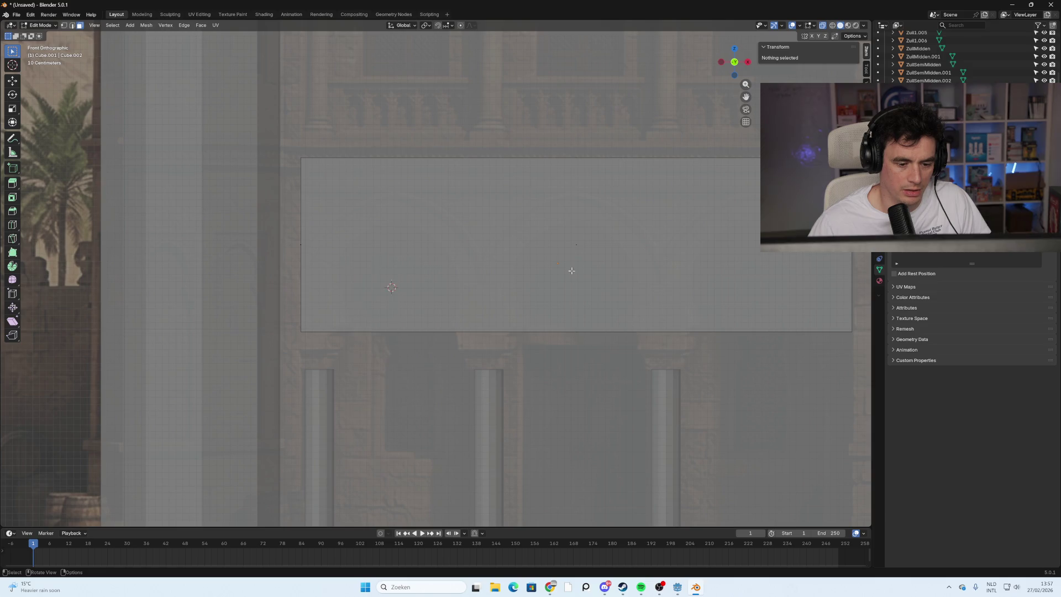
pyautogui.hotkey('shift', 'a')
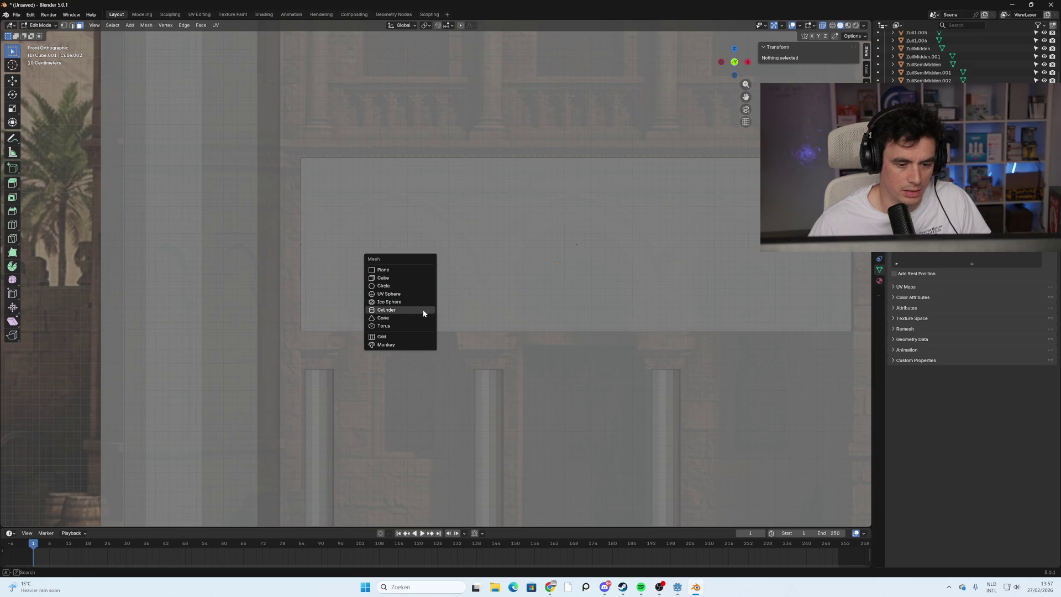
pyautogui.click(423, 311)
pyautogui.click(103, 422)
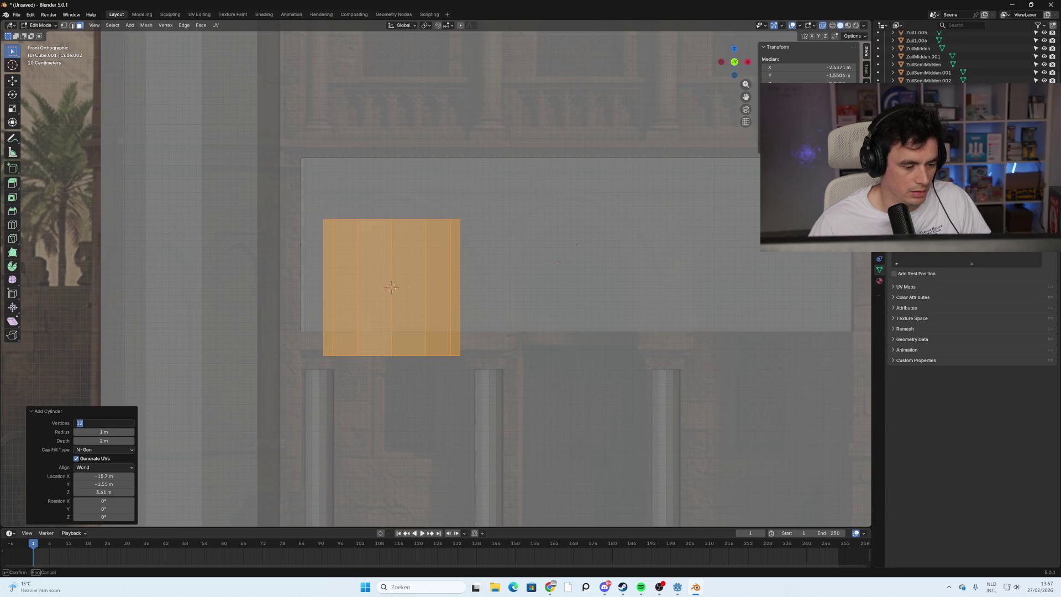
pyautogui.write('8')
pyautogui.press('Return')
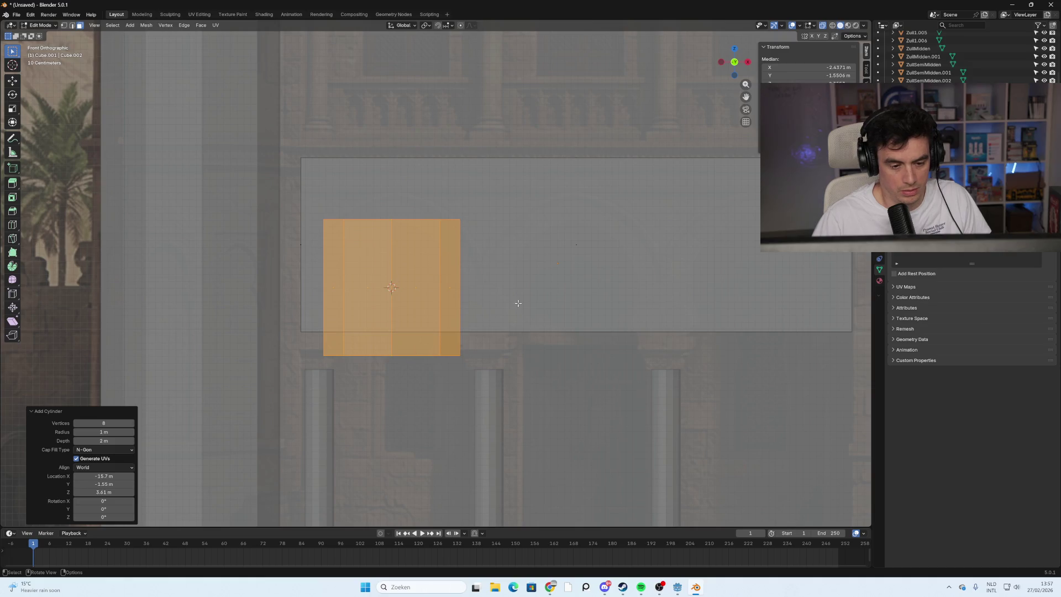
# Rotate the 8-sided cylinder 90° on X, then undo back to remove the trial cylinder.
pyautogui.click(553, 372)
pyautogui.hotkey('ctrl', 'z')
pyautogui.click(293, 217)
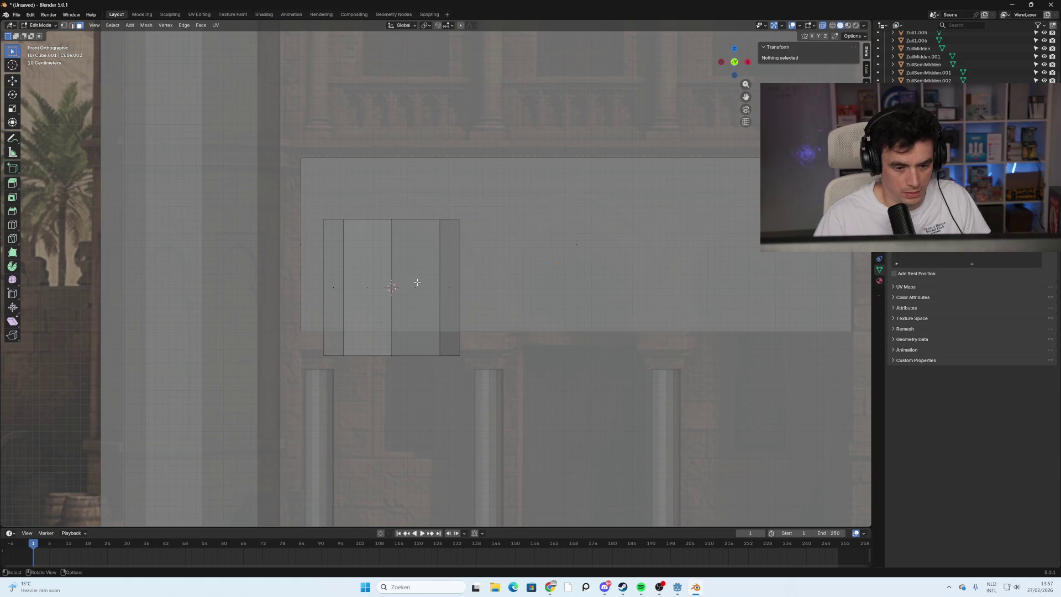
pyautogui.press('l')
pyautogui.press('r')
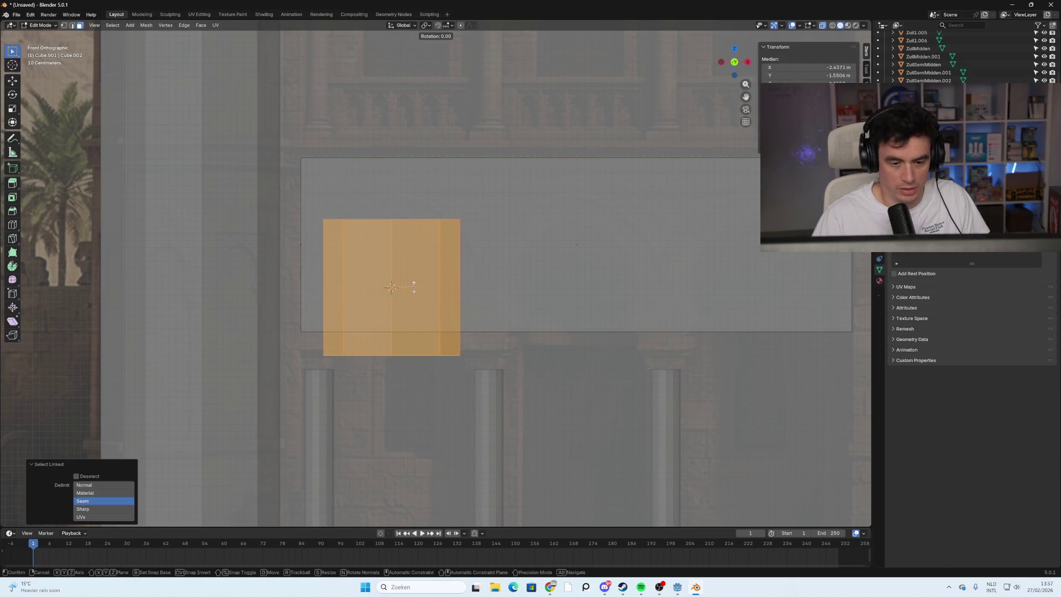
pyautogui.write('x')
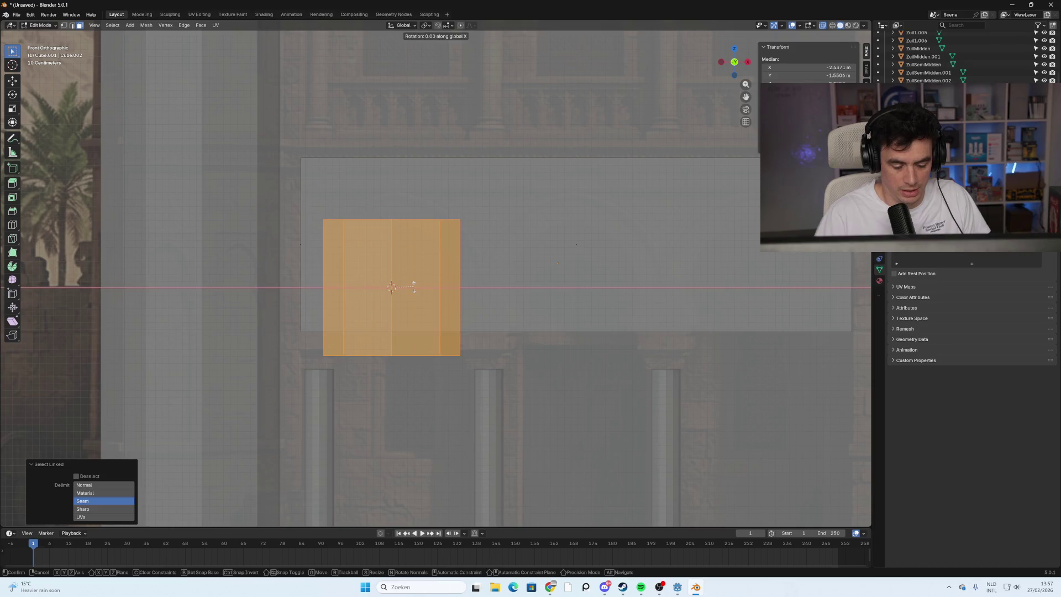
pyautogui.write('90')
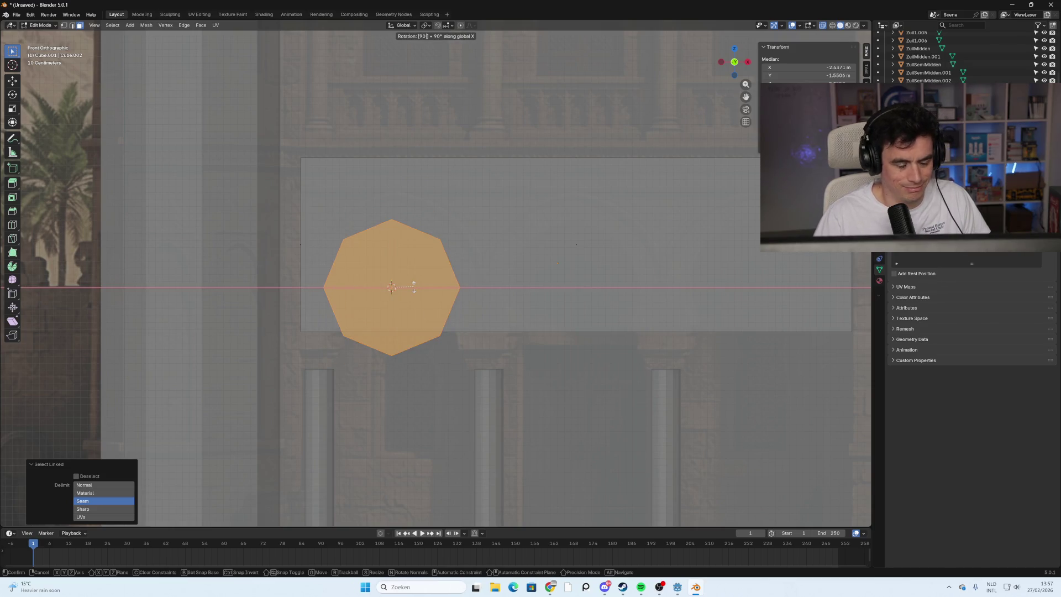
pyautogui.press('Return')
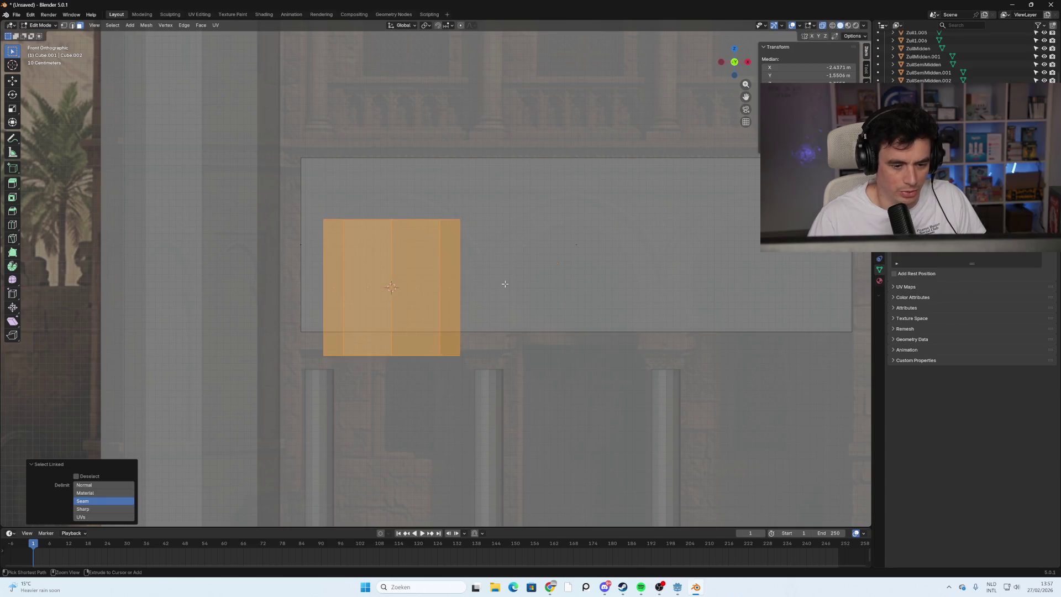
pyautogui.click(500, 285)
pyautogui.hotkey('ctrl', 'z')
pyautogui.click(500, 285)
pyautogui.hotkey('ctrl', 'z')
pyautogui.click(497, 285)
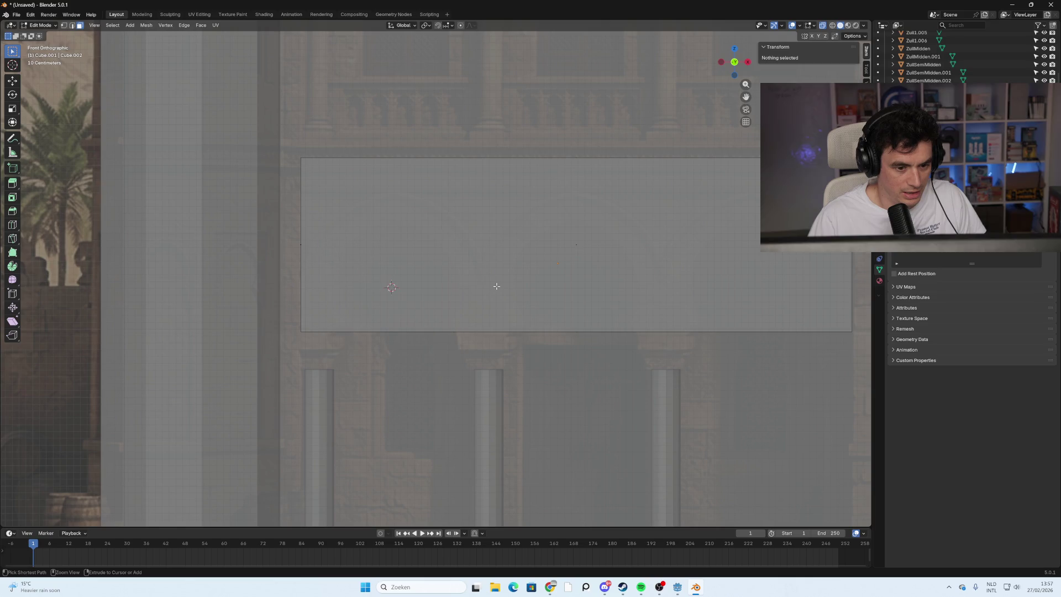
# Add a new cylinder with 12 vertices at the window spot.
pyautogui.hotkey('shift', 'a')
pyautogui.click(410, 288)
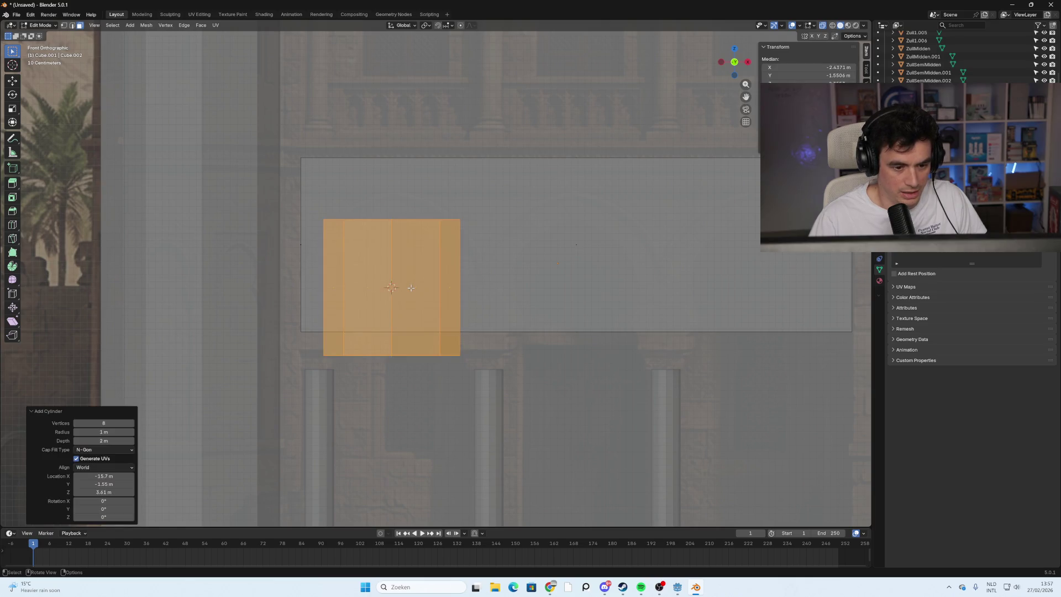
pyautogui.click(103, 422)
pyautogui.write('12')
pyautogui.press('Return')
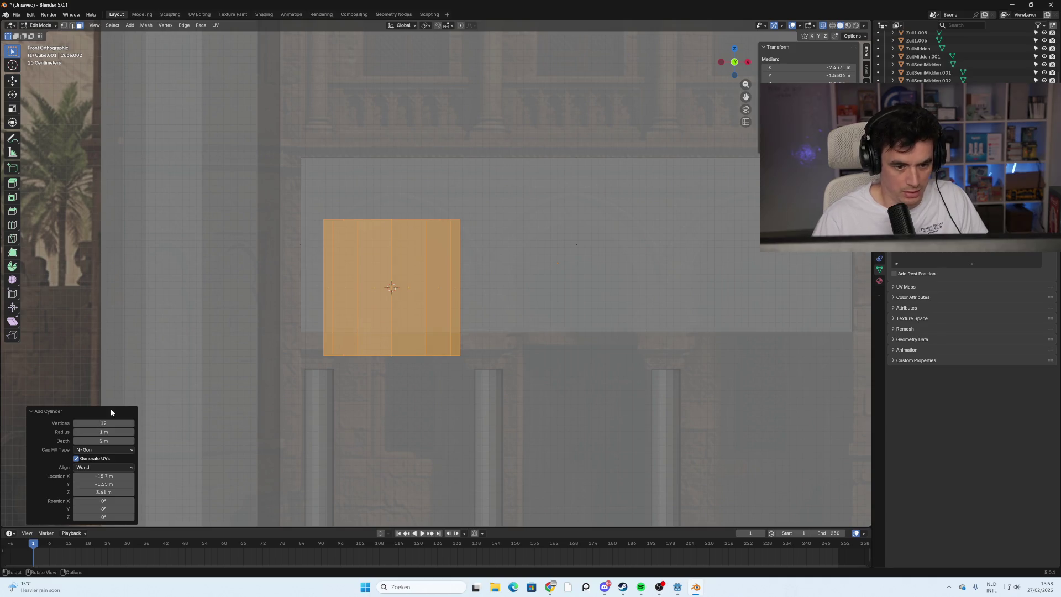
# Rotate the 12-sided cylinder 90° about X and nudge it slightly left.
pyautogui.press('r')
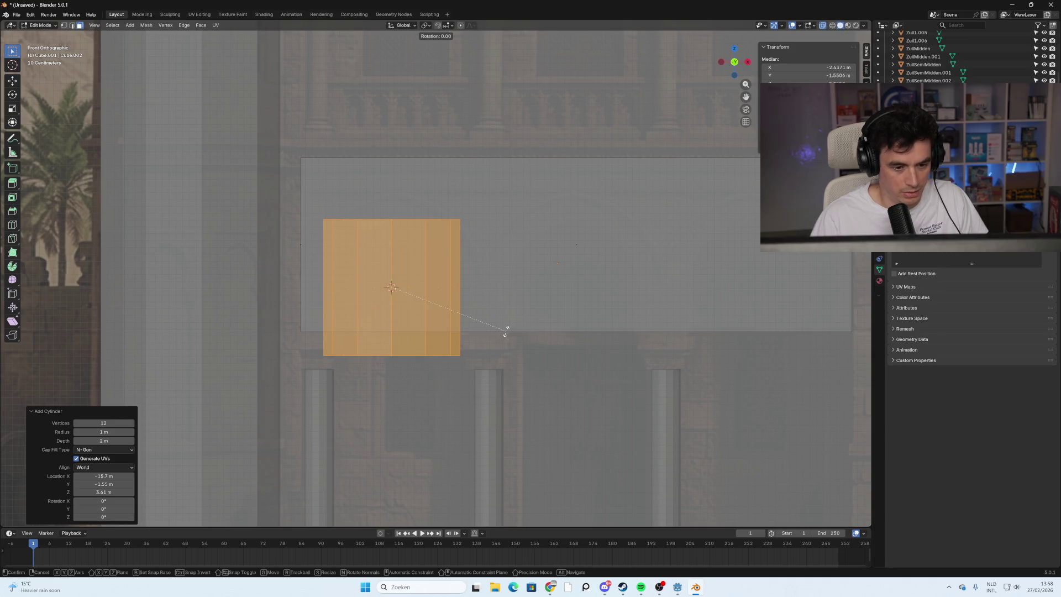
pyautogui.write('x90')
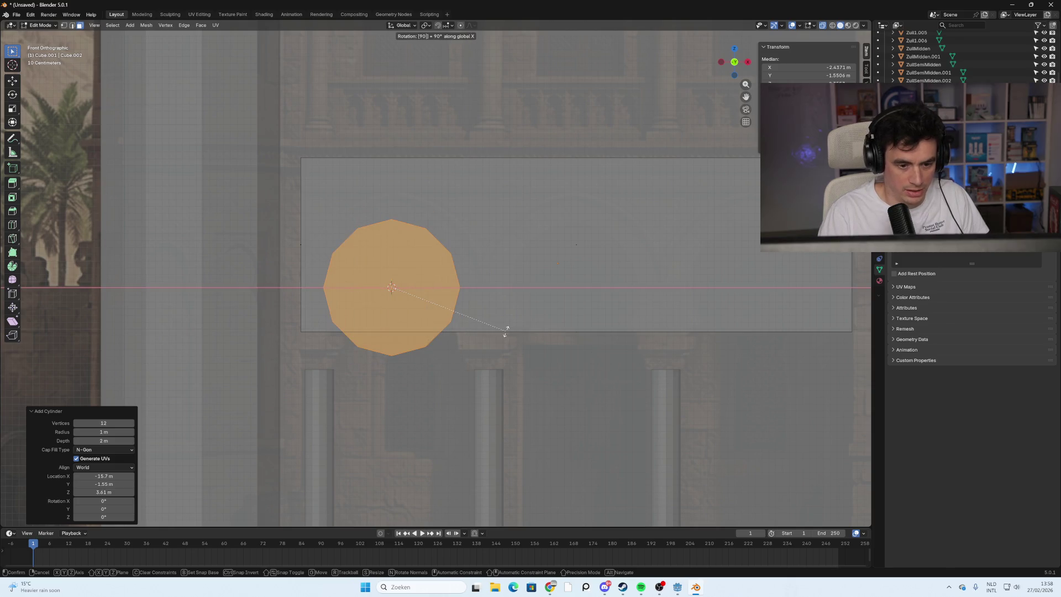
pyautogui.press('Return')
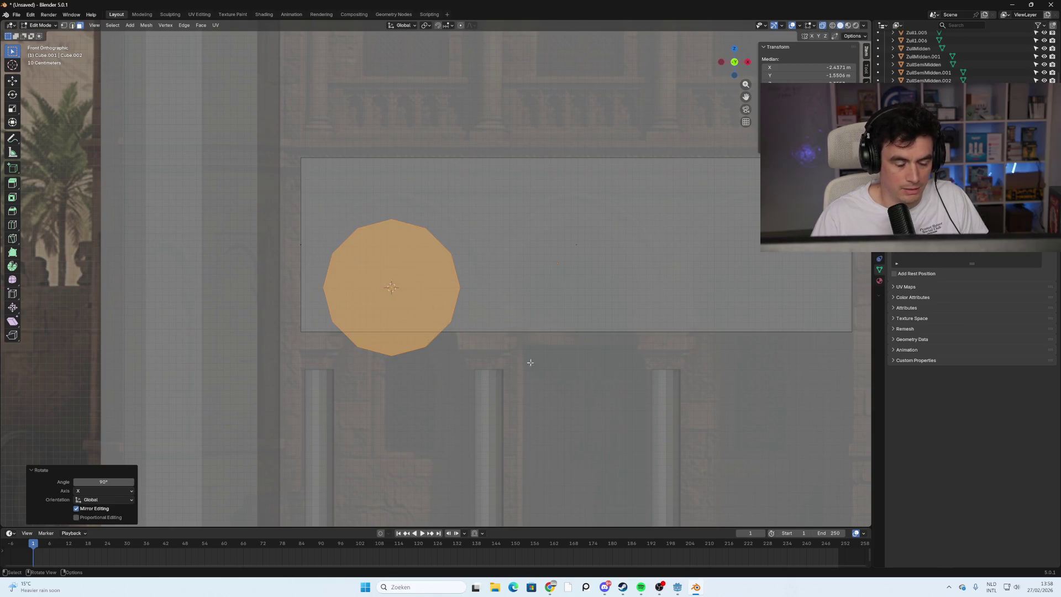
pyautogui.press('g')
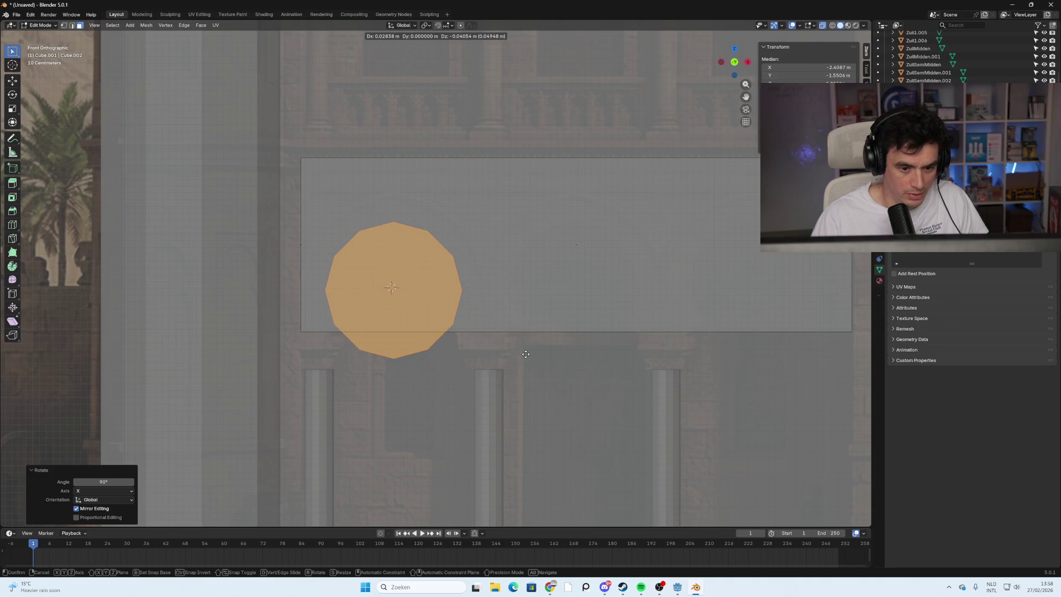
pyautogui.click(525, 354)
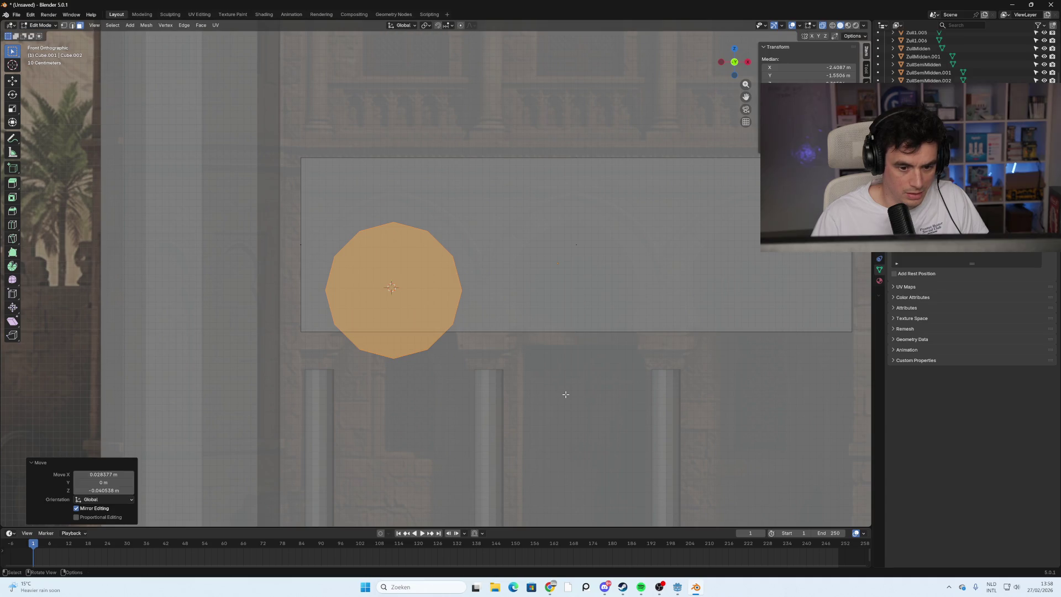
pyautogui.click(569, 359)
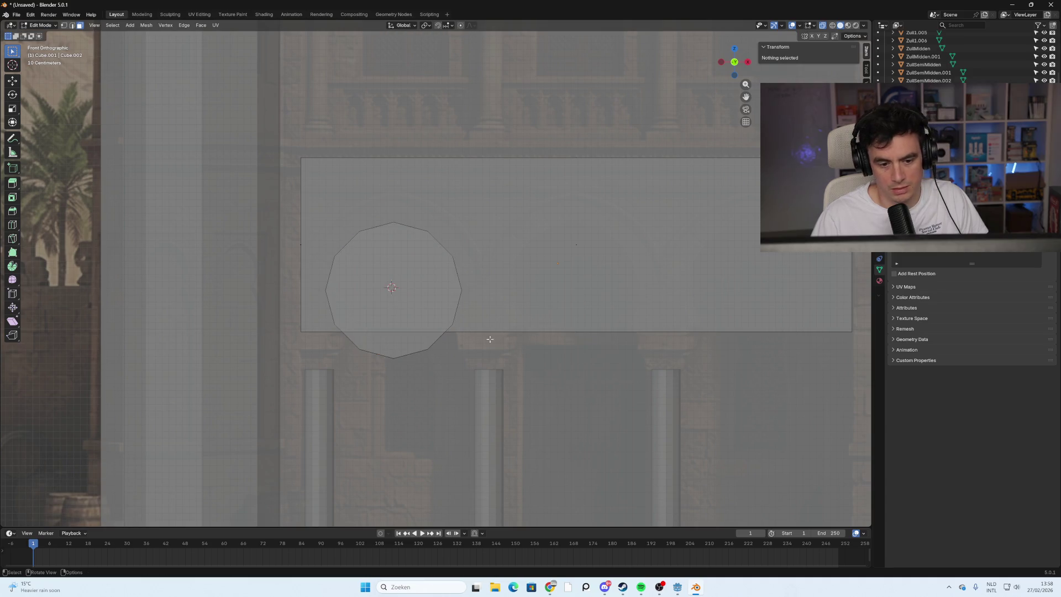
pyautogui.scroll(-2, 550, 329)
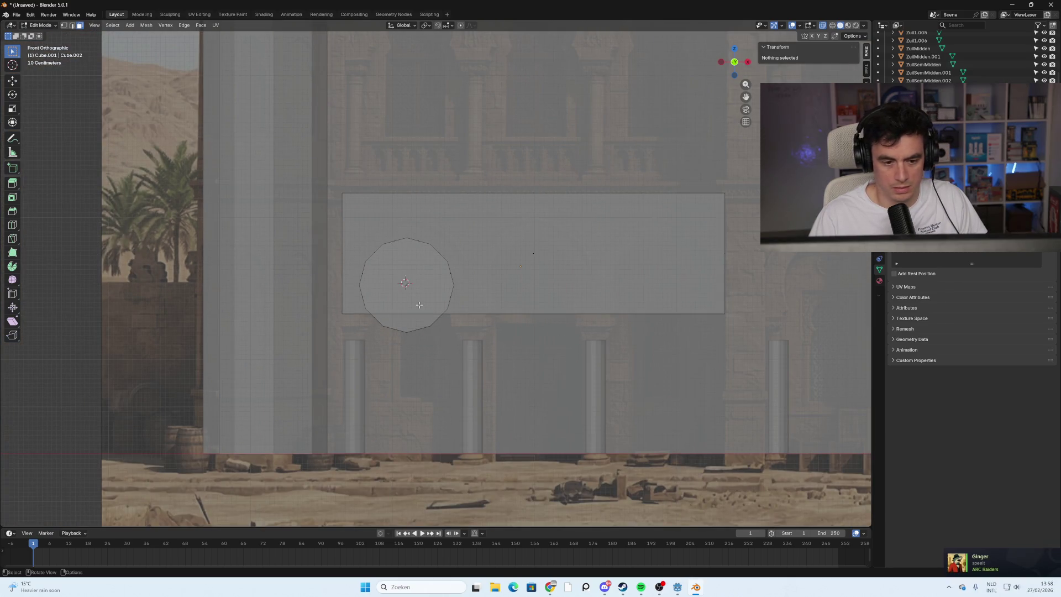
# Select the whole cylinder and move it 1.614 m along Y in right view.
pyautogui.moveTo(499, 302)
pyautogui.mouseDown(button='middle')
pyautogui.moveTo(422, 317)
pyautogui.moveTo(398, 310)
pyautogui.moveTo(508, 291)
pyautogui.mouseUp(button='middle')
pyautogui.click(543, 266)
pyautogui.press('l')
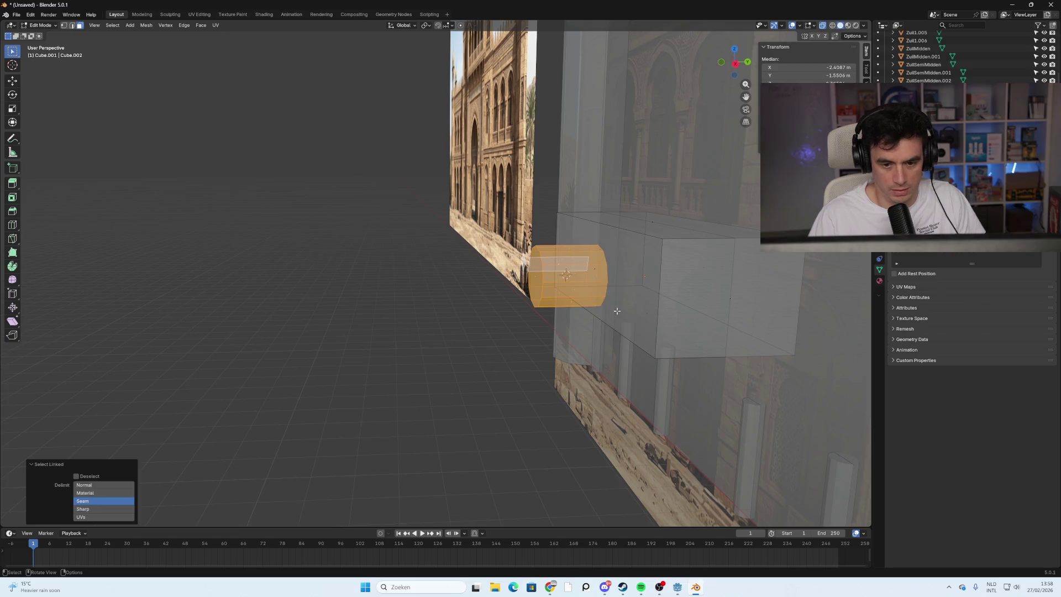
pyautogui.click(735, 63)
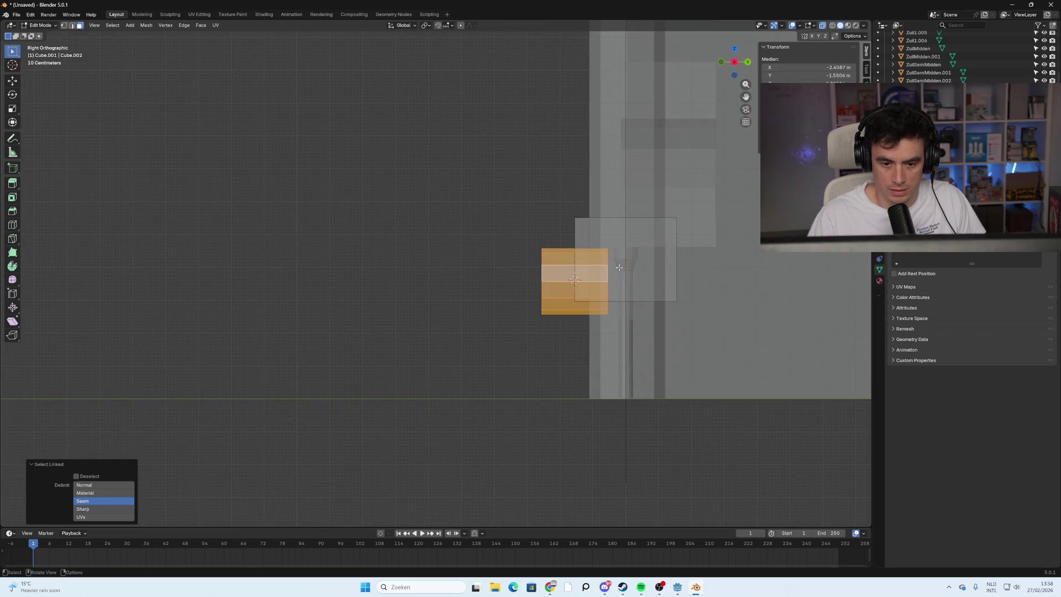
pyautogui.press('g')
pyautogui.press('y')
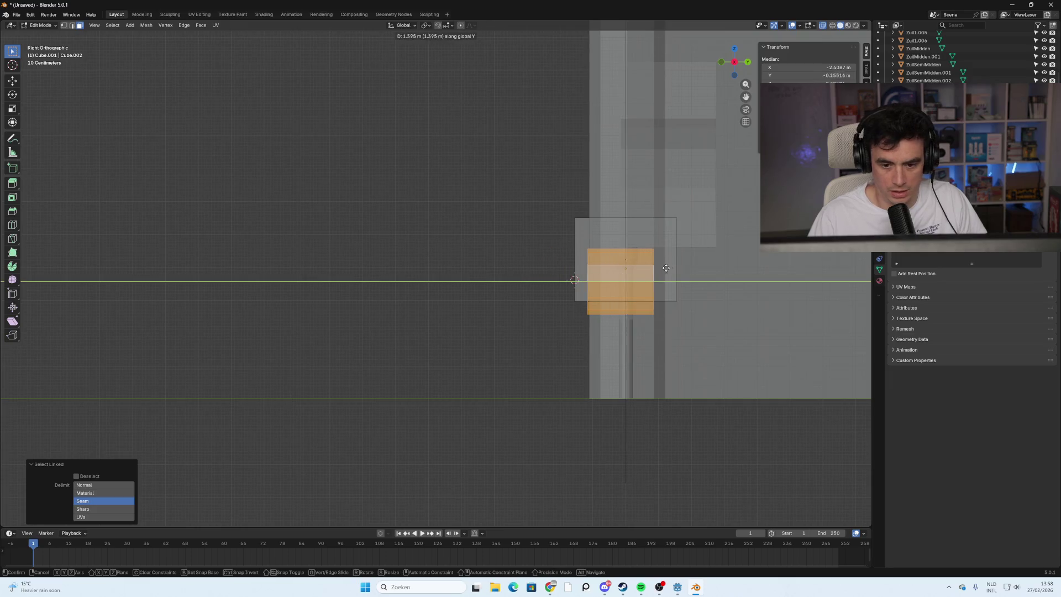
pyautogui.click(666, 269)
# Scale the cylinder 1.727 along Y and return to front view.
pyautogui.press('s')
pyautogui.press('y')
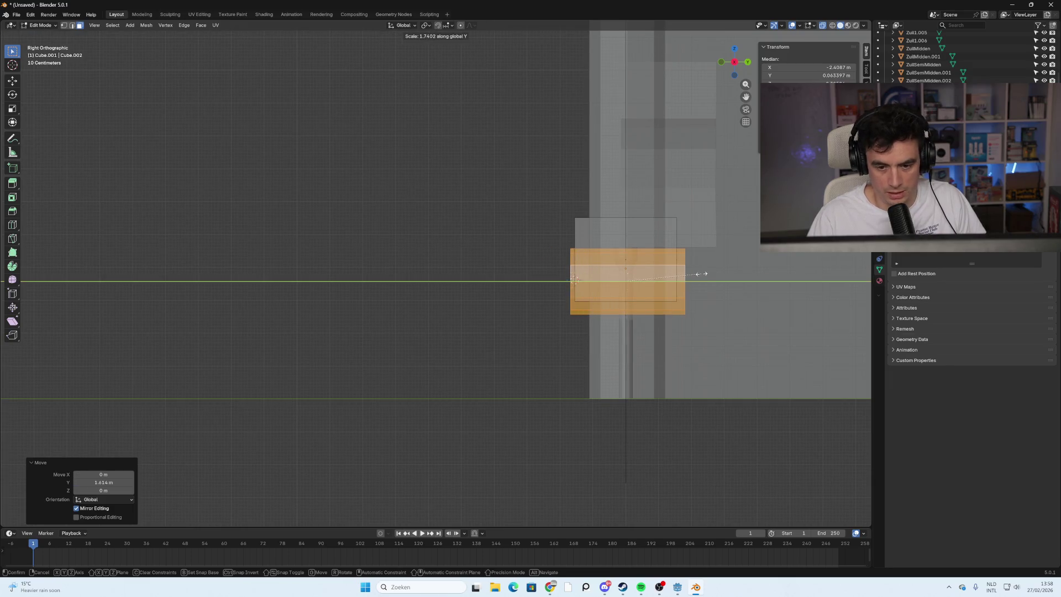
pyautogui.click(694, 274)
pyautogui.moveTo(655, 283)
pyautogui.mouseDown(button='middle')
pyautogui.moveTo(535, 285)
pyautogui.moveTo(539, 274)
pyautogui.mouseUp(button='middle')
pyautogui.scroll(2, 385, 332)
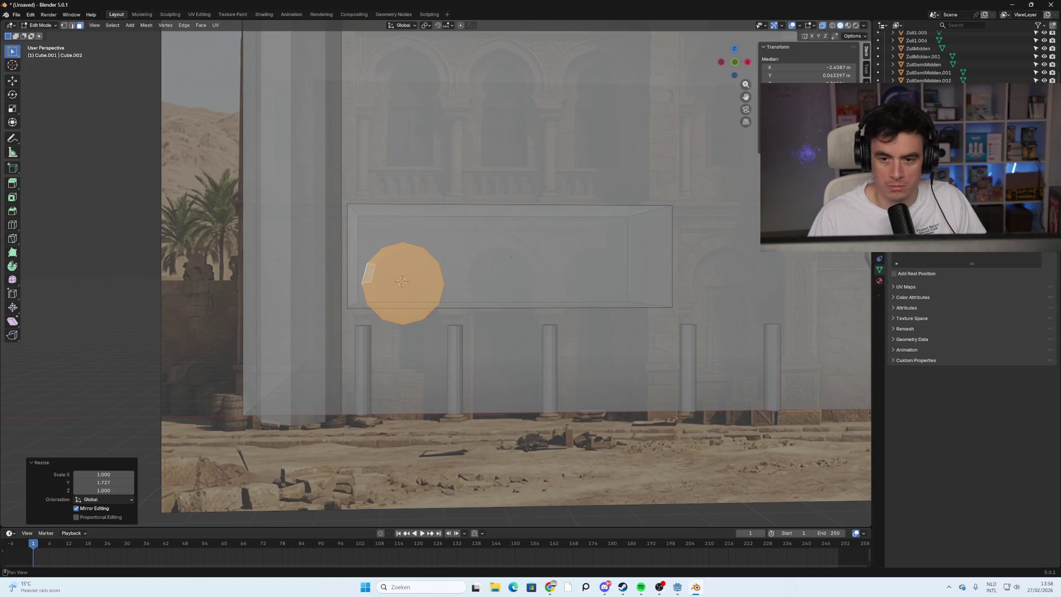
pyautogui.press('KP_1')
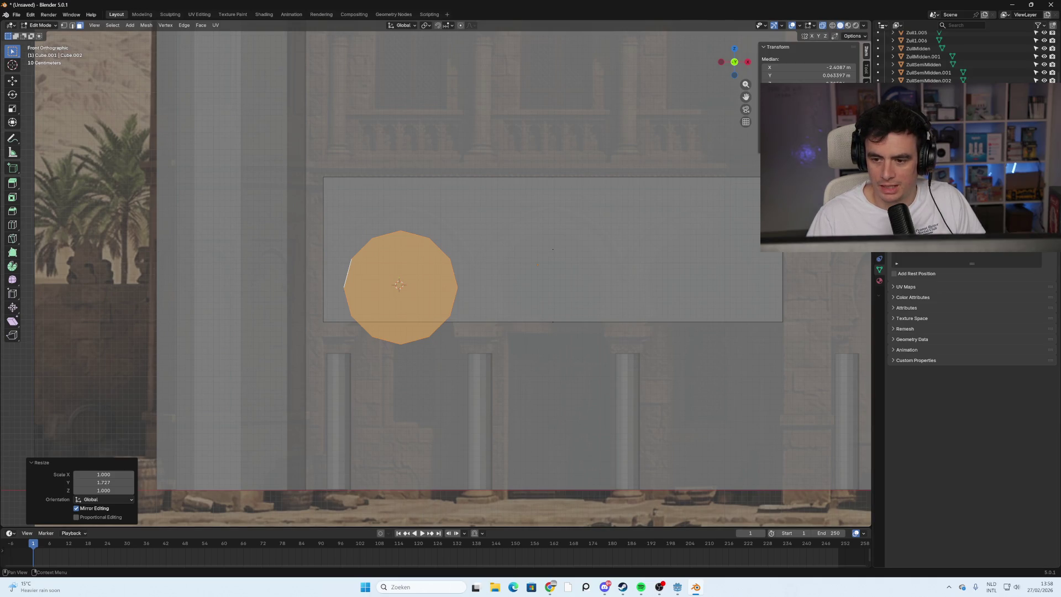
pyautogui.hotkey('ctrl', 'f')
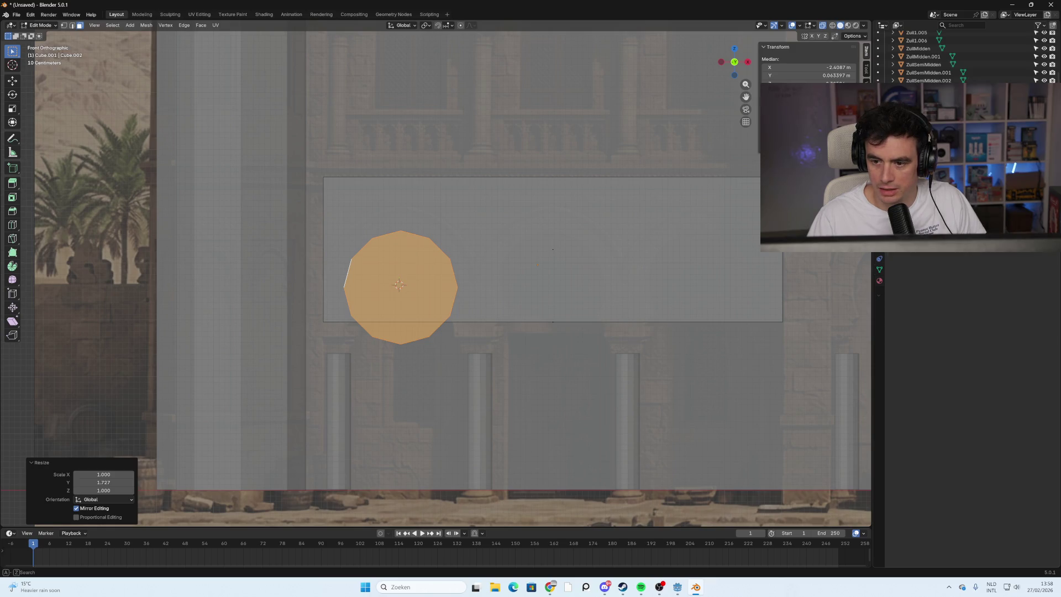
pyautogui.press('Escape')
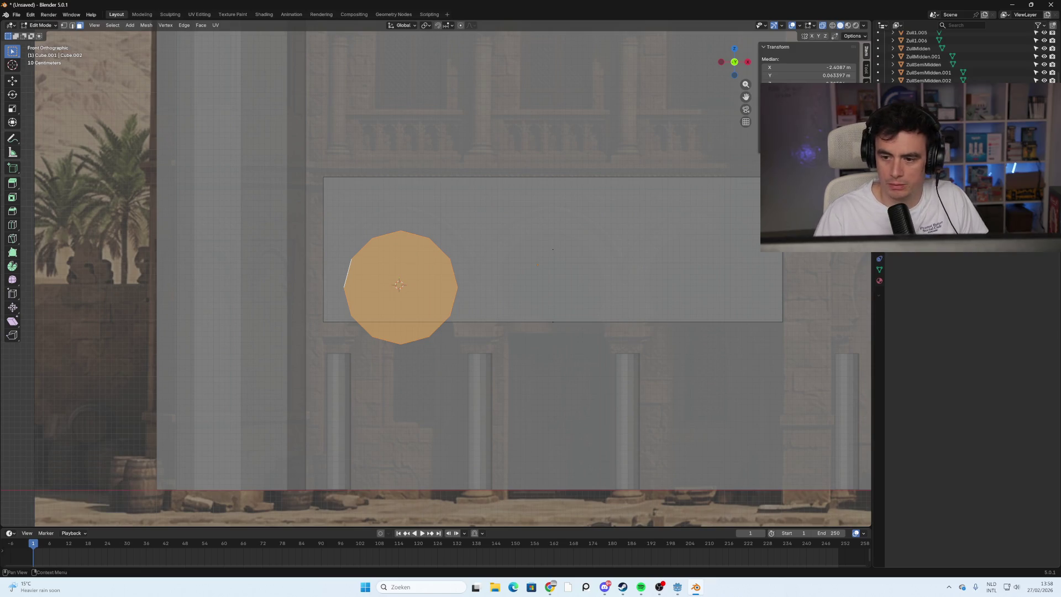
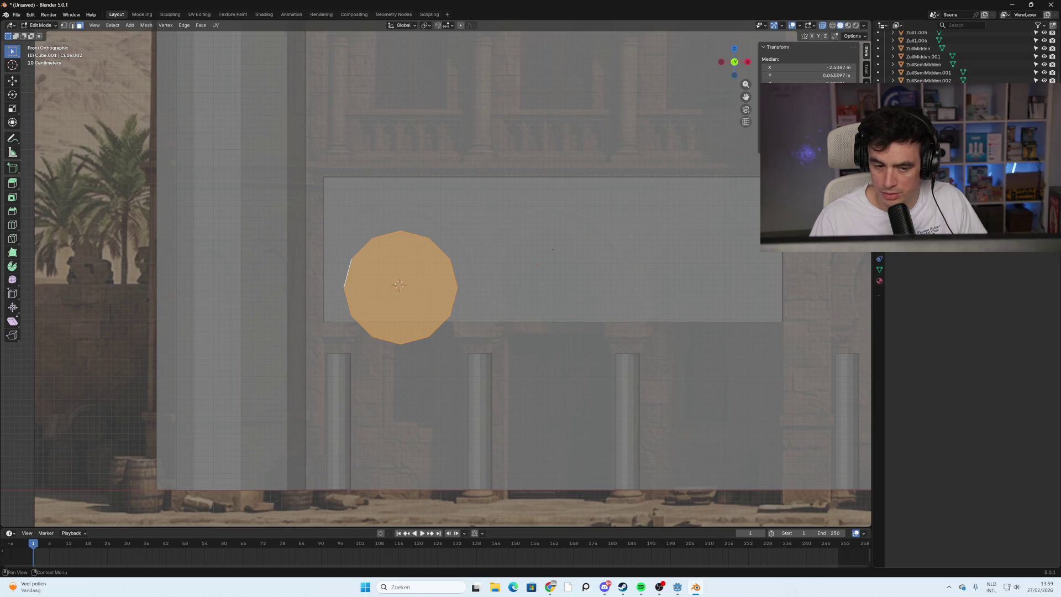
# Select the panel's long flat face and back face to inspect them, then return to Object Mode.
pyautogui.moveTo(806, 83)
pyautogui.mouseDown()
pyautogui.moveTo(768, 166)
pyautogui.moveTo(686, 210)
pyautogui.moveTo(600, 214)
pyautogui.mouseUp()
pyautogui.press('e')
pyautogui.press('Escape')
pyautogui.moveTo(333, 219); pyautogui.dragTo(645, 225, button='middle')
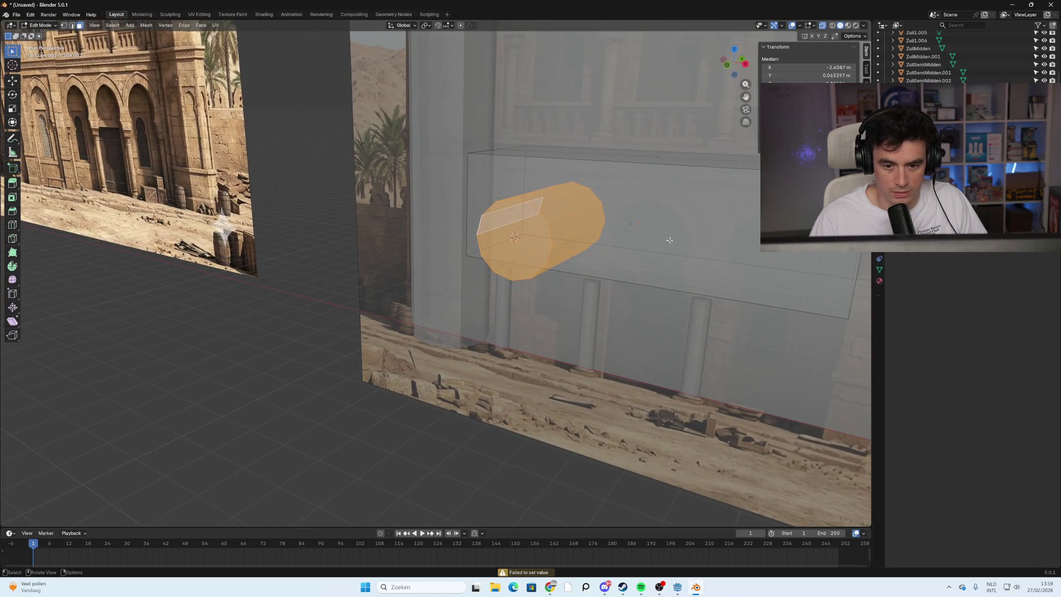
pyautogui.click(652, 257)
pyautogui.keyDown('shift'); pyautogui.click(642, 228); pyautogui.keyUp('shift')
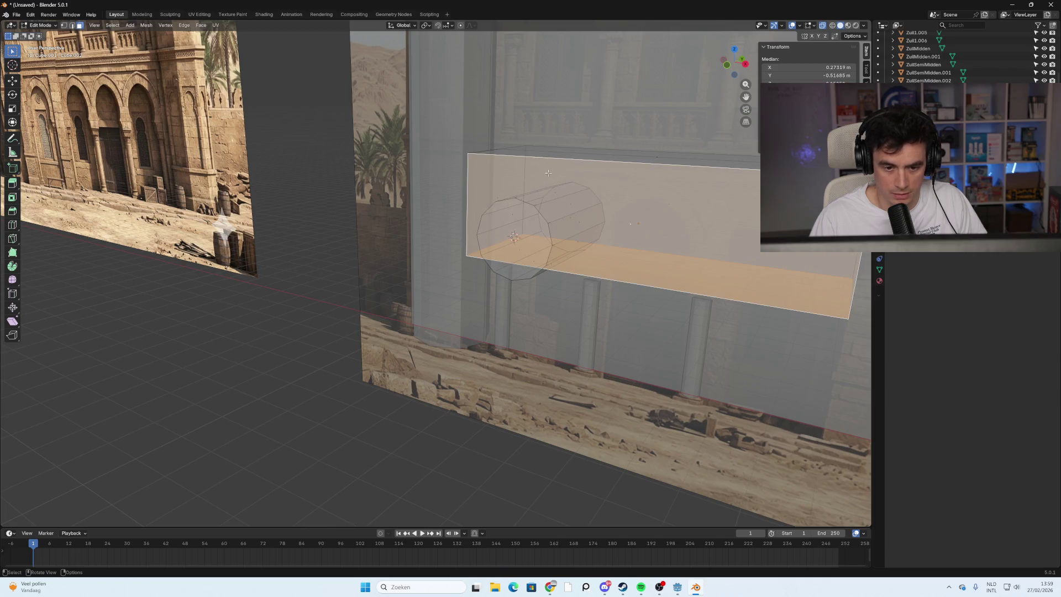
pyautogui.press('Tab')
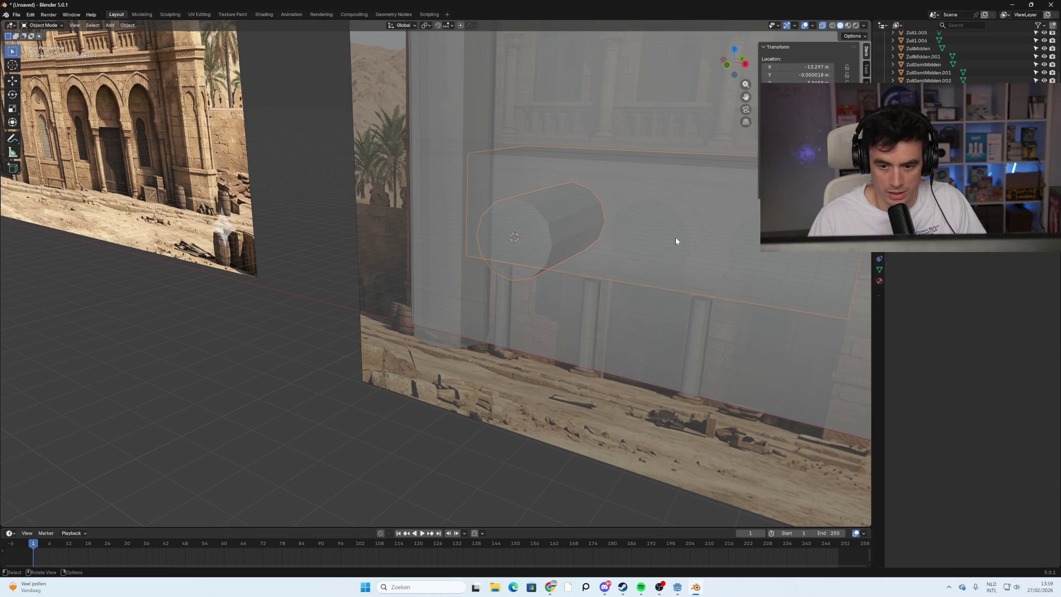
# Snap to the front view of the facade and re-enter Edit Mode on the cylinder's panel.
pyautogui.hotkey('ctrl', 'v')
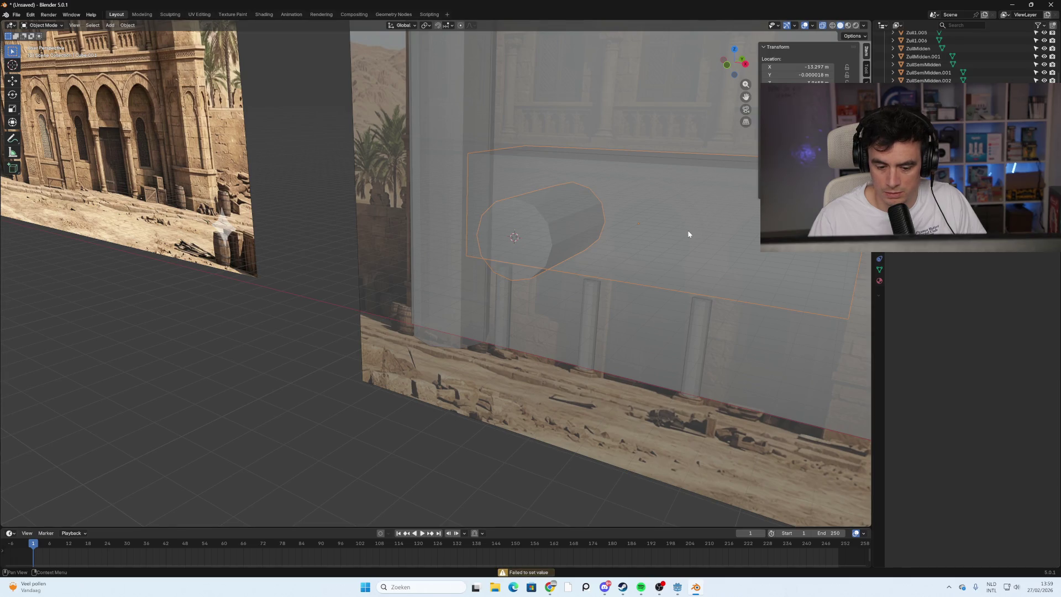
pyautogui.moveTo(546, 241)
pyautogui.mouseDown(button='middle')
pyautogui.moveTo(594, 273)
pyautogui.moveTo(554, 251)
pyautogui.moveTo(509, 263)
pyautogui.moveTo(739, 88)
pyautogui.mouseUp(button='middle')
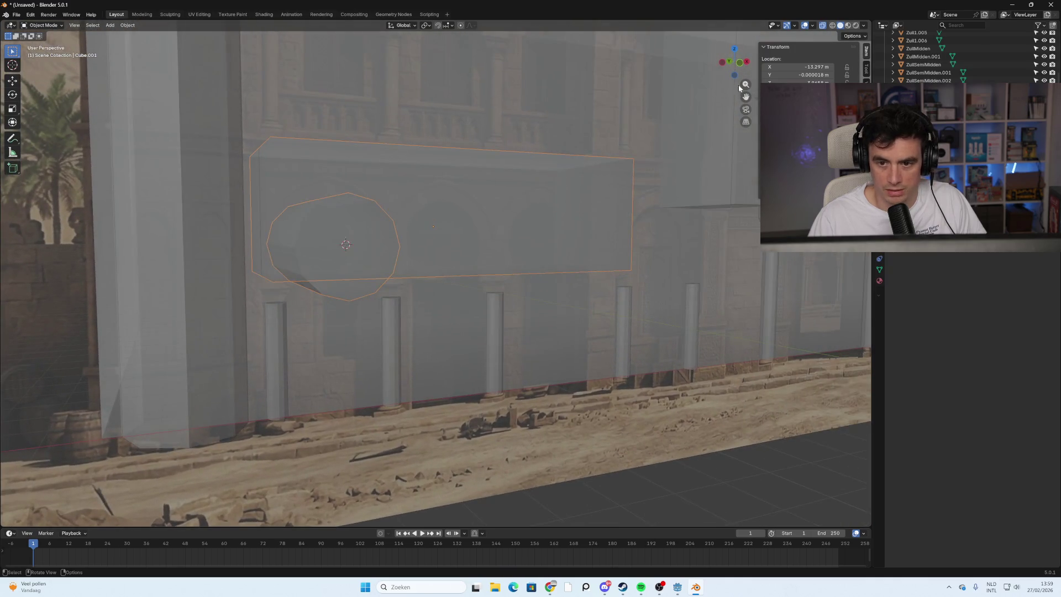
pyautogui.click(739, 62)
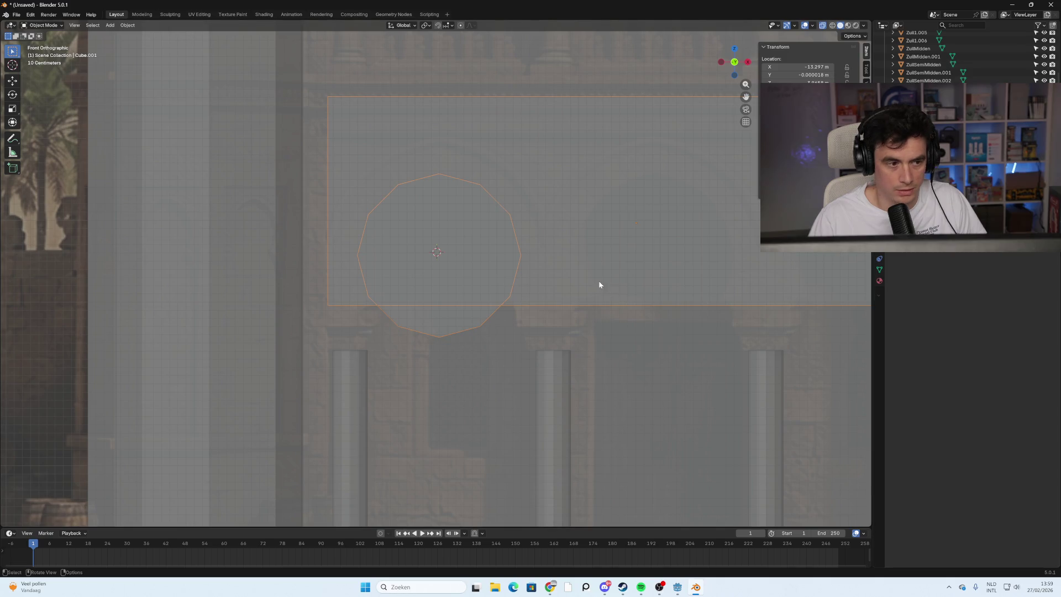
pyautogui.press('Tab')
pyautogui.moveTo(605, 291)
pyautogui.mouseDown(button='middle')
pyautogui.moveTo(593, 301)
pyautogui.moveTo(531, 265)
pyautogui.mouseUp(button='middle')
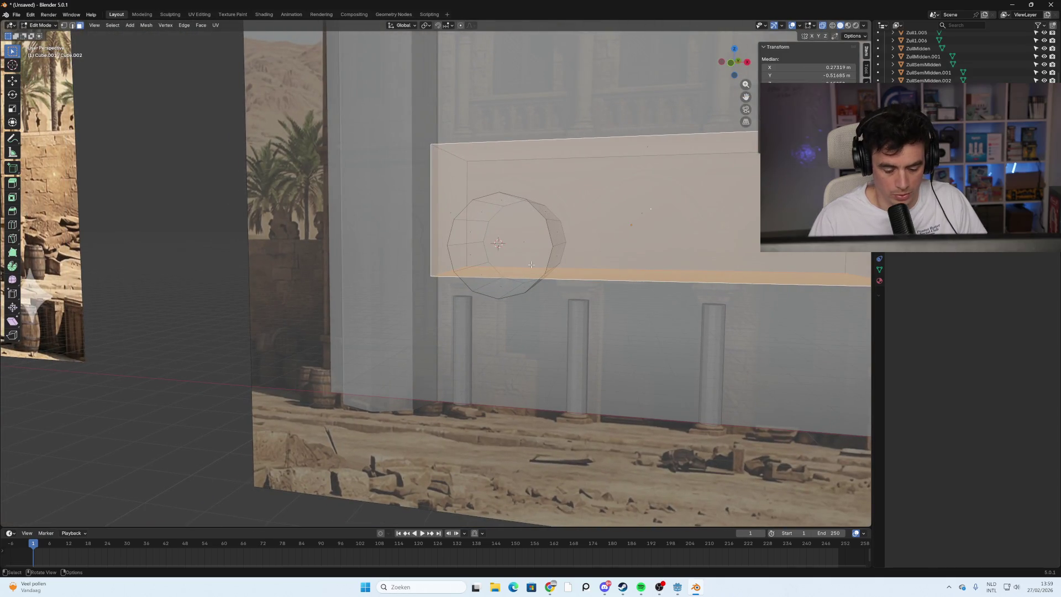
# Separate the linked cylinder geometry by selection, then select the cylinder with the box active in Object Mode.
pyautogui.hotkey('alt', 'a')
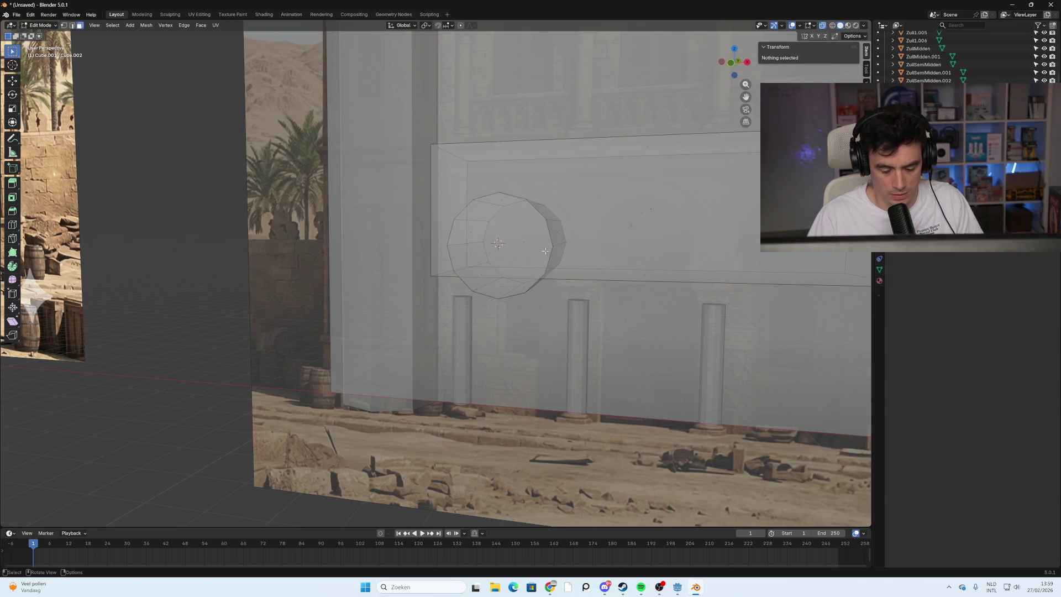
pyautogui.press('l')
pyautogui.press('p')
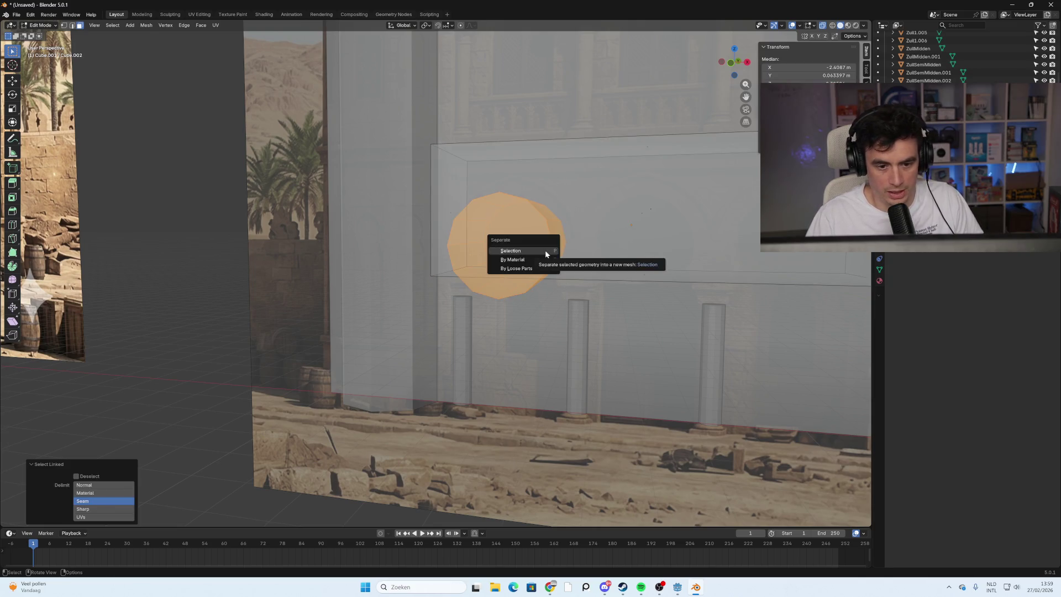
pyautogui.click(544, 250)
pyautogui.scroll(-2, 939, 55)
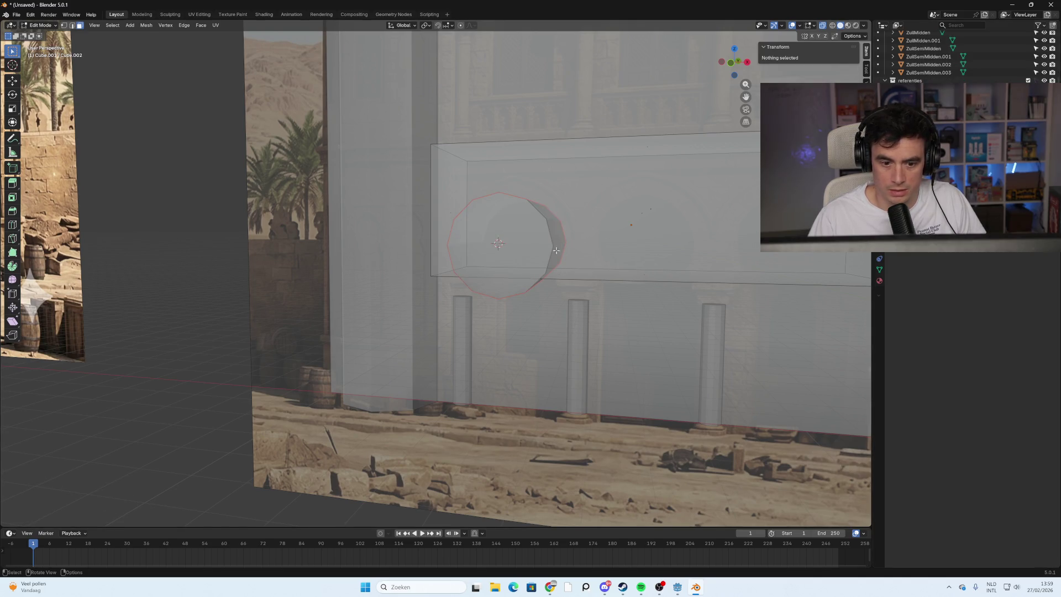
pyautogui.press('Tab')
pyautogui.click(503, 261)
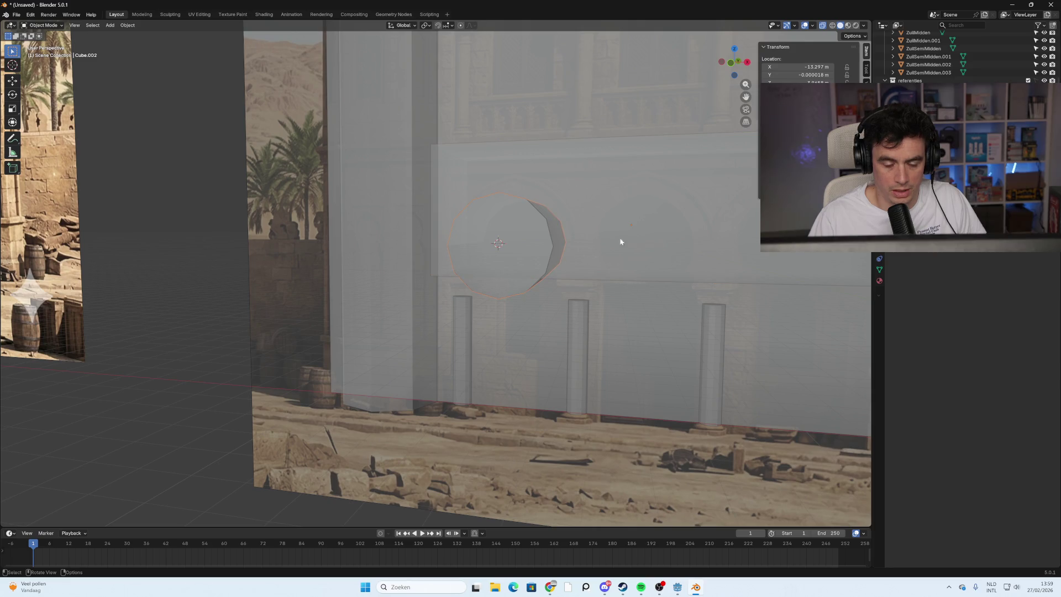
pyautogui.keyDown('shift'); pyautogui.click(636, 227); pyautogui.keyUp('shift')
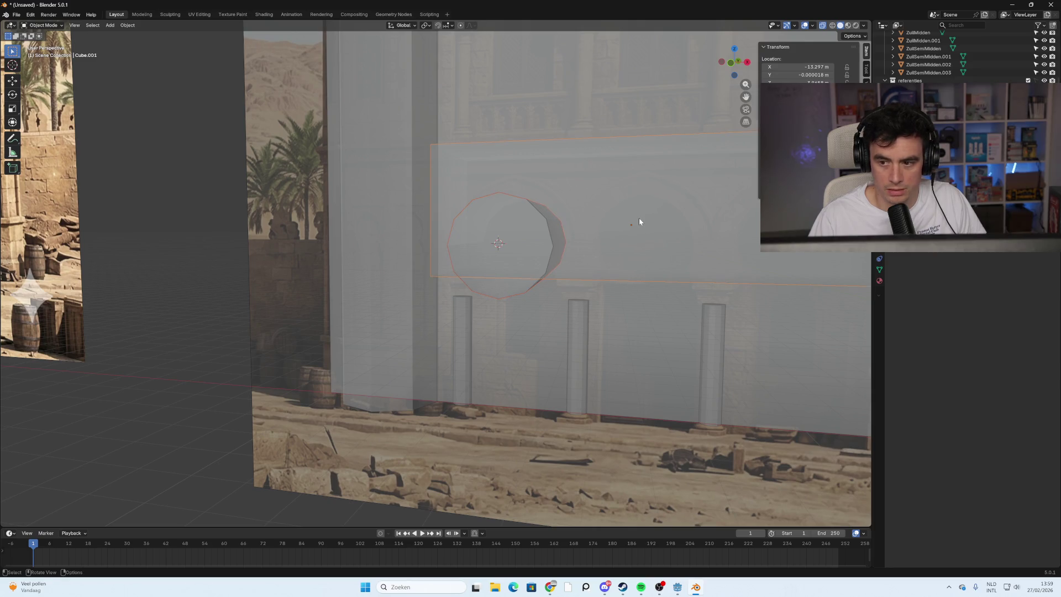
pyautogui.press('F2')
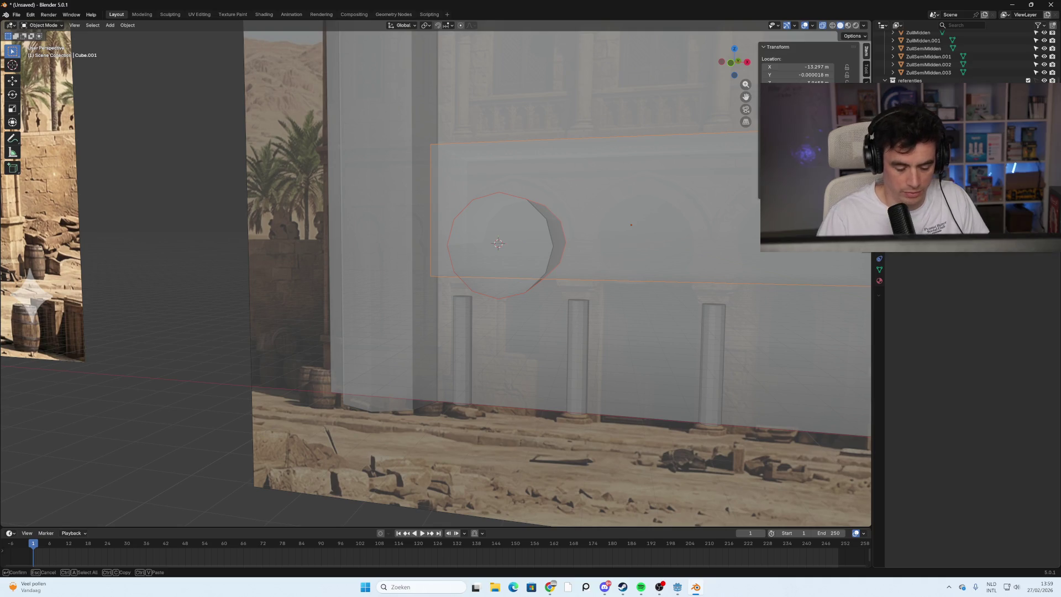
pyautogui.press('Escape')
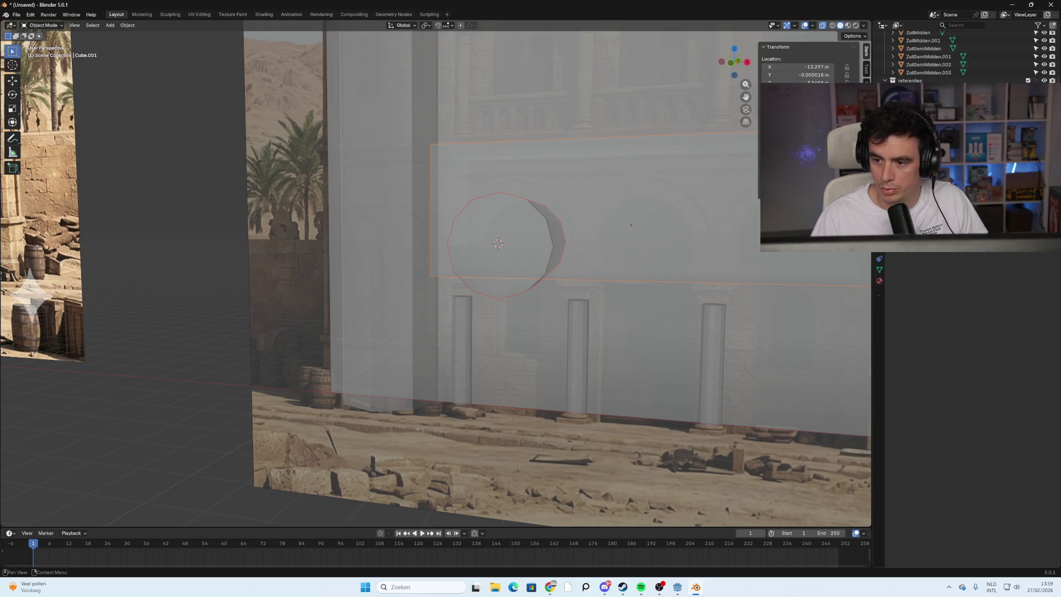
pyautogui.hotkey('ctrl', 'v')
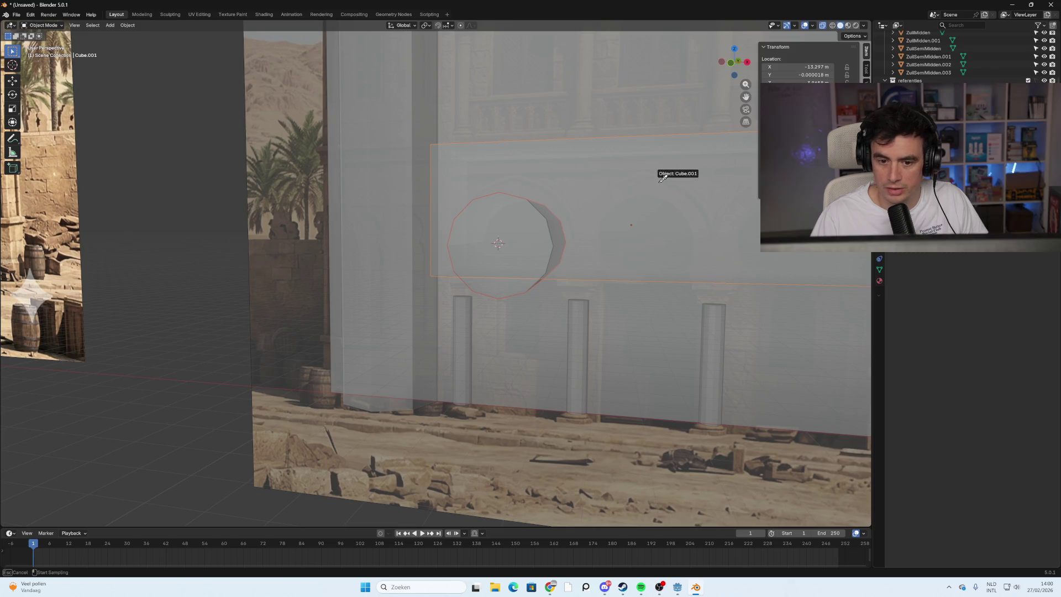
pyautogui.press('shift')
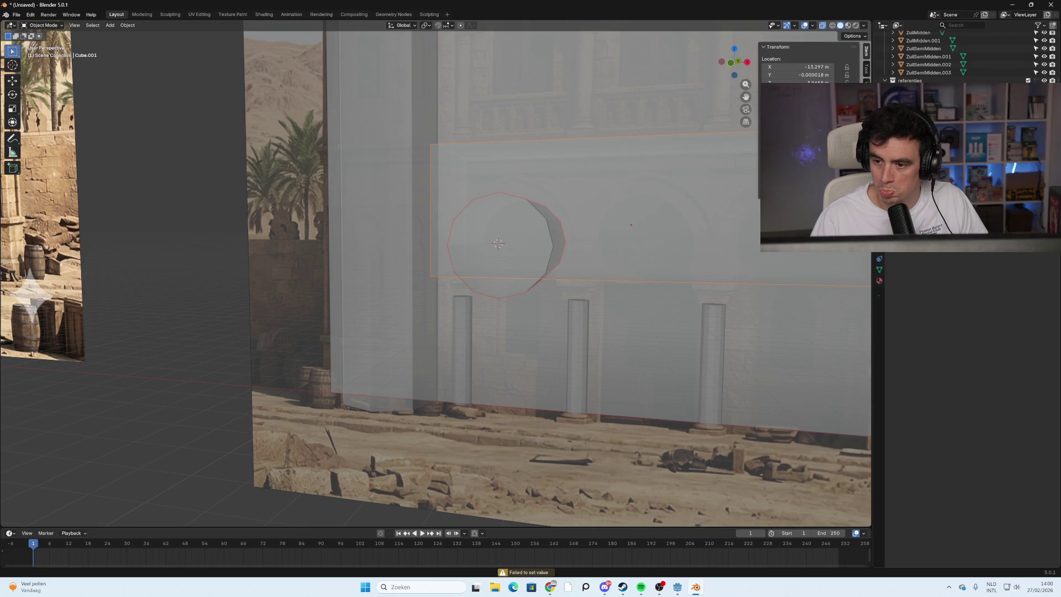
pyautogui.press('shift')
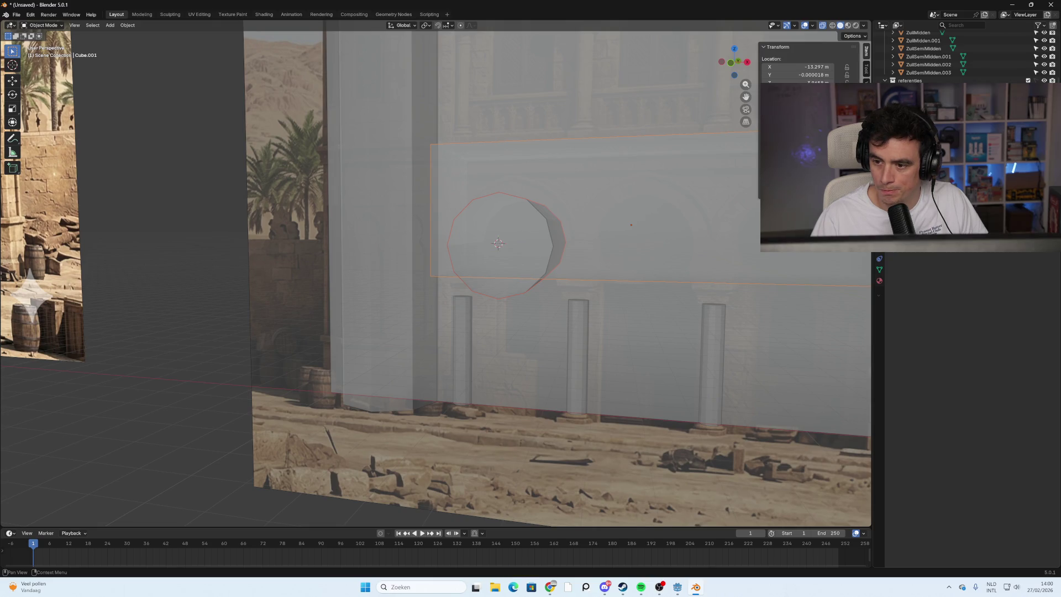
pyautogui.doubleClick(807, 83)
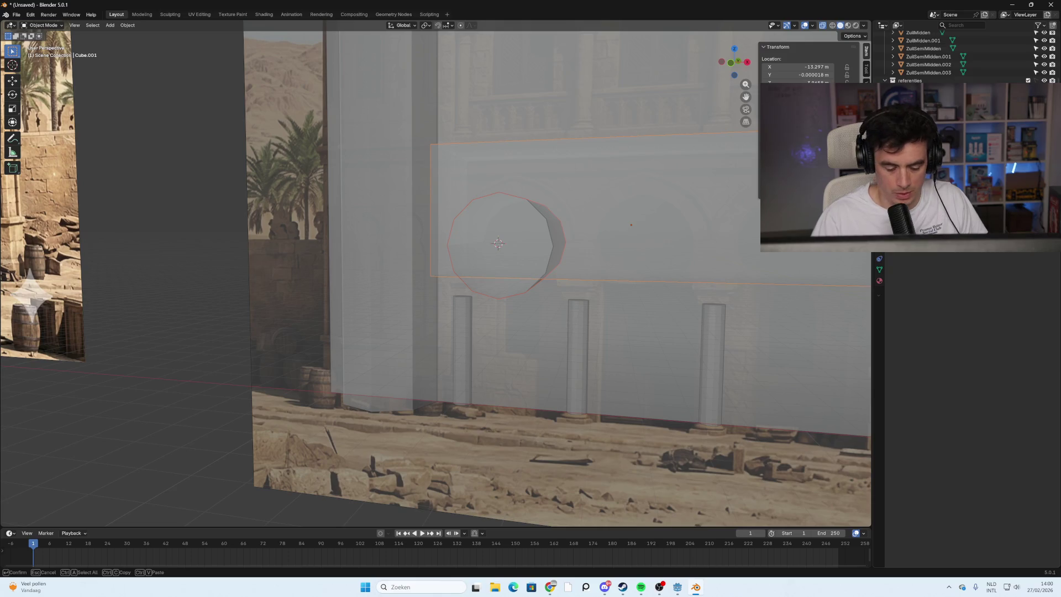
pyautogui.press('Return')
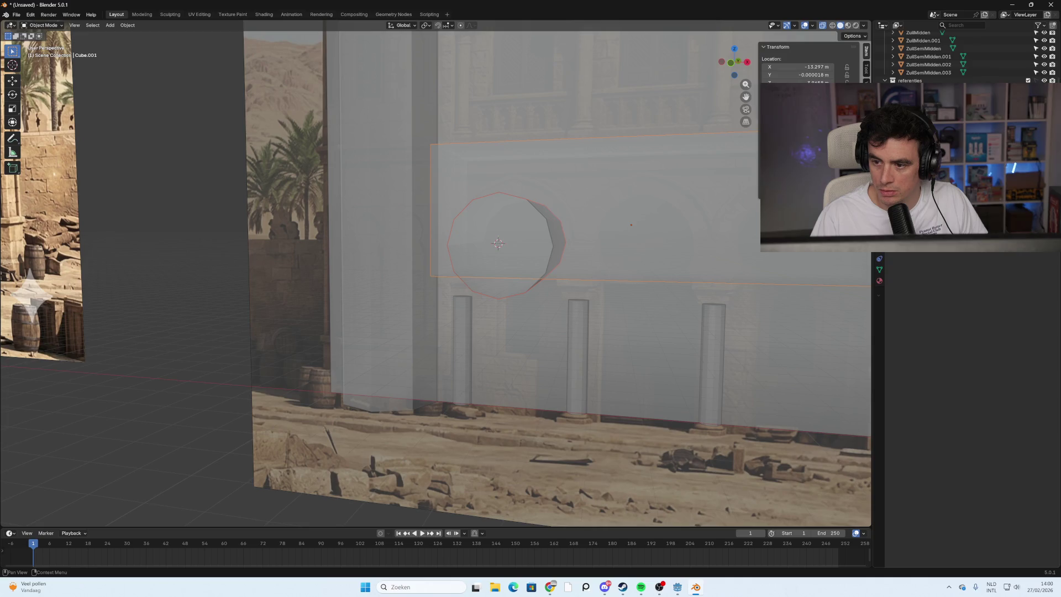
pyautogui.press('Return')
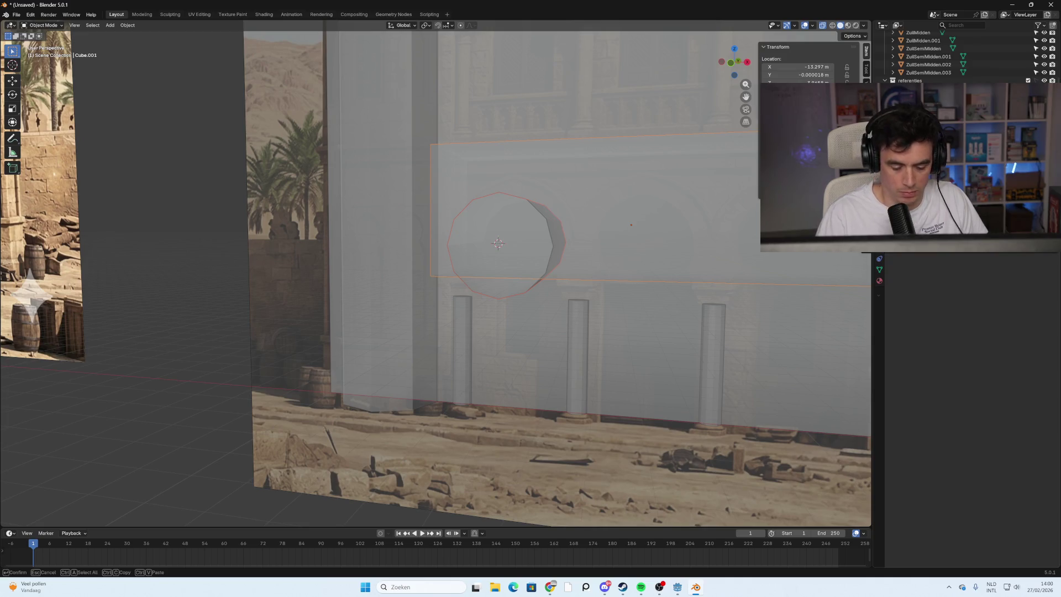
pyautogui.press('Return')
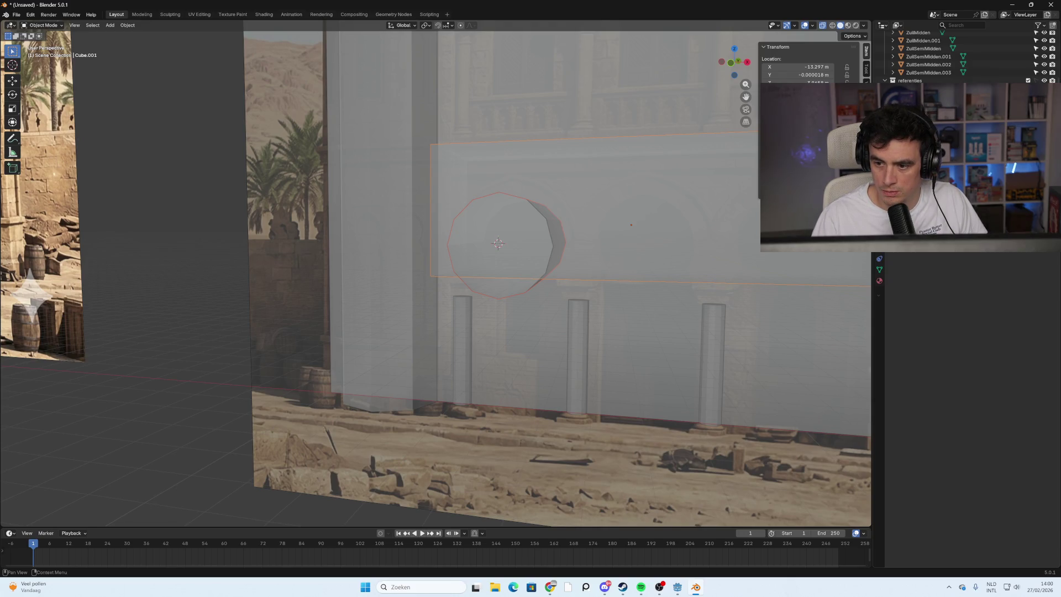
pyautogui.click(1000, 243)
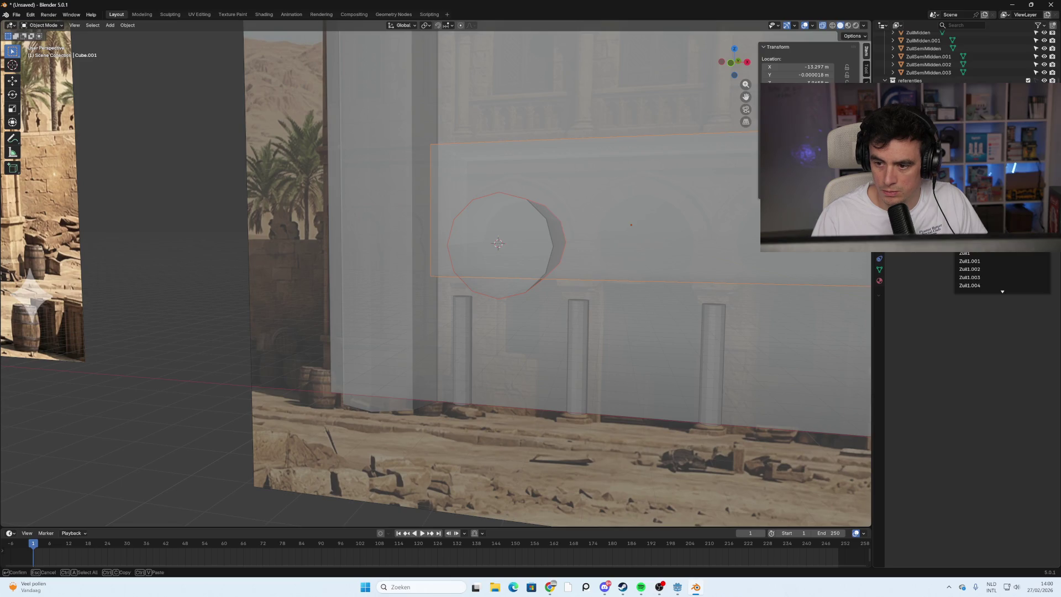
pyautogui.press('Return')
pyautogui.moveTo(558, 240)
pyautogui.mouseDown(button='middle')
pyautogui.moveTo(555, 281)
pyautogui.moveTo(469, 273)
pyautogui.moveTo(569, 289)
pyautogui.moveTo(499, 314)
pyautogui.moveTo(617, 315)
pyautogui.moveTo(635, 284)
pyautogui.moveTo(627, 314)
pyautogui.moveTo(505, 374)
pyautogui.moveTo(492, 406)
pyautogui.moveTo(542, 420)
pyautogui.moveTo(570, 400)
pyautogui.moveTo(533, 420)
pyautogui.moveTo(486, 385)
pyautogui.moveTo(483, 421)
pyautogui.moveTo(475, 393)
pyautogui.mouseUp(button='middle')
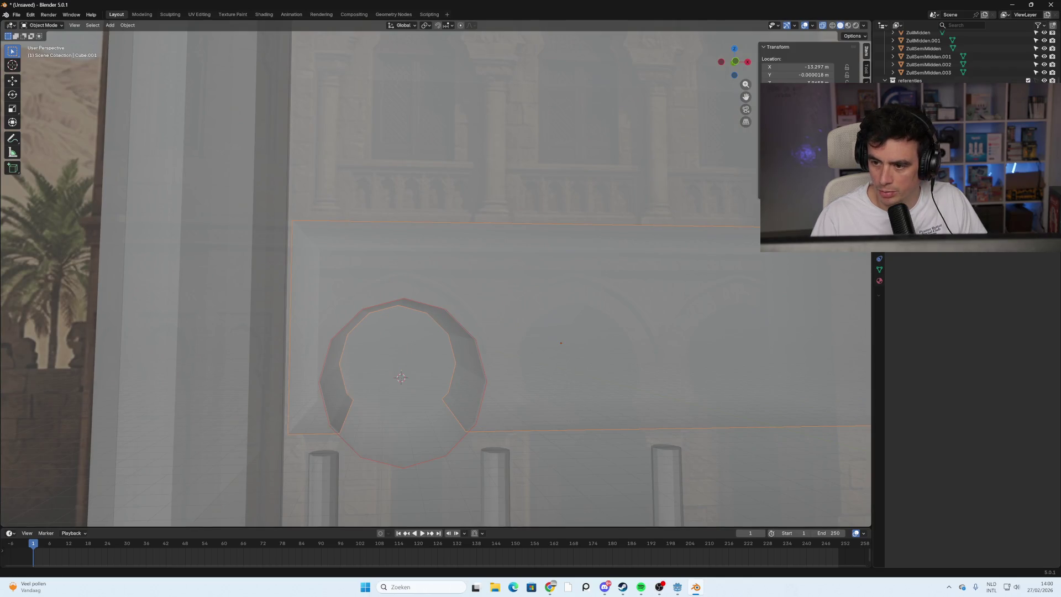
pyautogui.moveTo(667, 391)
pyautogui.mouseDown(button='middle')
pyautogui.moveTo(459, 397)
pyautogui.moveTo(499, 383)
pyautogui.moveTo(509, 336)
pyautogui.moveTo(435, 404)
pyautogui.moveTo(505, 324)
pyautogui.moveTo(497, 343)
pyautogui.moveTo(514, 332)
pyautogui.moveTo(519, 353)
pyautogui.moveTo(526, 348)
pyautogui.moveTo(337, 414)
pyautogui.mouseUp(button='middle')
pyautogui.press('Tab')
pyautogui.press('Tab')
pyautogui.click(337, 415)
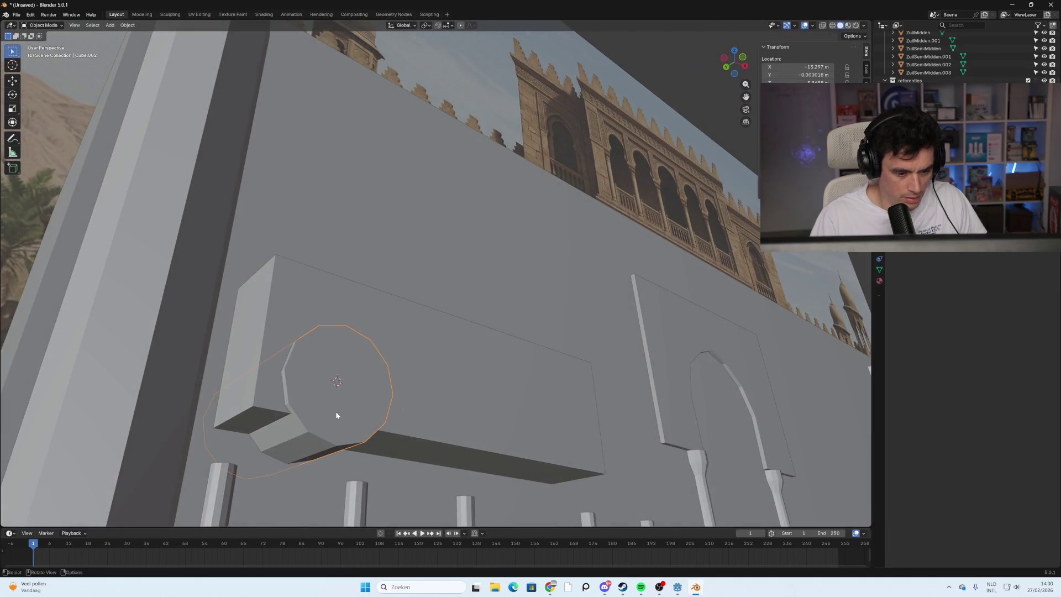
# Delete Cube.001 and turn on X-ray with wireframe shading.
pyautogui.press('Delete')
pyautogui.moveTo(336, 407)
pyautogui.mouseDown(button='middle')
pyautogui.moveTo(322, 427)
pyautogui.moveTo(350, 419)
pyautogui.mouseUp(button='middle')
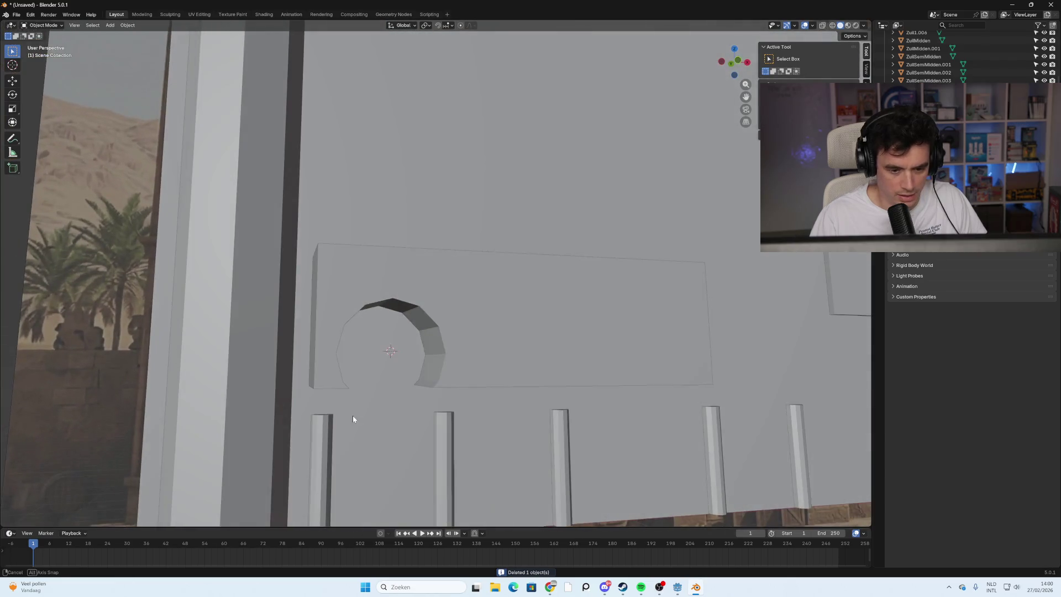
pyautogui.hotkey('alt', 'z')
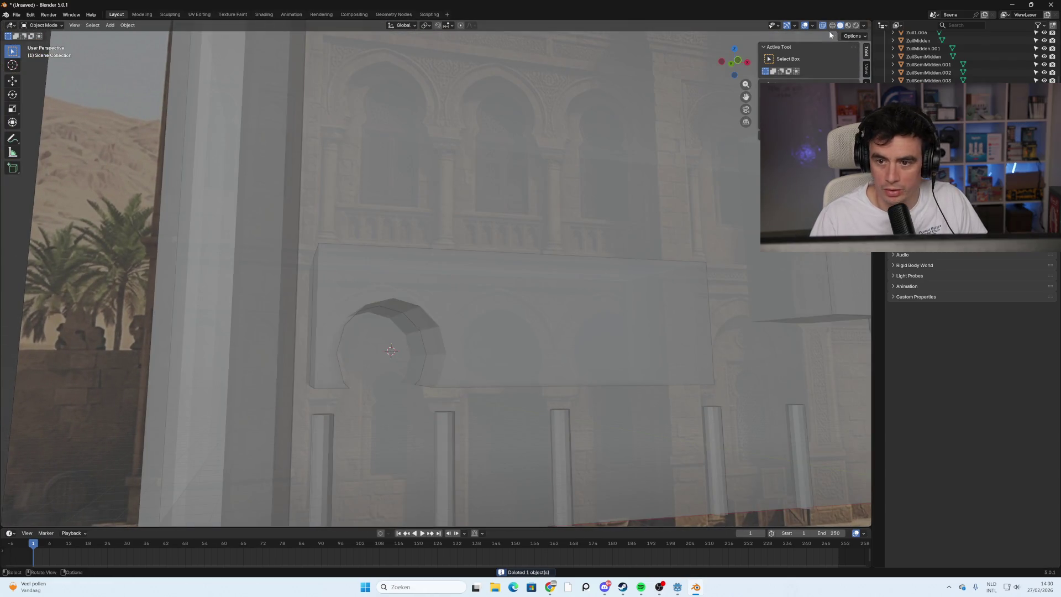
pyautogui.hotkey('shift', 'z')
# Orbit and zoom around the arcade in see-through solid shading to check the facade.
pyautogui.scroll(2, 459, 340)
pyautogui.moveTo(465, 352)
pyautogui.mouseDown(button='middle')
pyautogui.moveTo(431, 387)
pyautogui.moveTo(379, 409)
pyautogui.moveTo(455, 387)
pyautogui.moveTo(426, 431)
pyautogui.moveTo(490, 385)
pyautogui.moveTo(463, 400)
pyautogui.moveTo(570, 360)
pyautogui.moveTo(476, 352)
pyautogui.mouseUp(button='middle')
pyautogui.moveTo(388, 343)
pyautogui.mouseDown(button='middle')
pyautogui.moveTo(292, 366)
pyautogui.moveTo(479, 306)
pyautogui.mouseUp(button='middle')
pyautogui.scroll(3, 482, 303)
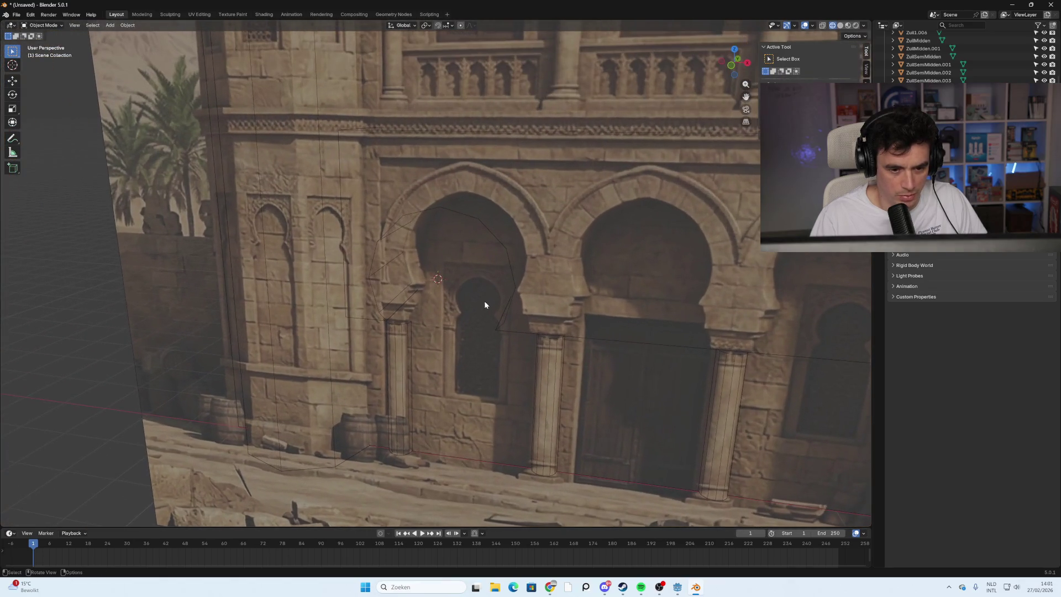
pyautogui.scroll(3, 506, 279)
pyautogui.moveTo(518, 276)
pyautogui.mouseDown(button='middle')
pyautogui.moveTo(528, 257)
pyautogui.moveTo(506, 273)
pyautogui.mouseUp(button='middle')
pyautogui.click(839, 26)
pyautogui.moveTo(553, 327)
pyautogui.mouseDown(button='middle')
pyautogui.moveTo(533, 337)
pyautogui.moveTo(568, 330)
pyautogui.moveTo(520, 362)
pyautogui.mouseUp(button='middle')
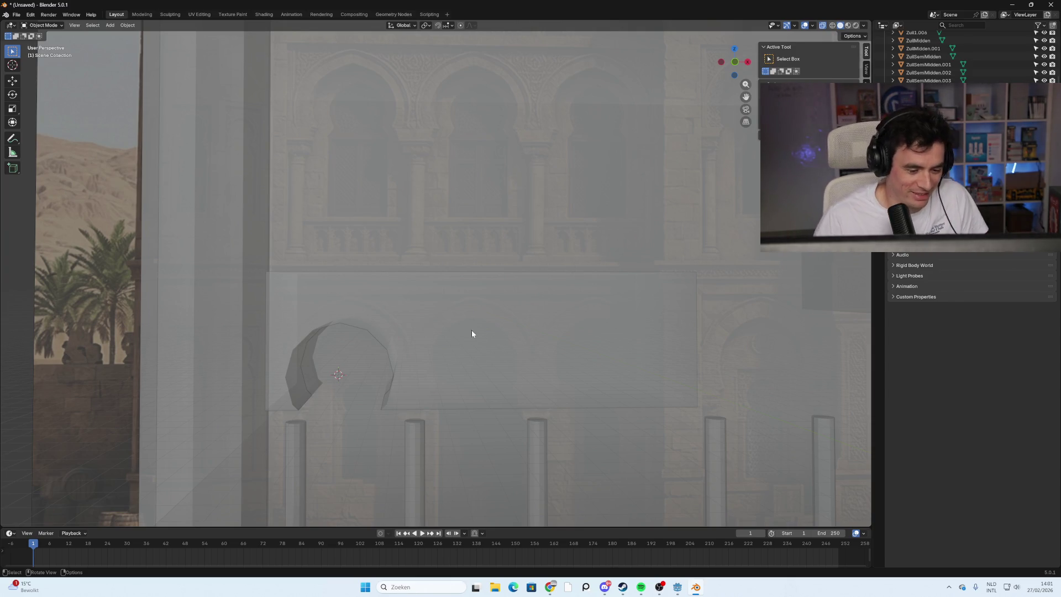
pyautogui.click(735, 63)
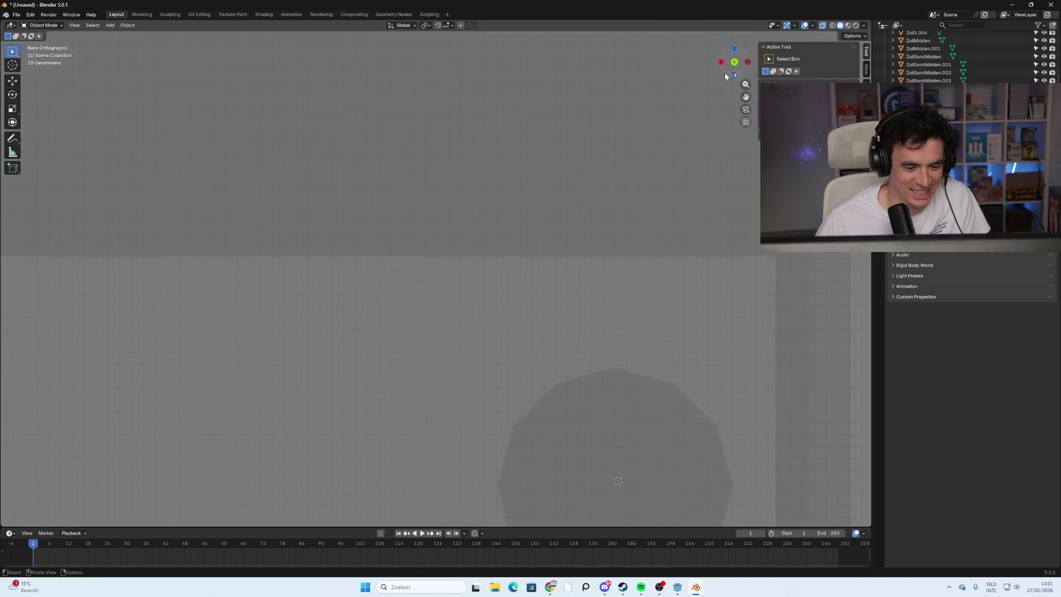
# Switch to front orthographic view and pan to centre the arched panel over the reference.
pyautogui.click(746, 122)
pyautogui.scroll(-10, 462, 350)
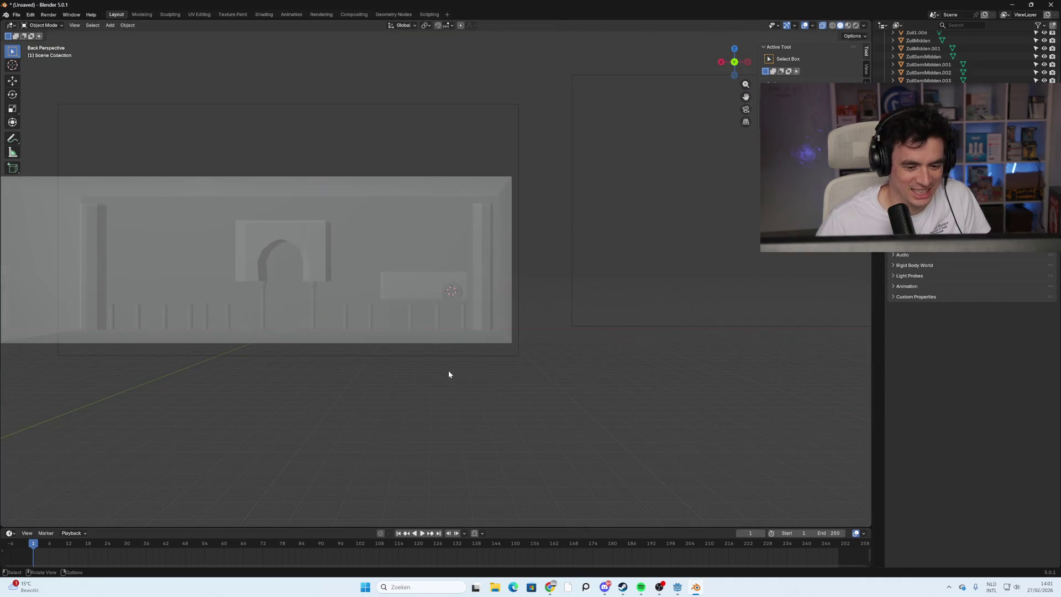
pyautogui.press('KP_1')
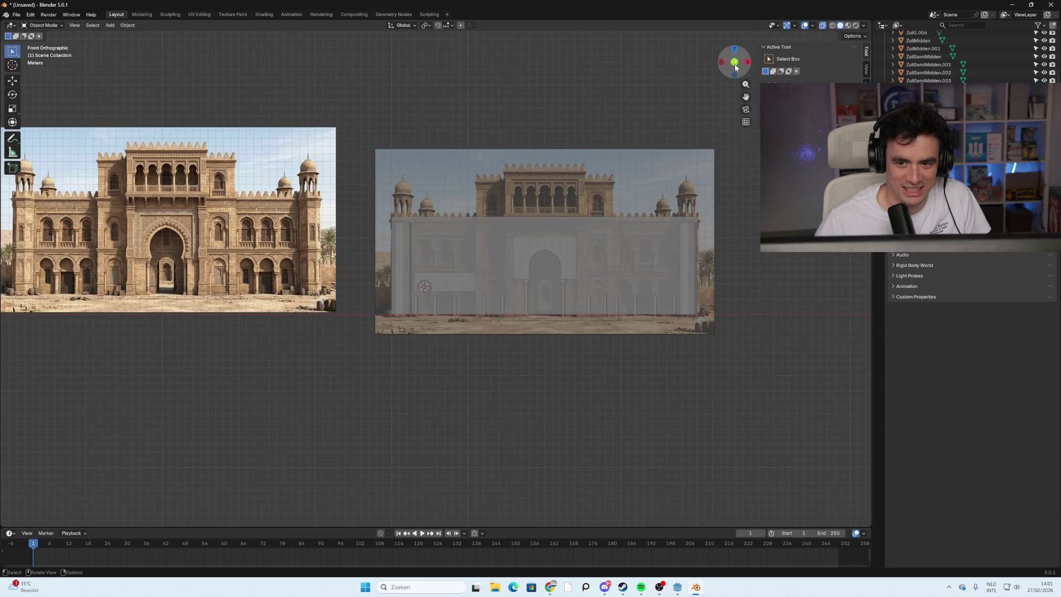
pyautogui.scroll(6, 412, 356)
pyautogui.moveTo(407, 360)
pyautogui.keyDown('shift'); pyautogui.mouseDown(button='middle')
pyautogui.moveTo(439, 341)
pyautogui.moveTo(459, 227)
pyautogui.moveTo(502, 289)
pyautogui.moveTo(464, 305)
pyautogui.mouseUp(button='middle'); pyautogui.keyUp('shift')
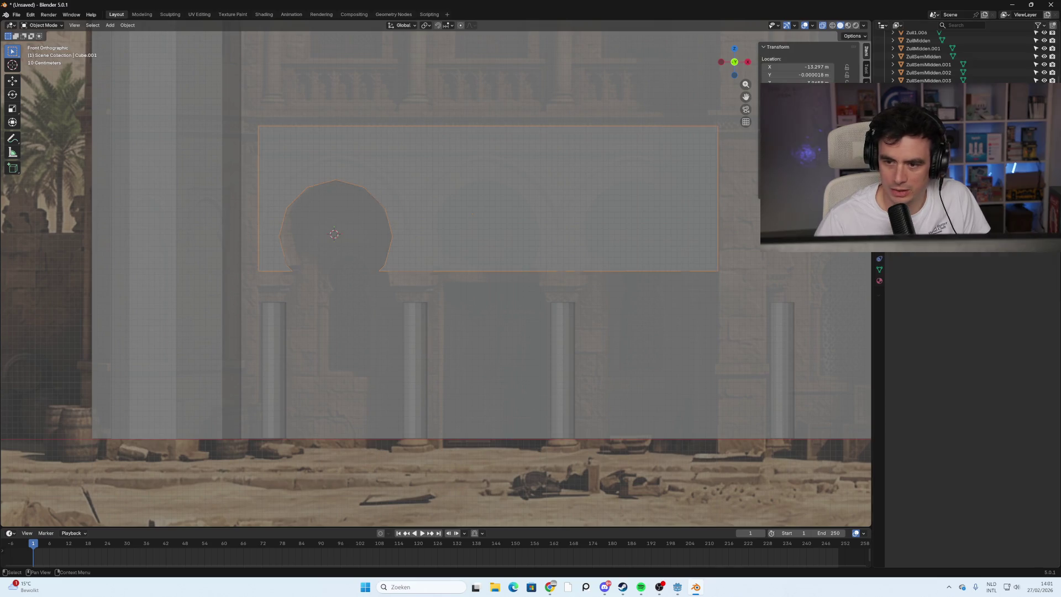
# Select the 12-sided circle and move it about 2.64 m right along X.
pyautogui.click(341, 251)
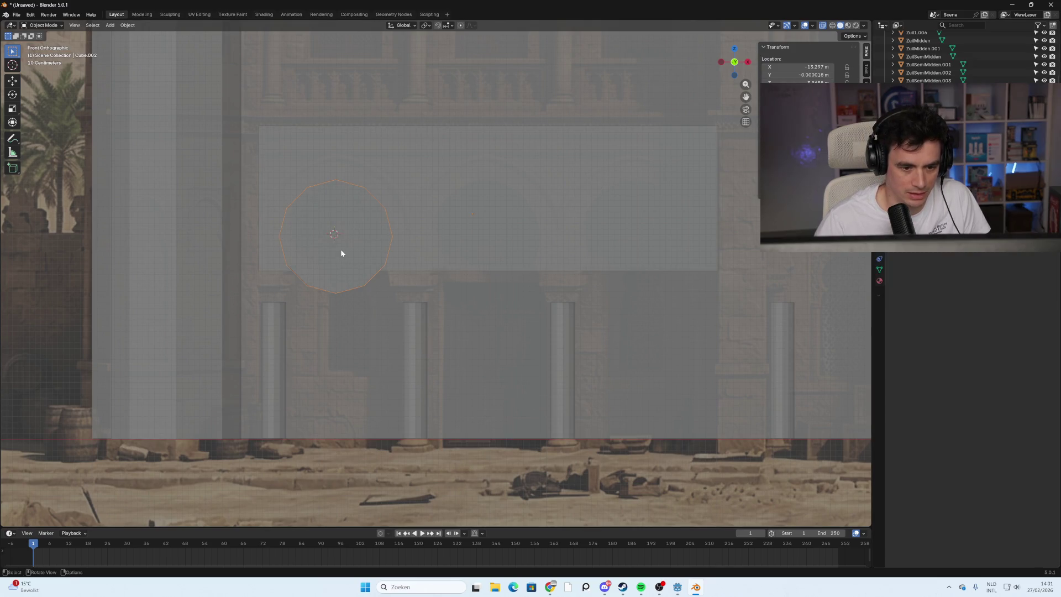
pyautogui.scroll(-1, 939, 166)
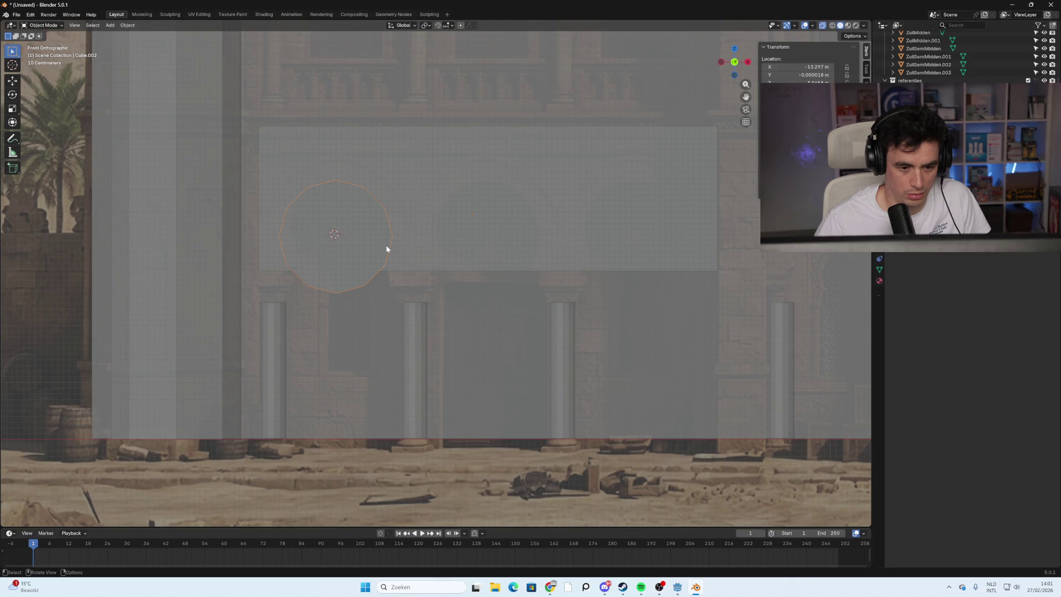
pyautogui.press('g')
pyautogui.press('x')
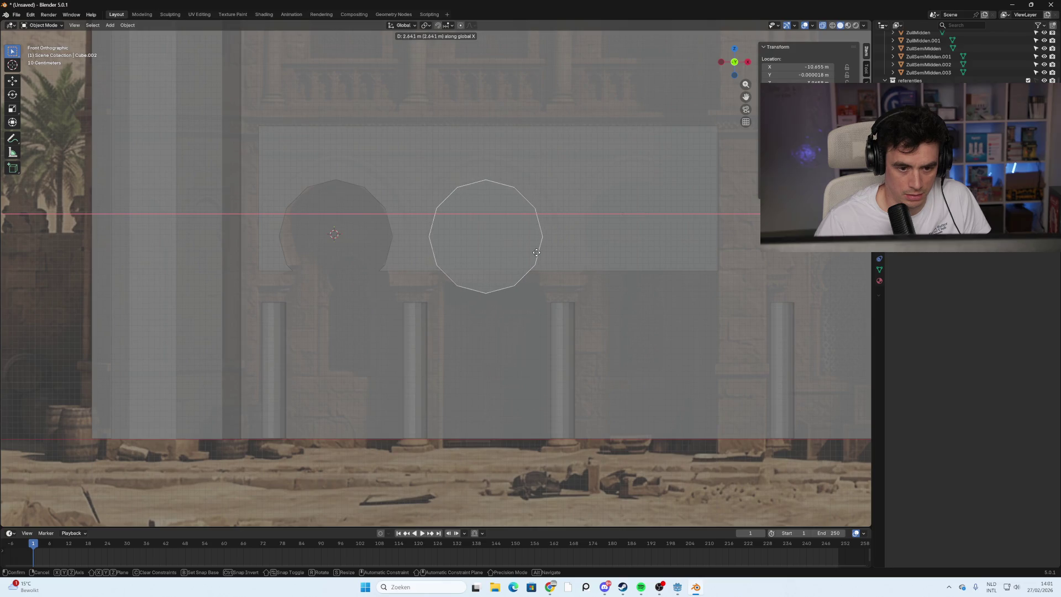
pyautogui.click(537, 252)
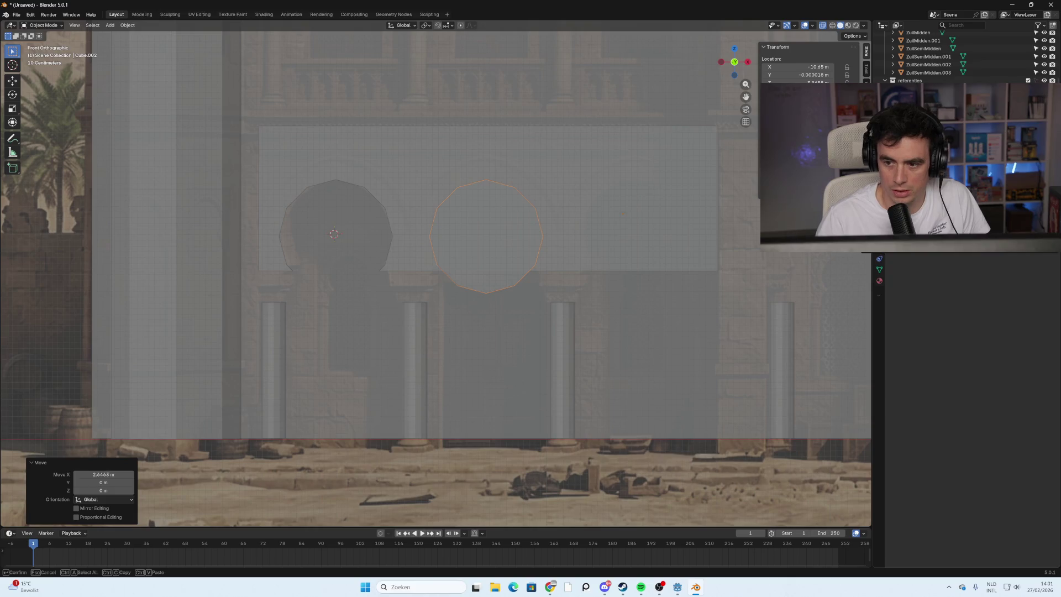
pyautogui.press('Escape')
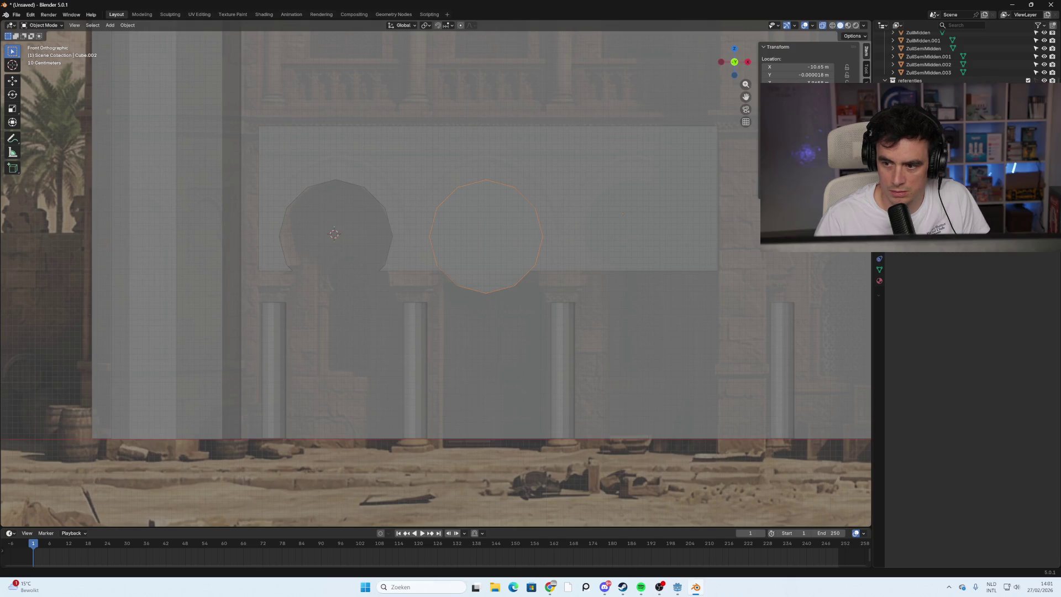
pyautogui.hotkey('ctrl', 'a')
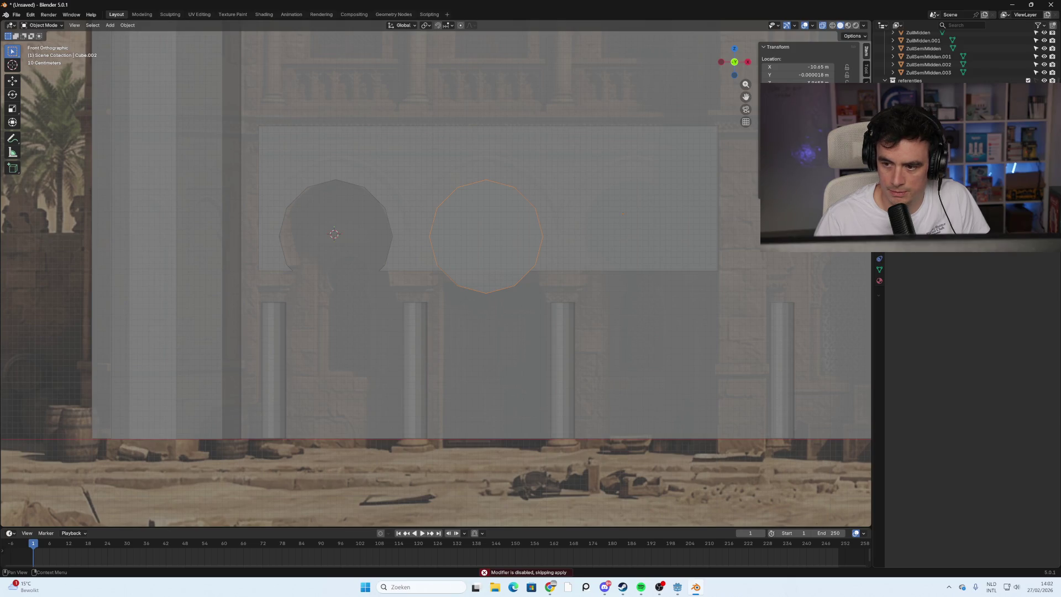
# Return to front view and reposition the circle along X to -10.65 m.
pyautogui.moveTo(540, 211)
pyautogui.mouseDown(button='middle')
pyautogui.moveTo(598, 231)
pyautogui.moveTo(551, 237)
pyautogui.mouseUp(button='middle')
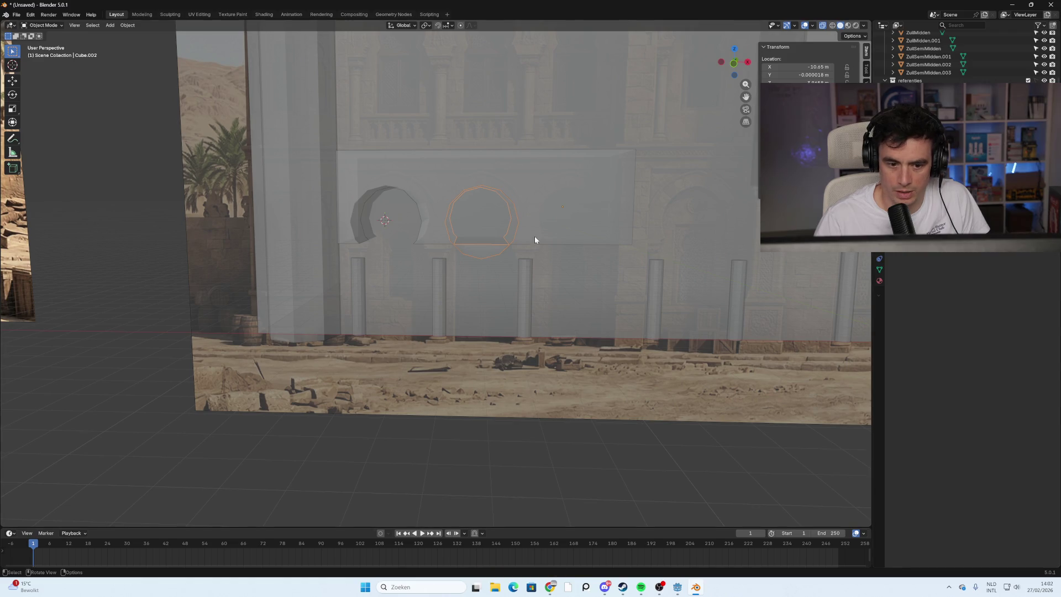
pyautogui.scroll(2, 530, 240)
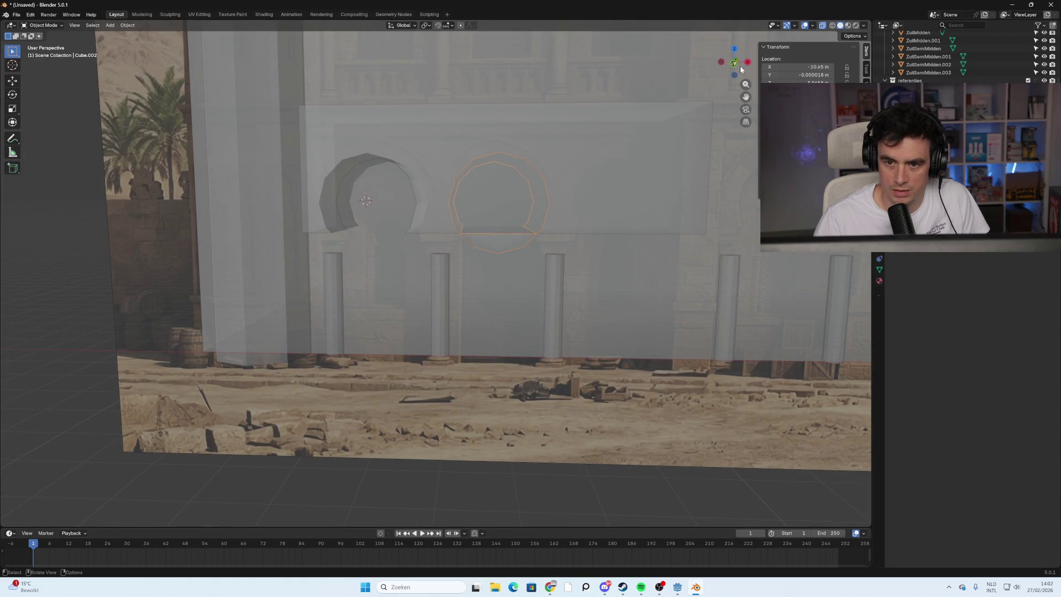
pyautogui.click(740, 65)
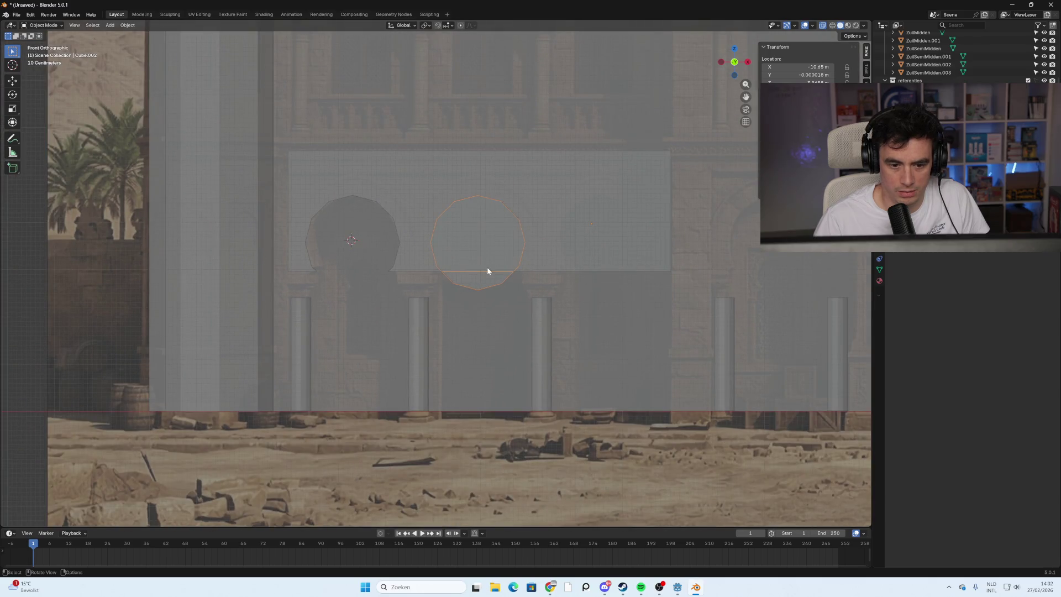
pyautogui.press('g')
pyautogui.press('x')
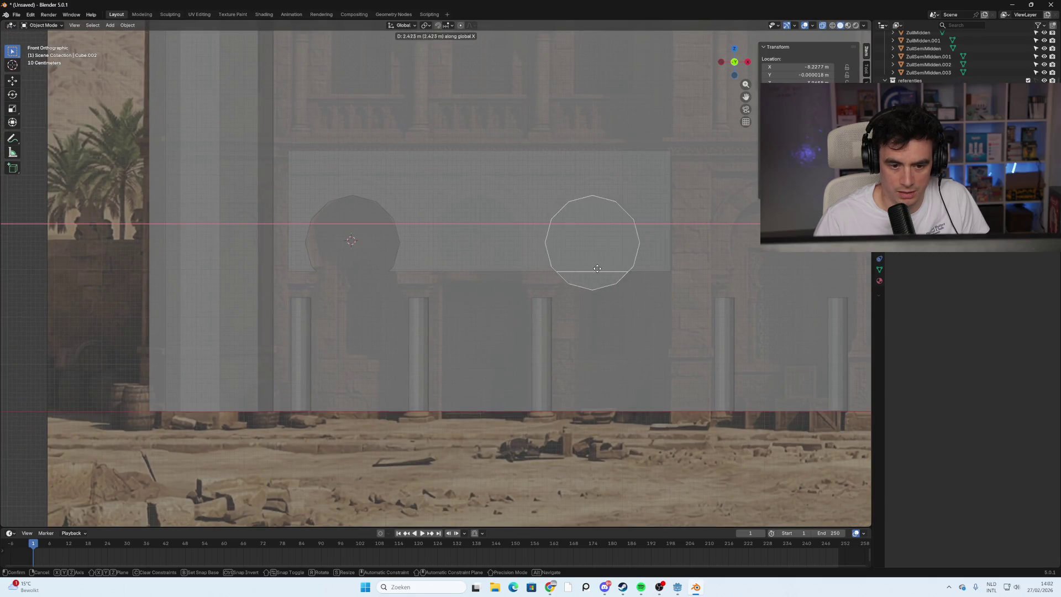
pyautogui.click(482, 268)
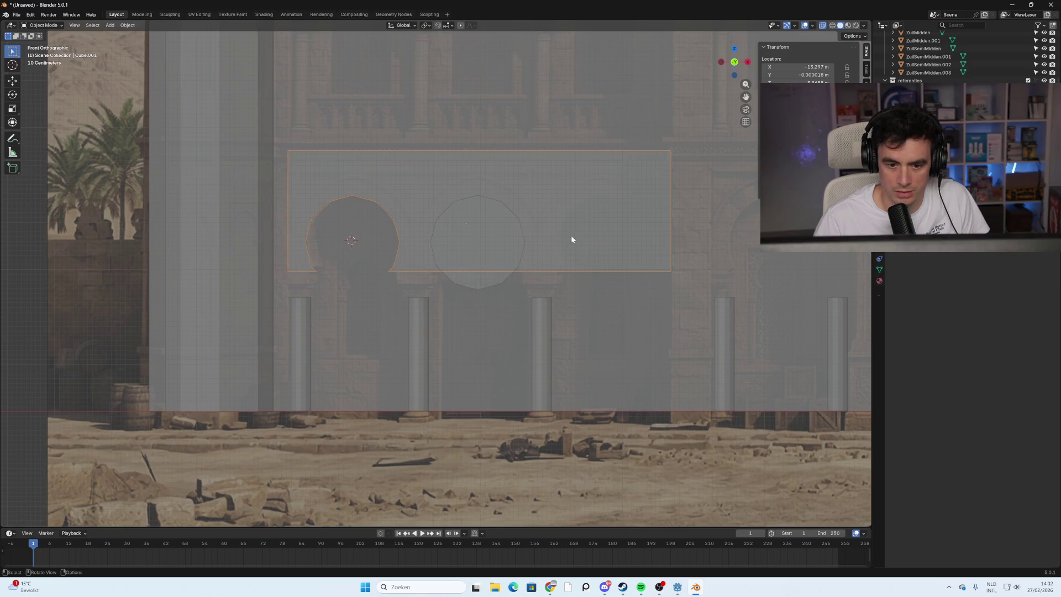
pyautogui.press('c')
pyautogui.press('Escape')
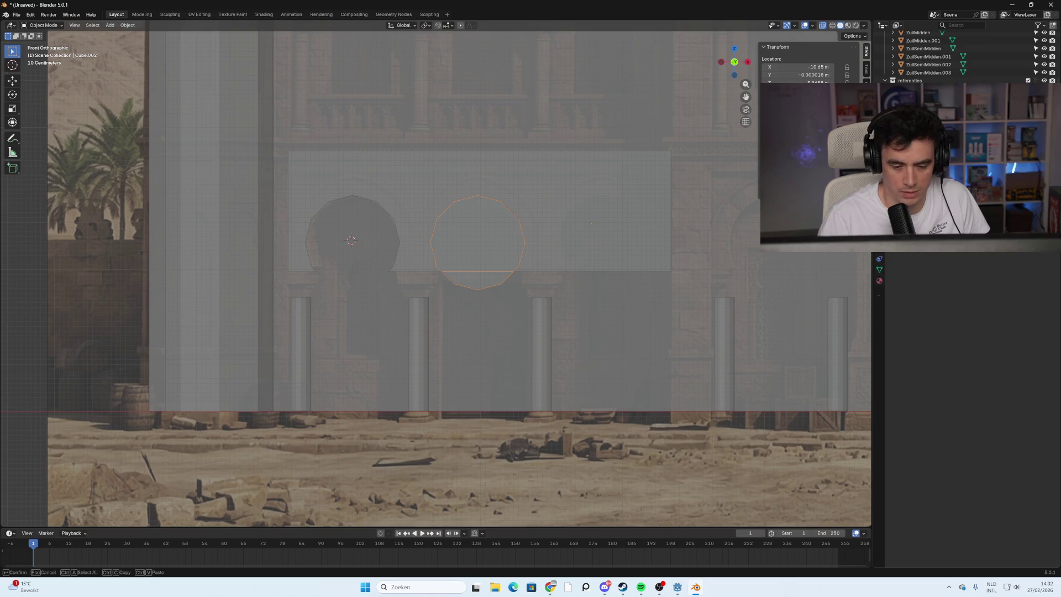
pyautogui.press('e')
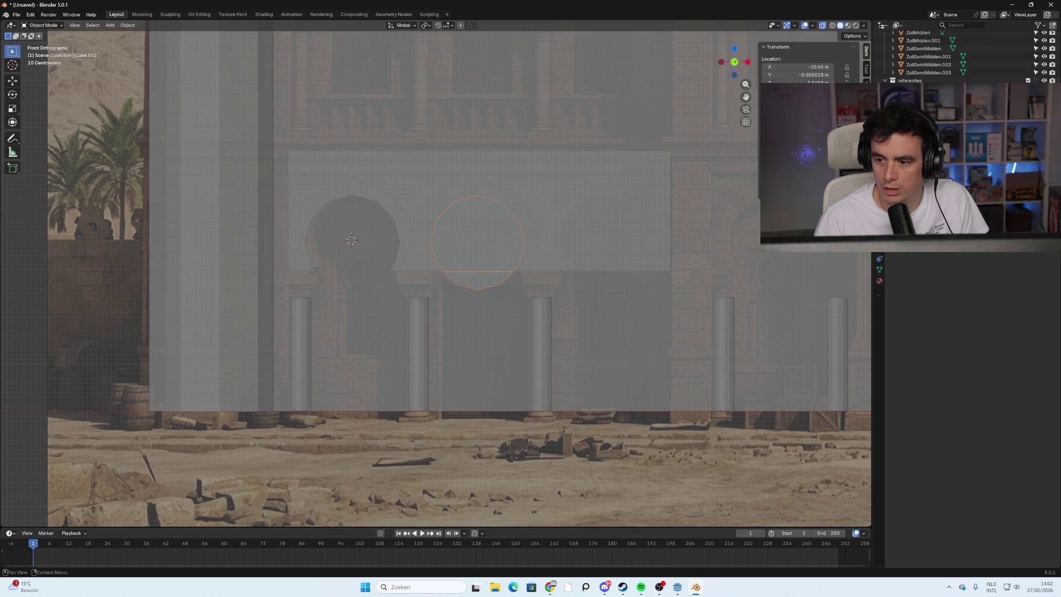
pyautogui.click(658, 181)
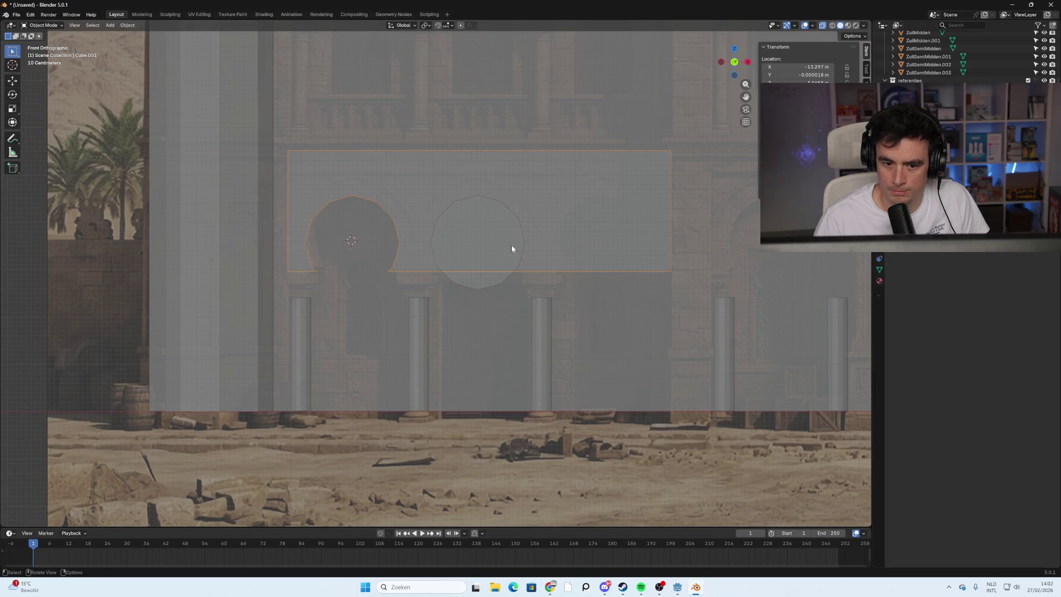
# Reselect the wall panel and the circle to check the circle's placement, then deselect it.
pyautogui.click(613, 205)
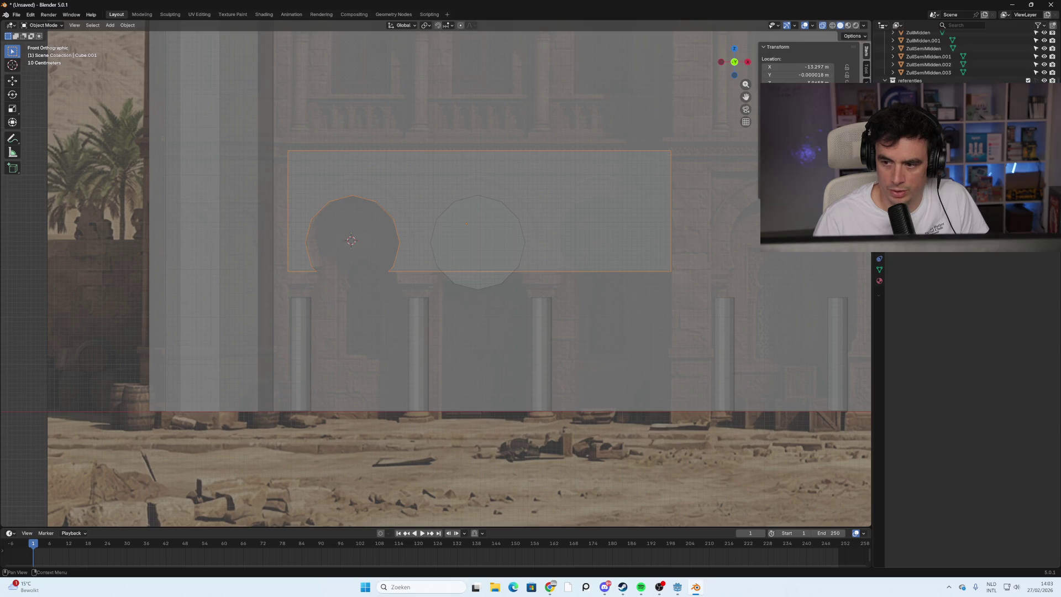
pyautogui.click(474, 274)
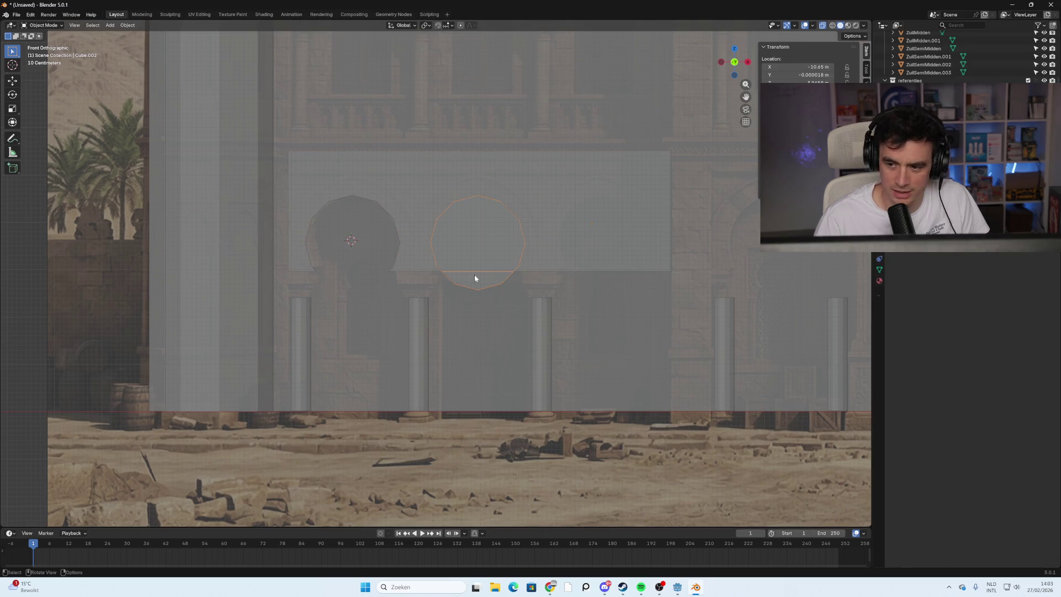
pyautogui.press('e')
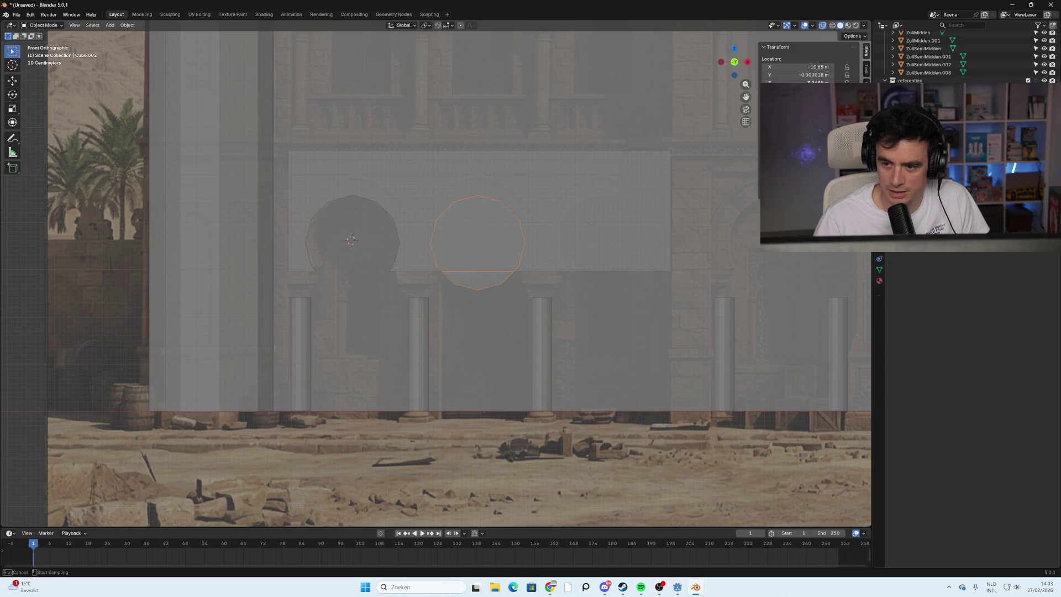
pyautogui.press('Escape')
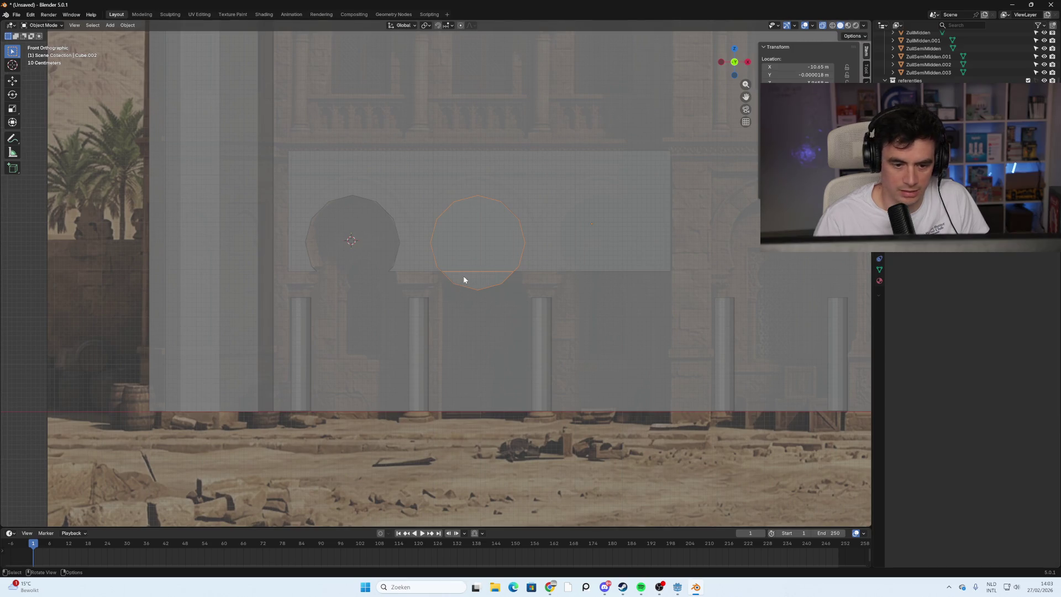
pyautogui.press('g')
pyautogui.press('Escape')
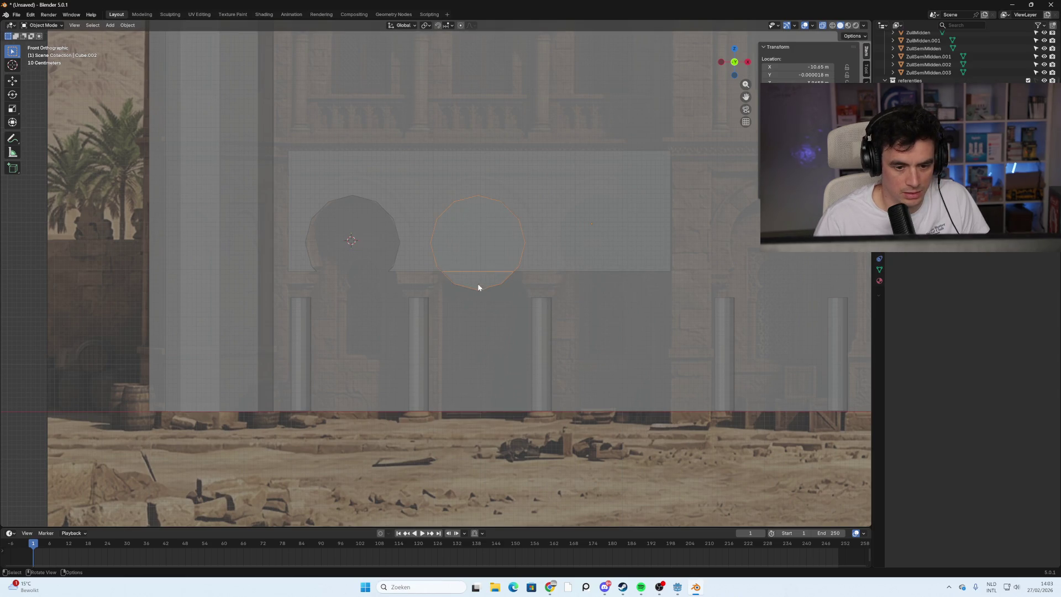
pyautogui.scroll(6, 477, 288)
pyautogui.keyDown('ctrl'); pyautogui.click(650, 276); pyautogui.keyUp('ctrl')
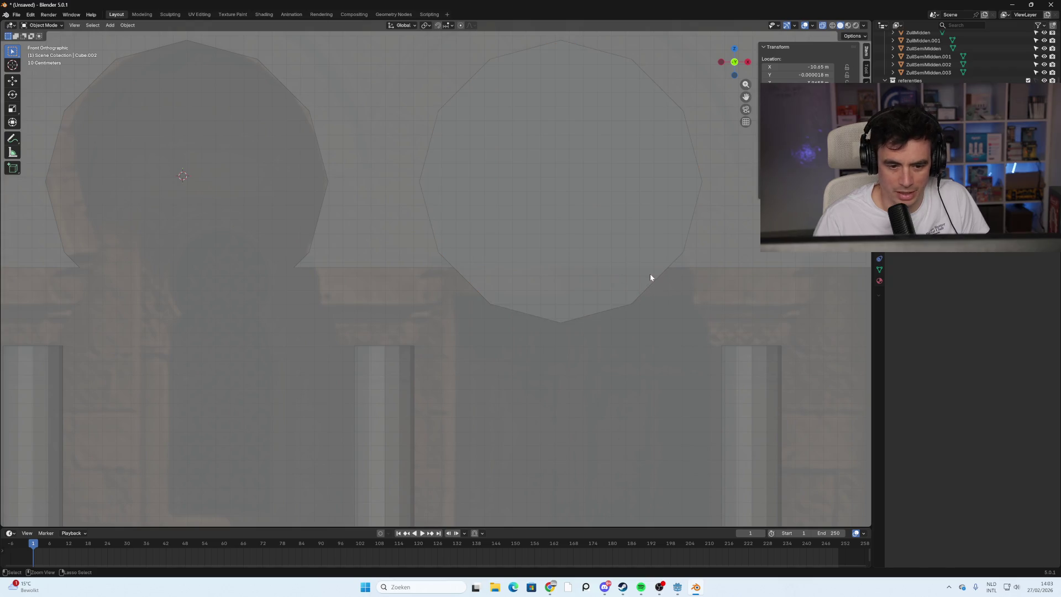
# Select the right circle and orbit beneath the wall, trying and then cancelling a move.
pyautogui.click(582, 294)
pyautogui.moveTo(581, 301); pyautogui.dragTo(605, 270, button='middle')
pyautogui.moveTo(489, 298); pyautogui.dragTo(495, 284, button='middle')
pyautogui.press('g')
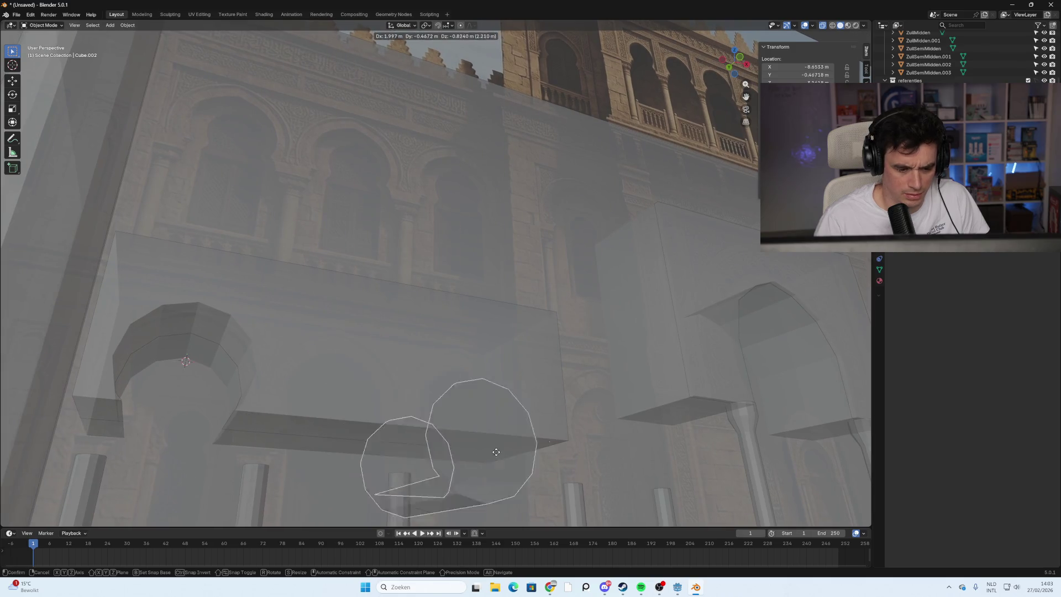
pyautogui.click(477, 459)
pyautogui.moveTo(477, 460)
pyautogui.mouseDown(button='middle')
pyautogui.moveTo(428, 395)
pyautogui.moveTo(479, 324)
pyautogui.moveTo(437, 344)
pyautogui.moveTo(533, 357)
pyautogui.mouseUp(button='middle')
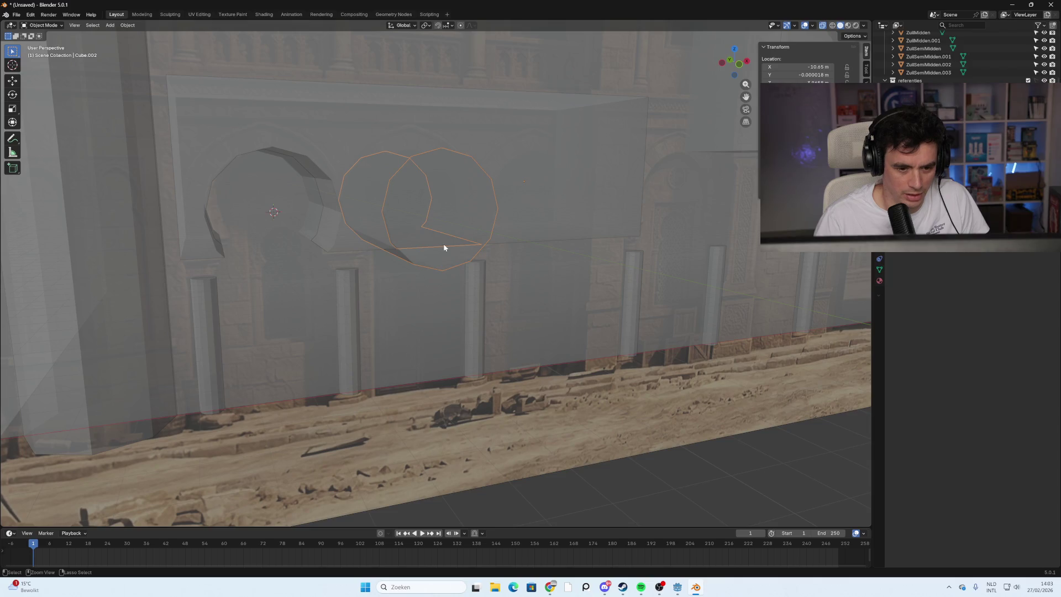
pyautogui.press('g')
pyautogui.rightClick(478, 325)
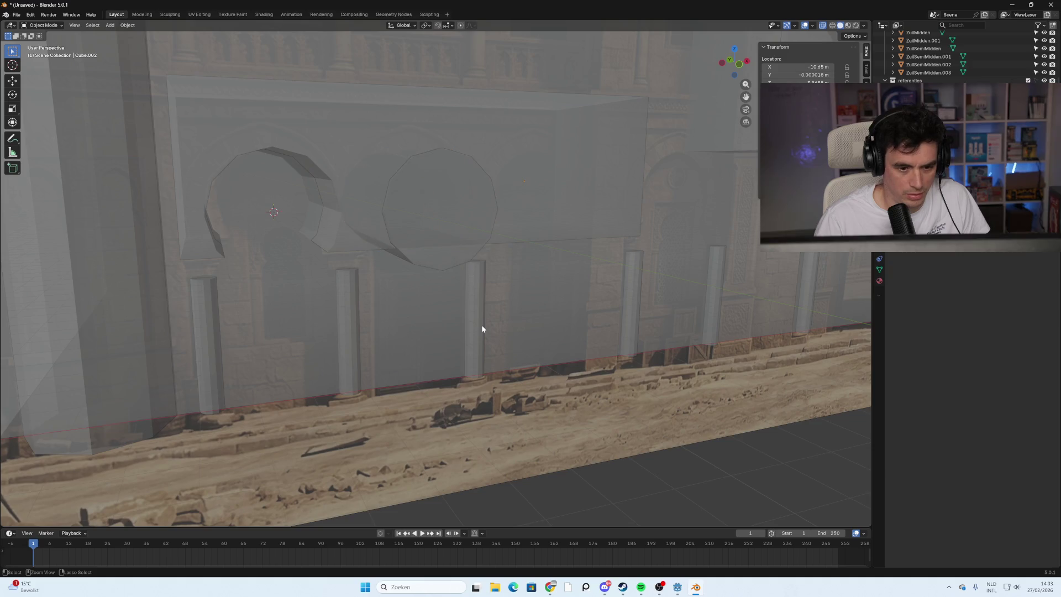
# Select the wall with the right arch circle and cut the circle through it as a boolean difference.
pyautogui.click(467, 268)
pyautogui.click(467, 269)
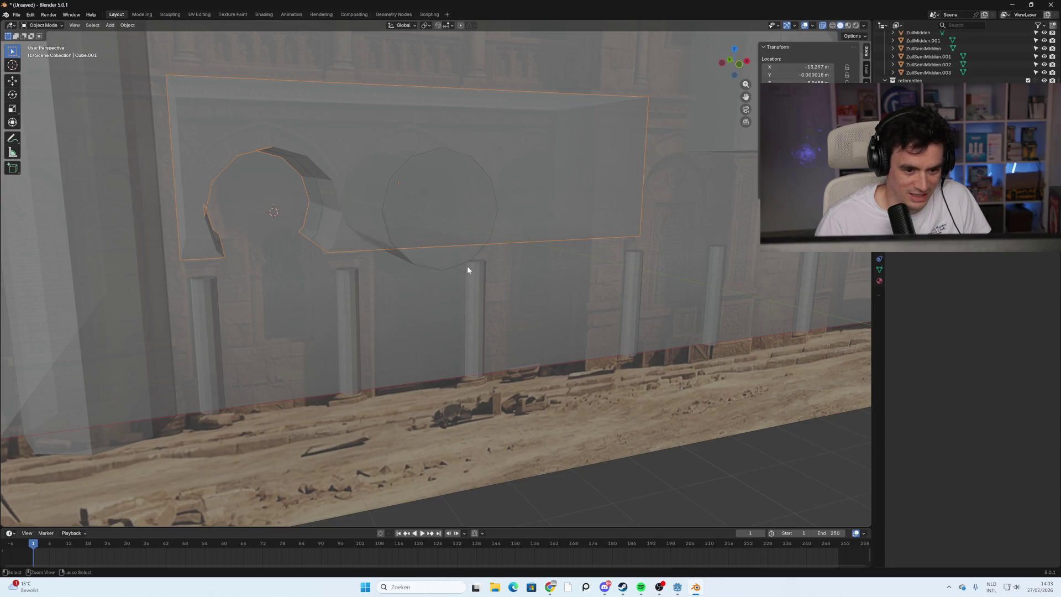
pyautogui.click(467, 270)
pyautogui.click(468, 269)
pyautogui.click(468, 269)
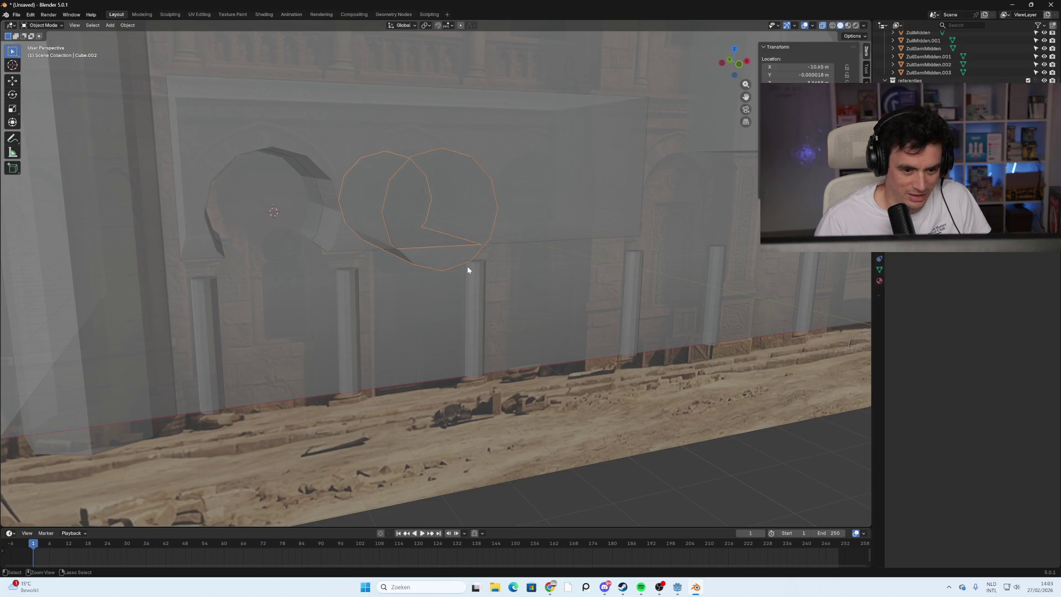
pyautogui.hotkey('ctrl', '-')
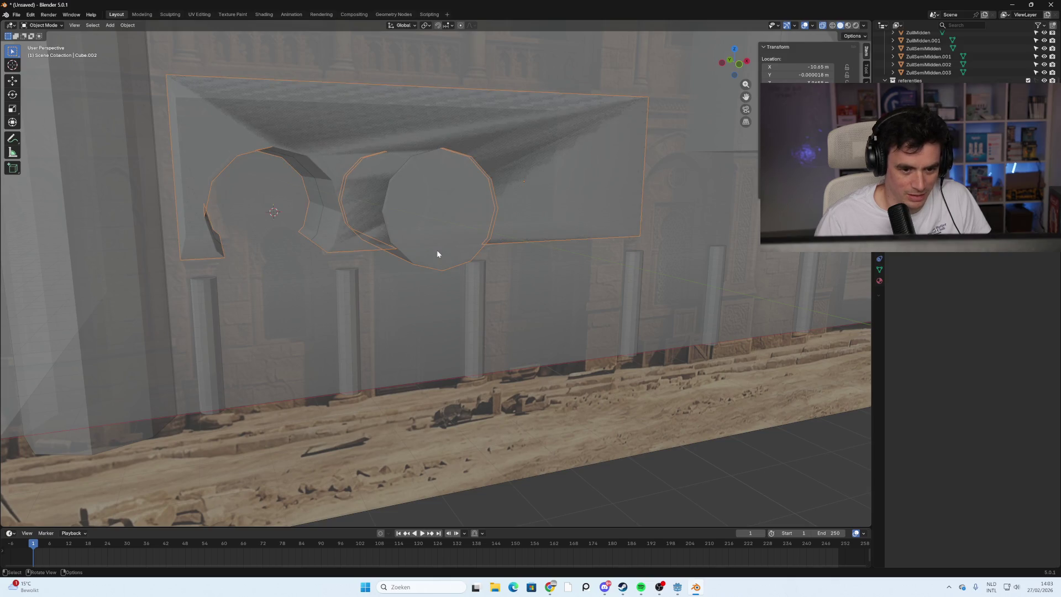
pyautogui.moveTo(520, 289); pyautogui.dragTo(570, 274, button='middle')
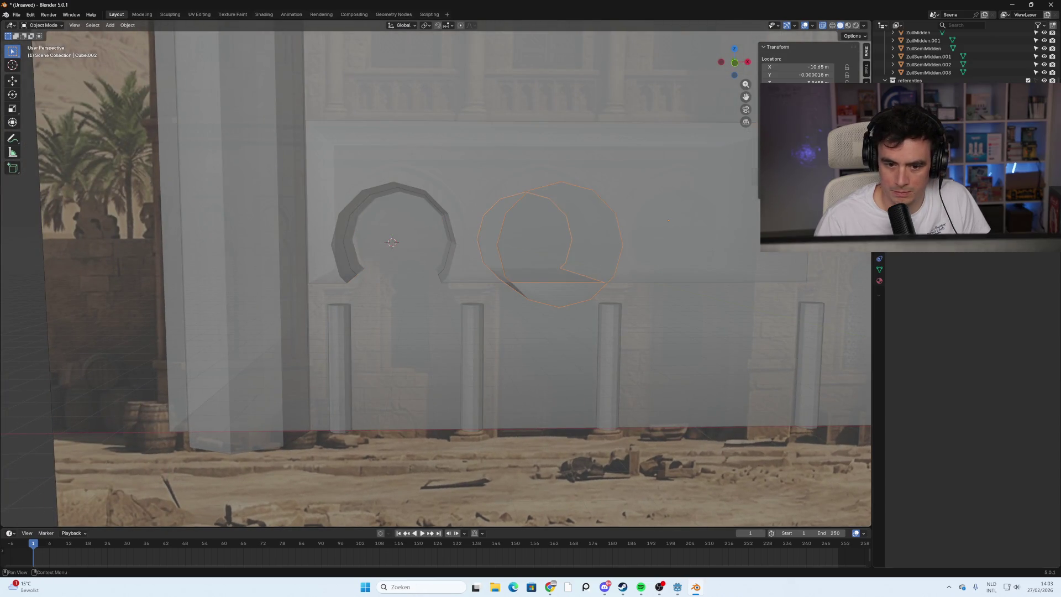
# Subtract the cutter cylinders from the wall panel, then delete the cutters.
pyautogui.moveTo(630, 297); pyautogui.dragTo(666, 304, button='middle')
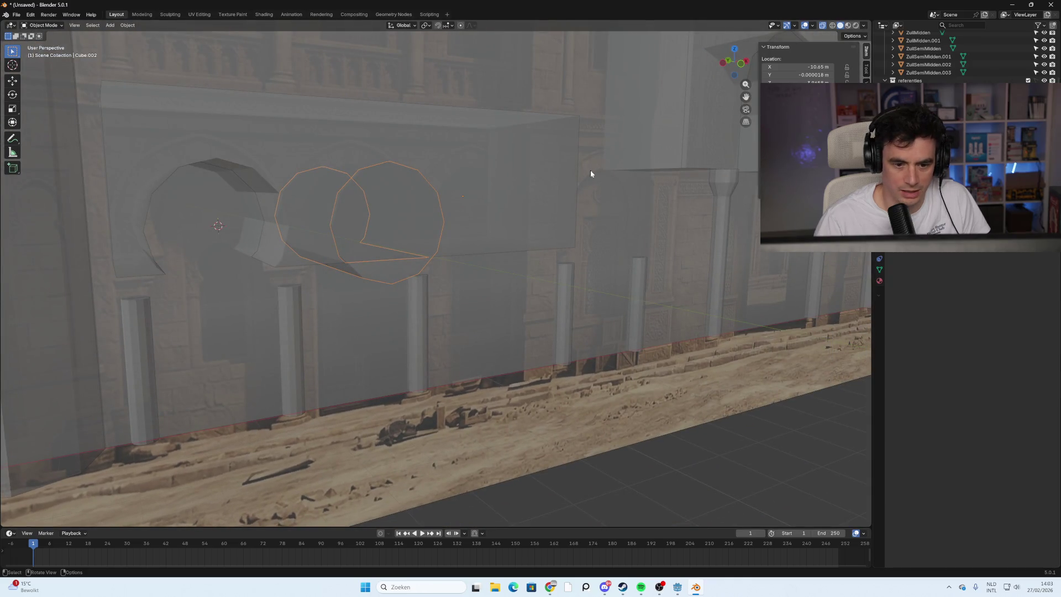
pyautogui.click(469, 172)
pyautogui.click(390, 269)
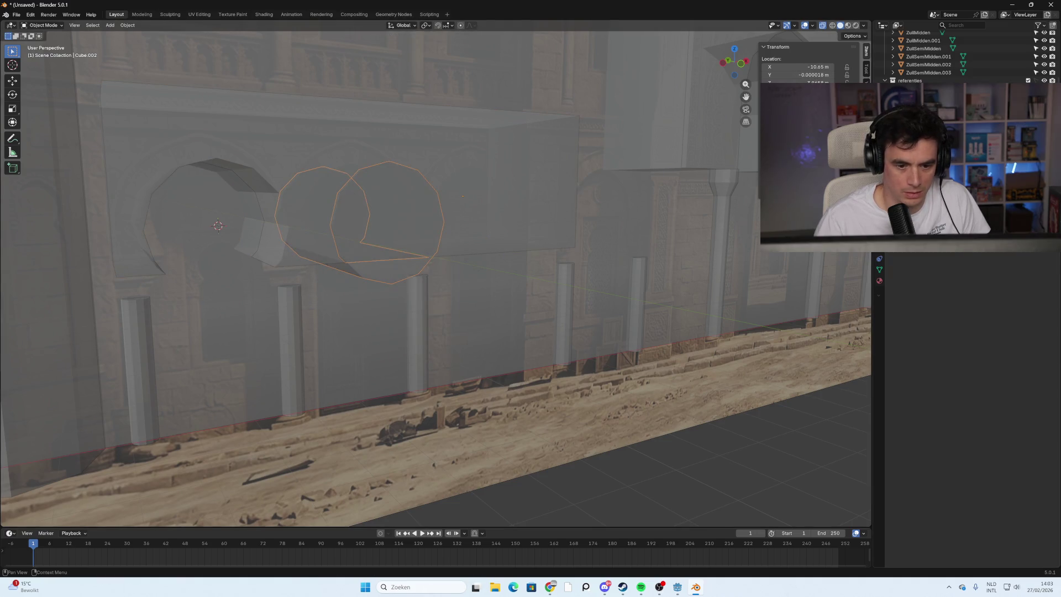
pyautogui.click(472, 315)
pyautogui.keyDown('shift'); pyautogui.click(471, 314); pyautogui.keyUp('shift')
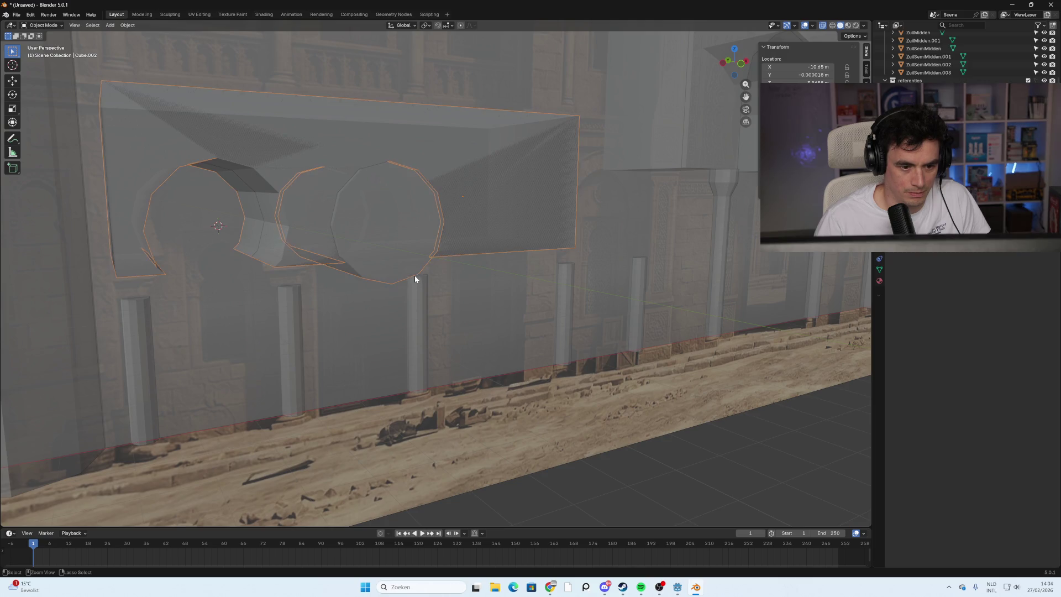
pyautogui.hotkey('ctrl', '-')
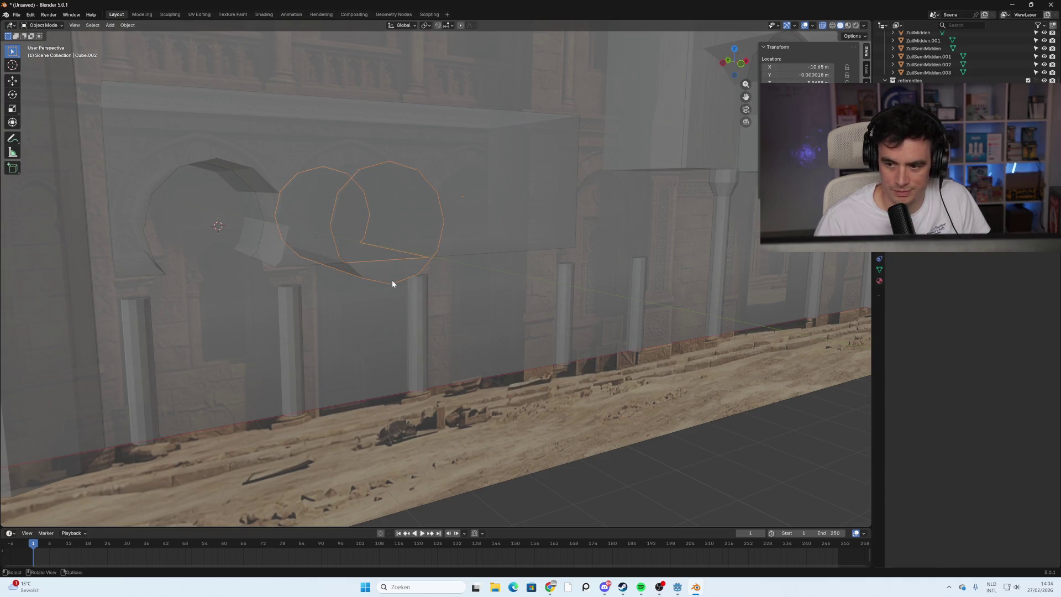
pyautogui.press('Delete')
pyautogui.moveTo(392, 283); pyautogui.dragTo(383, 280, button='middle')
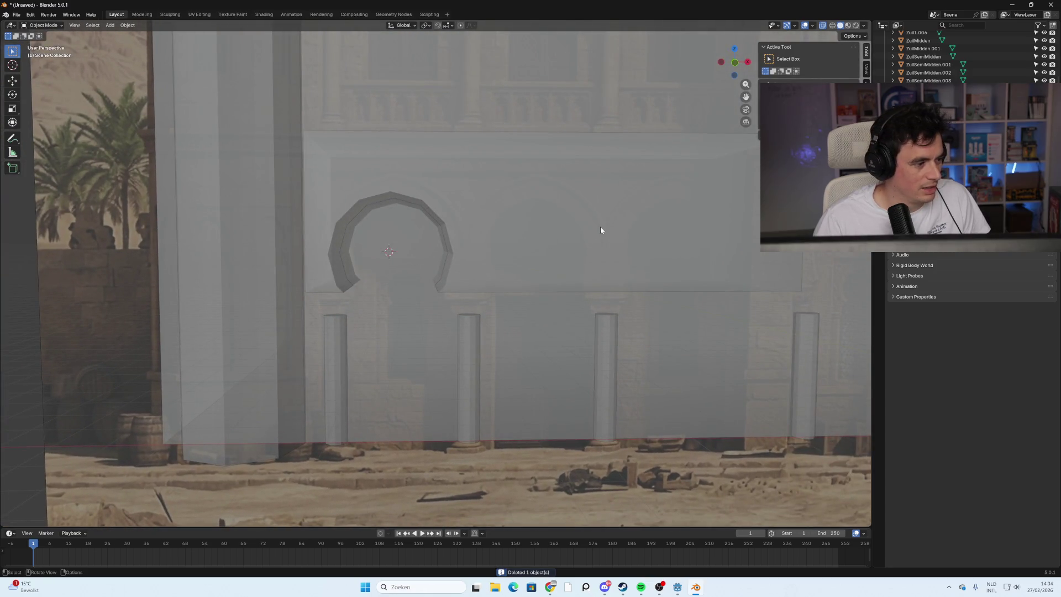
# Centre the wall panel in front view, deselect it and bring up the Shift+A add menu.
pyautogui.click(734, 62)
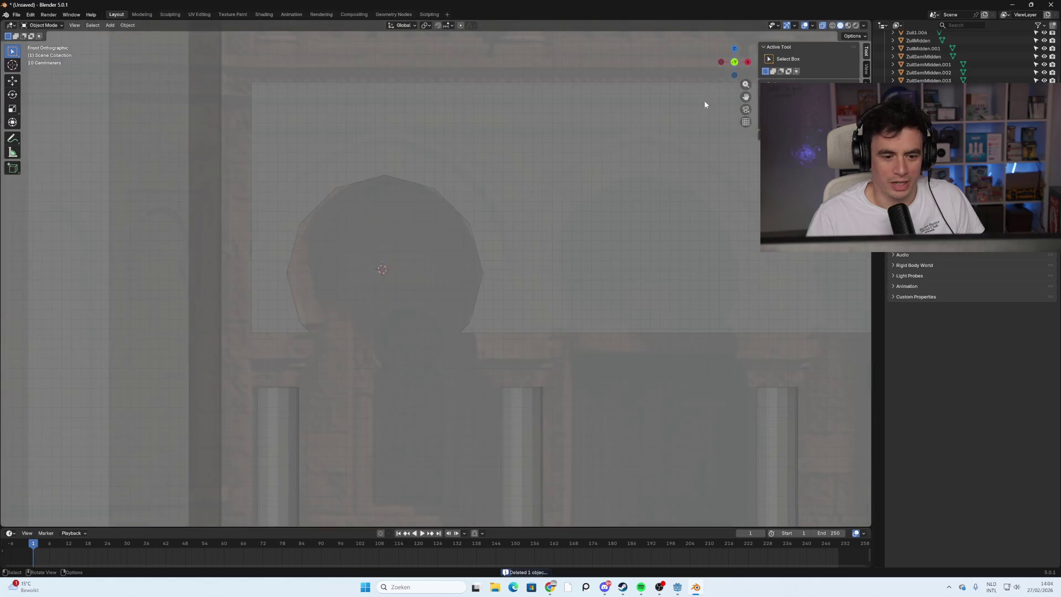
pyautogui.scroll(-3, 598, 326)
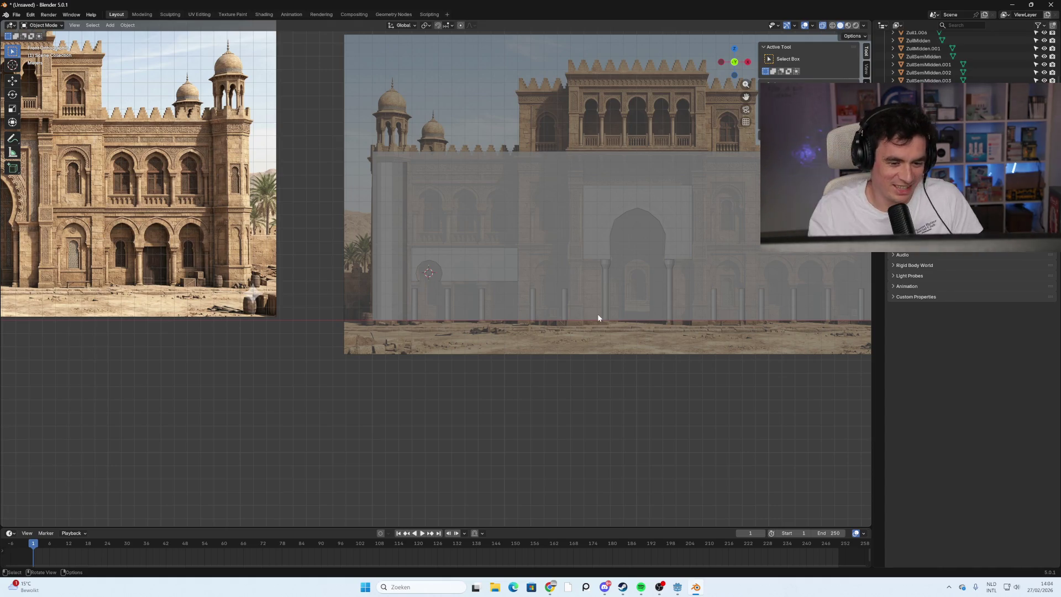
pyautogui.scroll(3, 560, 286)
pyautogui.click(531, 238)
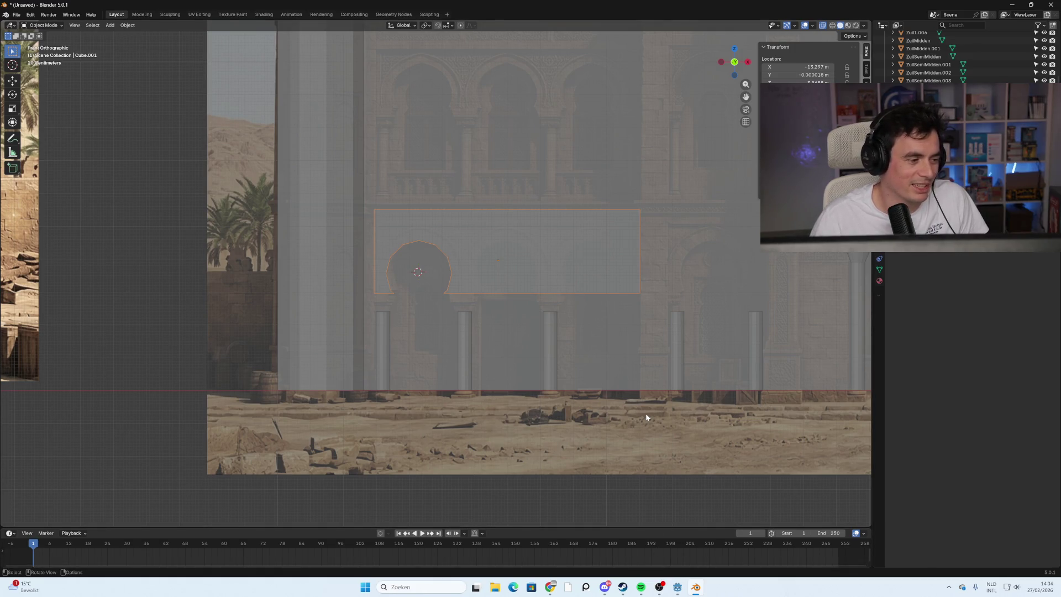
pyautogui.moveTo(654, 407)
pyautogui.keyDown('shift'); pyautogui.mouseDown(button='middle')
pyautogui.moveTo(625, 391)
pyautogui.moveTo(568, 402)
pyautogui.moveTo(658, 467)
pyautogui.mouseUp(button='middle'); pyautogui.keyUp('shift')
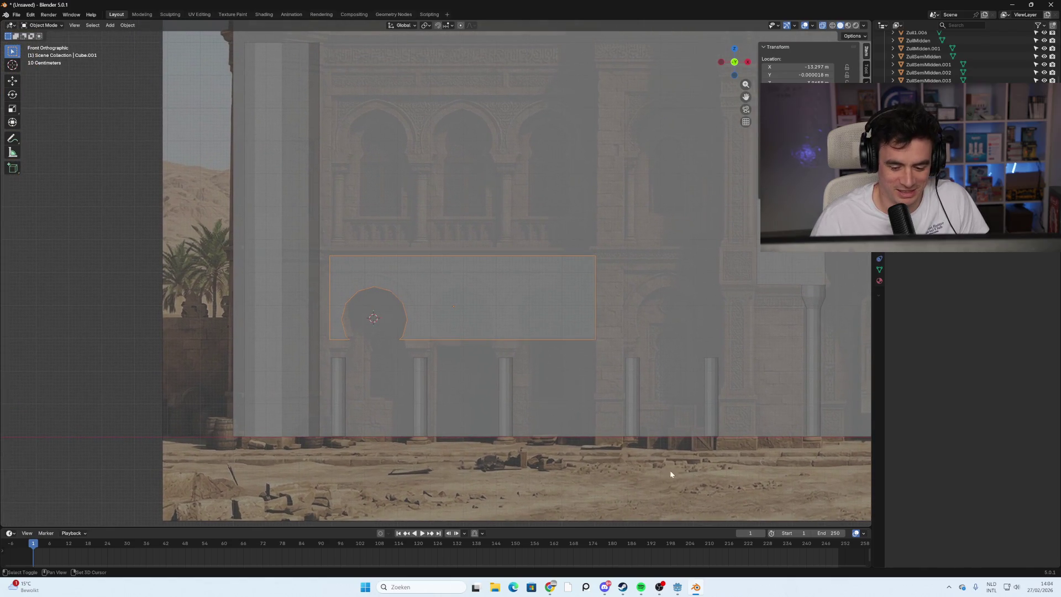
pyautogui.scroll(3, 469, 386)
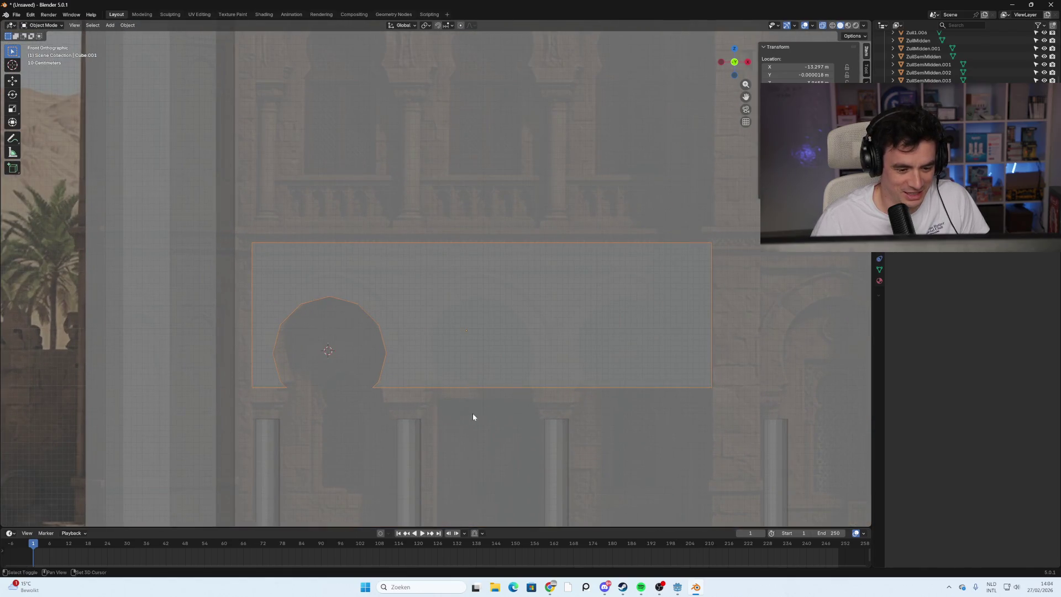
pyautogui.keyDown('shift'); pyautogui.moveTo(472, 416); pyautogui.dragTo(430, 326, button='middle'); pyautogui.keyUp('shift')
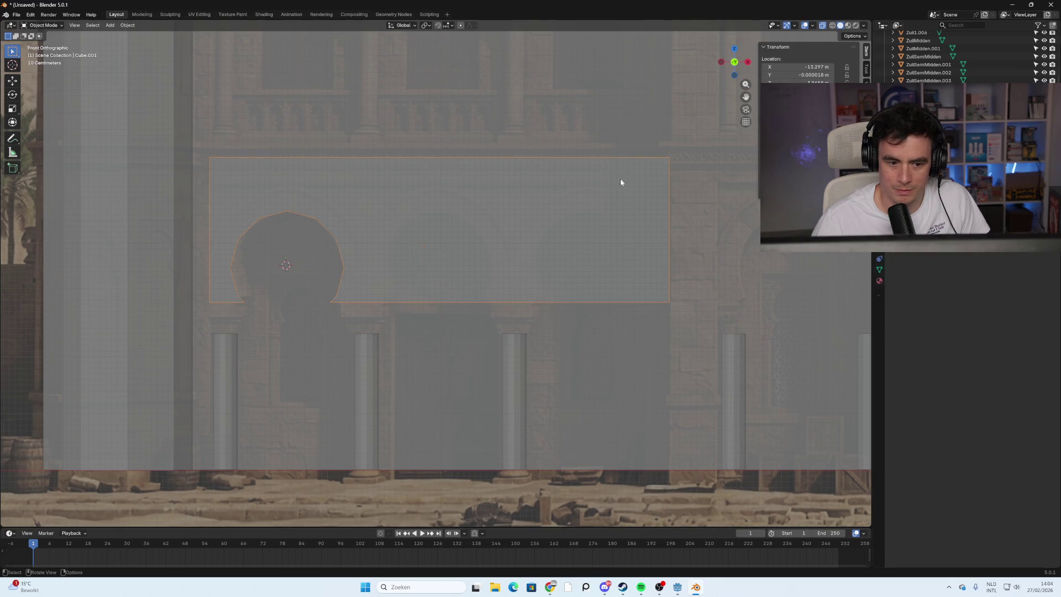
pyautogui.click(416, 352)
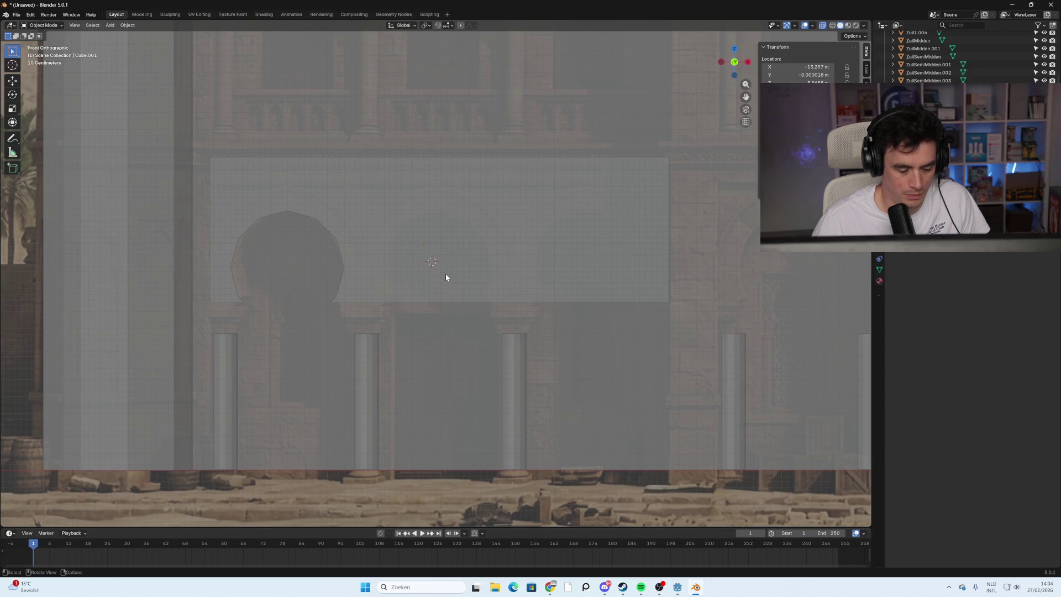
pyautogui.hotkey('shift', 'a')
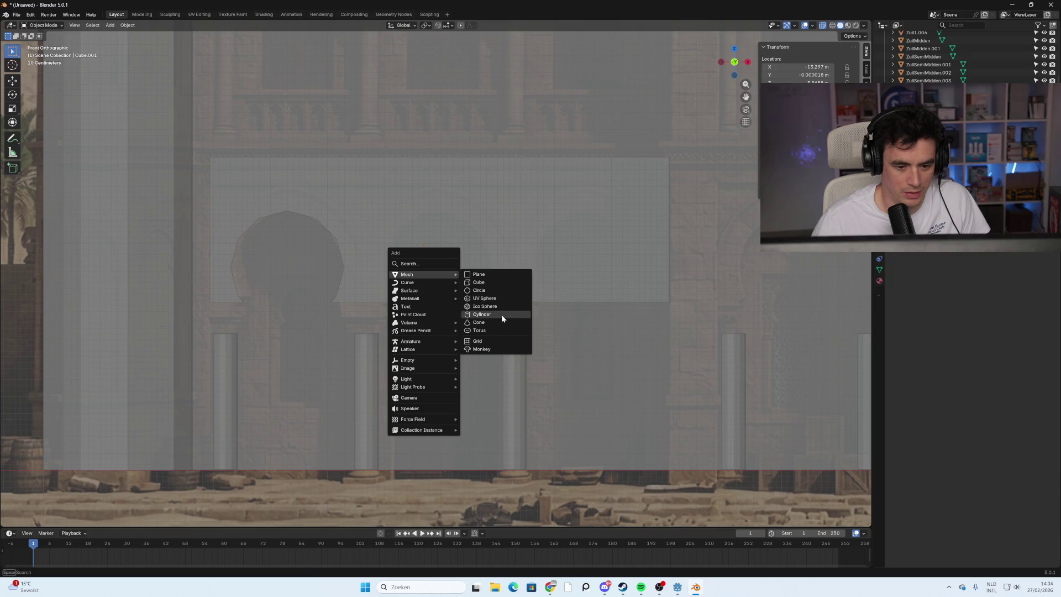
# Add a cylinder and rotate it 90 degrees about X to face the wall.
pyautogui.click(501, 314)
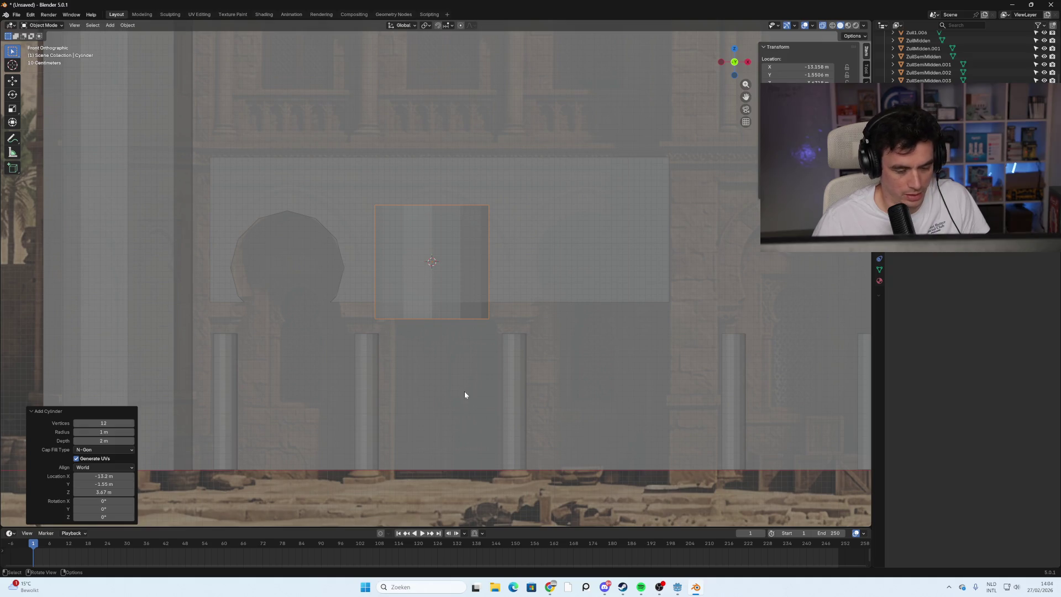
pyautogui.press('r')
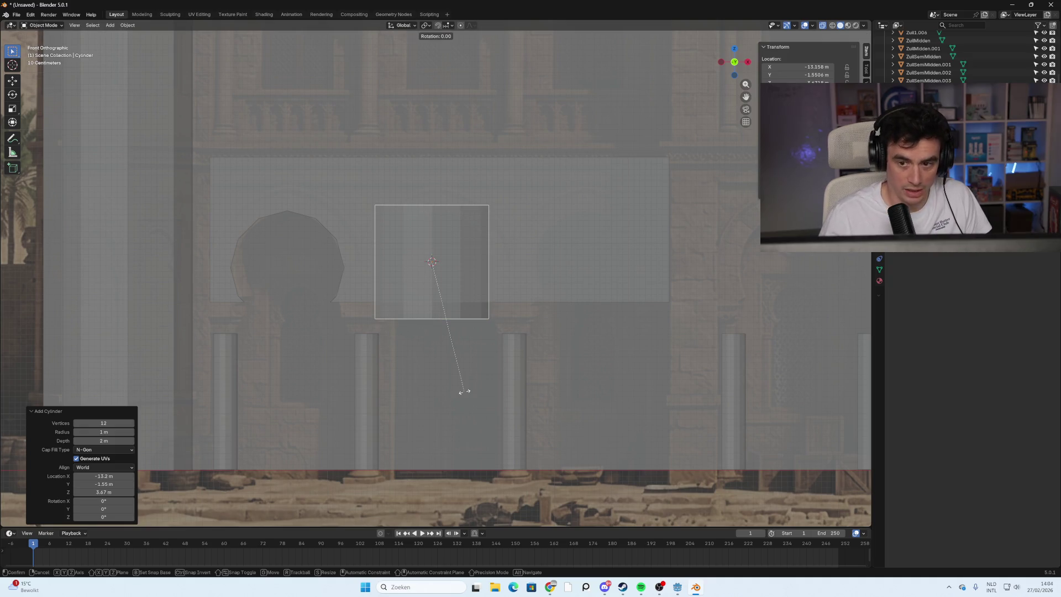
pyautogui.press('x')
pyautogui.press('9')
pyautogui.press('0')
pyautogui.press('Return')
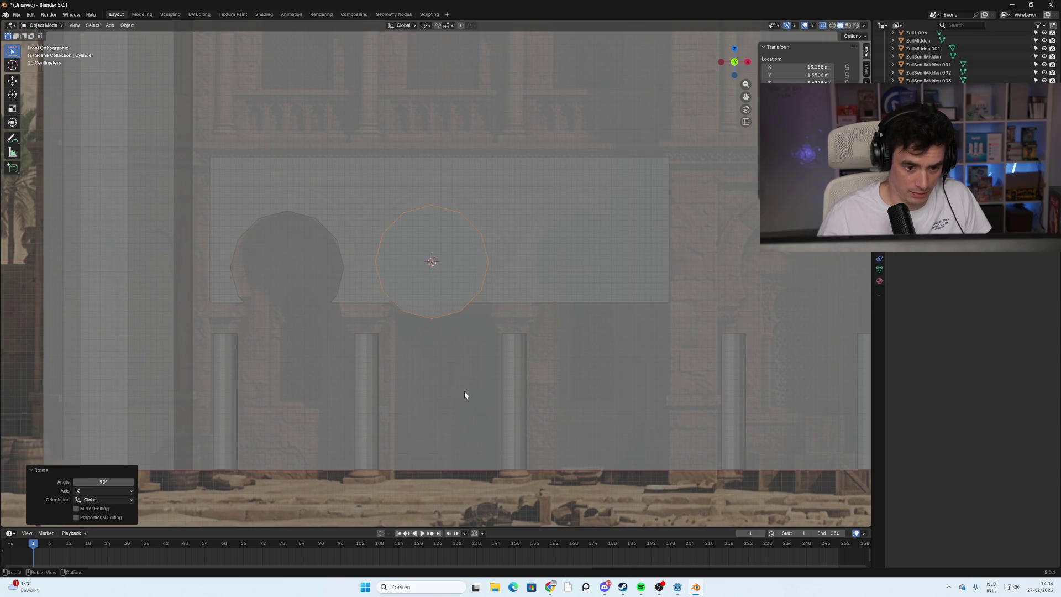
pyautogui.click(484, 374)
pyautogui.click(443, 298)
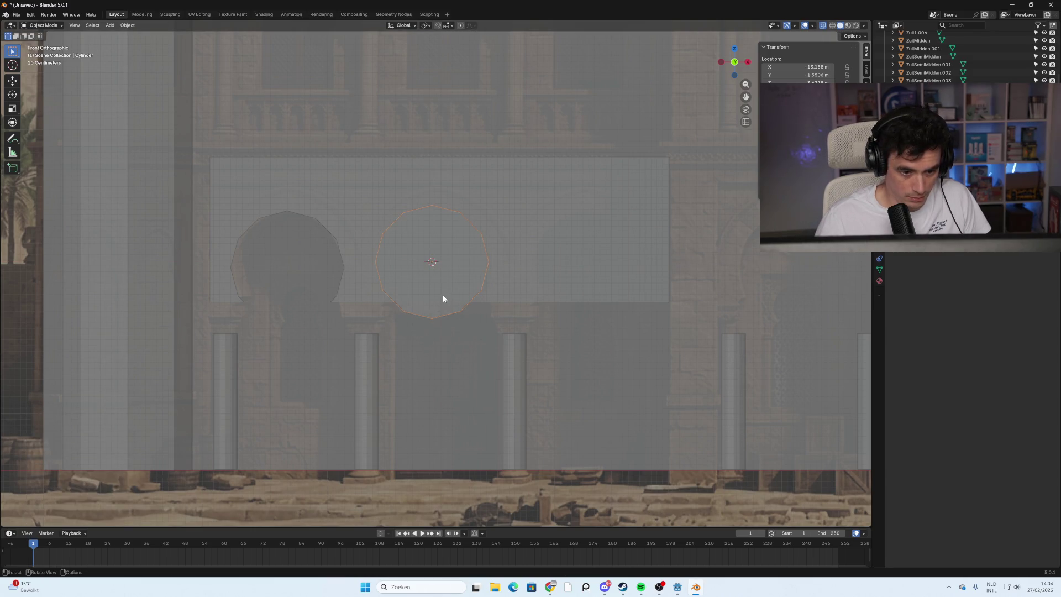
# Slide the cylinder along X into position beside the arch.
pyautogui.press('g')
pyautogui.press('x')
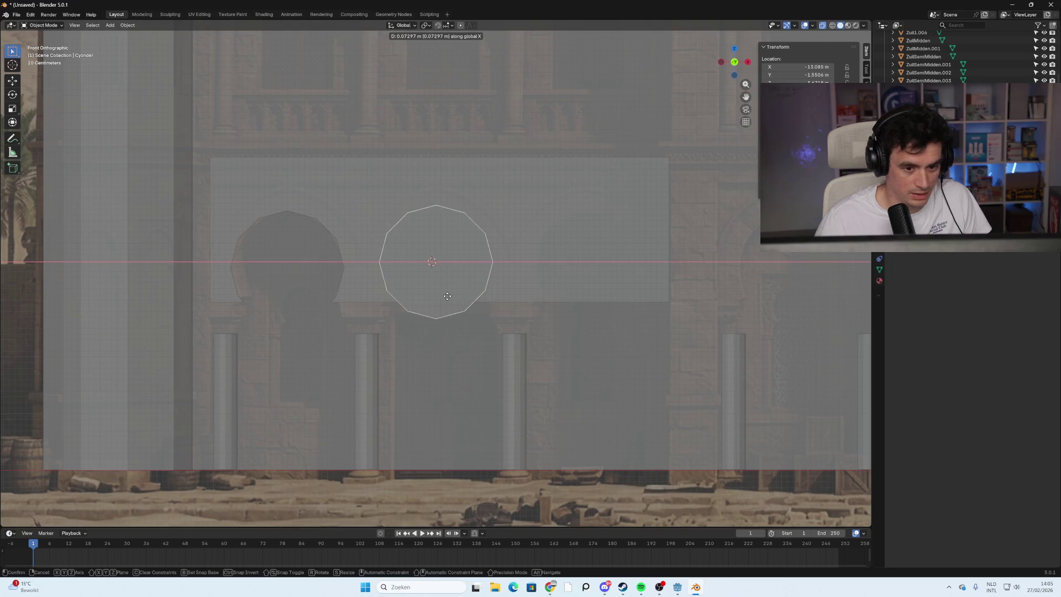
pyautogui.click(448, 297)
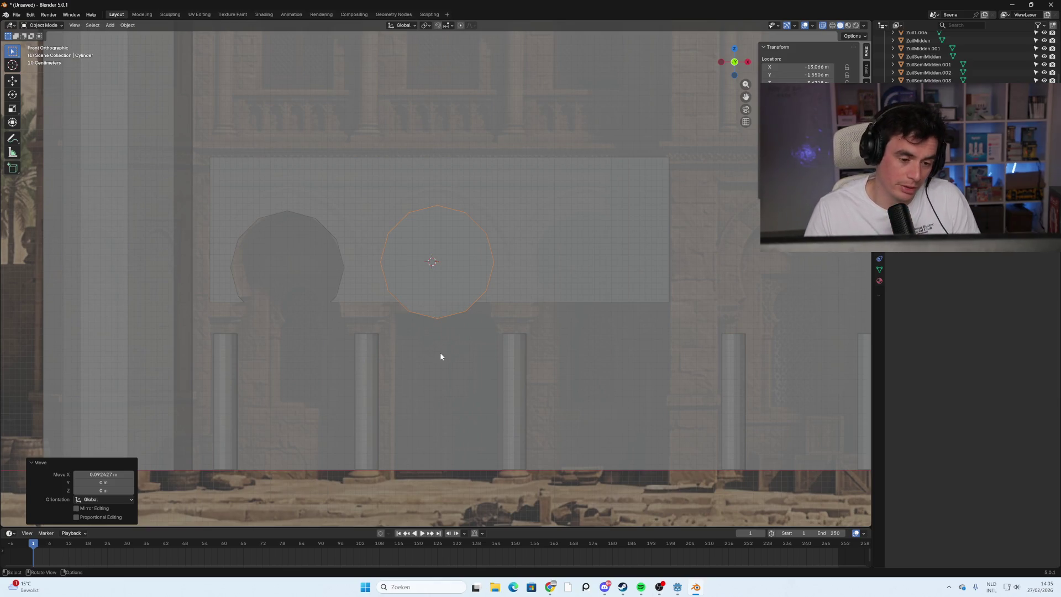
pyautogui.press('g')
pyautogui.press('x')
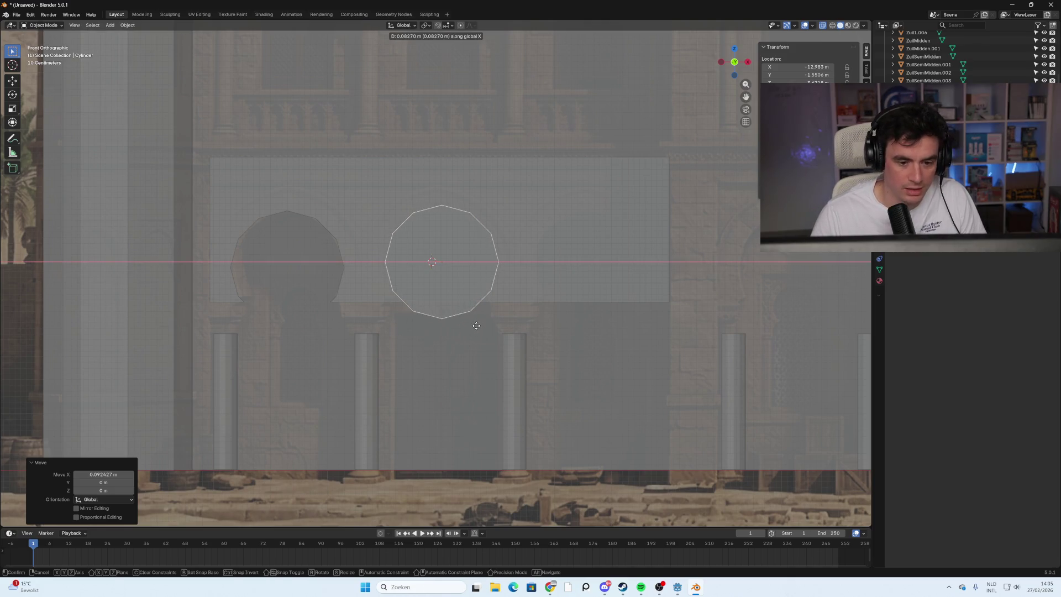
pyautogui.click(476, 328)
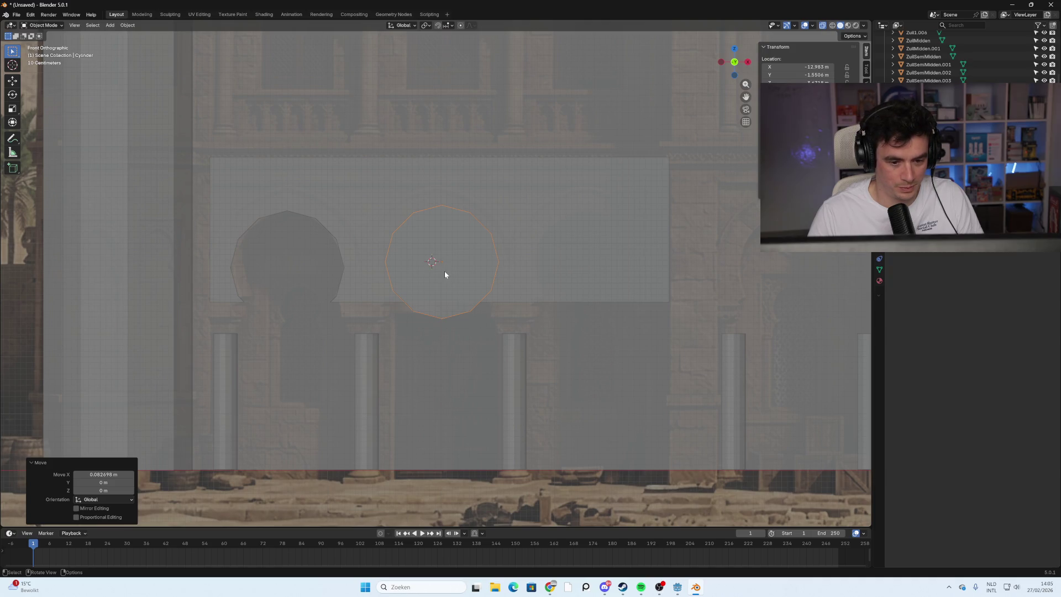
# Duplicate the cylinder 2.637 m to the right along X, then reselect the middle one.
pyautogui.hotkey('shift', 'd')
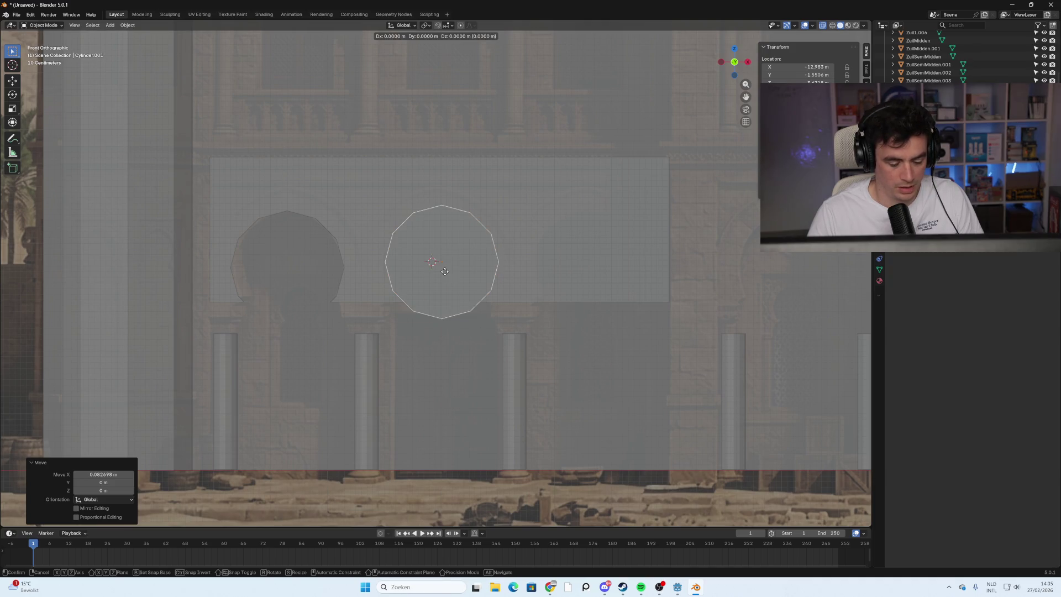
pyautogui.press('x')
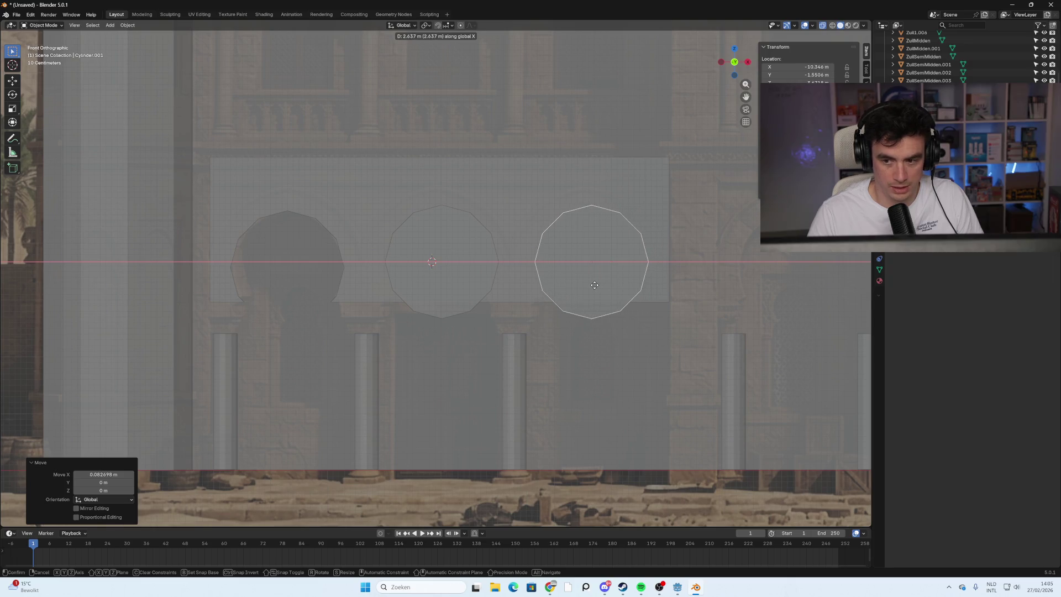
pyautogui.click(594, 285)
pyautogui.click(666, 300)
pyautogui.click(445, 302)
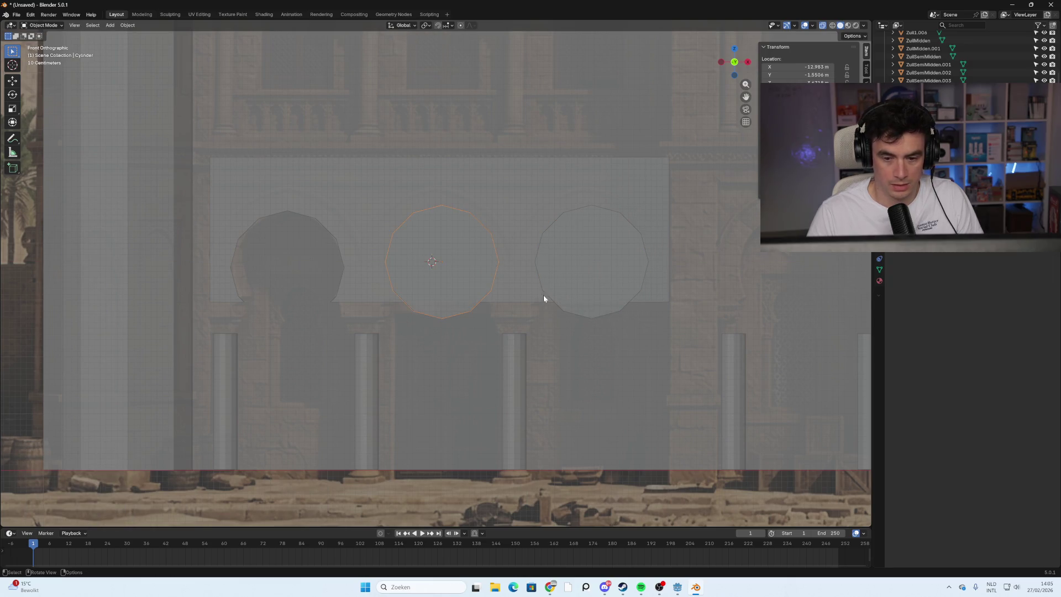
pyautogui.scroll(-2, 608, 266)
pyautogui.scroll(-1, 940, 55)
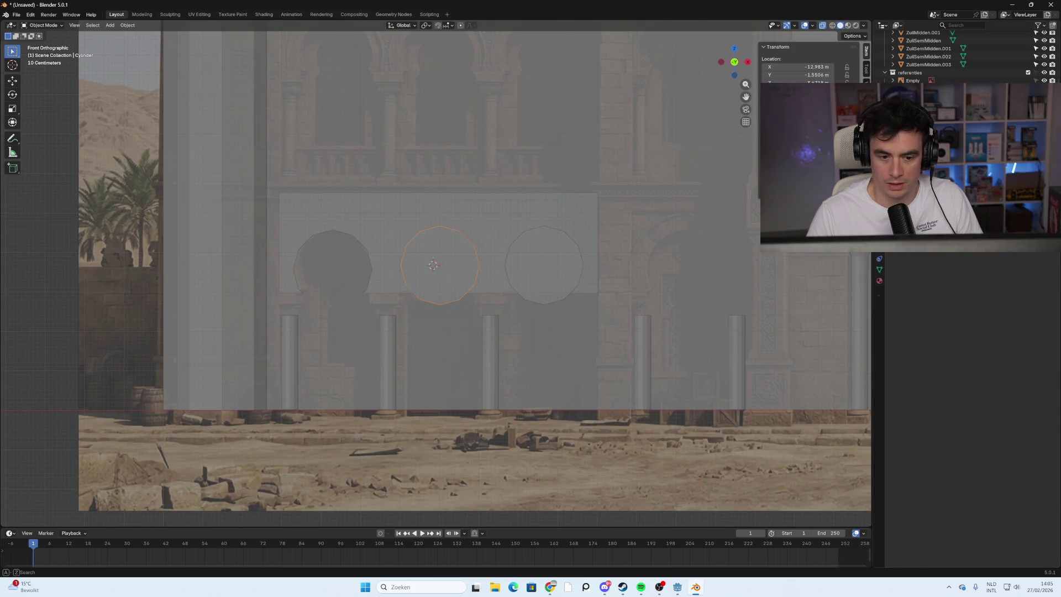
pyautogui.press('F2')
pyautogui.press('Escape')
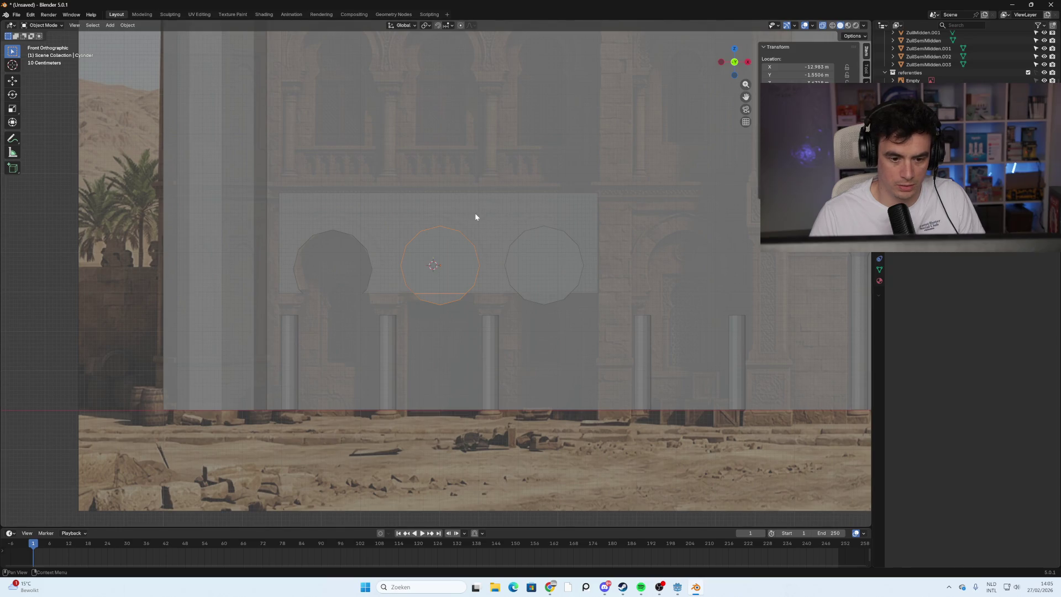
pyautogui.scroll(3, 483, 255)
pyautogui.moveTo(624, 268); pyautogui.dragTo(663, 267, button='middle')
pyautogui.moveTo(472, 275)
pyautogui.mouseDown(button='middle')
pyautogui.moveTo(315, 281)
pyautogui.moveTo(616, 331)
pyautogui.moveTo(473, 323)
pyautogui.moveTo(436, 334)
pyautogui.moveTo(459, 330)
pyautogui.mouseUp(button='middle')
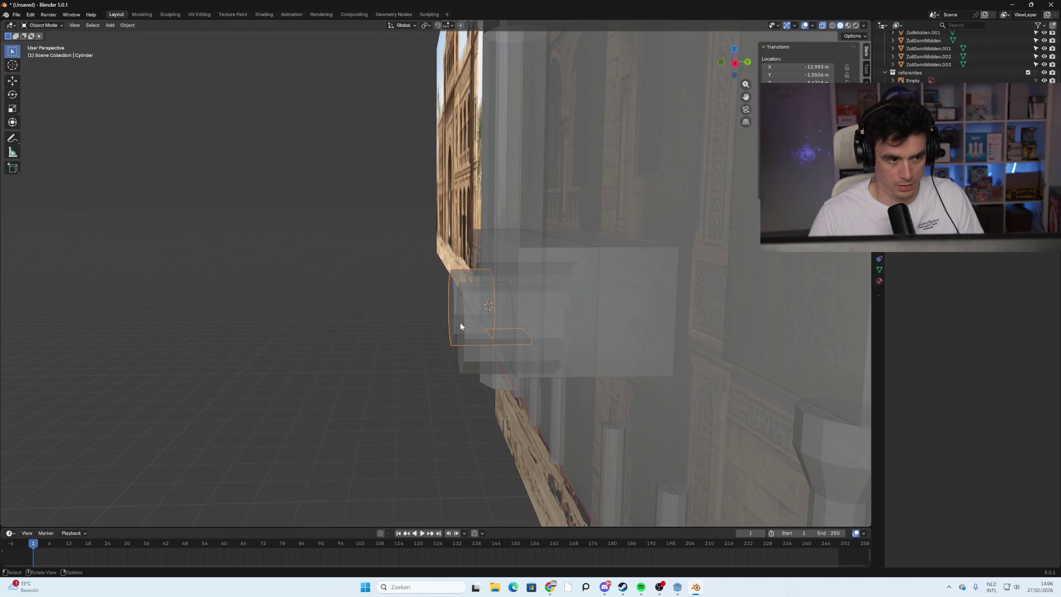
# Pull the middle cylinder's end face about 2.99 m along Y so it passes through the beam block.
pyautogui.click(43, 25)
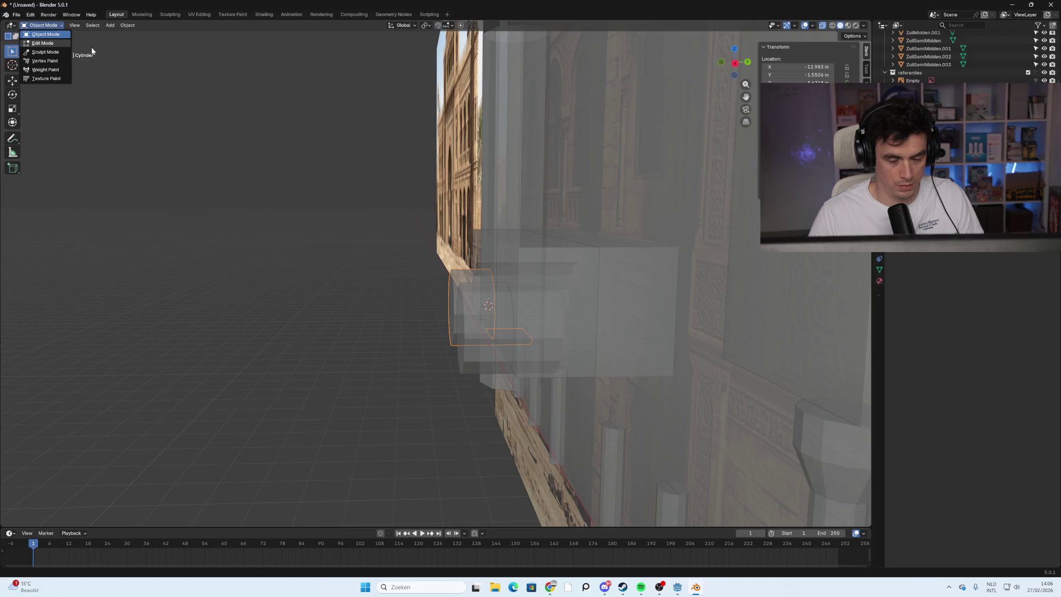
pyautogui.moveTo(557, 313)
pyautogui.mouseDown(button='middle')
pyautogui.moveTo(624, 325)
pyautogui.moveTo(614, 324)
pyautogui.mouseUp(button='middle')
pyautogui.scroll(-4, 608, 322)
pyautogui.press('Tab')
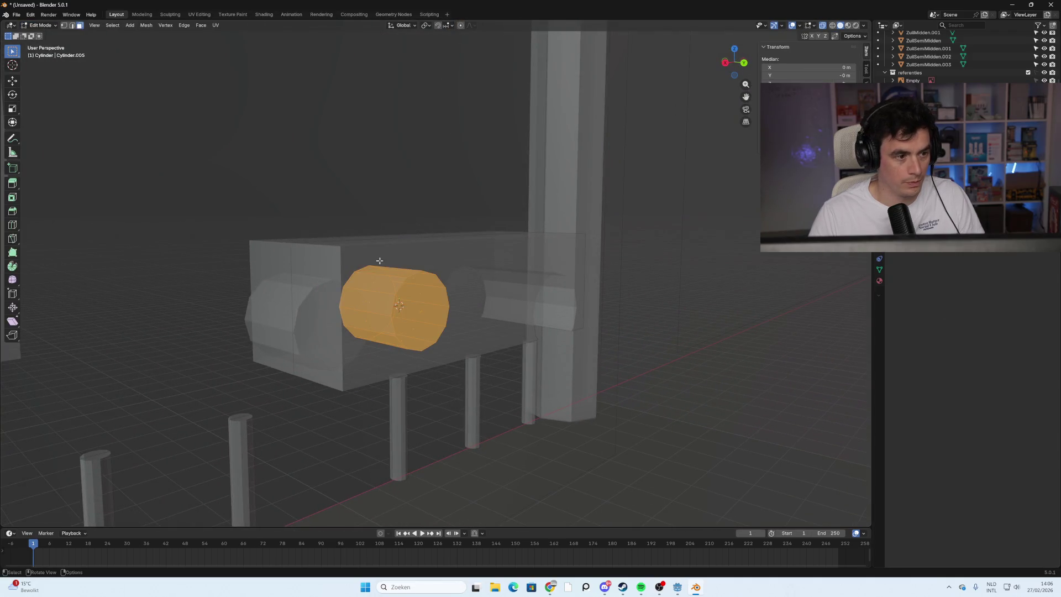
pyautogui.click(427, 310)
pyautogui.keyDown('alt'); pyautogui.click(409, 315); pyautogui.keyUp('alt')
pyautogui.click(422, 312)
pyautogui.moveTo(443, 330); pyautogui.dragTo(463, 330, button='middle')
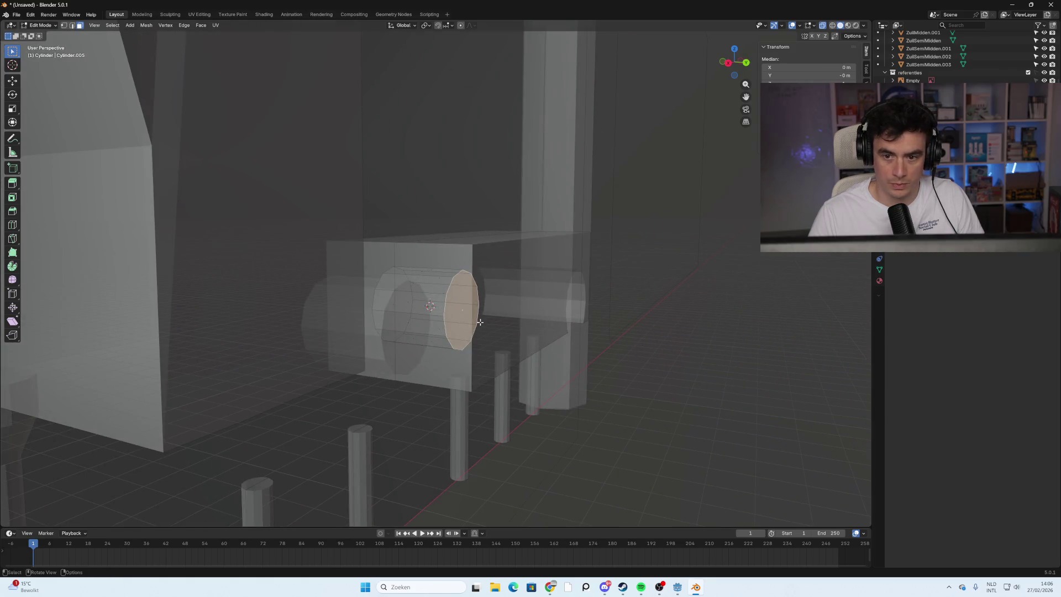
pyautogui.press('g')
pyautogui.press('y')
pyautogui.moveTo(303, 337)
pyautogui.mouseDown(button='middle')
pyautogui.moveTo(435, 350)
pyautogui.moveTo(358, 348)
pyautogui.moveTo(442, 341)
pyautogui.moveTo(535, 307)
pyautogui.moveTo(601, 318)
pyautogui.moveTo(533, 318)
pyautogui.moveTo(590, 319)
pyautogui.mouseUp(button='middle')
pyautogui.press('Tab')
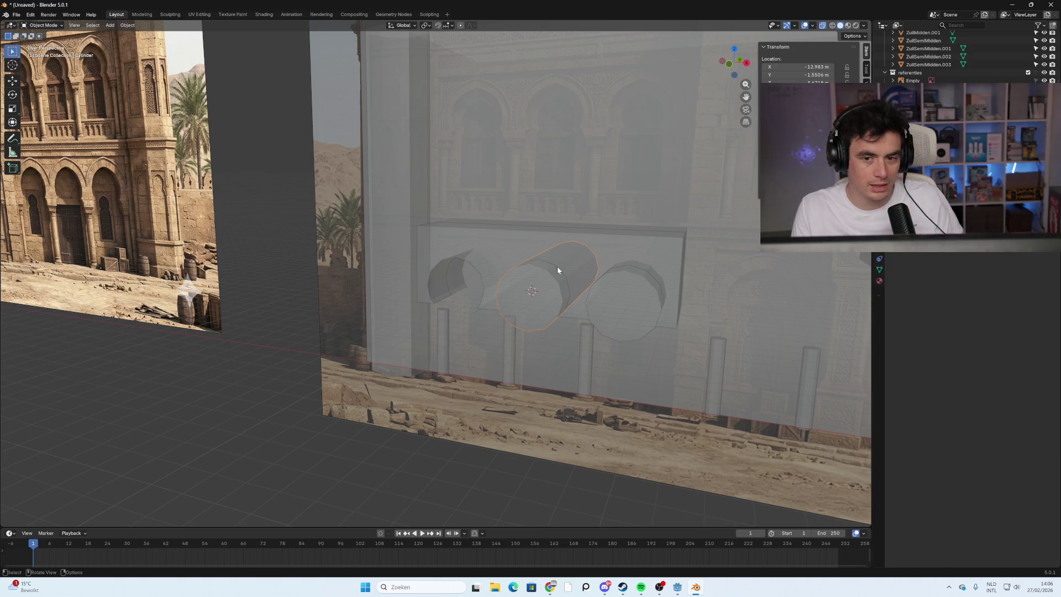
# Inspect the cylinders from front and angled views, trying a join and undoing it.
pyautogui.click(729, 63)
pyautogui.scroll(6, 678, 293)
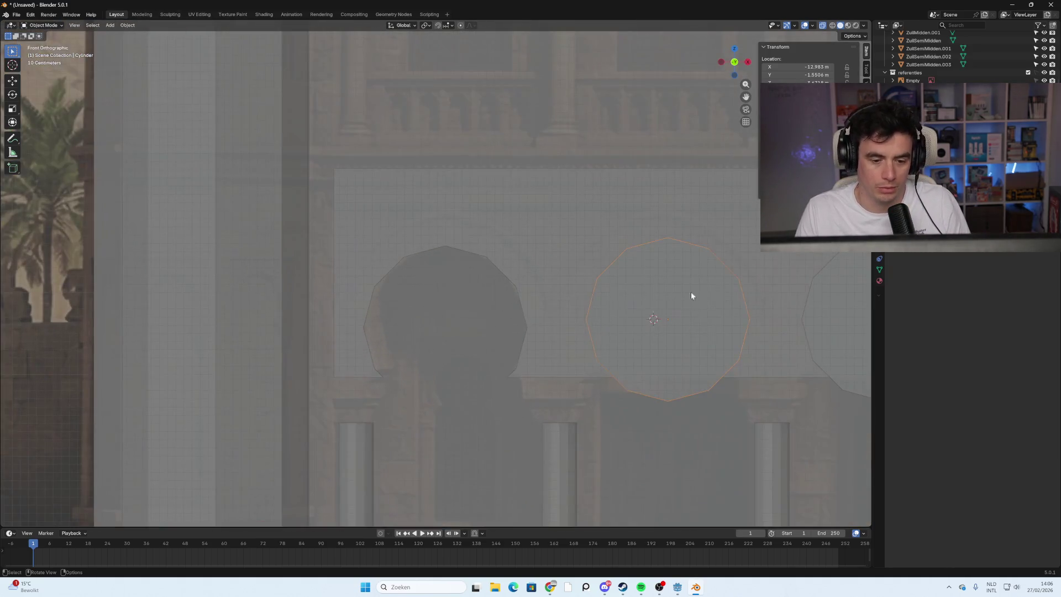
pyautogui.moveTo(474, 139)
pyautogui.mouseDown(button='middle')
pyautogui.moveTo(455, 204)
pyautogui.moveTo(475, 213)
pyautogui.moveTo(469, 223)
pyautogui.moveTo(633, 98)
pyautogui.mouseUp(button='middle')
pyautogui.click(736, 70)
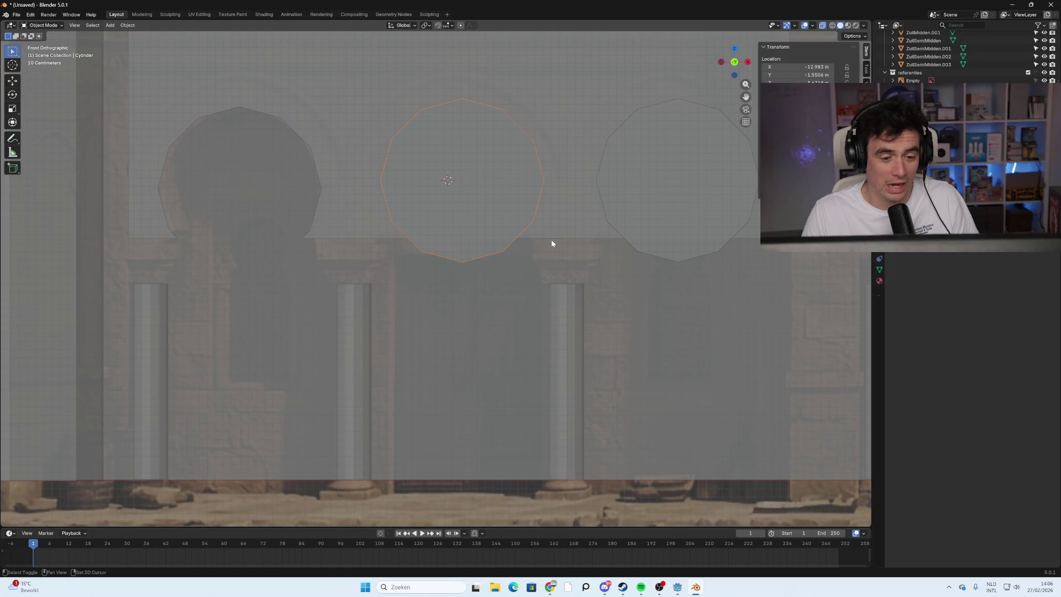
pyautogui.scroll(-2, 563, 230)
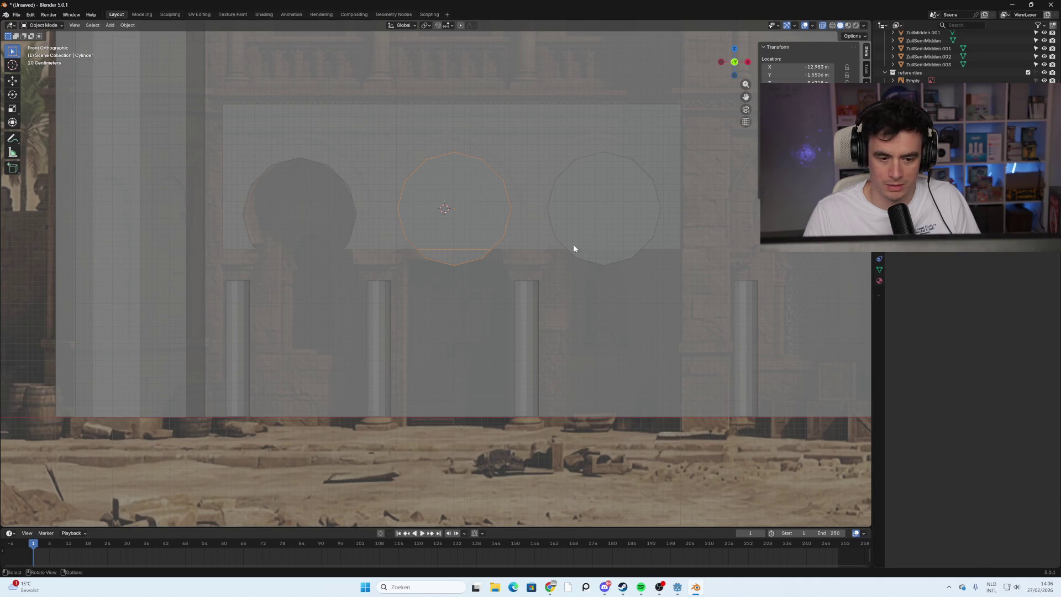
pyautogui.moveTo(521, 247)
pyautogui.mouseDown(button='middle')
pyautogui.moveTo(557, 253)
pyautogui.moveTo(532, 250)
pyautogui.moveTo(658, 233)
pyautogui.mouseUp(button='middle')
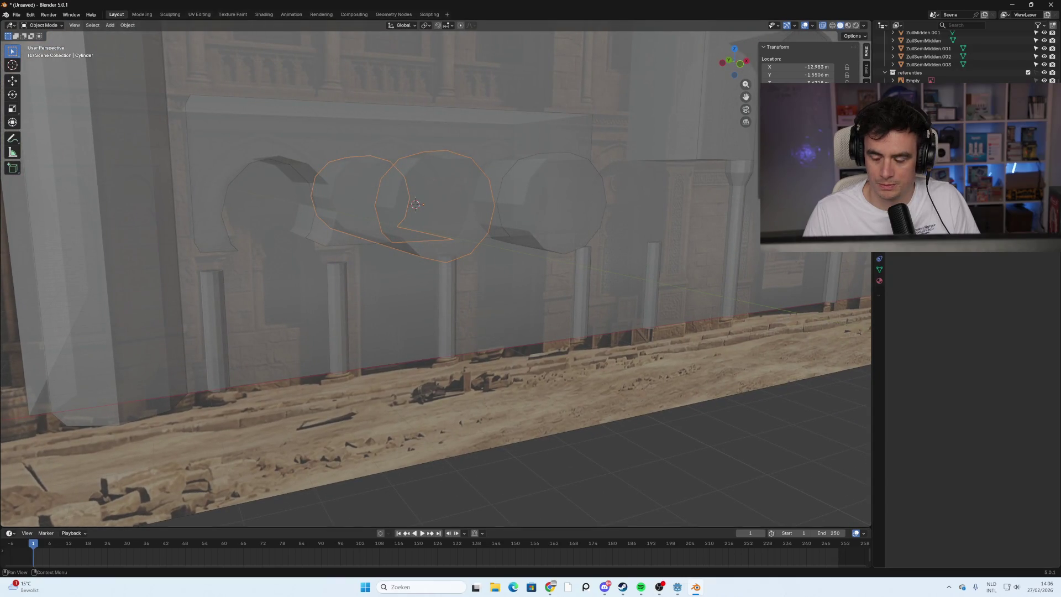
pyautogui.hotkey('ctrl', 'j')
pyautogui.hotkey('ctrl', 'z')
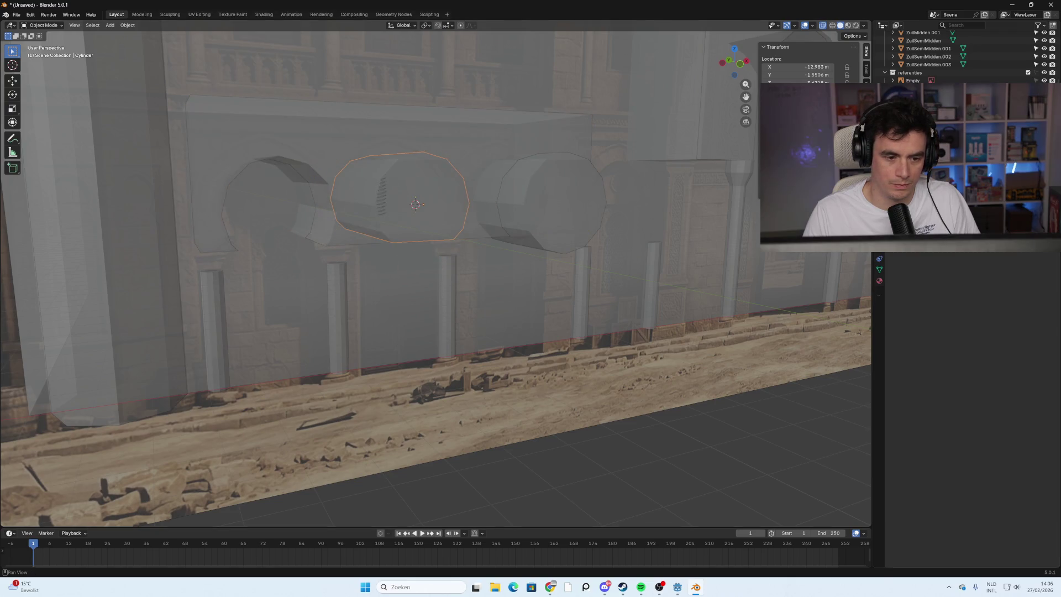
# Try rotating the middle cylinder, undo it, then delete the middle cylinder.
pyautogui.moveTo(451, 211)
pyautogui.mouseDown(button='middle')
pyautogui.moveTo(365, 218)
pyautogui.moveTo(482, 221)
pyautogui.moveTo(492, 253)
pyautogui.moveTo(429, 239)
pyautogui.moveTo(429, 230)
pyautogui.moveTo(470, 236)
pyautogui.moveTo(429, 223)
pyautogui.mouseUp(button='middle')
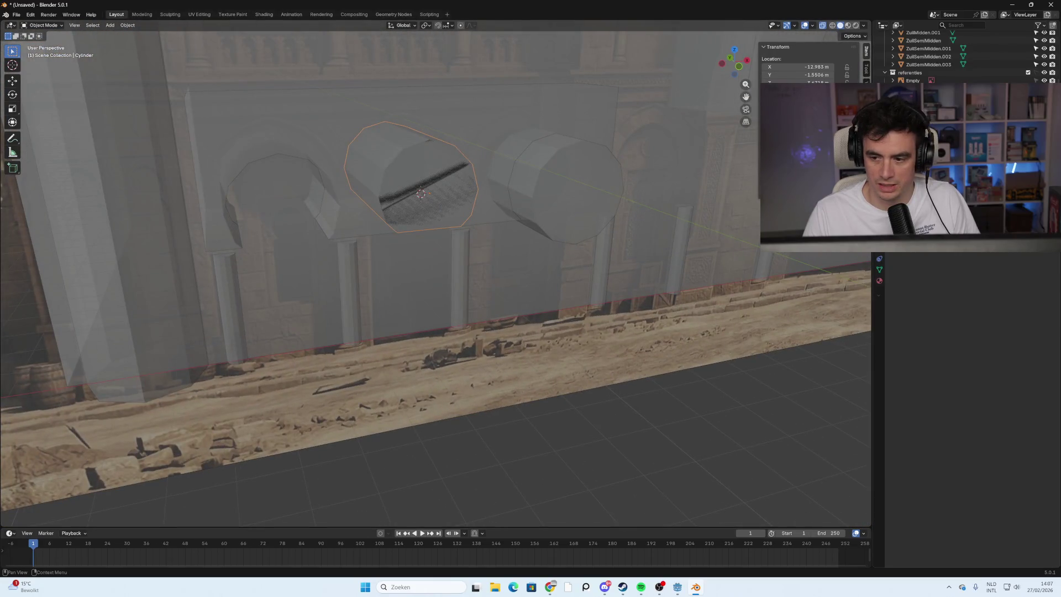
pyautogui.press('r')
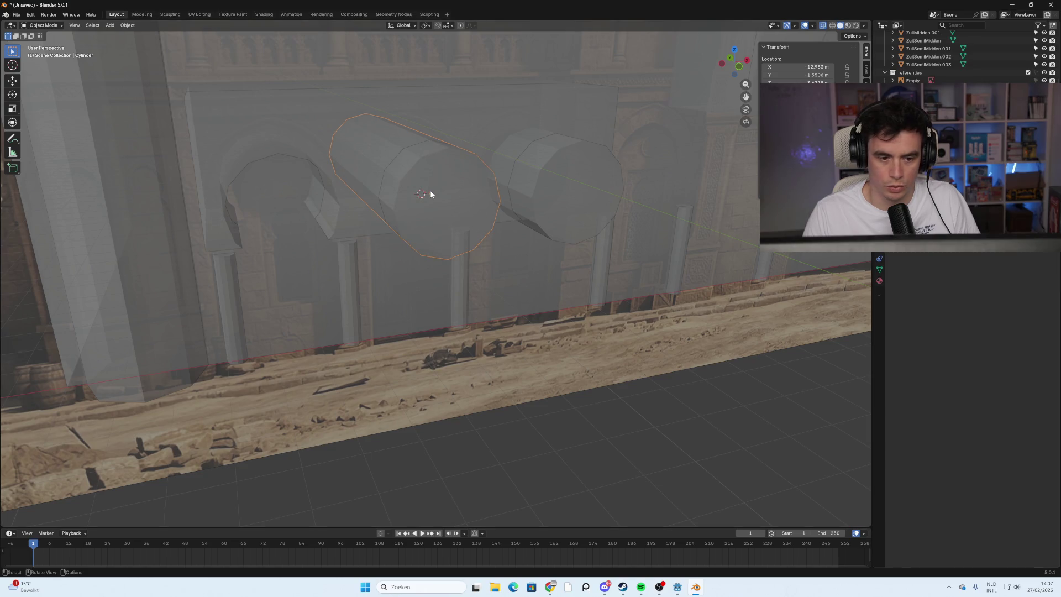
pyautogui.click(445, 214)
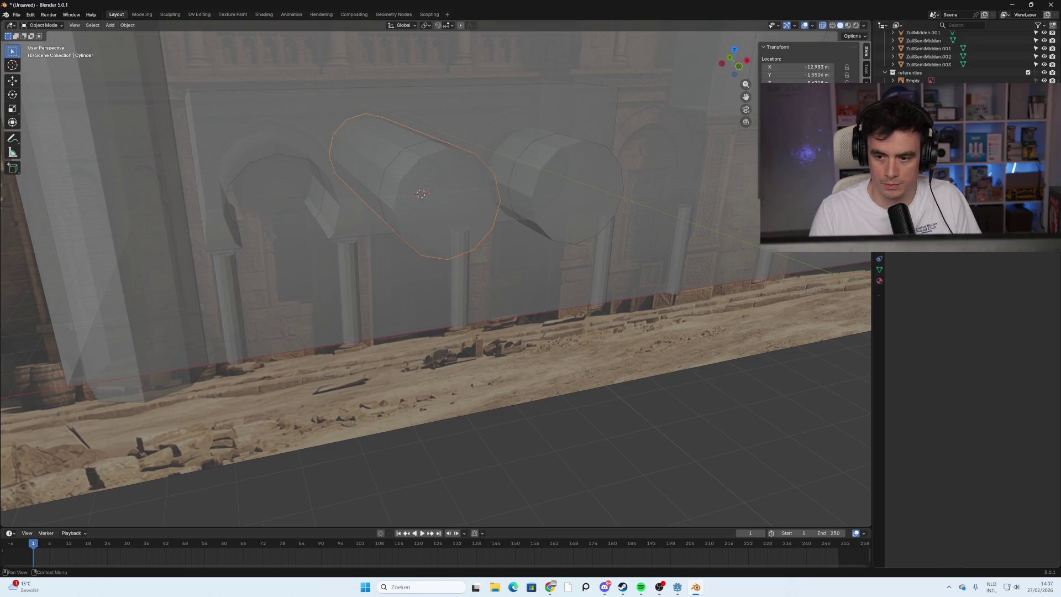
pyautogui.hotkey('ctrl', 'z')
pyautogui.hotkey('ctrl', 'z')
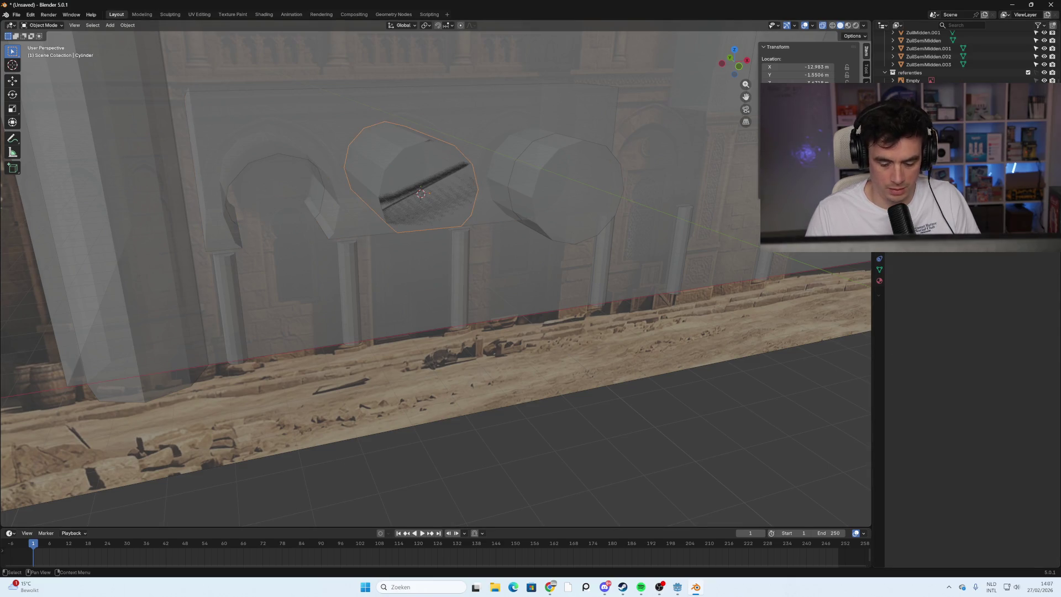
pyautogui.press('Delete')
pyautogui.moveTo(552, 146)
pyautogui.mouseDown(button='middle')
pyautogui.moveTo(482, 121)
pyautogui.moveTo(555, 148)
pyautogui.mouseUp(button='middle')
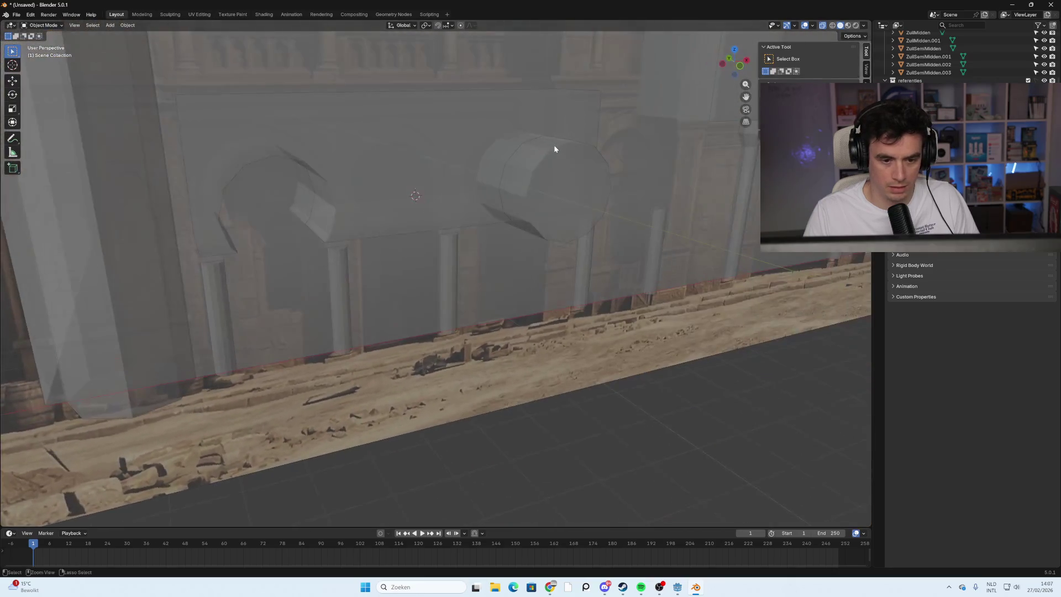
# Select the middle cylinder and restore its rotation with redo.
pyautogui.click(555, 147)
pyautogui.click(414, 176)
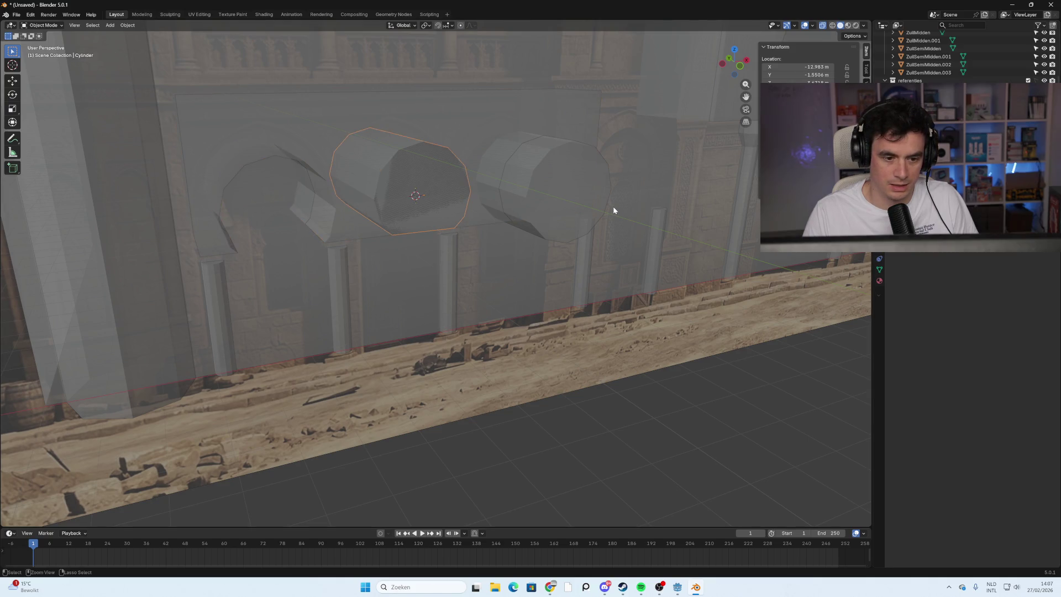
pyautogui.hotkey('ctrl', 'shift', 'z')
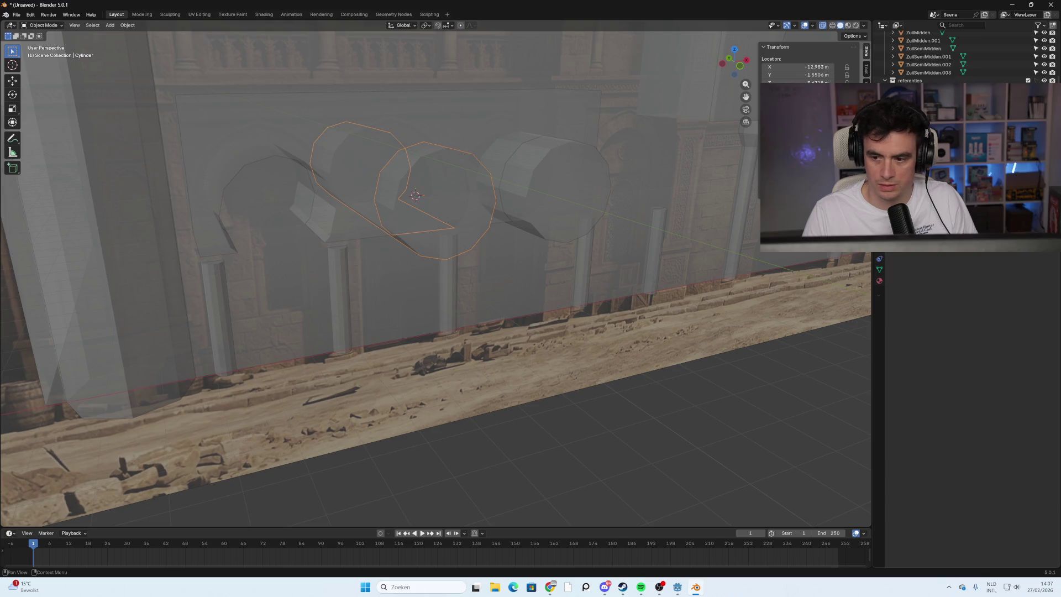
pyautogui.hotkey('ctrl', 'z')
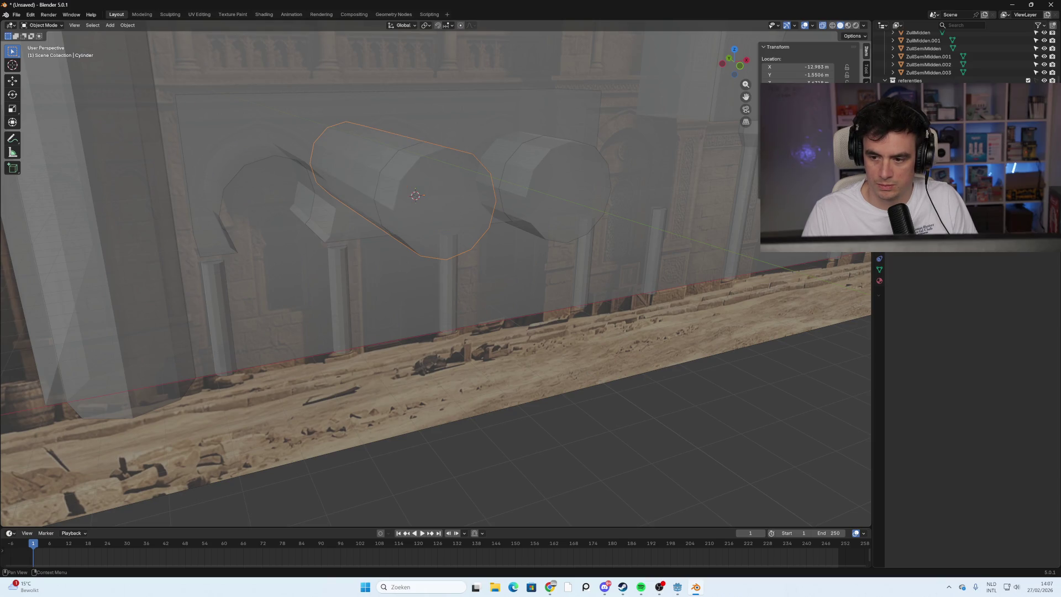
pyautogui.hotkey('ctrl', 'shift', 'z')
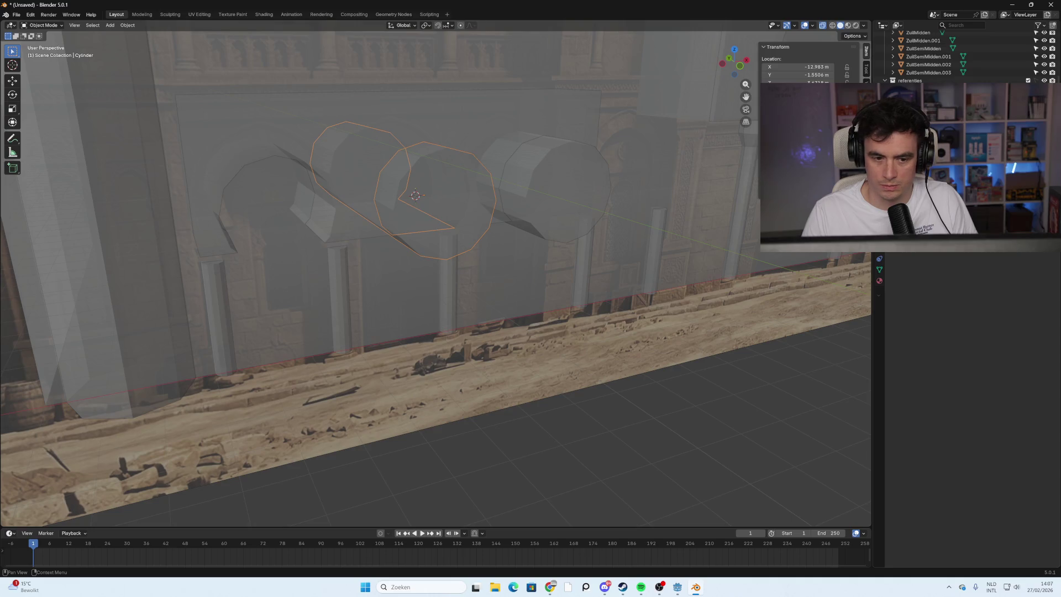
pyautogui.moveTo(475, 178)
pyautogui.mouseDown(button='middle')
pyautogui.moveTo(508, 174)
pyautogui.moveTo(466, 181)
pyautogui.mouseUp(button='middle')
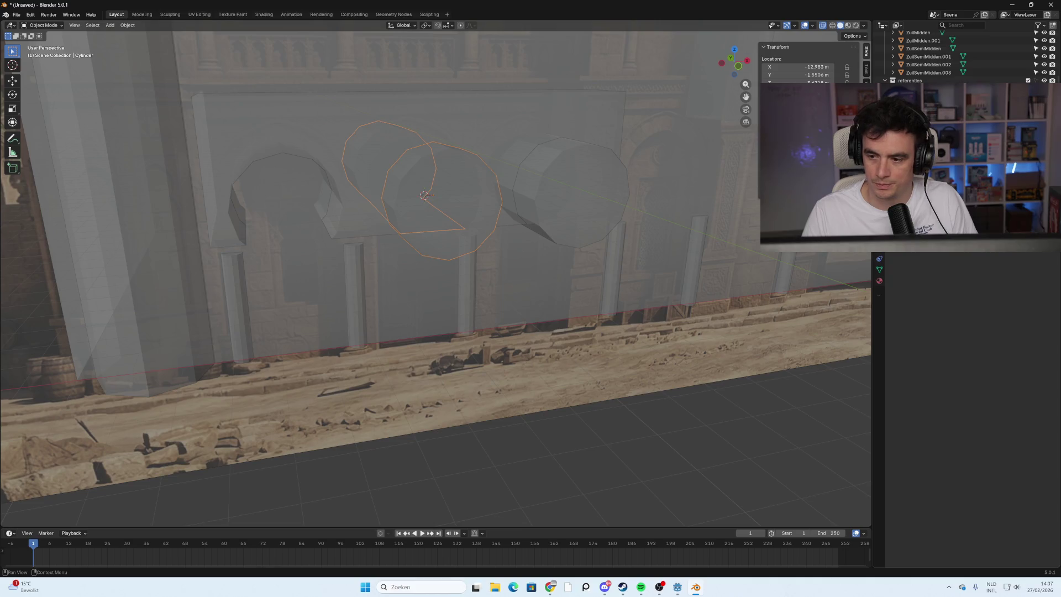
pyautogui.press('Tab')
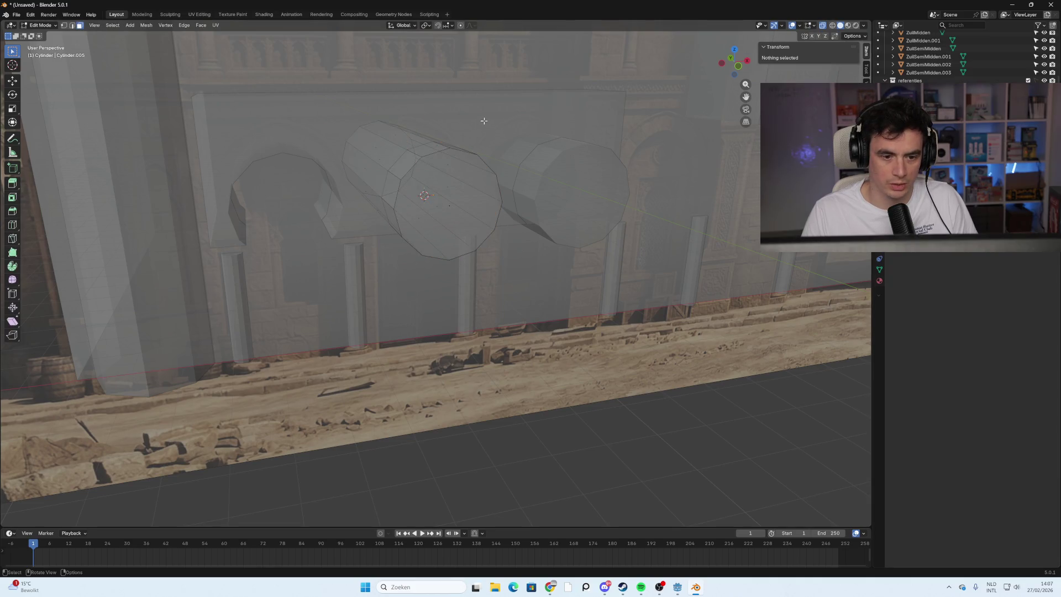
pyautogui.press('Tab')
# Apply the middle arch Boolean cut to the wall slab Cube.001 and select the cutter cylinder.
pyautogui.click(483, 121)
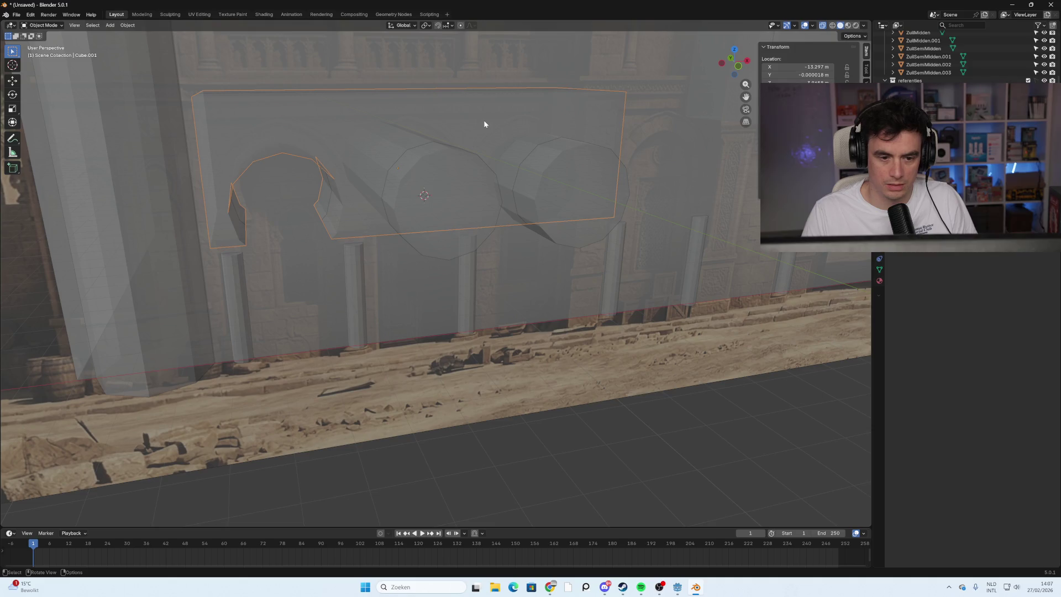
pyautogui.moveTo(626, 186)
pyautogui.mouseDown(button='middle')
pyautogui.moveTo(516, 184)
pyautogui.moveTo(627, 178)
pyautogui.mouseUp(button='middle')
pyautogui.press('r')
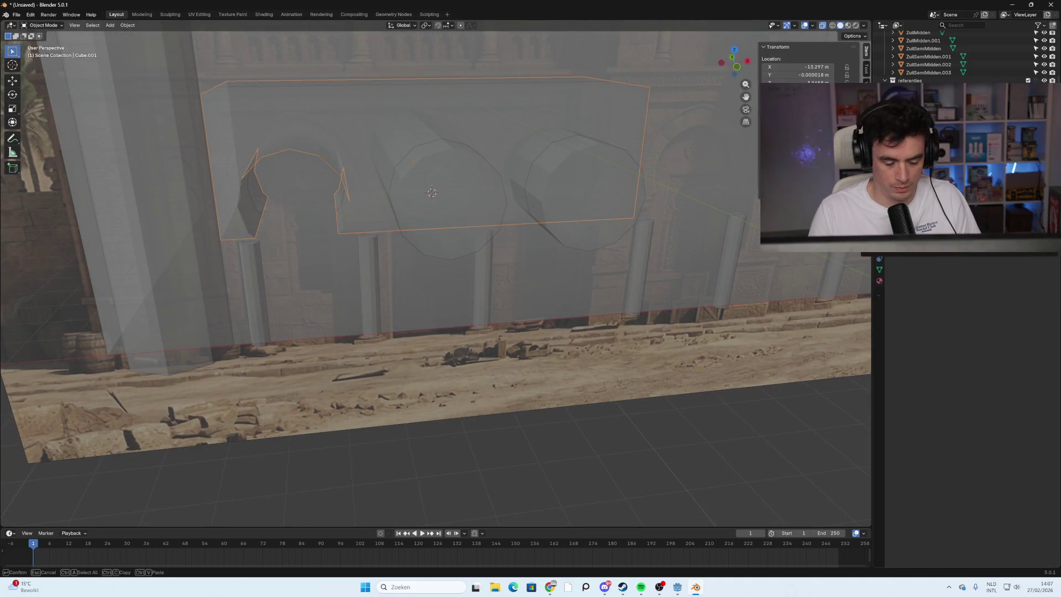
pyautogui.press('Return')
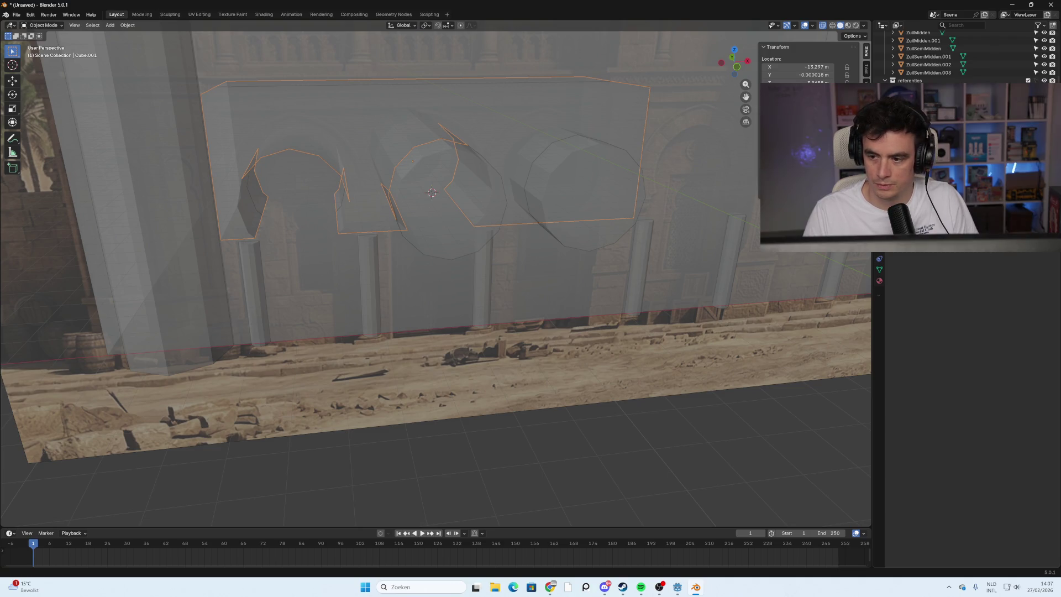
pyautogui.click(483, 246)
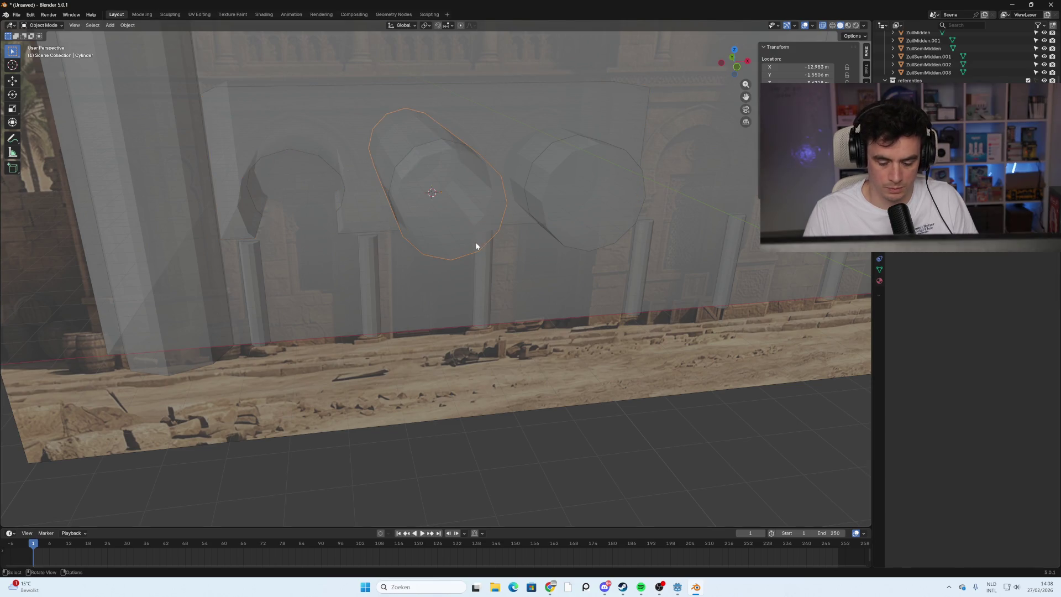
# Delete the middle cutter cylinder and return to a front view of the whole facade.
pyautogui.press('Delete')
pyautogui.moveTo(475, 241)
pyautogui.mouseDown(button='middle')
pyautogui.moveTo(448, 231)
pyautogui.moveTo(477, 193)
pyautogui.mouseUp(button='middle')
pyautogui.click(605, 132)
pyautogui.moveTo(605, 131); pyautogui.dragTo(713, 166, button='middle')
pyautogui.scroll(-6, 671, 234)
pyautogui.moveTo(671, 234); pyautogui.dragTo(720, 245, button='middle')
pyautogui.press('KP_1')
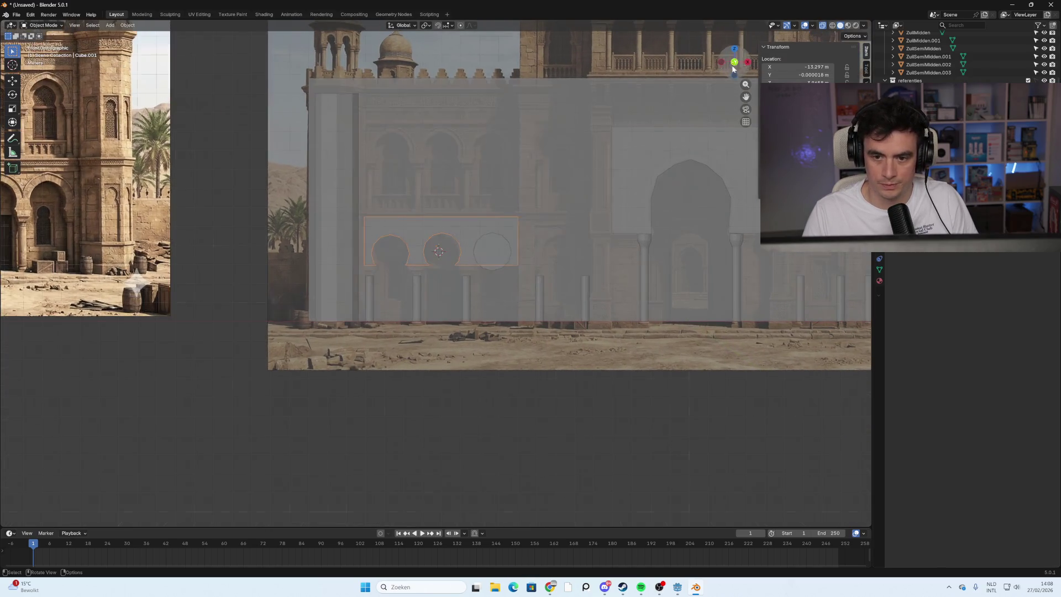
pyautogui.scroll(2, 751, 250)
# Make three X-axis copies of the left arch cylinder Cylinder.001 across the facade's arches.
pyautogui.click(363, 237)
pyautogui.scroll(1, 617, 279)
pyautogui.scroll(1, 551, 275)
pyautogui.scroll(-3, 535, 264)
pyautogui.scroll(1, 508, 252)
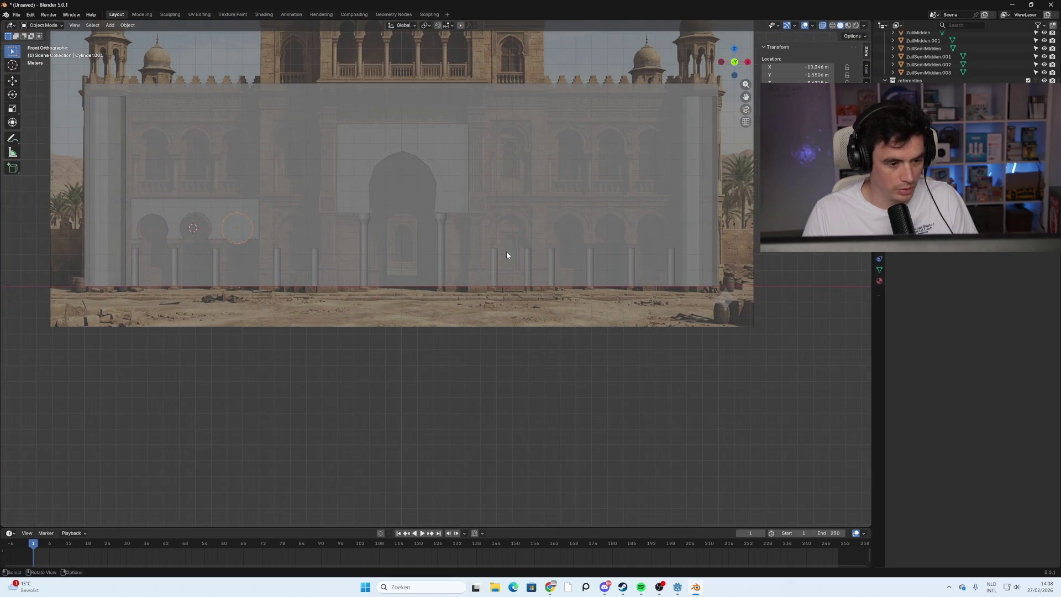
pyautogui.hotkey('shift', 'd')
pyautogui.press('x')
pyautogui.click(741, 262)
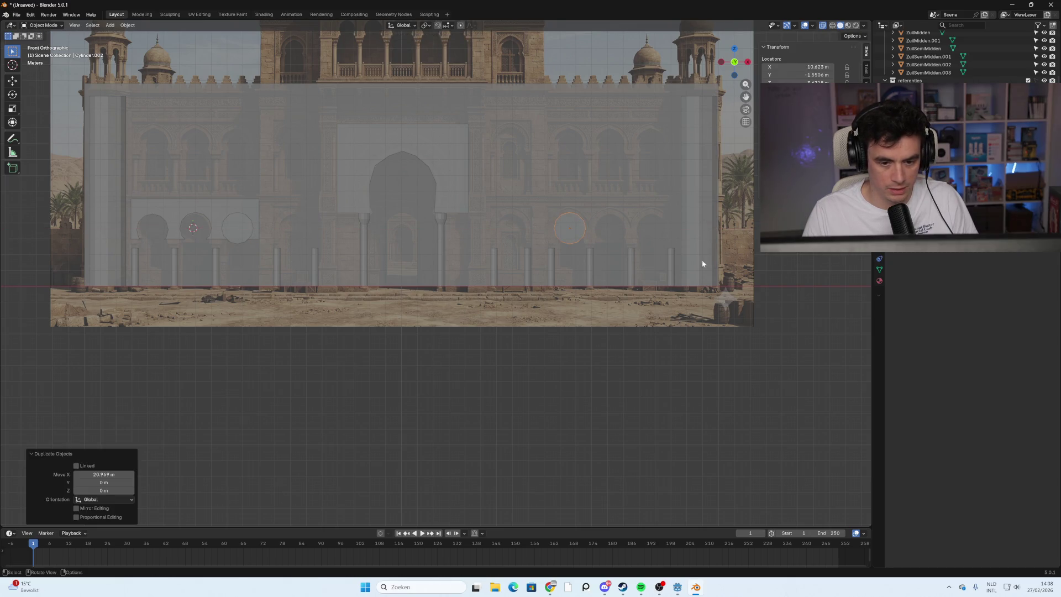
pyautogui.hotkey('shift', 'd')
pyautogui.press('x')
pyautogui.click(390, 259)
pyautogui.hotkey('shift', 'd')
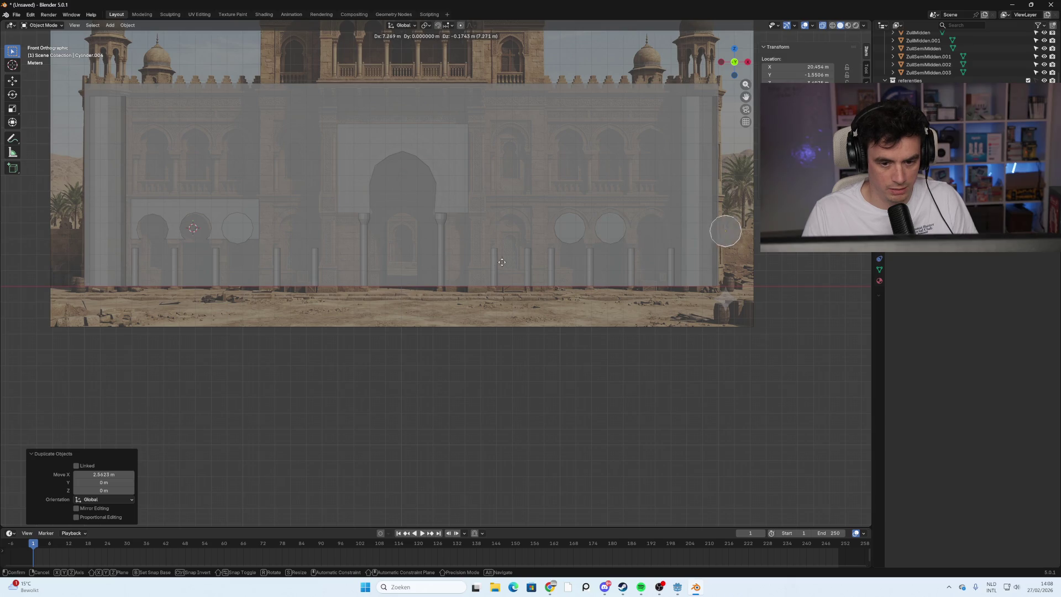
pyautogui.press('x')
pyautogui.rightClick(507, 304)
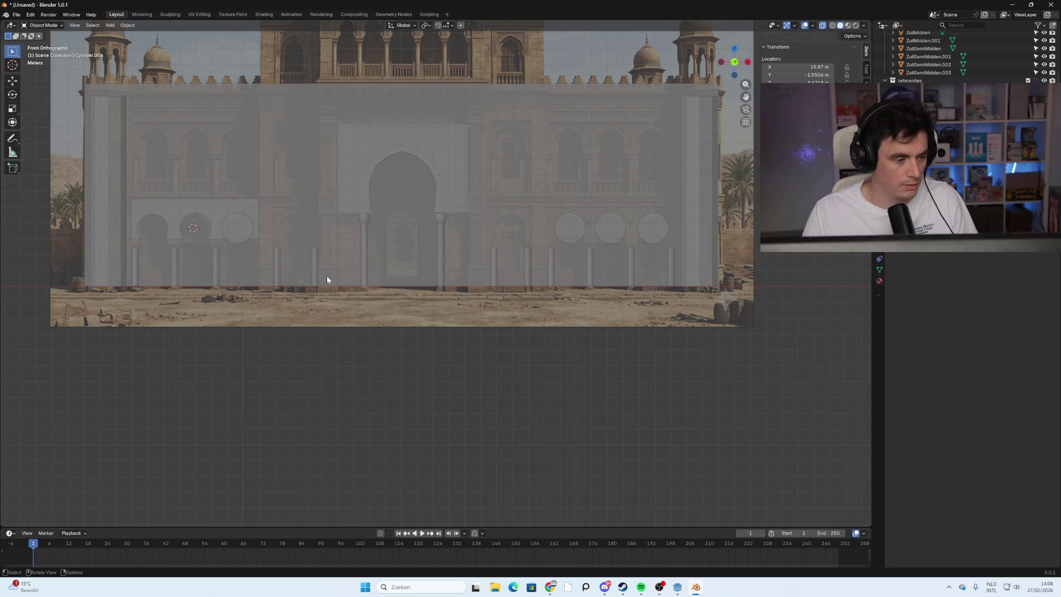
# Select one of the round arch cylinders and view the building from above to check depth.
pyautogui.keyDown('shift'); pyautogui.moveTo(327, 281); pyautogui.dragTo(466, 296, button='middle'); pyautogui.keyUp('shift')
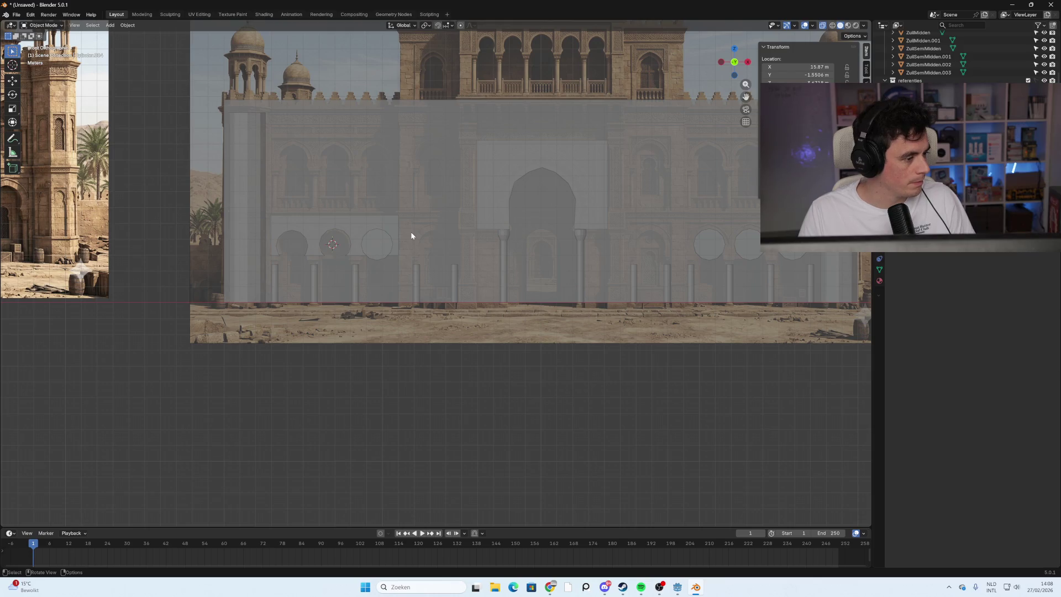
pyautogui.scroll(5, 411, 236)
pyautogui.click(280, 194)
pyautogui.moveTo(236, 217)
pyautogui.mouseDown(button='middle')
pyautogui.moveTo(331, 253)
pyautogui.moveTo(225, 254)
pyautogui.moveTo(447, 243)
pyautogui.moveTo(415, 248)
pyautogui.moveTo(504, 329)
pyautogui.mouseUp(button='middle')
pyautogui.scroll(-5, 425, 251)
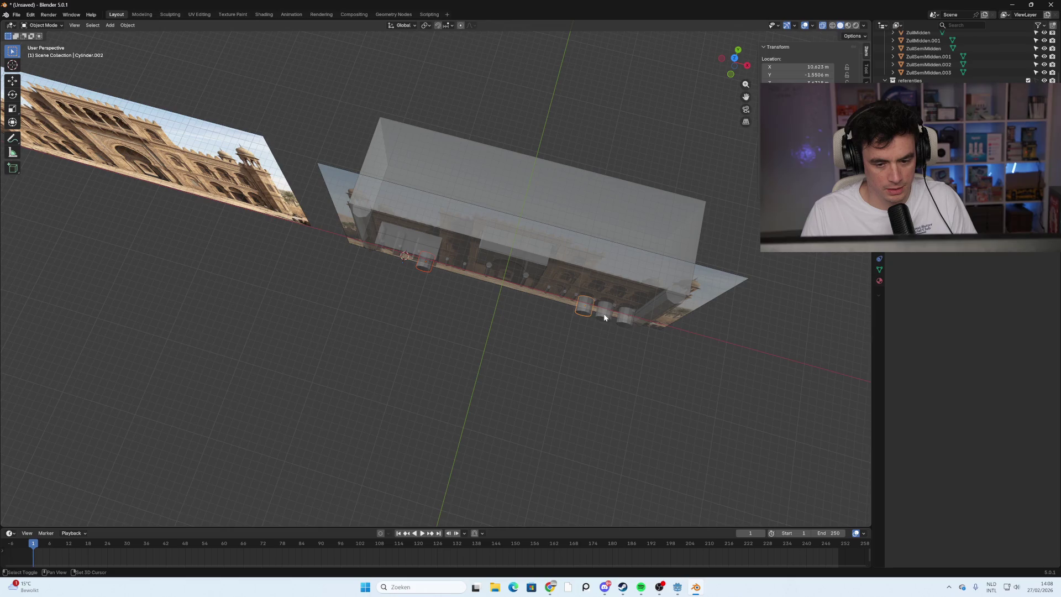
# Scale the selected arch cylinders about 3.5 times along Y so they pierce the wall.
pyautogui.click(586, 313)
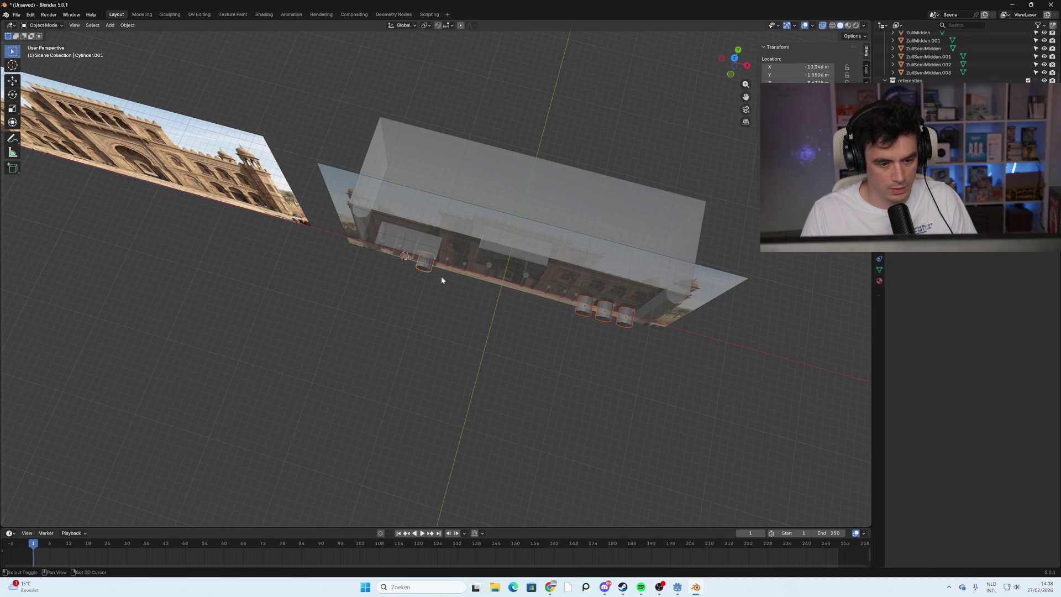
pyautogui.moveTo(666, 339); pyautogui.dragTo(606, 324, button='middle')
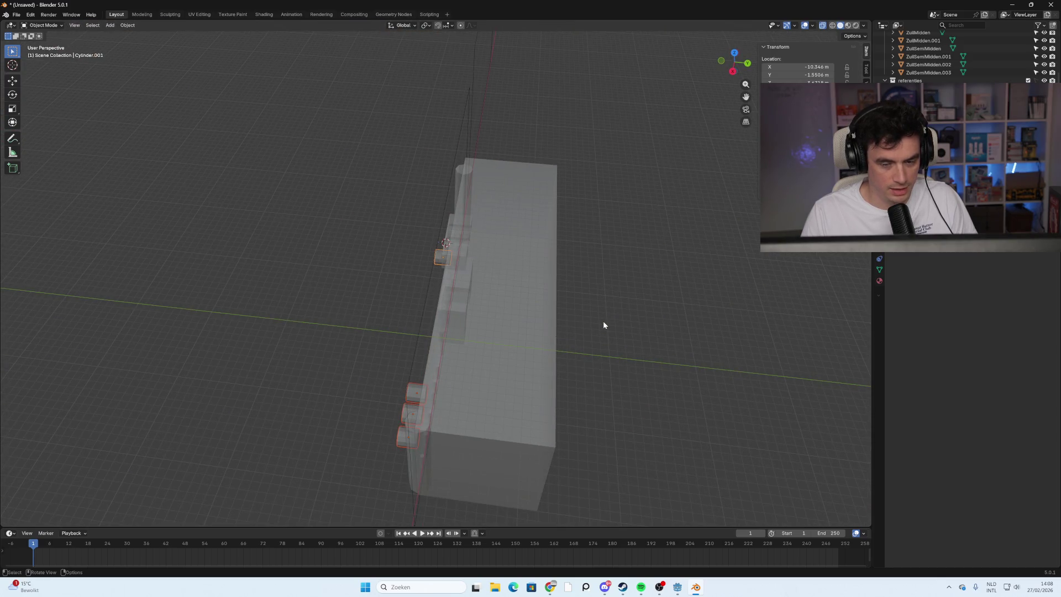
pyautogui.press('s')
pyautogui.press('y')
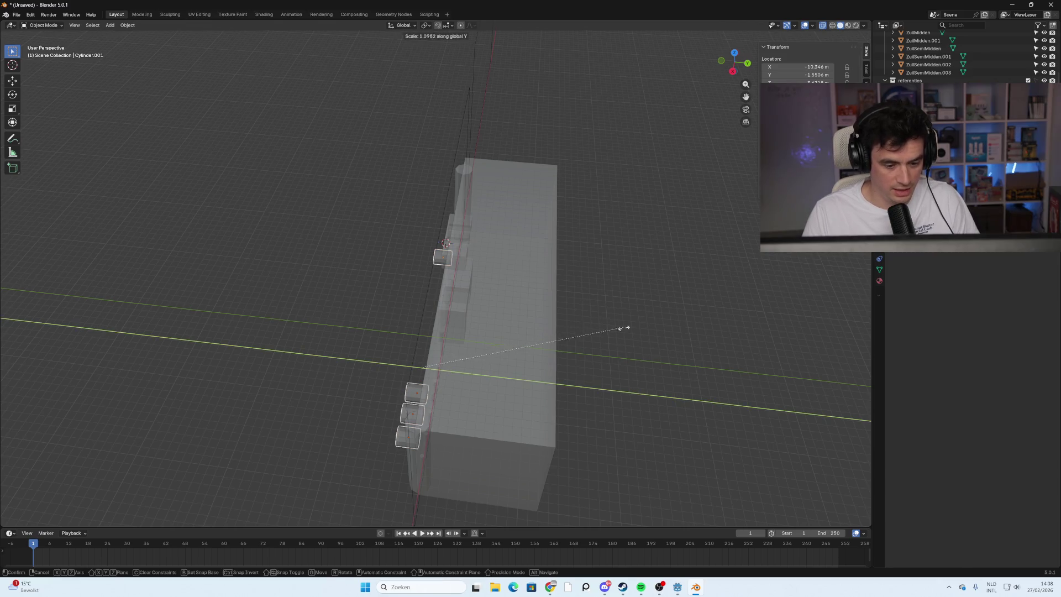
pyautogui.click(207, 423)
pyautogui.moveTo(232, 412)
pyautogui.mouseDown(button='middle')
pyautogui.moveTo(247, 381)
pyautogui.moveTo(225, 370)
pyautogui.moveTo(260, 376)
pyautogui.moveTo(290, 360)
pyautogui.mouseUp(button='middle')
pyautogui.click(313, 326)
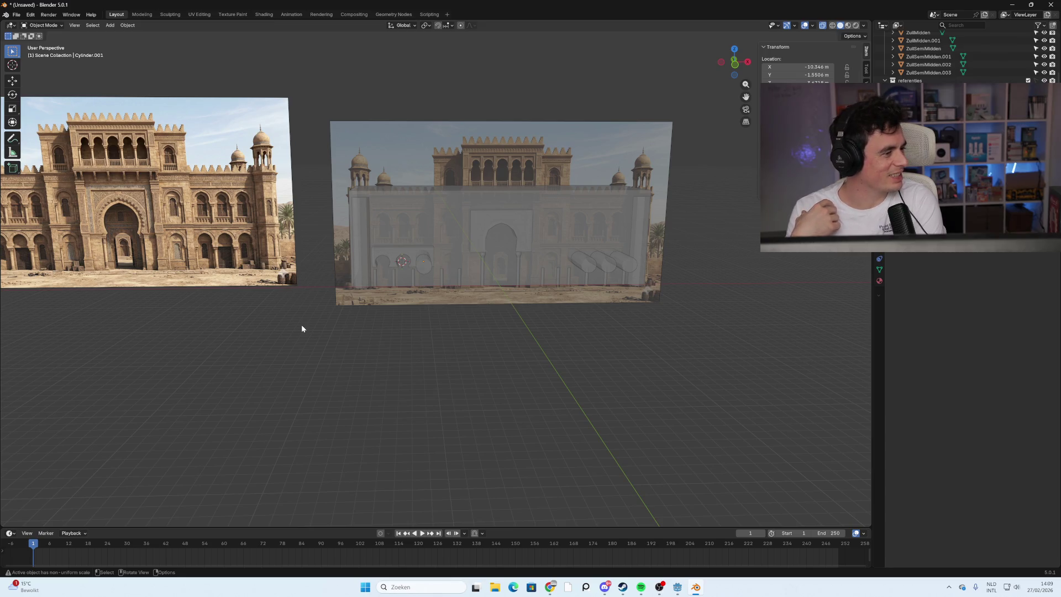
# Check the facade from the front, then switch to Godot and run the game with F5.
pyautogui.scroll(5, 522, 323)
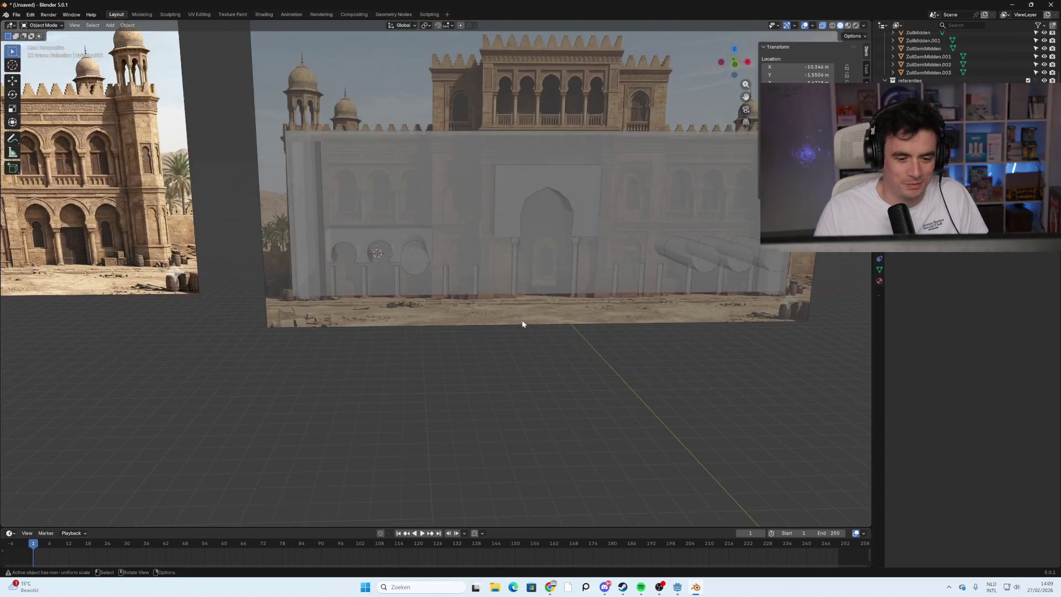
pyautogui.click(735, 64)
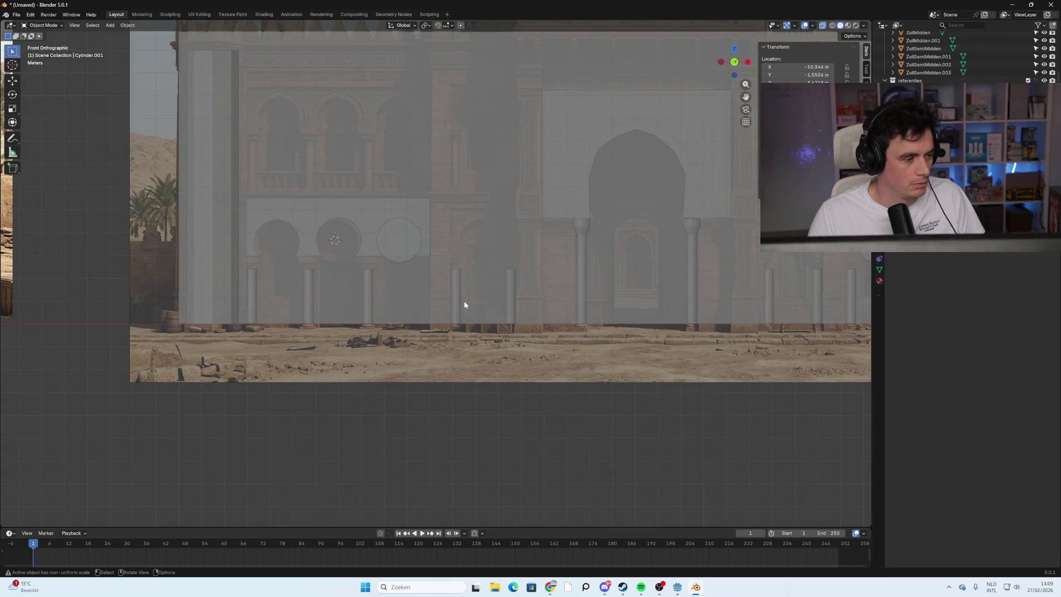
pyautogui.moveTo(575, 306)
pyautogui.mouseDown(button='middle')
pyautogui.moveTo(518, 319)
pyautogui.moveTo(710, 487)
pyautogui.moveTo(665, 414)
pyautogui.moveTo(671, 486)
pyautogui.mouseUp(button='middle')
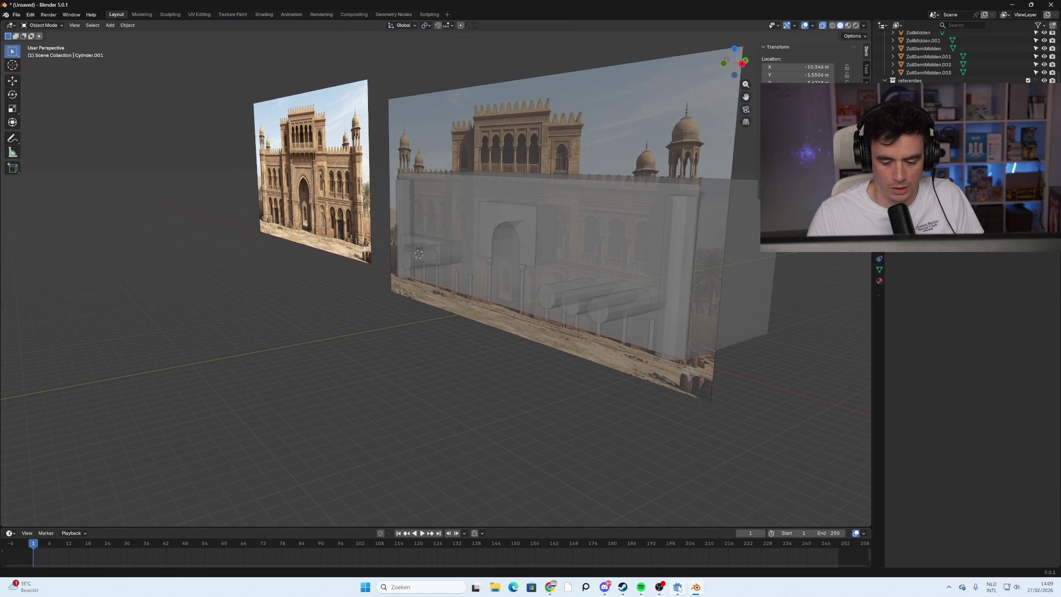
pyautogui.click(678, 587)
pyautogui.press('F5')
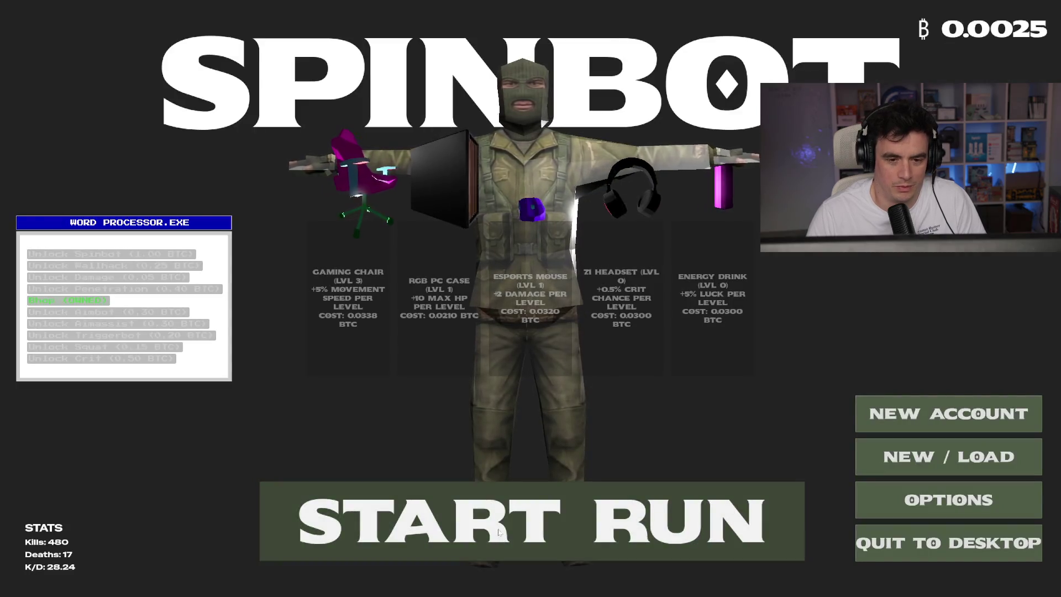
# Start a run from the main menu and shoot the first approaching enemies.
pyautogui.click(498, 532)
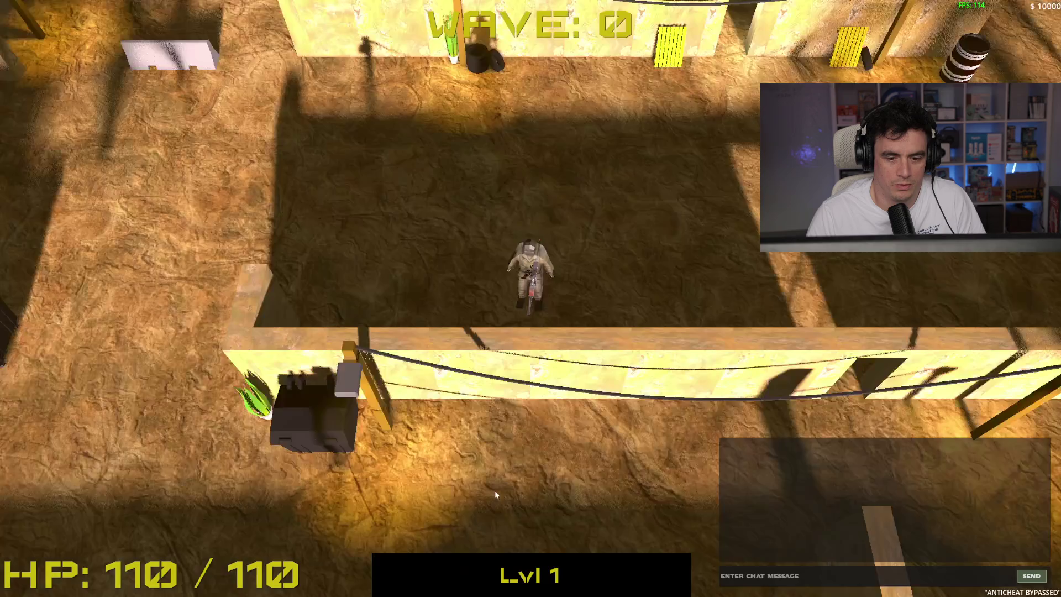
pyautogui.press('a')
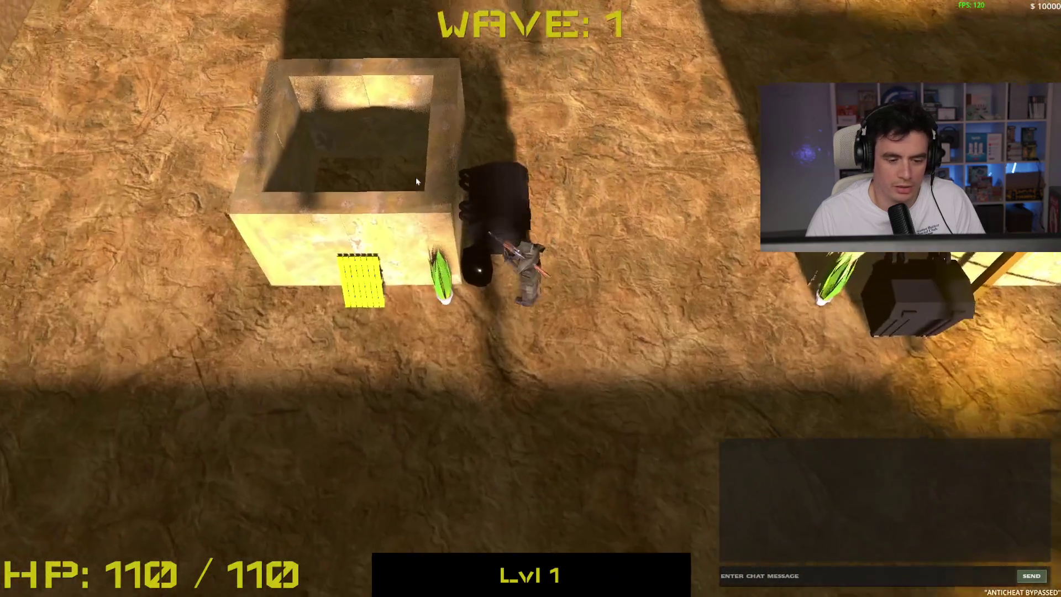
pyautogui.press('w')
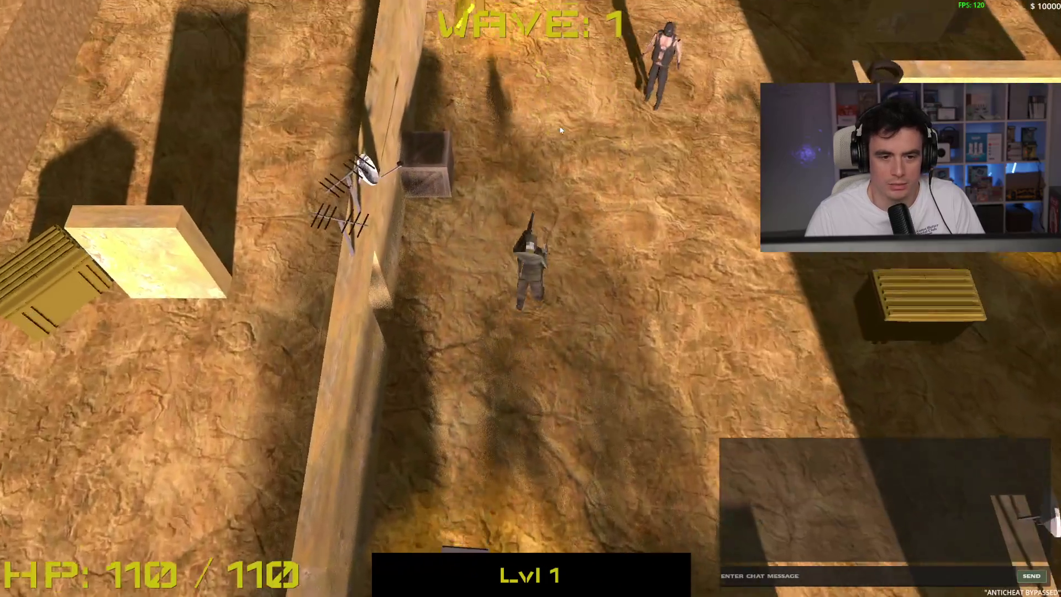
pyautogui.click(559, 130)
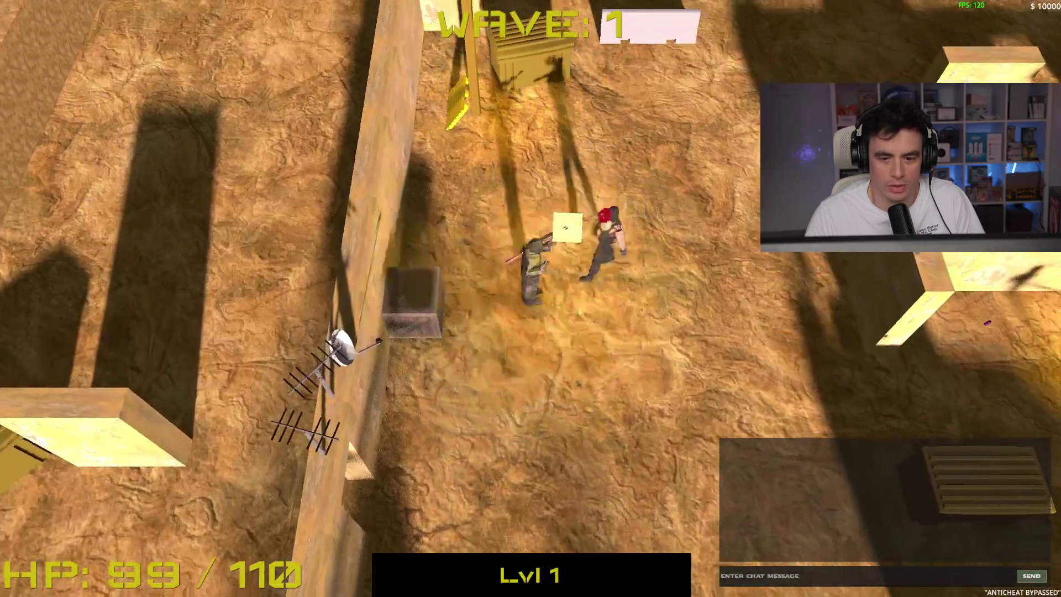
pyautogui.press('s')
pyautogui.press('s')
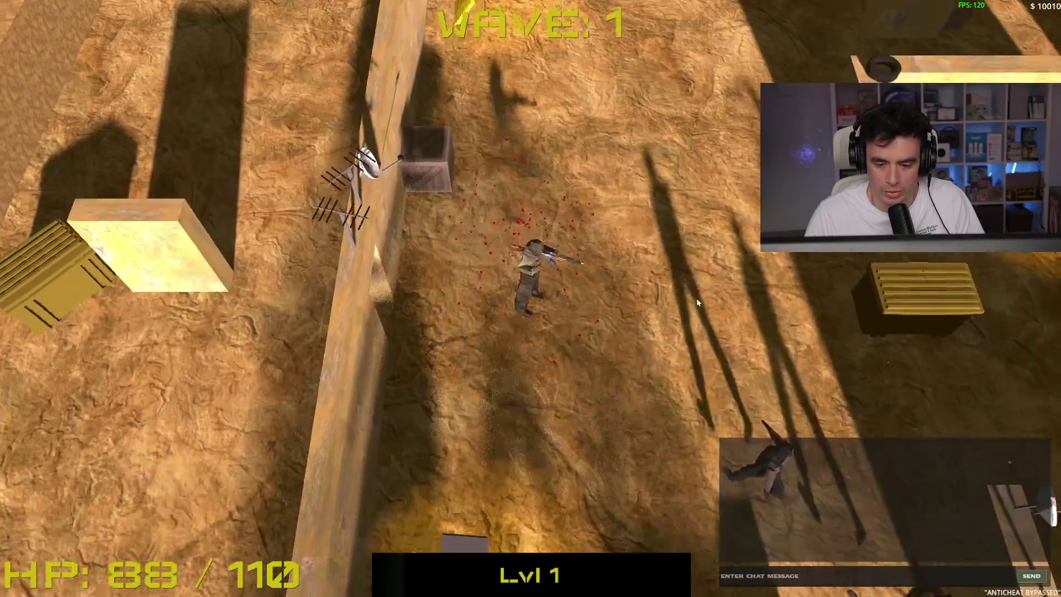
pyautogui.click(666, 201)
pyautogui.press('s')
pyautogui.click(570, 96)
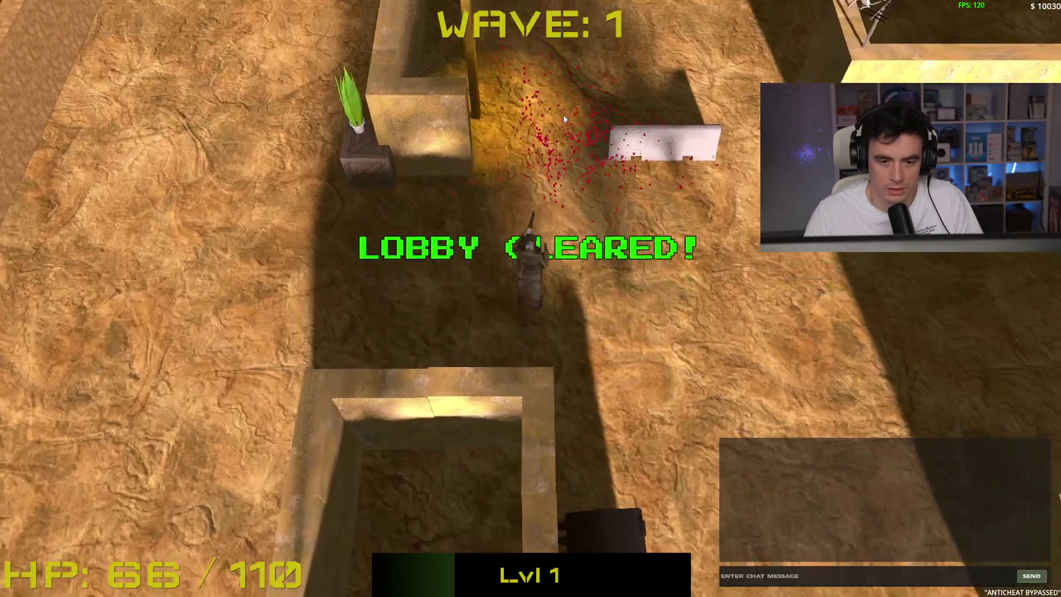
pyautogui.press('w')
# Dismiss the loot messages and keep moving around the map shooting zombies.
pyautogui.press('space')
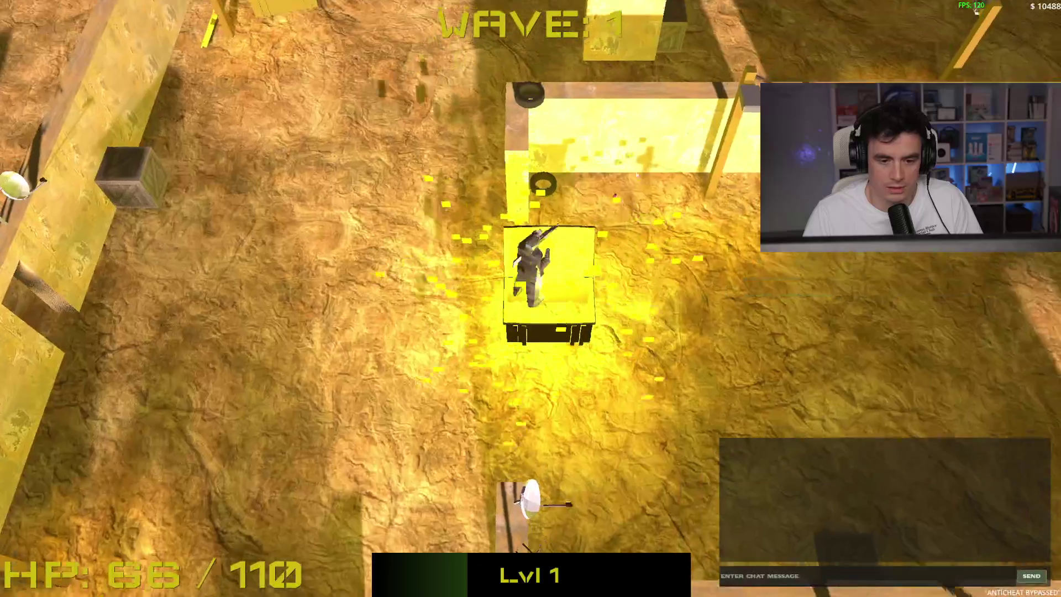
pyautogui.press('w')
pyautogui.press('space')
pyautogui.press('w')
pyautogui.press('a')
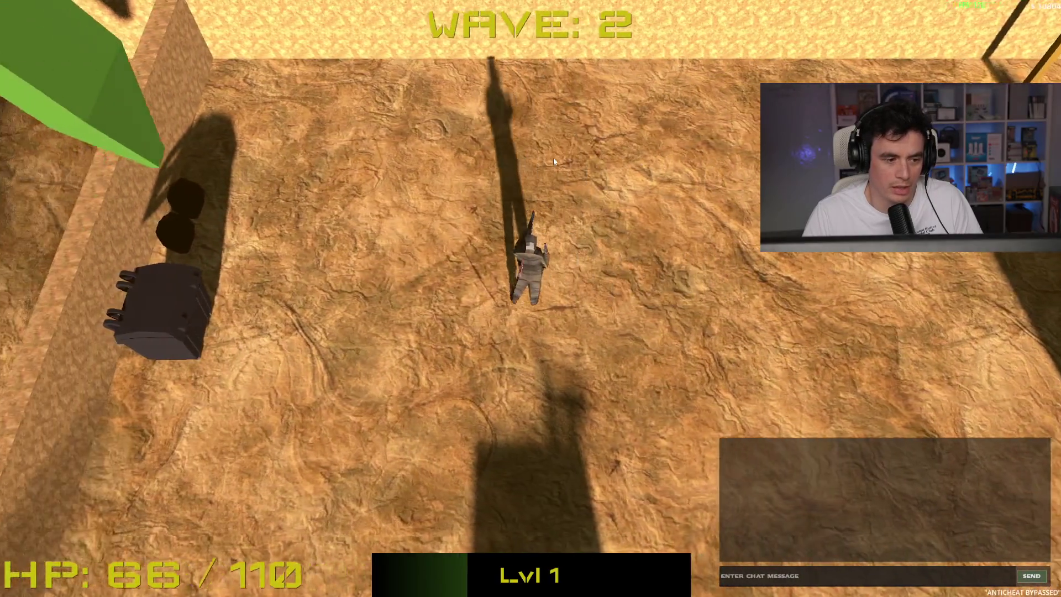
pyautogui.press('d')
pyautogui.press('s')
pyautogui.press('a')
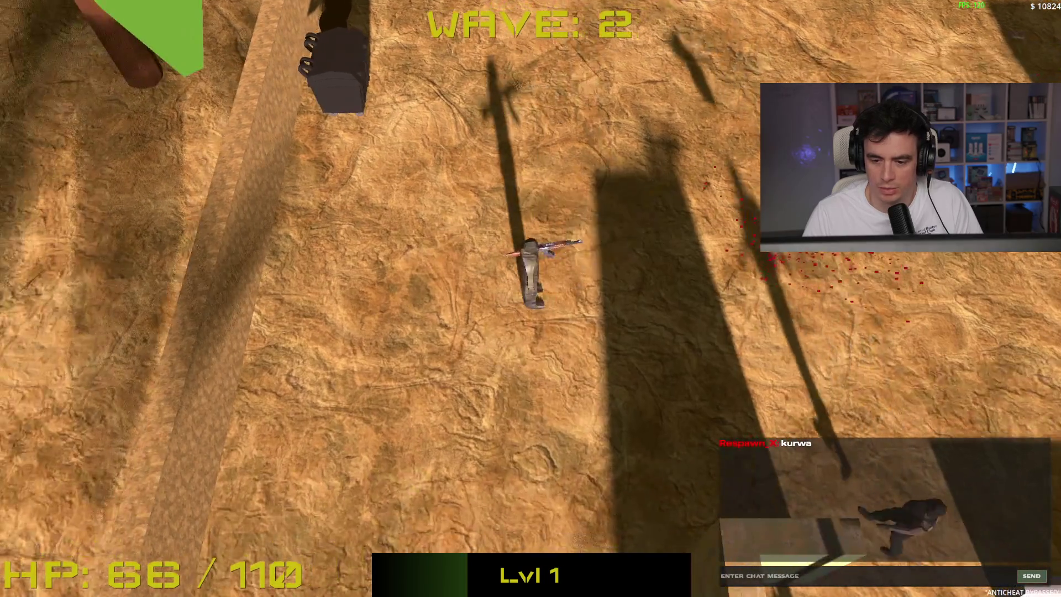
pyautogui.press('d')
pyautogui.click(515, 348)
pyautogui.press('d')
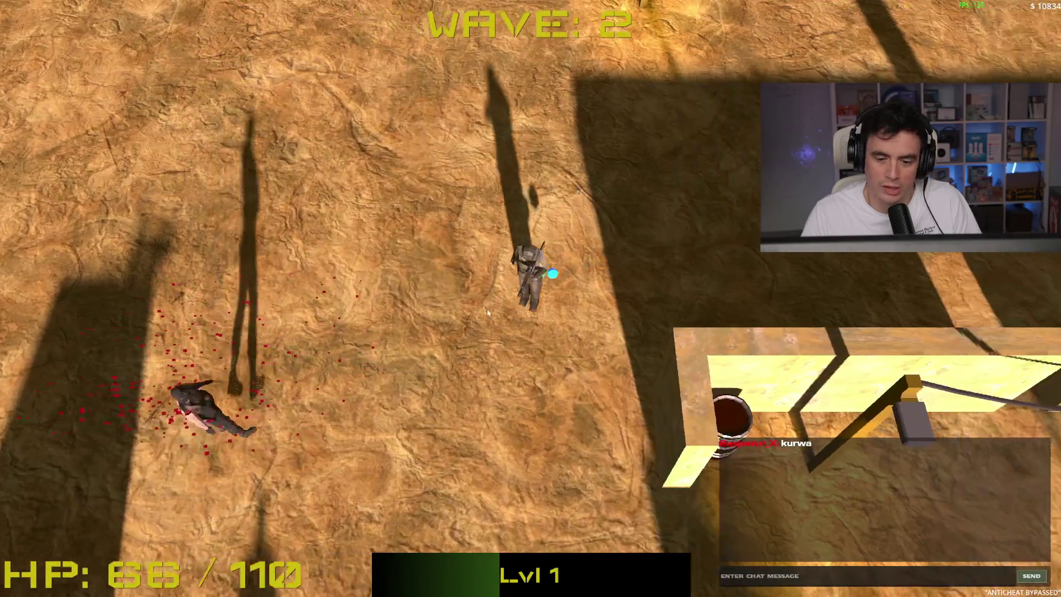
pyautogui.click(331, 311)
pyautogui.press('a')
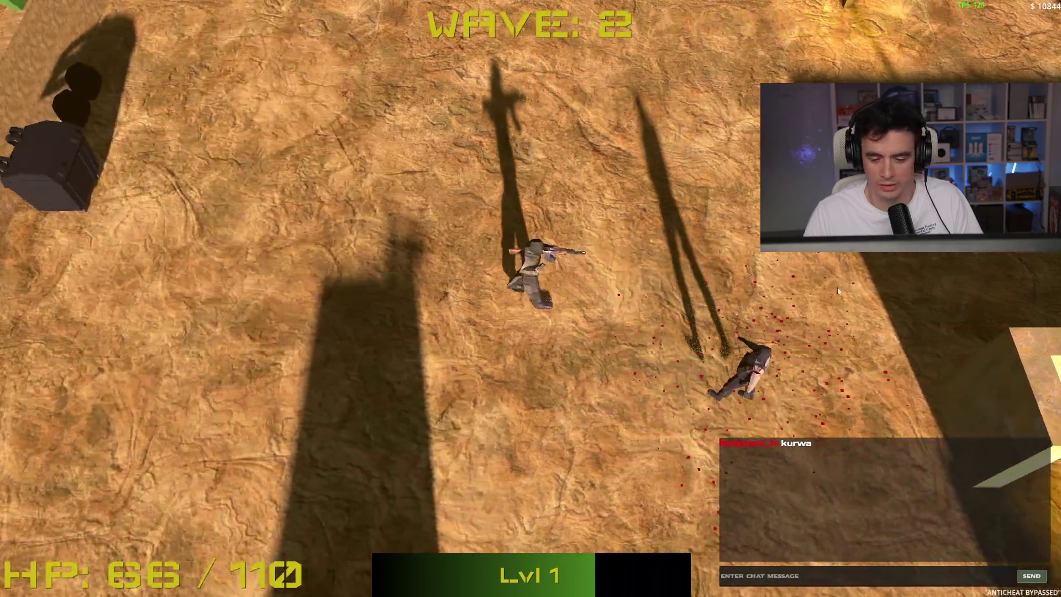
pyautogui.click(746, 365)
pyautogui.press('s')
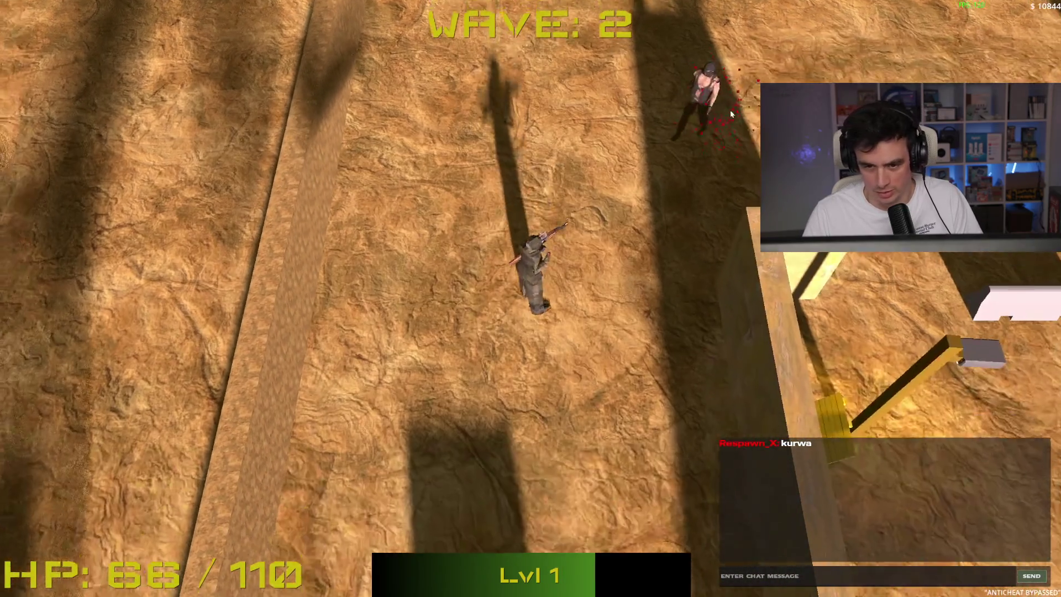
pyautogui.click(685, 99)
pyautogui.press('s')
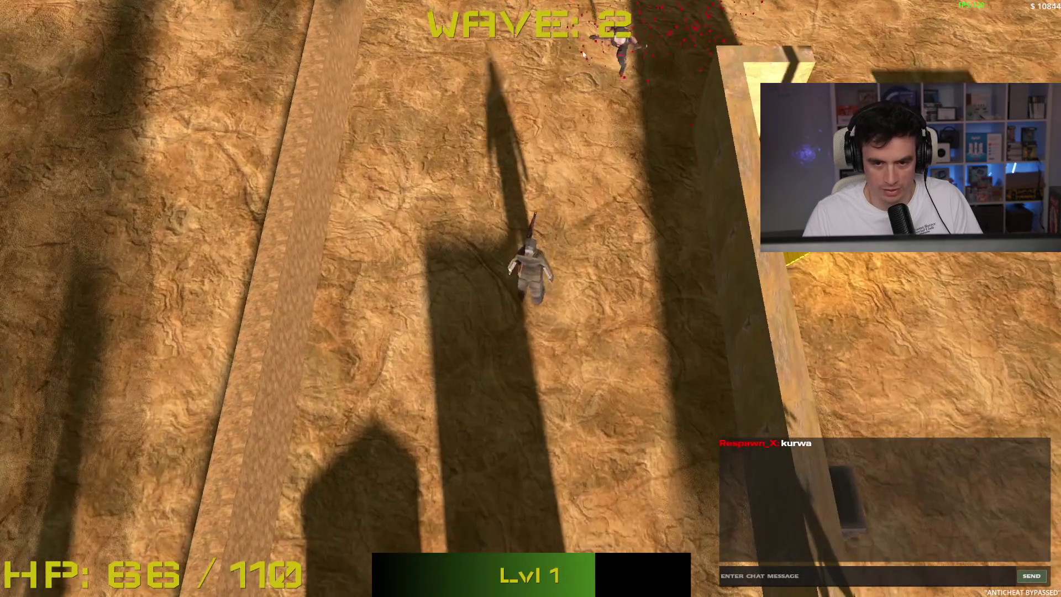
pyautogui.press('s')
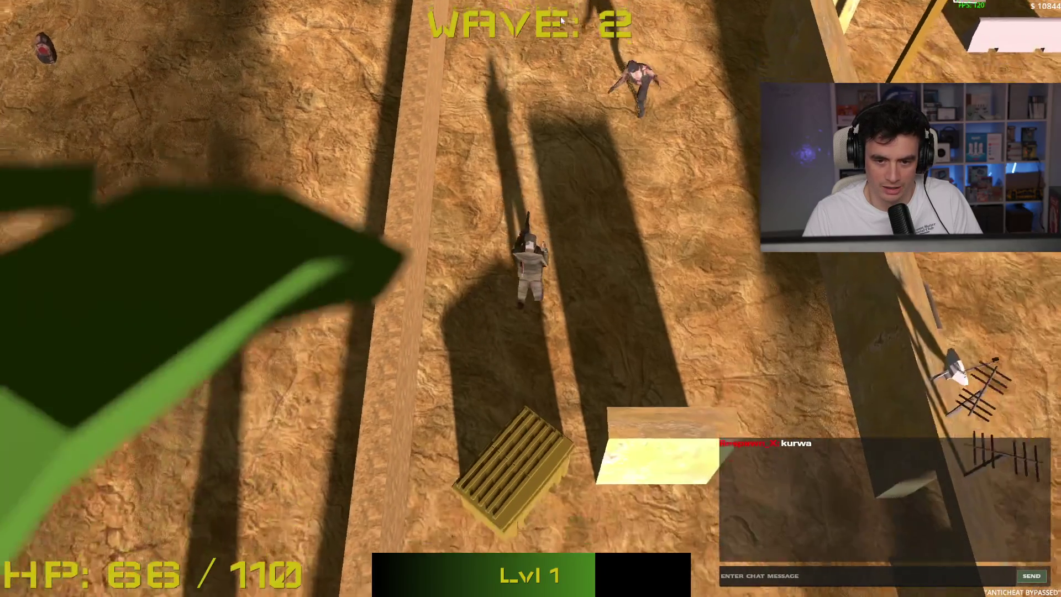
pyautogui.press('d')
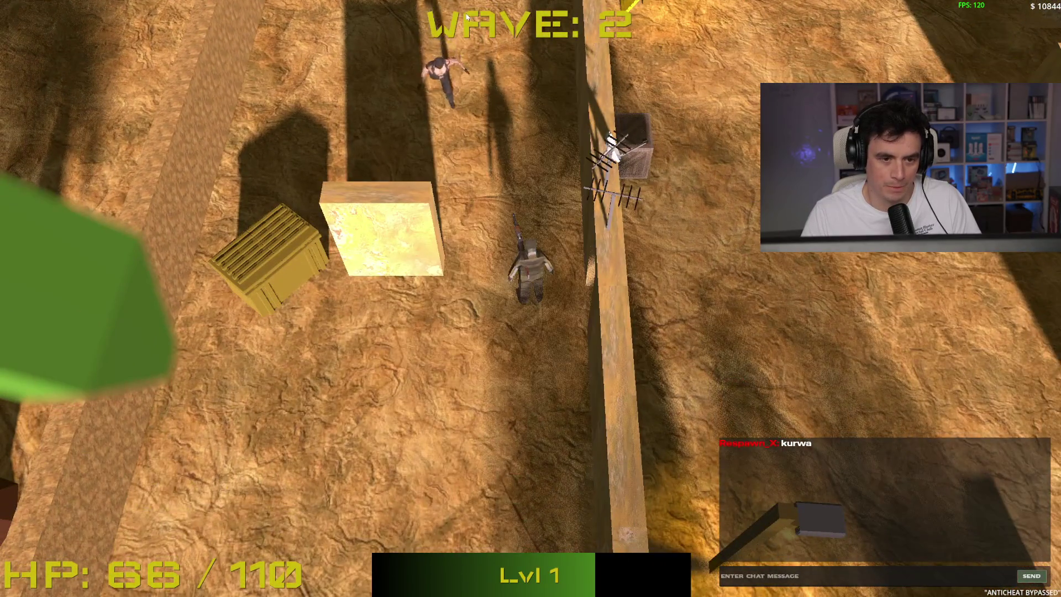
pyautogui.press('s')
pyautogui.press('s')
pyautogui.press('a')
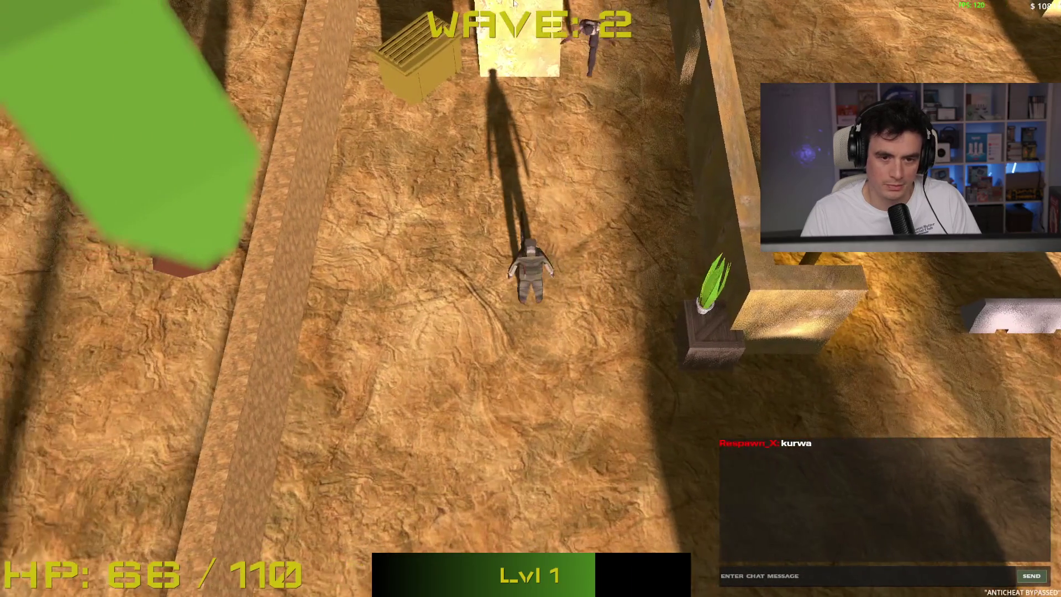
pyautogui.press('s')
pyautogui.press('s')
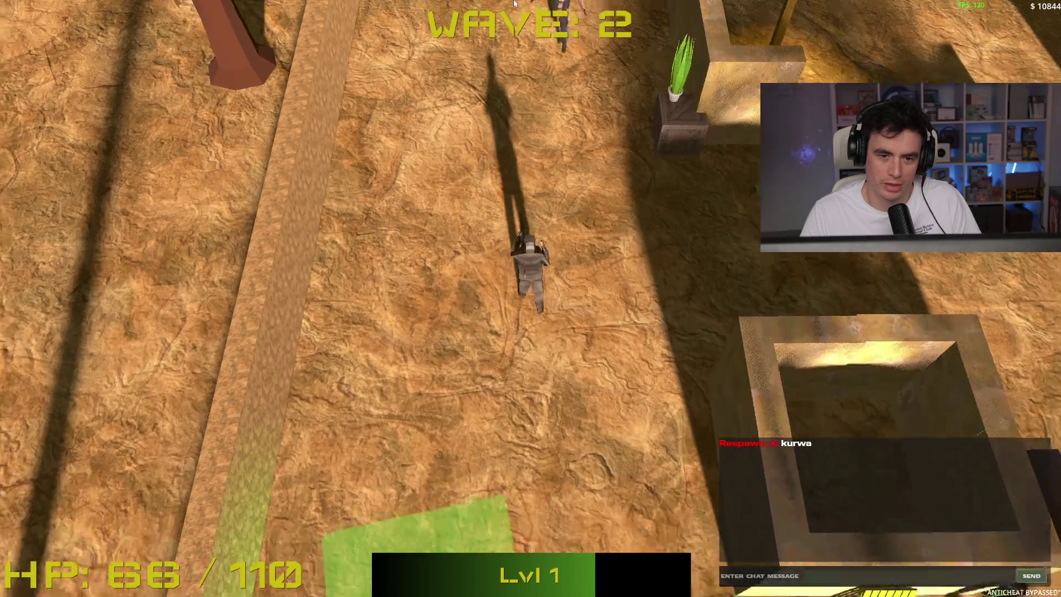
pyautogui.press('d')
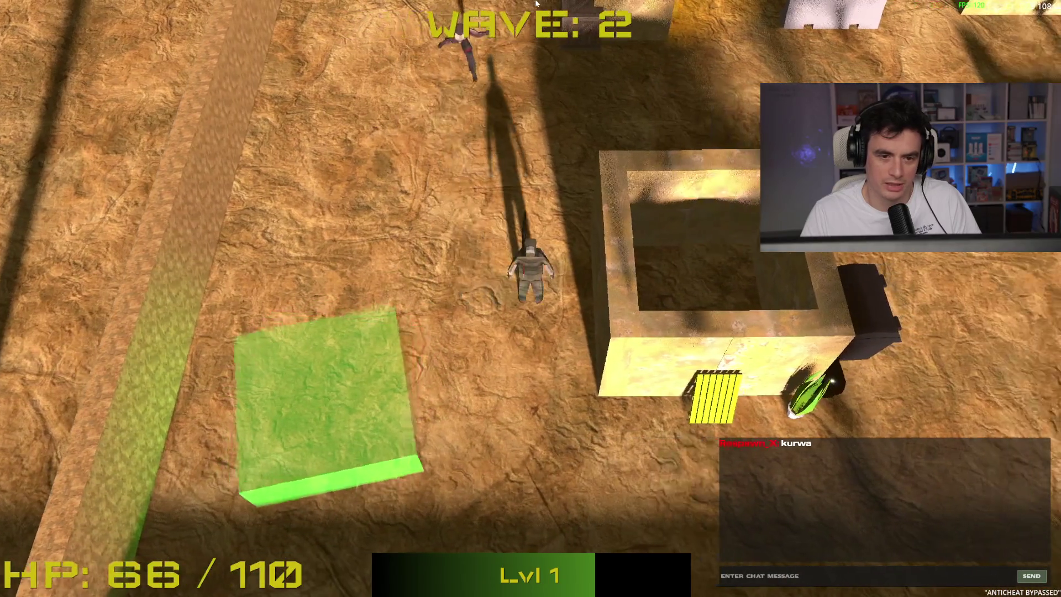
pyautogui.press('s')
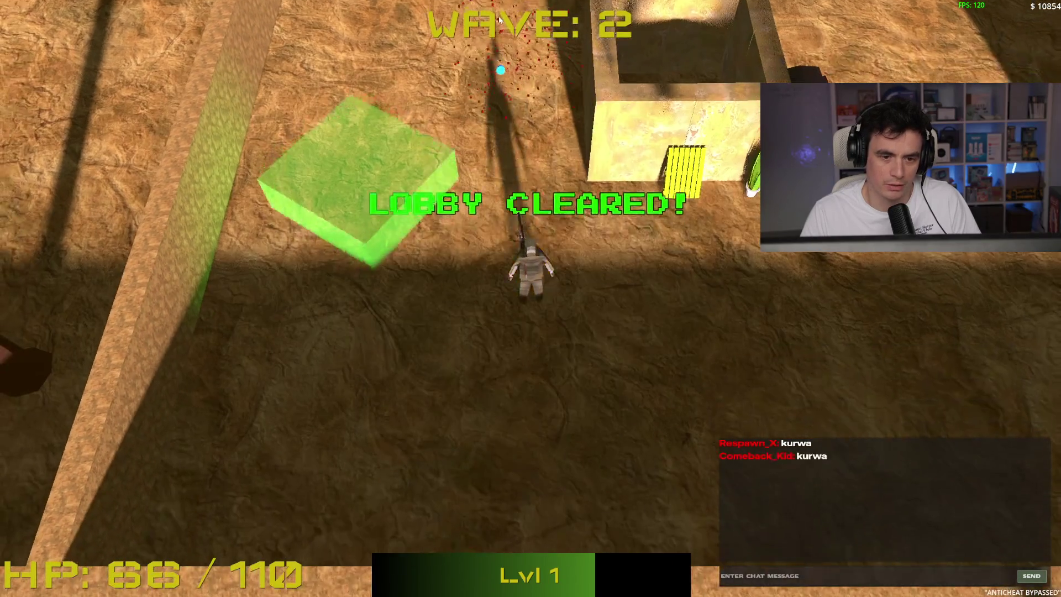
pyautogui.press('a')
# Buy the BHOP SCRIPT upgrade in the shop, then stop the game and return to Blender.
pyautogui.press('b')
pyautogui.click(565, 318)
pyautogui.press('b')
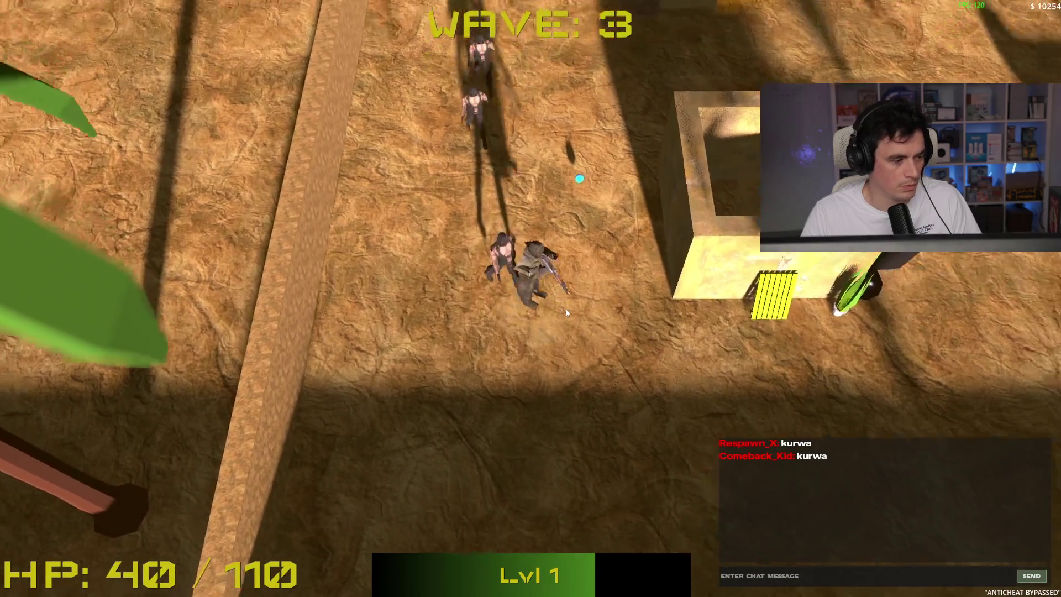
pyautogui.press('Escape')
pyautogui.scroll(-3, 547, 300)
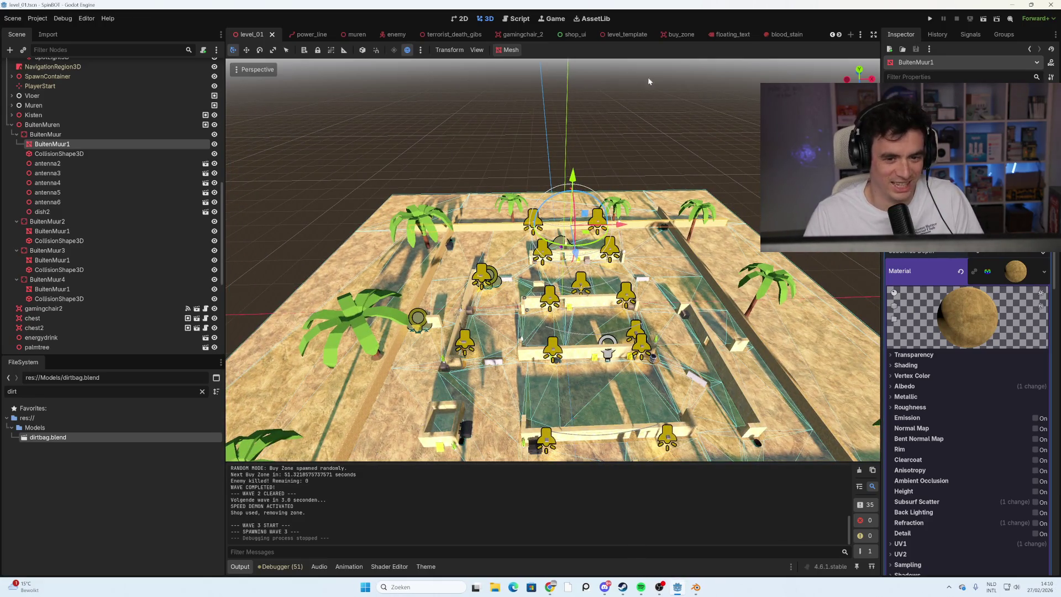
pyautogui.click(696, 587)
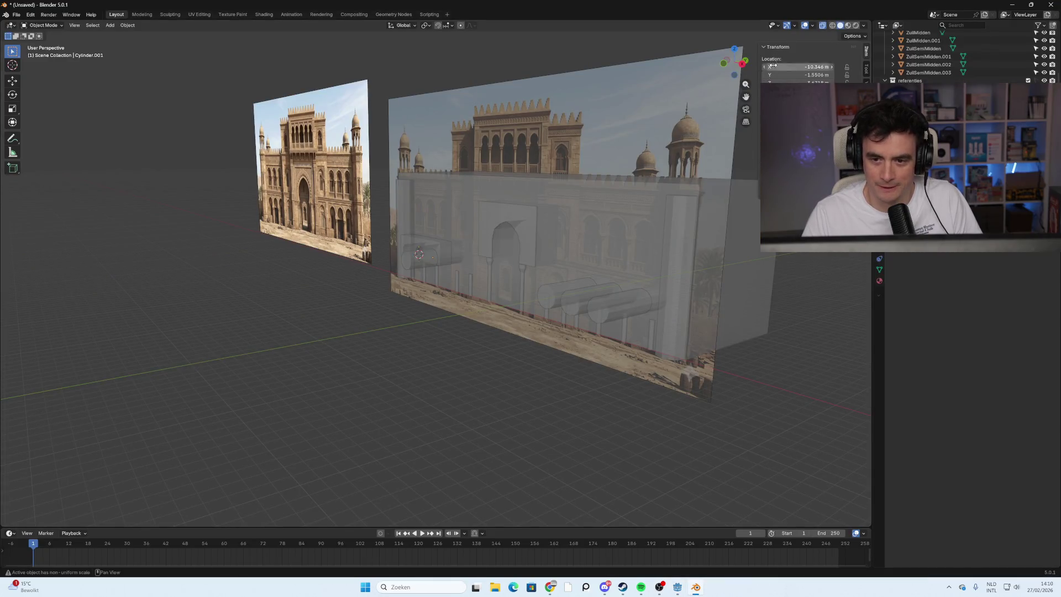
# Pick the third cylinder as the lower-left panel's Boolean cutter with the eyedropper, then delete it.
pyautogui.press('KP_1')
pyautogui.press('KP_5')
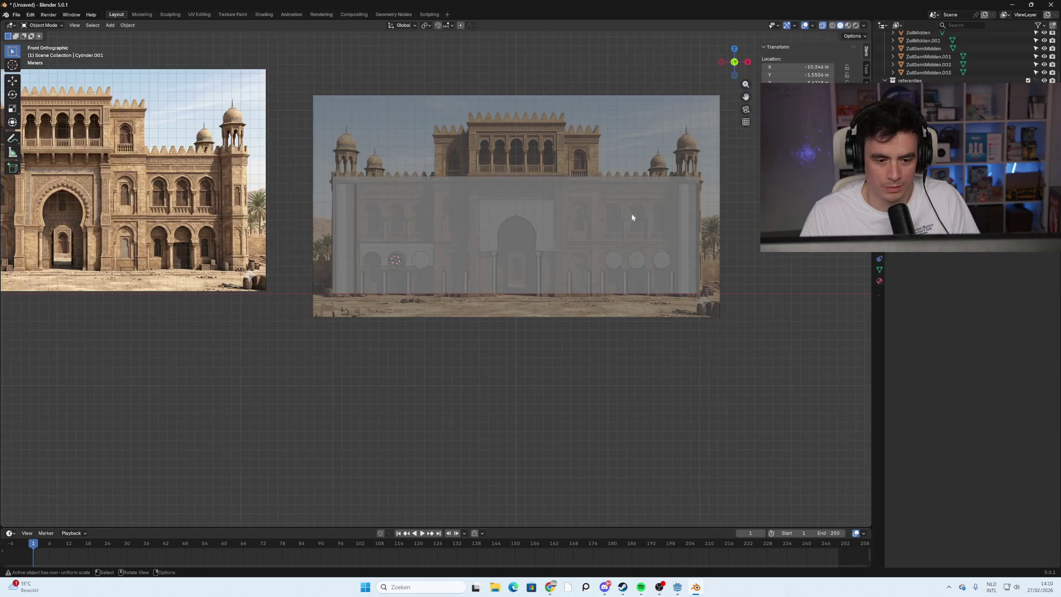
pyautogui.moveTo(442, 293)
pyautogui.mouseDown(button='middle')
pyautogui.moveTo(500, 306)
pyautogui.moveTo(570, 346)
pyautogui.moveTo(542, 339)
pyautogui.moveTo(519, 348)
pyautogui.moveTo(535, 329)
pyautogui.moveTo(488, 321)
pyautogui.moveTo(508, 357)
pyautogui.moveTo(594, 366)
pyautogui.moveTo(684, 355)
pyautogui.moveTo(607, 339)
pyautogui.mouseUp(button='middle')
pyautogui.click(737, 67)
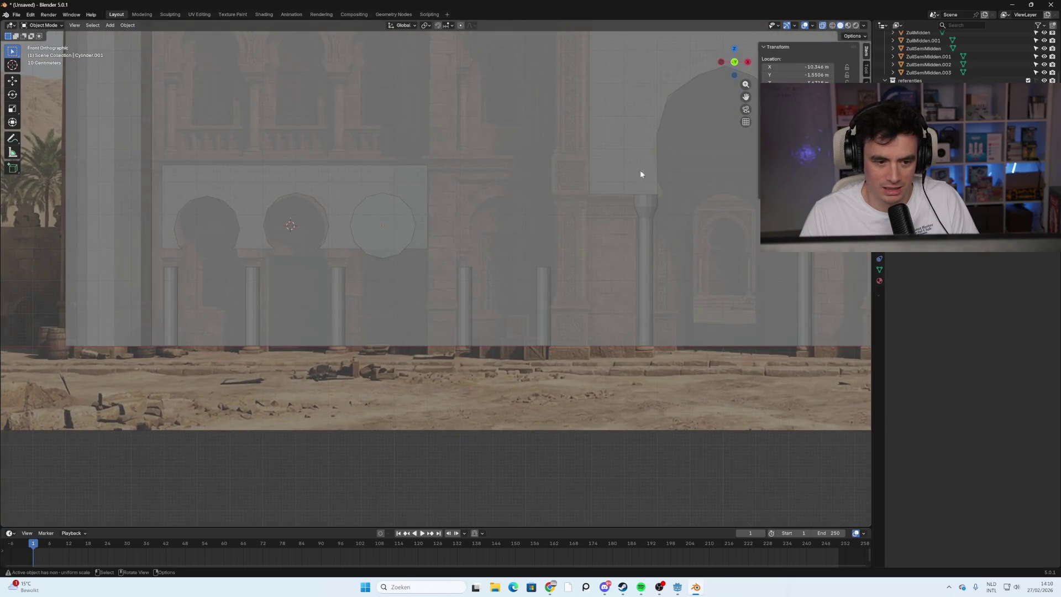
pyautogui.scroll(-5, 552, 367)
pyautogui.moveTo(431, 334)
pyautogui.keyDown('shift'); pyautogui.mouseDown(button='middle')
pyautogui.moveTo(370, 332)
pyautogui.moveTo(385, 334)
pyautogui.moveTo(390, 321)
pyautogui.mouseUp(button='middle'); pyautogui.keyUp('shift')
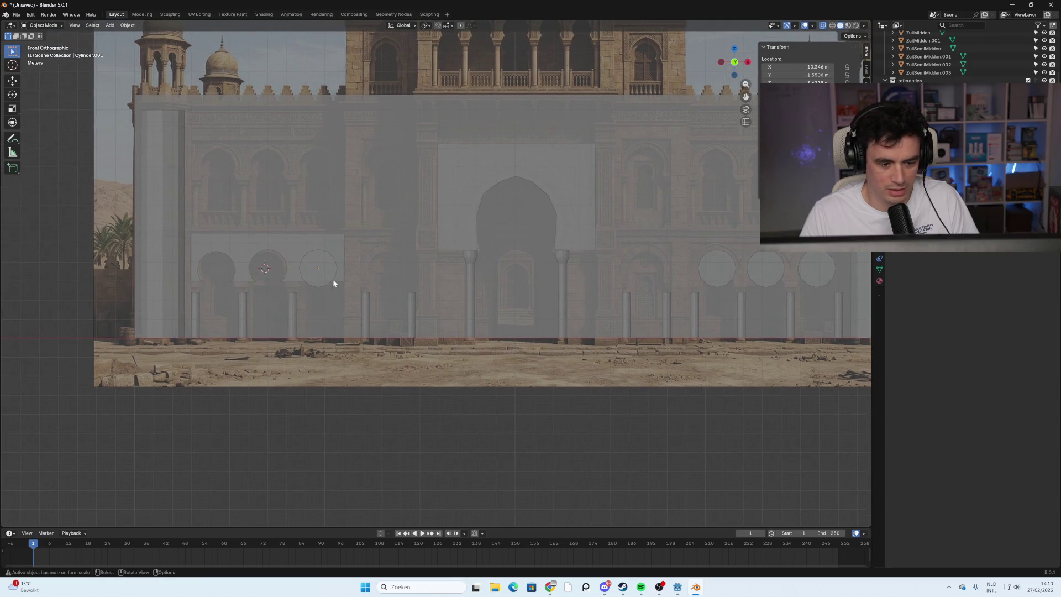
pyautogui.click(313, 240)
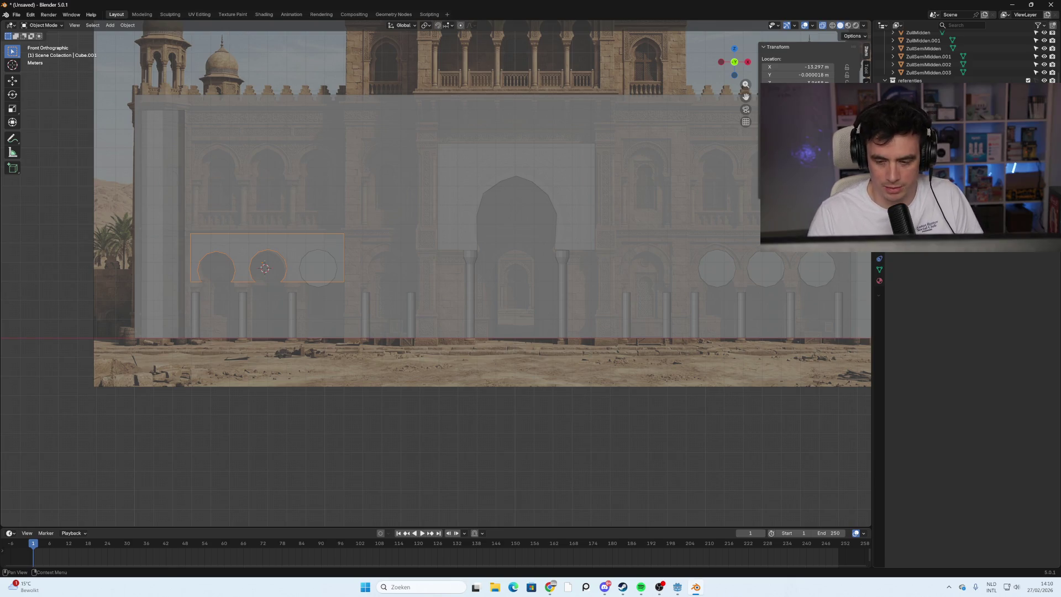
pyautogui.press('e')
pyautogui.click(334, 253)
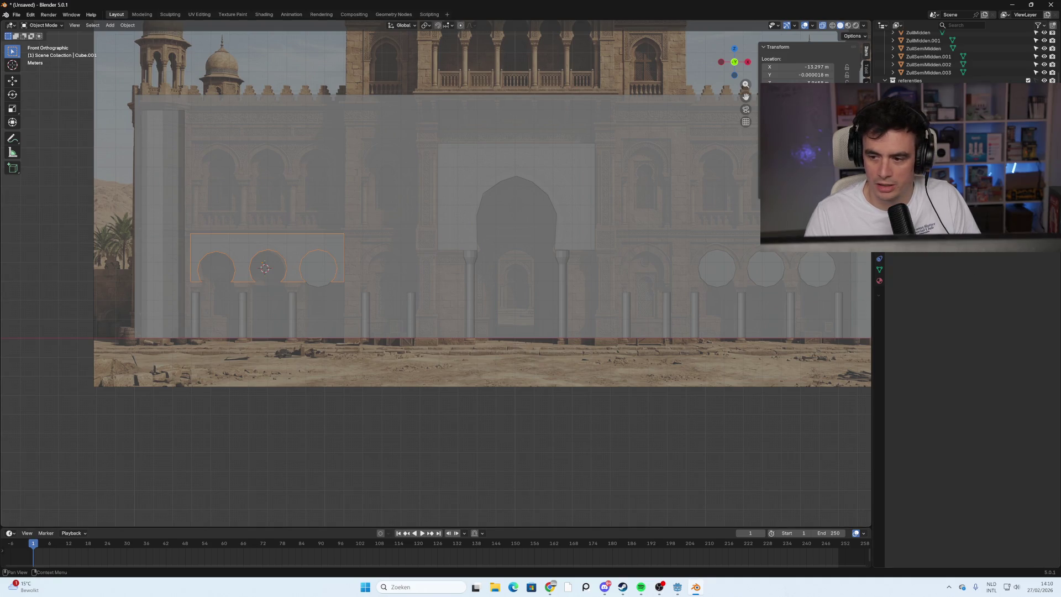
pyautogui.click(317, 279)
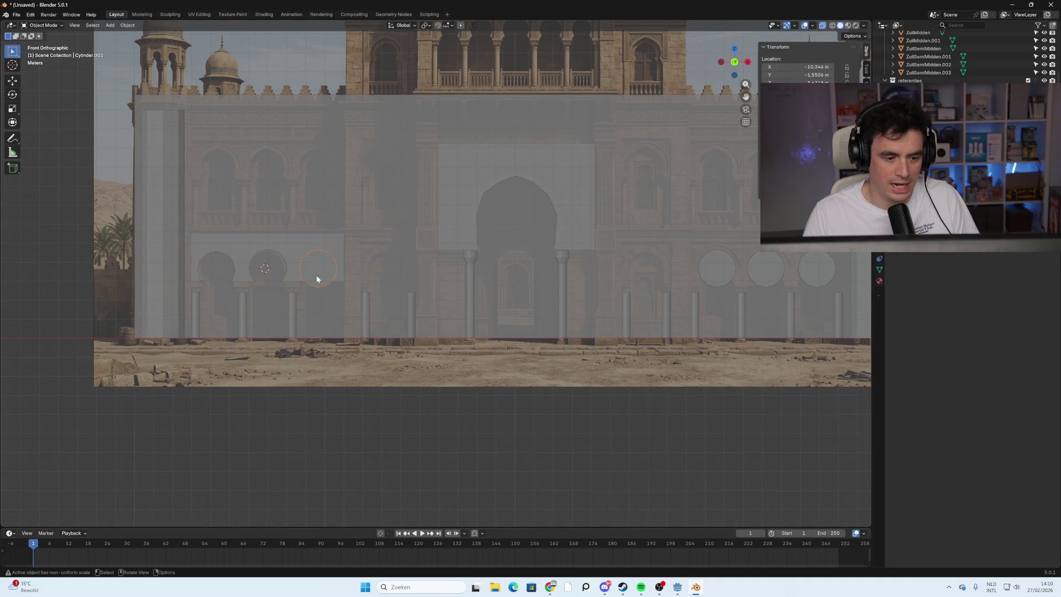
pyautogui.press('Delete')
pyautogui.moveTo(649, 339)
pyautogui.keyDown('shift'); pyautogui.mouseDown(button='middle')
pyautogui.moveTo(443, 336)
pyautogui.moveTo(530, 347)
pyautogui.mouseUp(button='middle'); pyautogui.keyUp('shift')
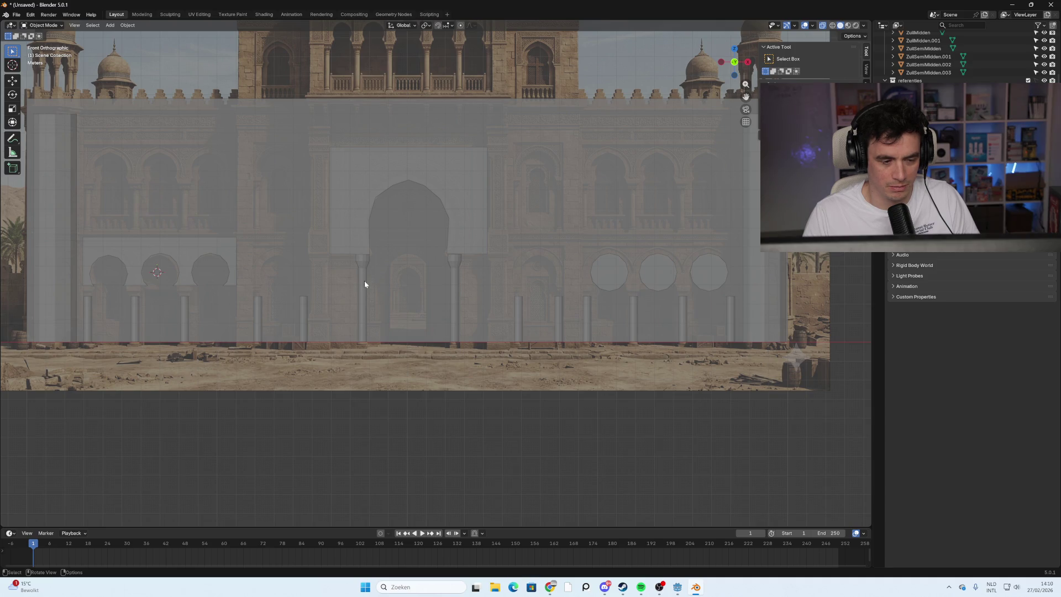
# Boolean-cut the three right-hand circles into the right wall panel as arches.
pyautogui.click(605, 277)
pyautogui.keyDown('shift'); pyautogui.click(658, 287); pyautogui.keyUp('shift')
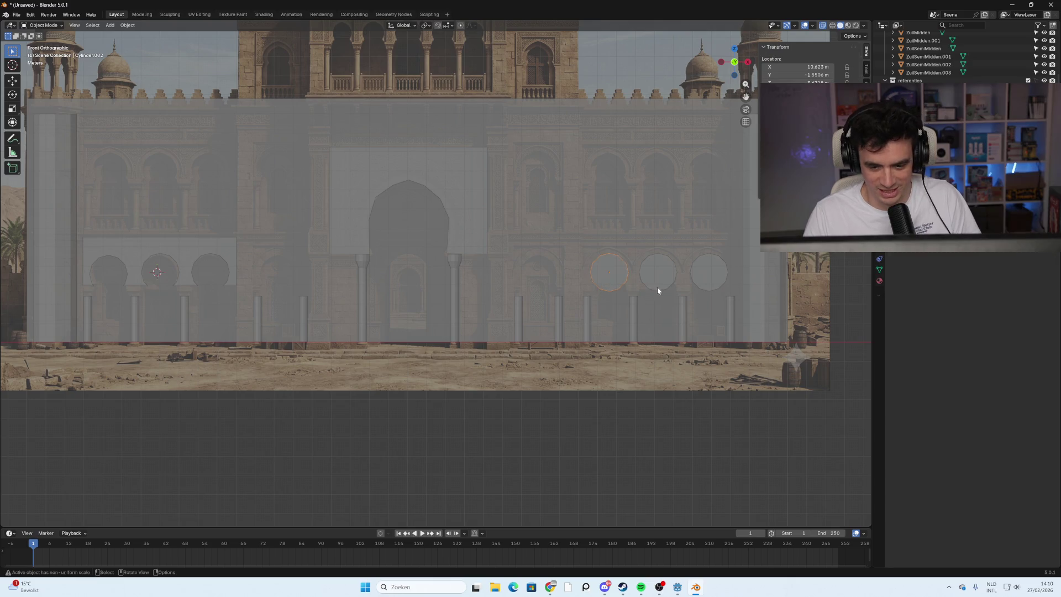
pyautogui.keyDown('shift'); pyautogui.click(725, 276); pyautogui.keyUp('shift')
pyautogui.click(718, 279)
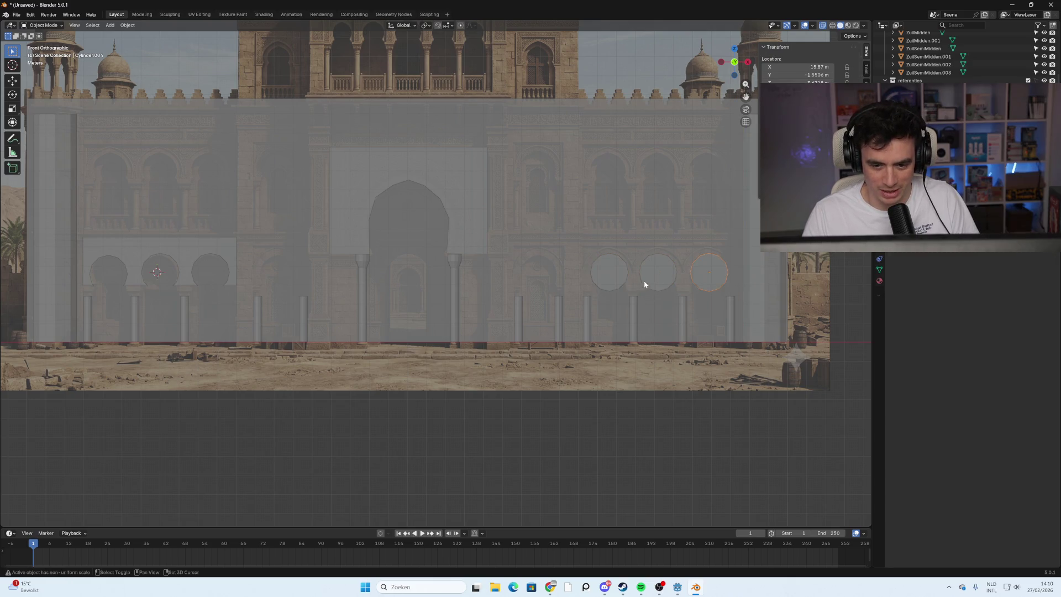
pyautogui.keyDown('shift'); pyautogui.click(612, 277); pyautogui.keyUp('shift')
pyautogui.keyDown('shift'); pyautogui.click(731, 304); pyautogui.keyUp('shift')
pyautogui.hotkey('ctrl', '-')
pyautogui.click(631, 245)
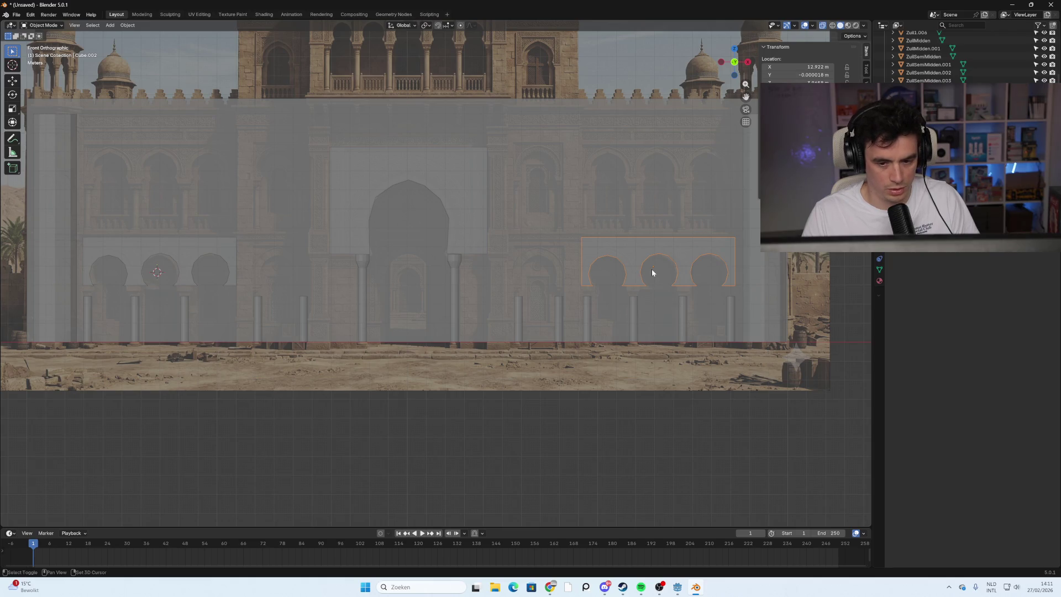
# Copy the arched panel one storey up, then across above the left arches; turn X-ray off.
pyautogui.hotkey('shift', 'd')
pyautogui.press('z')
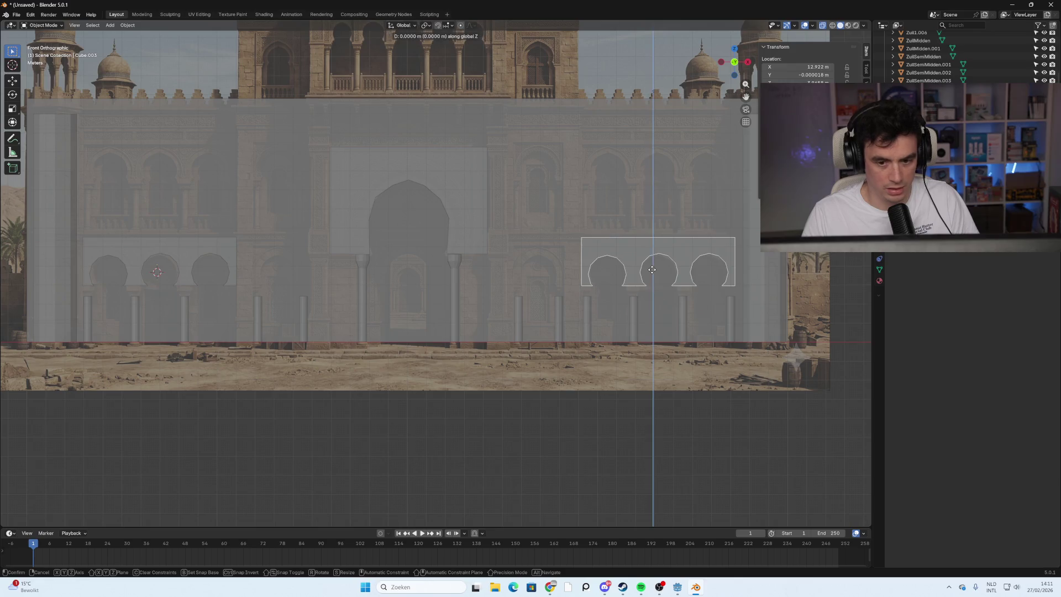
pyautogui.click(637, 165)
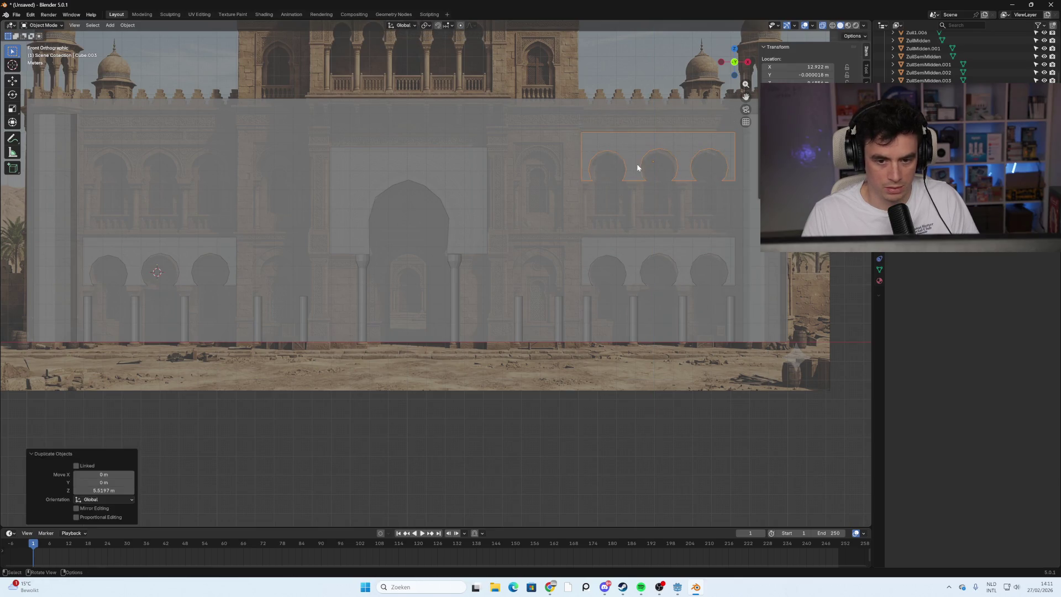
pyautogui.hotkey('shift', 'd')
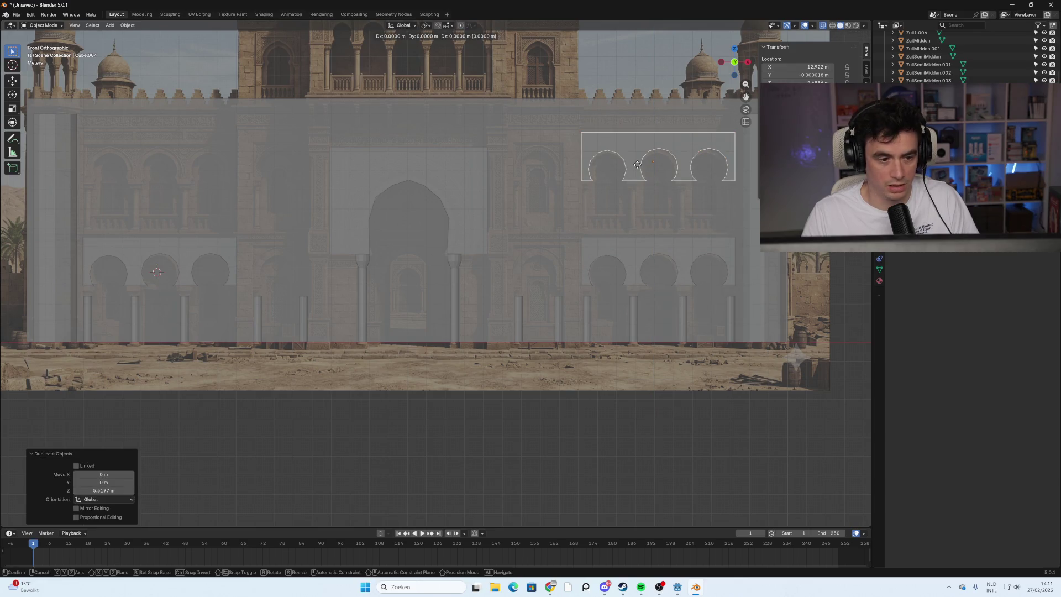
pyautogui.press('x')
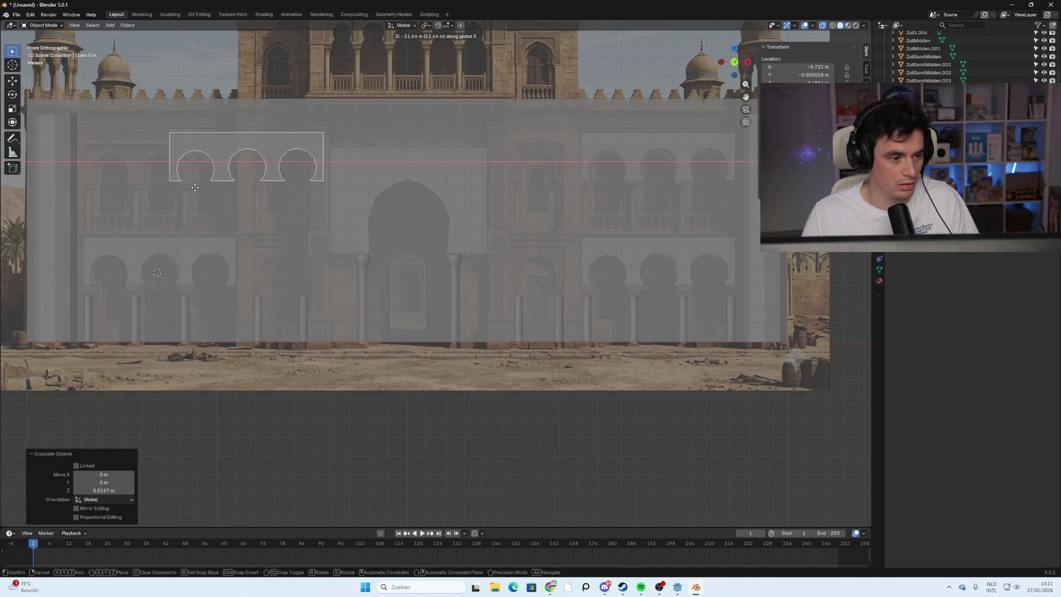
pyautogui.click(139, 192)
pyautogui.moveTo(326, 399)
pyautogui.mouseDown(button='middle')
pyautogui.moveTo(283, 345)
pyautogui.moveTo(336, 347)
pyautogui.moveTo(340, 358)
pyautogui.moveTo(327, 350)
pyautogui.mouseUp(button='middle')
pyautogui.hotkey('alt', 'z')
pyautogui.moveTo(591, 201)
pyautogui.mouseDown(button='middle')
pyautogui.moveTo(575, 228)
pyautogui.moveTo(485, 223)
pyautogui.moveTo(602, 217)
pyautogui.moveTo(623, 241)
pyautogui.moveTo(569, 227)
pyautogui.mouseUp(button='middle')
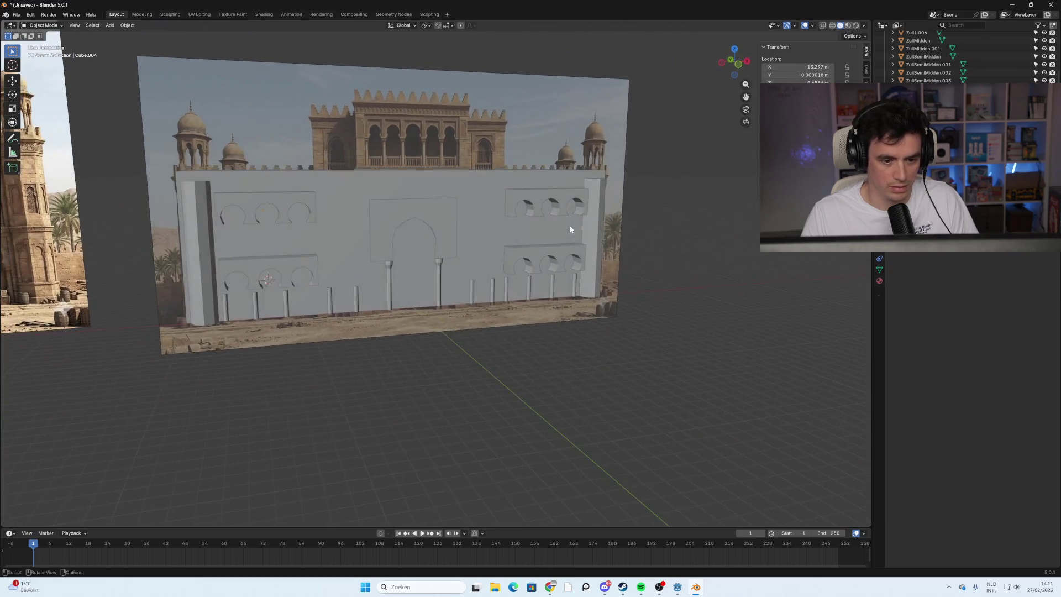
pyautogui.scroll(4, 346, 284)
pyautogui.moveTo(343, 284)
pyautogui.keyDown('shift'); pyautogui.mouseDown(button='middle')
pyautogui.moveTo(410, 298)
pyautogui.moveTo(439, 327)
pyautogui.mouseUp(button='middle'); pyautogui.keyUp('shift')
pyautogui.scroll(-1, 420, 324)
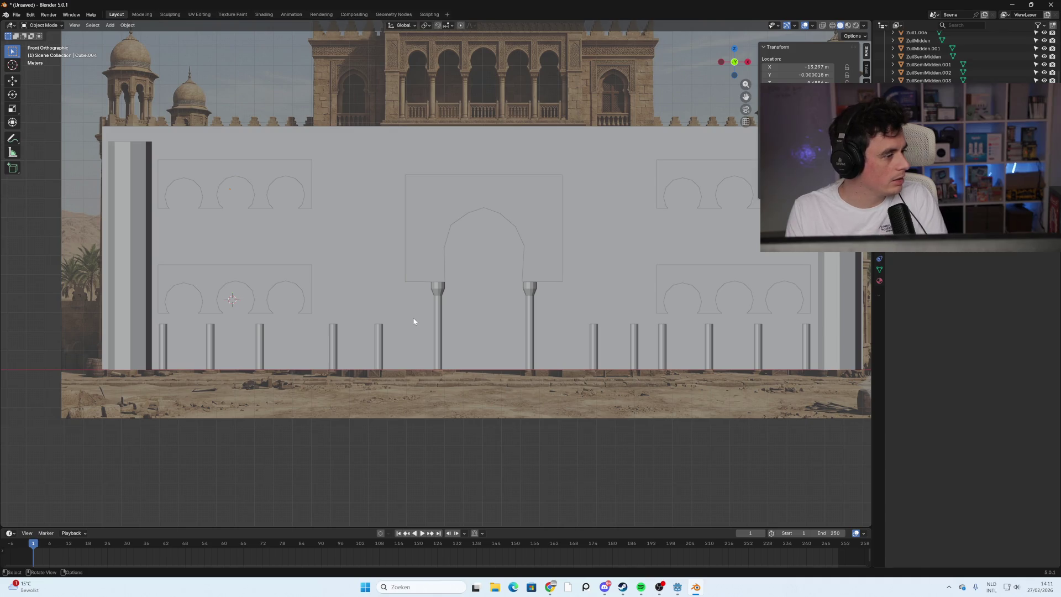
pyautogui.moveTo(397, 312)
pyautogui.mouseDown(button='middle')
pyautogui.moveTo(459, 308)
pyautogui.moveTo(286, 281)
pyautogui.mouseUp(button='middle')
pyautogui.click(286, 281)
pyautogui.scroll(-5, 359, 287)
pyautogui.moveTo(359, 287); pyautogui.dragTo(526, 297, button='middle')
pyautogui.keyDown('shift'); pyautogui.click(527, 298); pyautogui.keyUp('shift')
# Select the left arched panels and move them back along Y into the wall.
pyautogui.keyDown('shift'); pyautogui.click(537, 235); pyautogui.keyUp('shift')
pyautogui.keyDown('shift'); pyautogui.click(400, 220); pyautogui.keyUp('shift')
pyautogui.moveTo(400, 220)
pyautogui.mouseDown(button='middle')
pyautogui.moveTo(461, 251)
pyautogui.moveTo(475, 246)
pyautogui.mouseUp(button='middle')
pyautogui.click(734, 64)
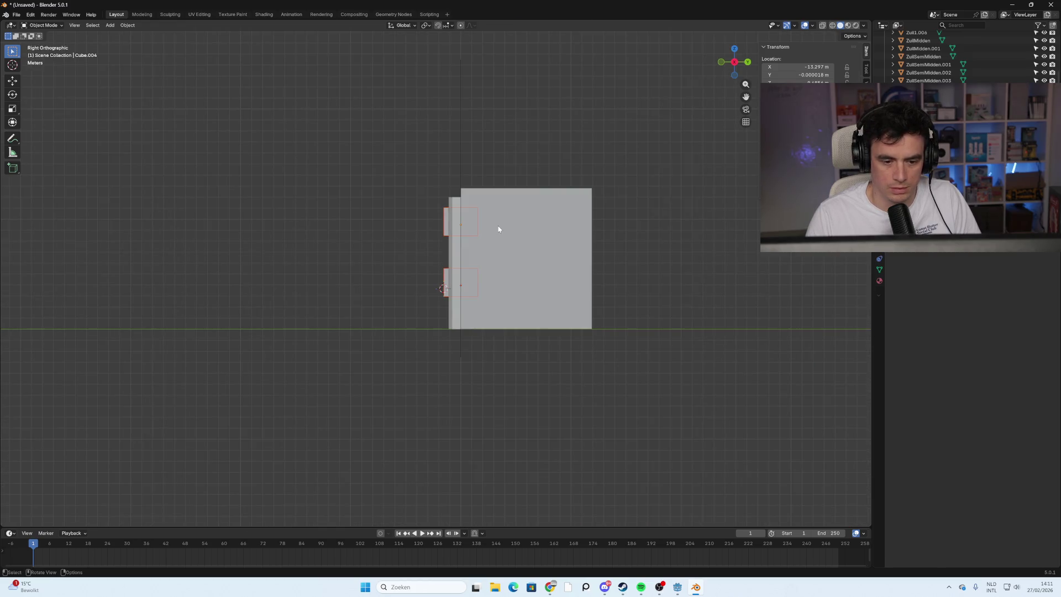
pyautogui.press('g')
pyautogui.press('y')
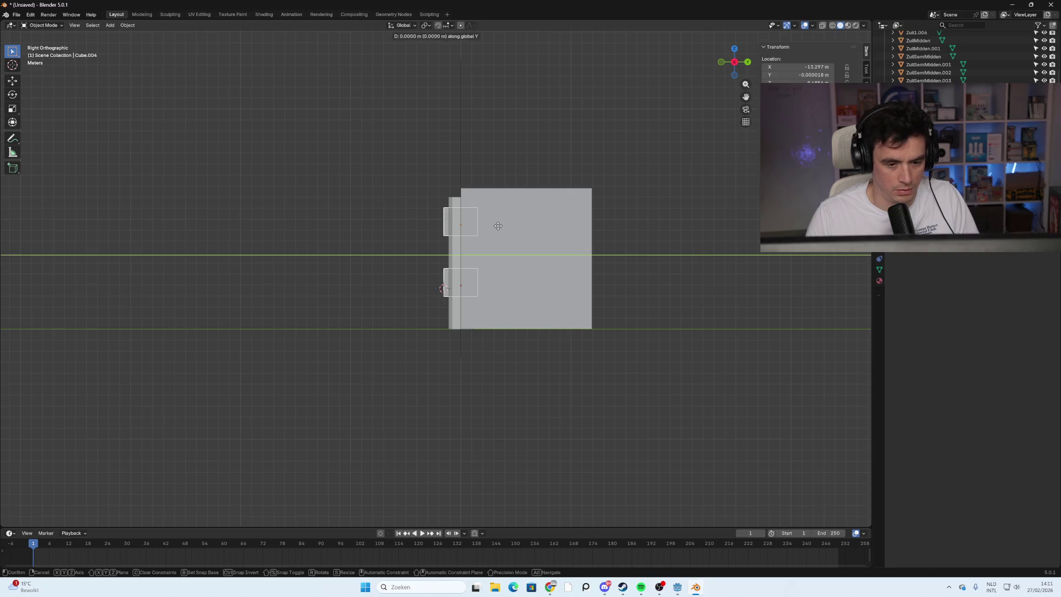
pyautogui.click(500, 226)
# Select the right arched panels and push them back along Y, flush with the facade.
pyautogui.moveTo(392, 172)
pyautogui.mouseDown(button='middle')
pyautogui.moveTo(429, 284)
pyautogui.moveTo(358, 275)
pyautogui.moveTo(429, 273)
pyautogui.moveTo(436, 250)
pyautogui.moveTo(394, 272)
pyautogui.moveTo(383, 216)
pyautogui.mouseUp(button='middle')
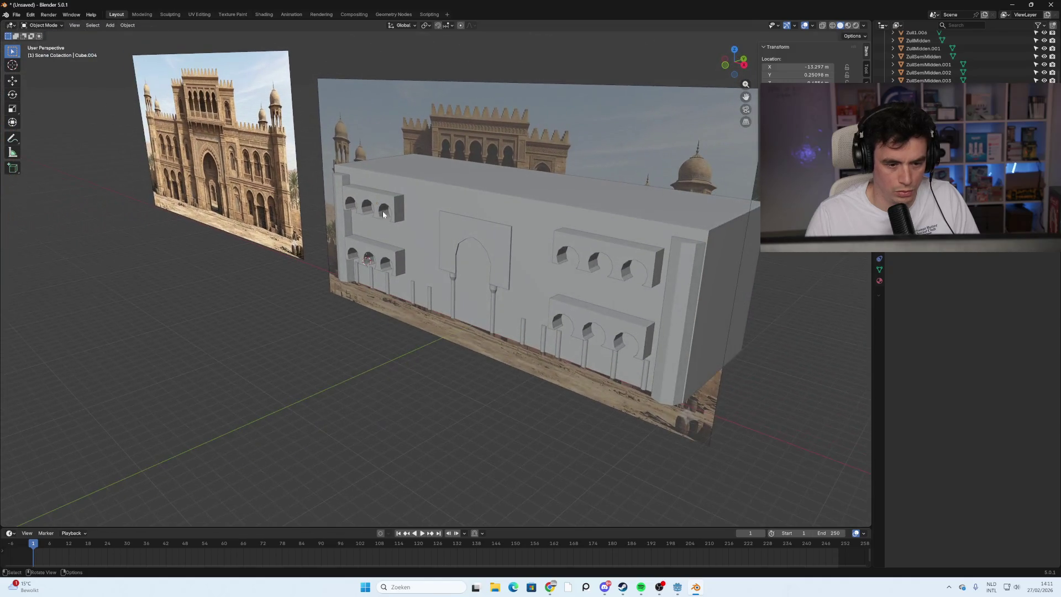
pyautogui.keyDown('shift'); pyautogui.click(380, 257); pyautogui.keyUp('shift')
pyautogui.keyDown('shift'); pyautogui.click(610, 240); pyautogui.keyUp('shift')
pyautogui.keyDown('shift'); pyautogui.click(602, 324); pyautogui.keyUp('shift')
pyautogui.click(735, 50)
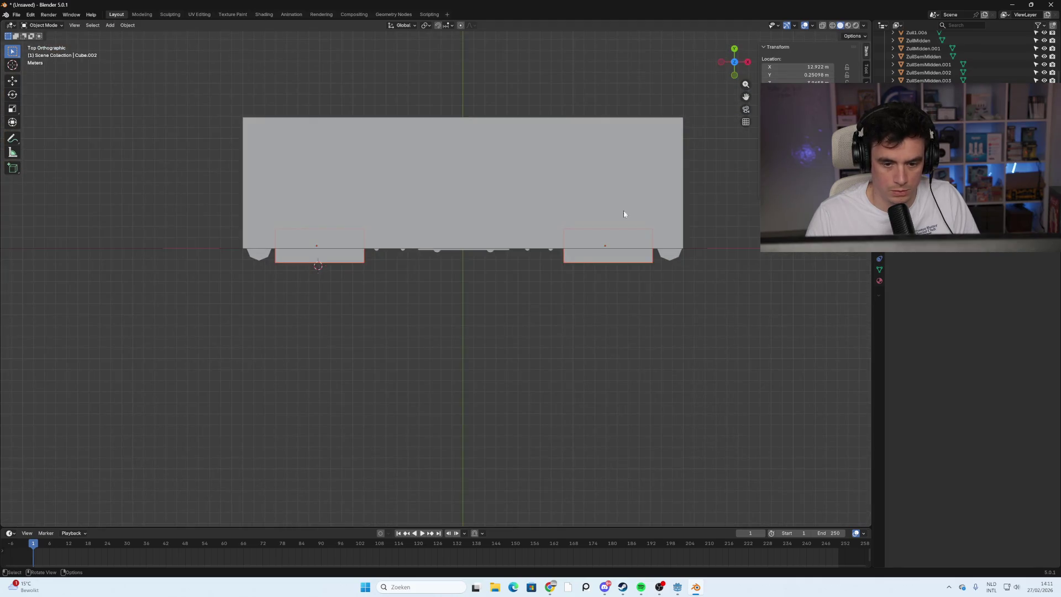
pyautogui.press('g')
pyautogui.press('y')
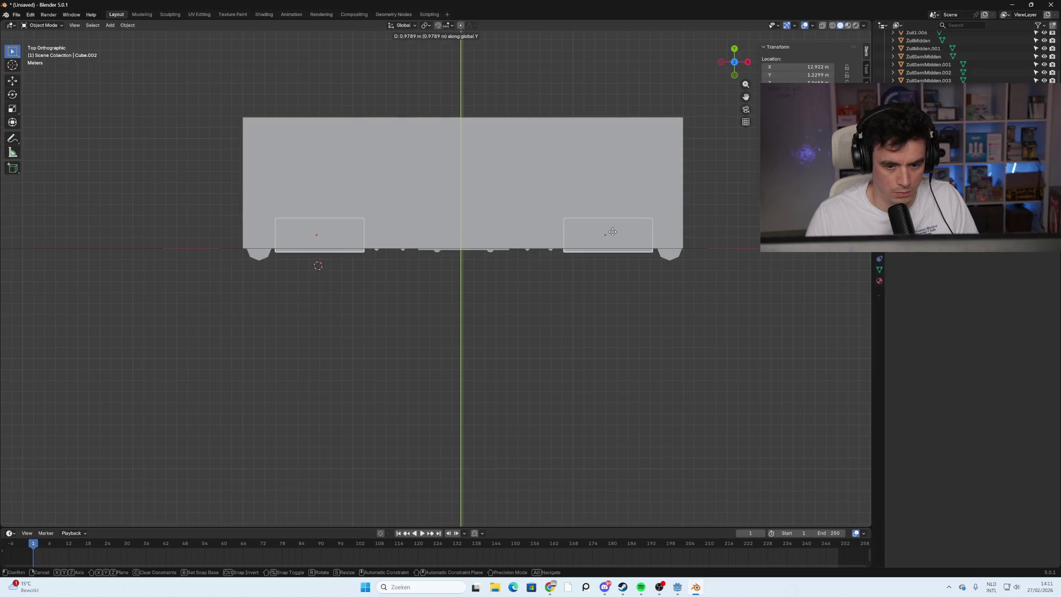
pyautogui.click(613, 234)
# Deselect the panels and return to a centred front view of the facade.
pyautogui.moveTo(466, 347)
pyautogui.mouseDown(button='middle')
pyautogui.moveTo(495, 251)
pyautogui.moveTo(447, 298)
pyautogui.mouseUp(button='middle')
pyautogui.click(373, 368)
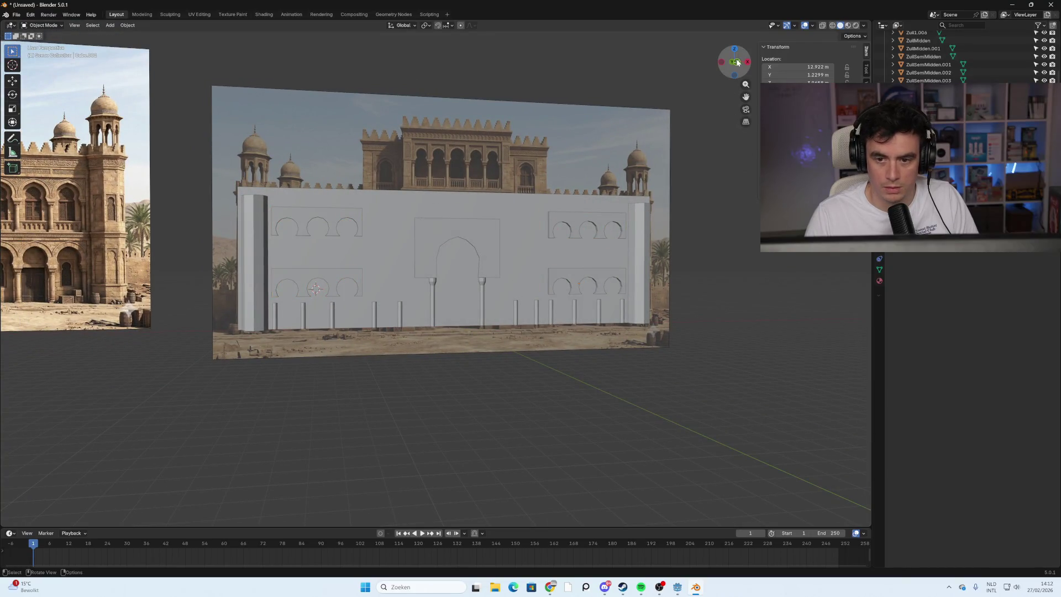
pyautogui.click(734, 62)
pyautogui.scroll(5, 454, 333)
pyautogui.keyDown('shift'); pyautogui.moveTo(454, 332); pyautogui.dragTo(561, 326, button='middle'); pyautogui.keyUp('shift')
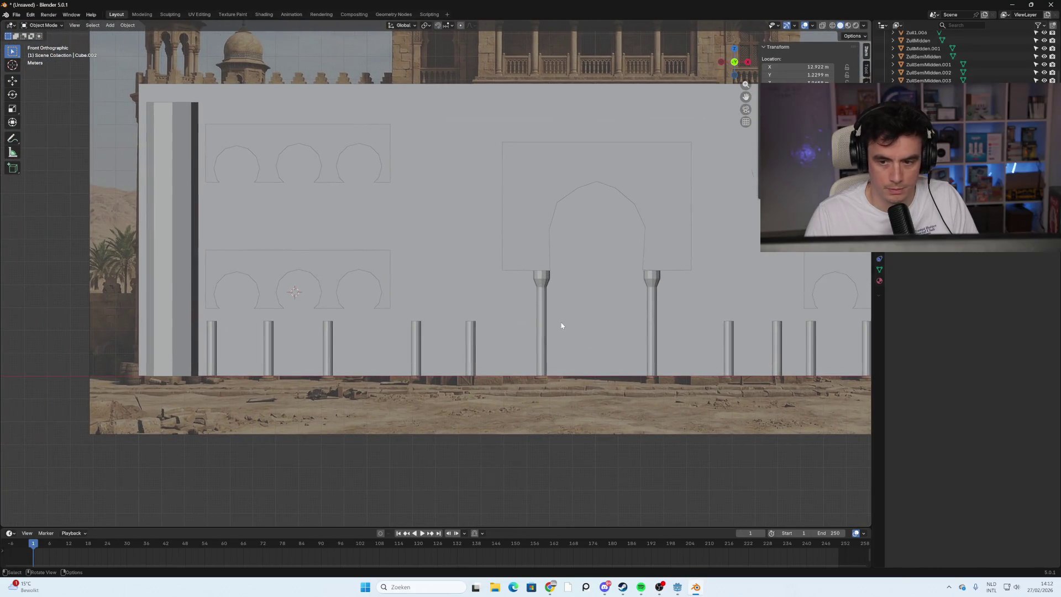
# Enter Edit Mode on the panel with X-ray on and inspect the arch cut-outs.
pyautogui.press('Tab')
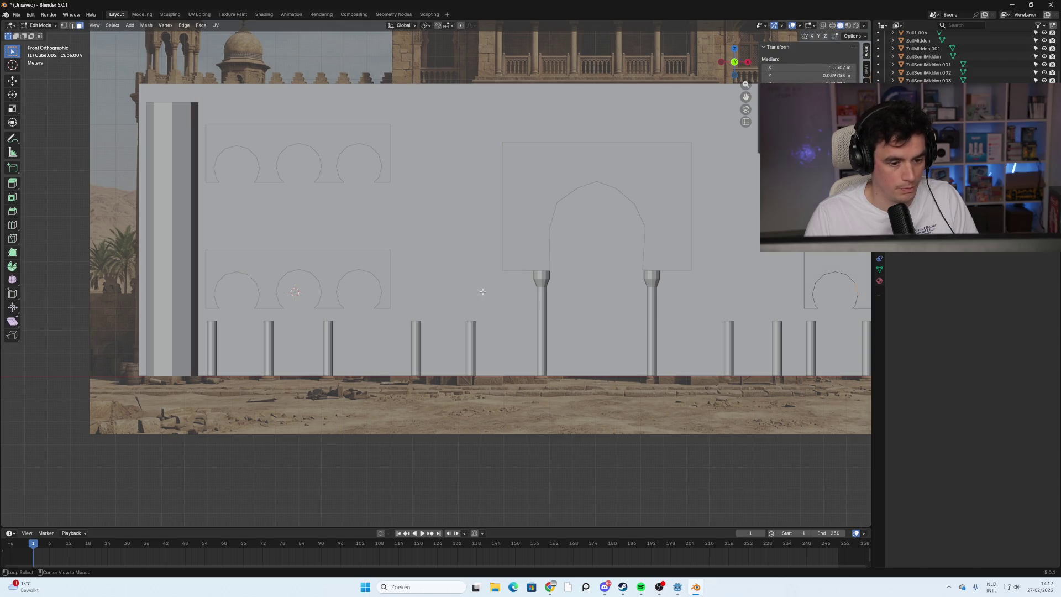
pyautogui.hotkey('alt', 'z')
pyautogui.click(361, 425)
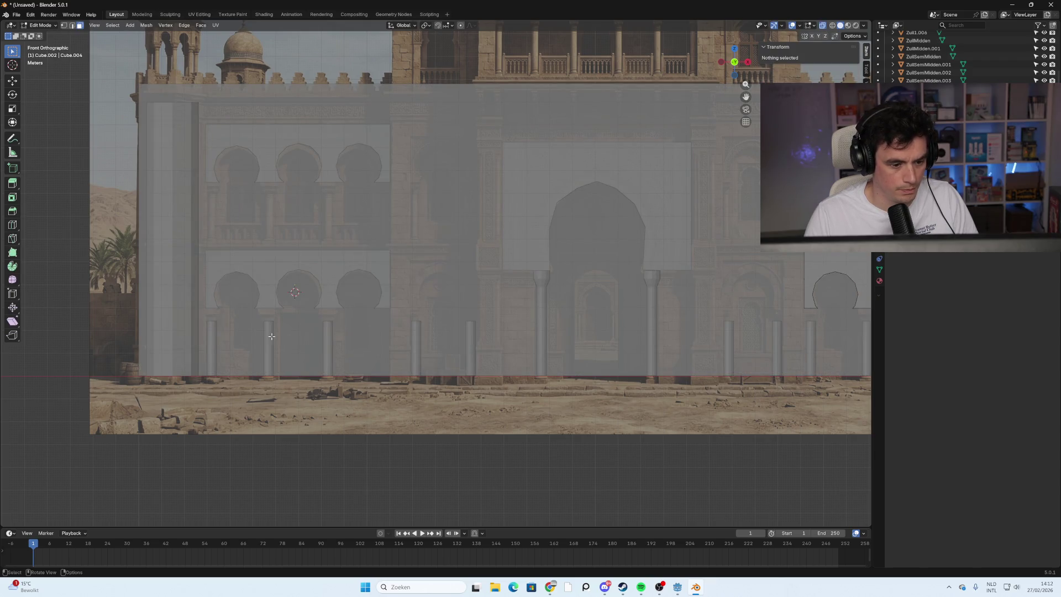
pyautogui.moveTo(313, 311)
pyautogui.mouseDown(button='middle')
pyautogui.moveTo(295, 338)
pyautogui.moveTo(339, 308)
pyautogui.mouseUp(button='middle')
pyautogui.moveTo(390, 234); pyautogui.dragTo(362, 239, button='middle')
pyautogui.moveTo(258, 280)
pyautogui.mouseDown(button='middle')
pyautogui.moveTo(389, 310)
pyautogui.moveTo(380, 335)
pyautogui.mouseUp(button='middle')
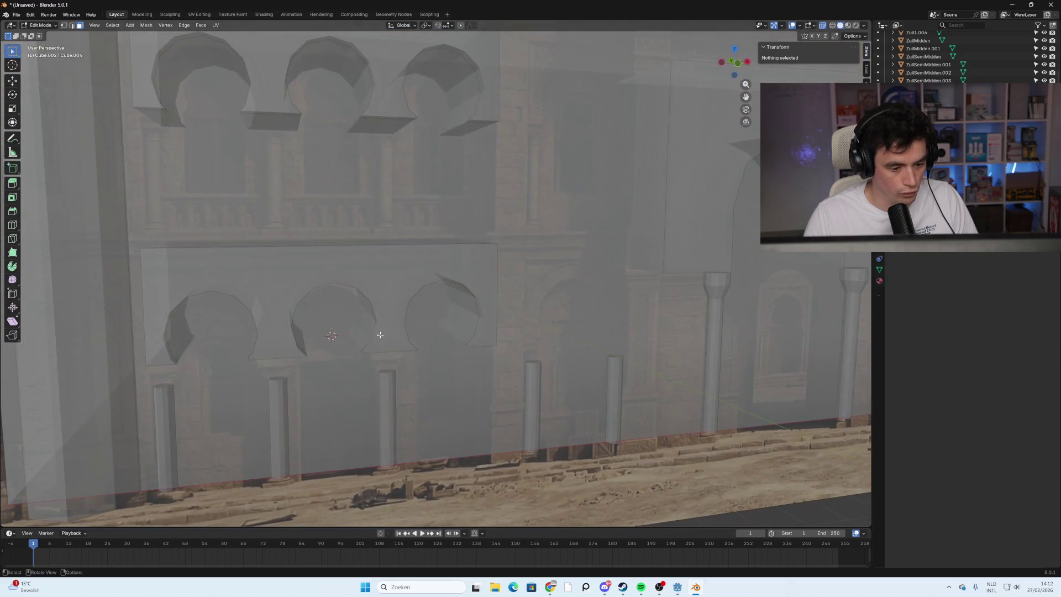
pyautogui.keyDown('shift'); pyautogui.moveTo(306, 346); pyautogui.dragTo(349, 376, button='middle'); pyautogui.keyUp('shift')
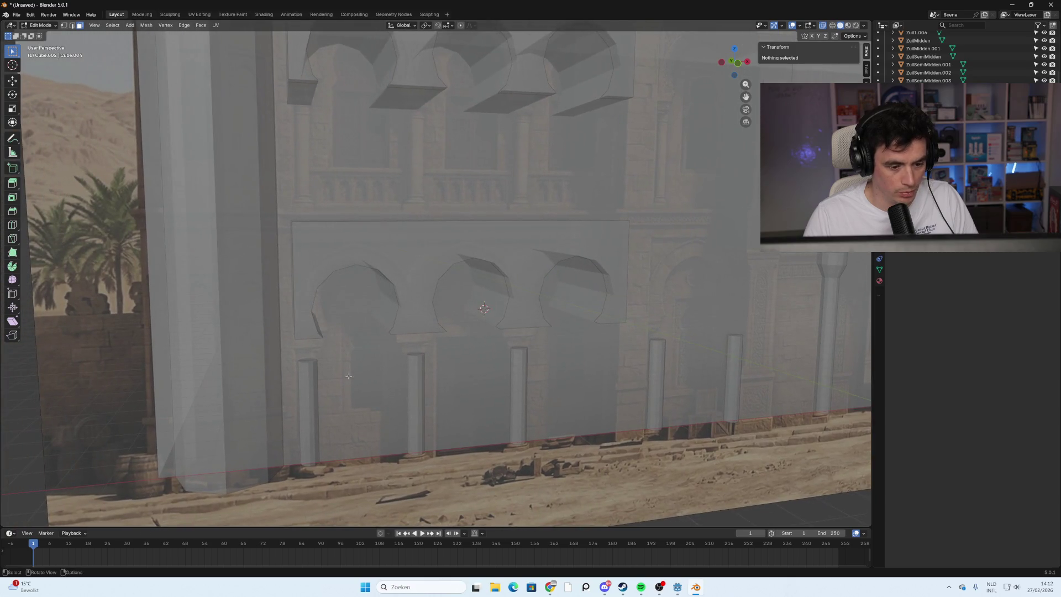
# Back in Object Mode, select column Zuil1.002, orbit up toward the arches, then pick Cube.001.
pyautogui.press('Tab')
pyautogui.click(312, 372)
pyautogui.scroll(5, 300, 385)
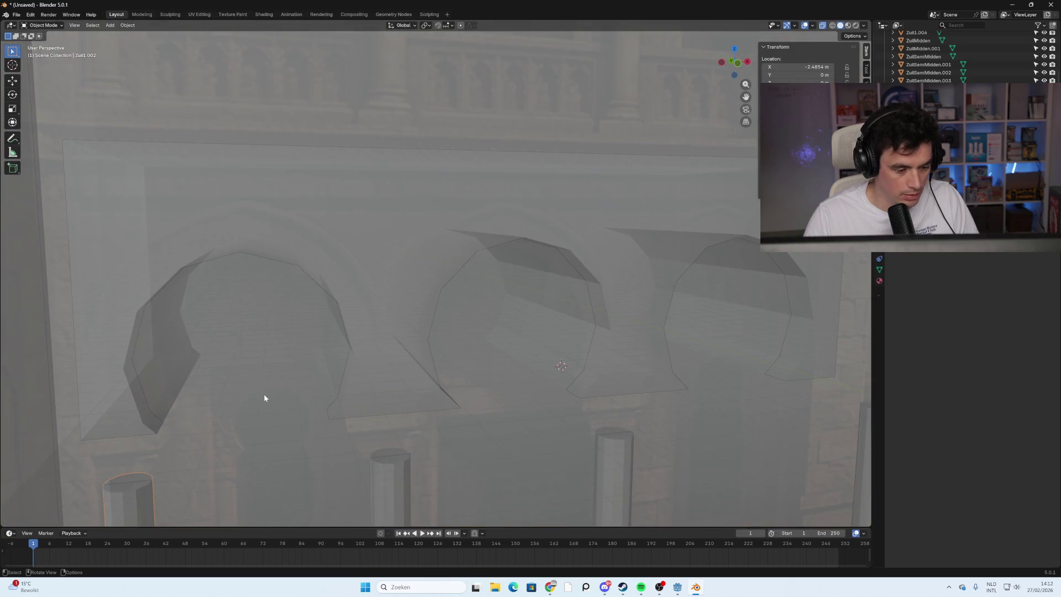
pyautogui.moveTo(267, 395)
pyautogui.mouseDown(button='middle')
pyautogui.moveTo(292, 409)
pyautogui.moveTo(293, 384)
pyautogui.moveTo(299, 401)
pyautogui.mouseUp(button='middle')
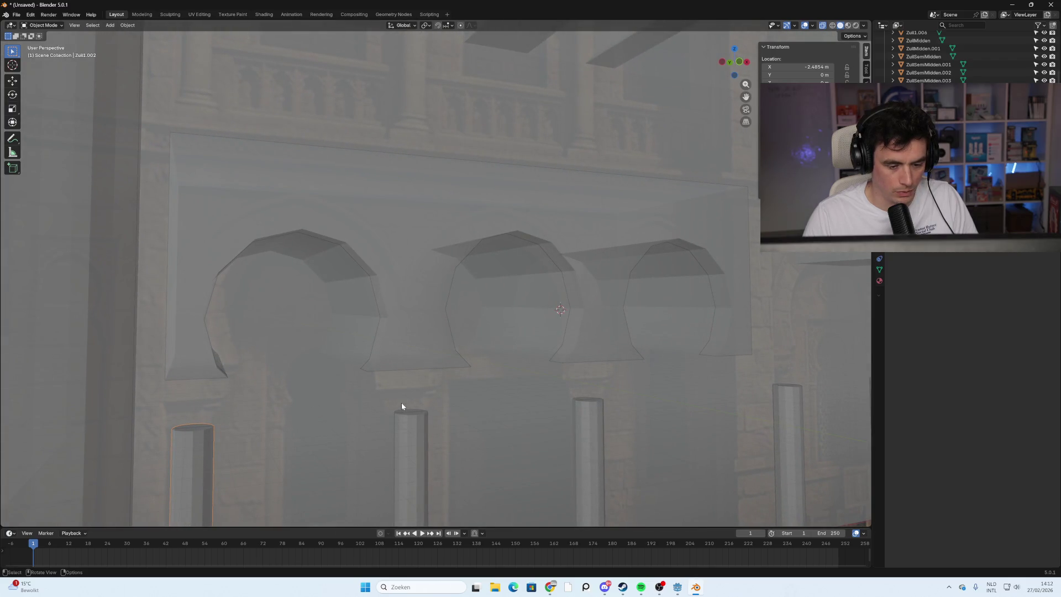
pyautogui.moveTo(383, 401); pyautogui.dragTo(359, 373, button='middle')
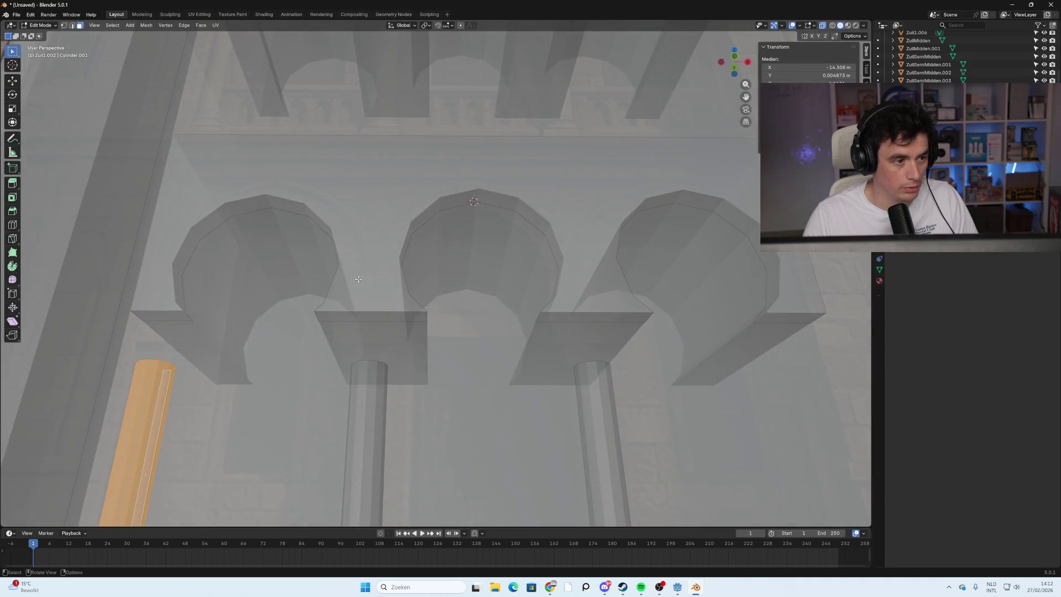
pyautogui.click(275, 202)
# Briefly enter Edit Mode on arch wall Cube.001, then return and select middle column Zuil1.
pyautogui.click(41, 25)
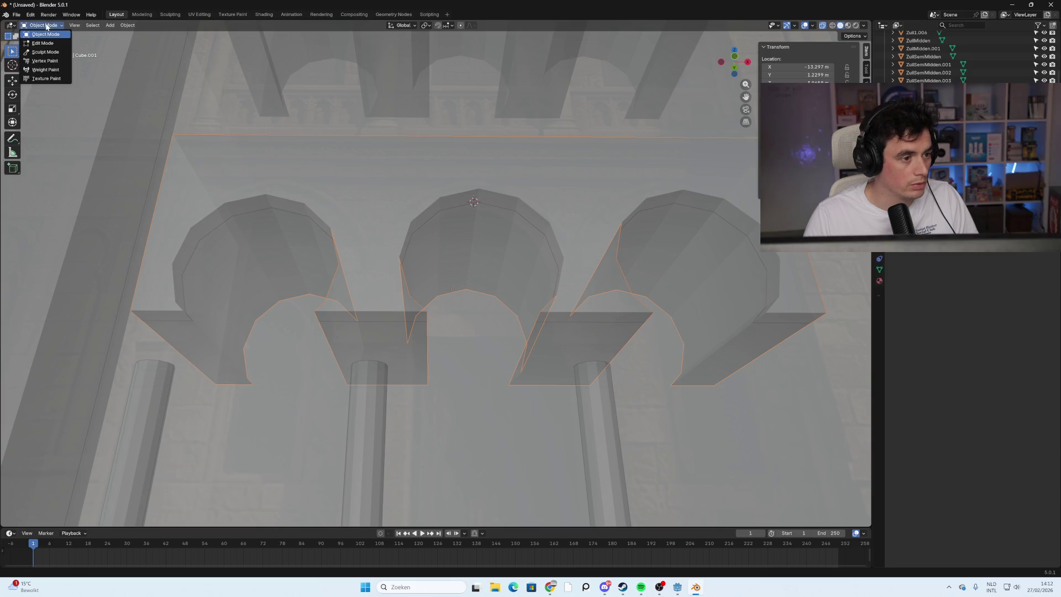
pyautogui.click(39, 38)
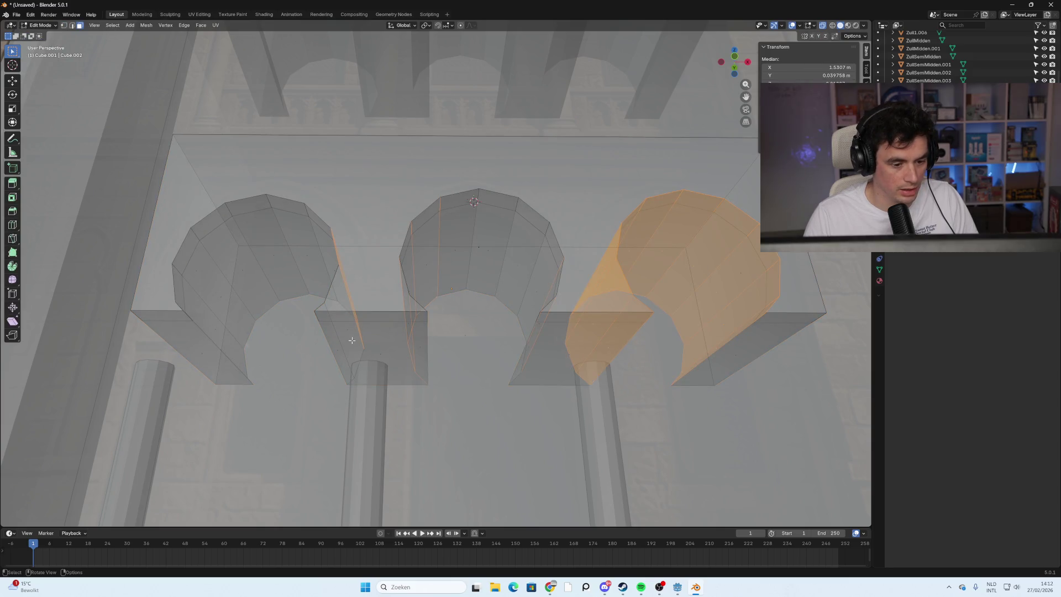
pyautogui.press('Tab')
pyautogui.click(358, 376)
pyautogui.moveTo(310, 268)
pyautogui.mouseDown(button='middle')
pyautogui.moveTo(417, 409)
pyautogui.moveTo(384, 350)
pyautogui.moveTo(367, 263)
pyautogui.moveTo(372, 360)
pyautogui.moveTo(338, 308)
pyautogui.mouseUp(button='middle')
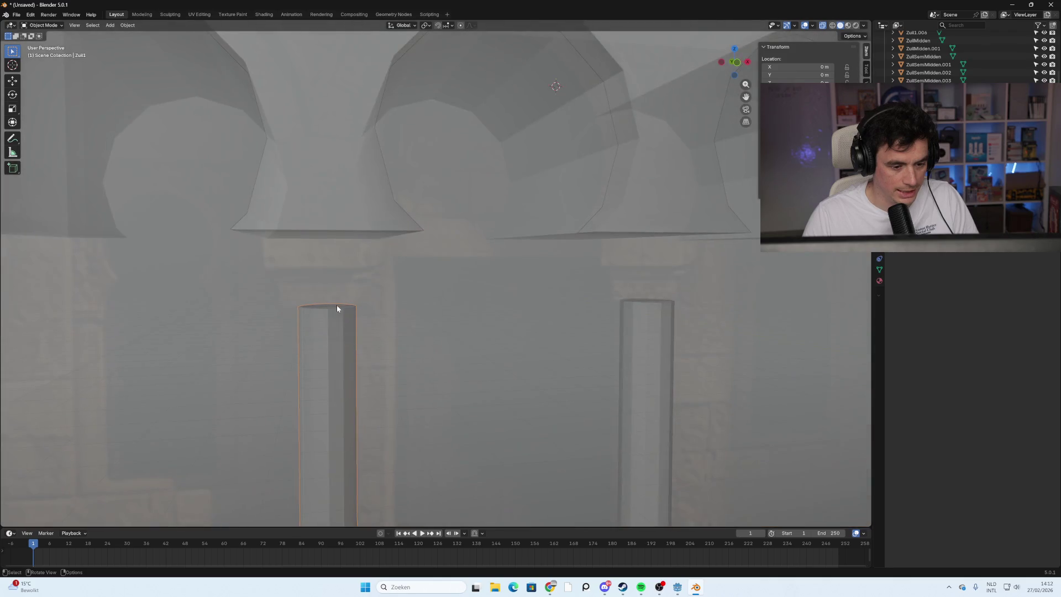
pyautogui.scroll(-4, 321, 352)
# Open left column Zuil1.002's mesh, then switch to editing middle column Zuil1 in front view.
pyautogui.click(197, 362)
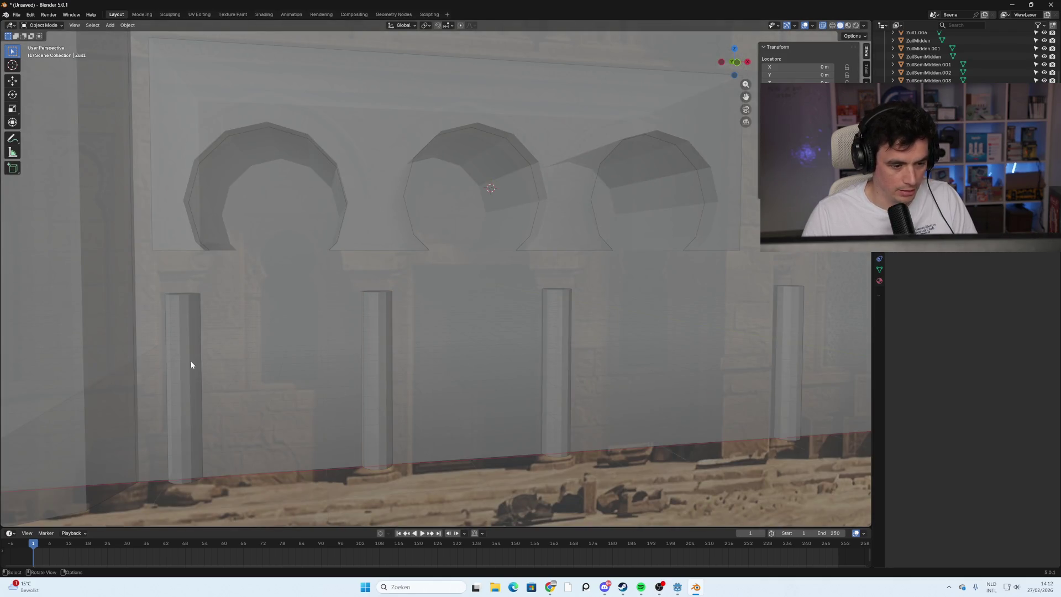
pyautogui.click(41, 25)
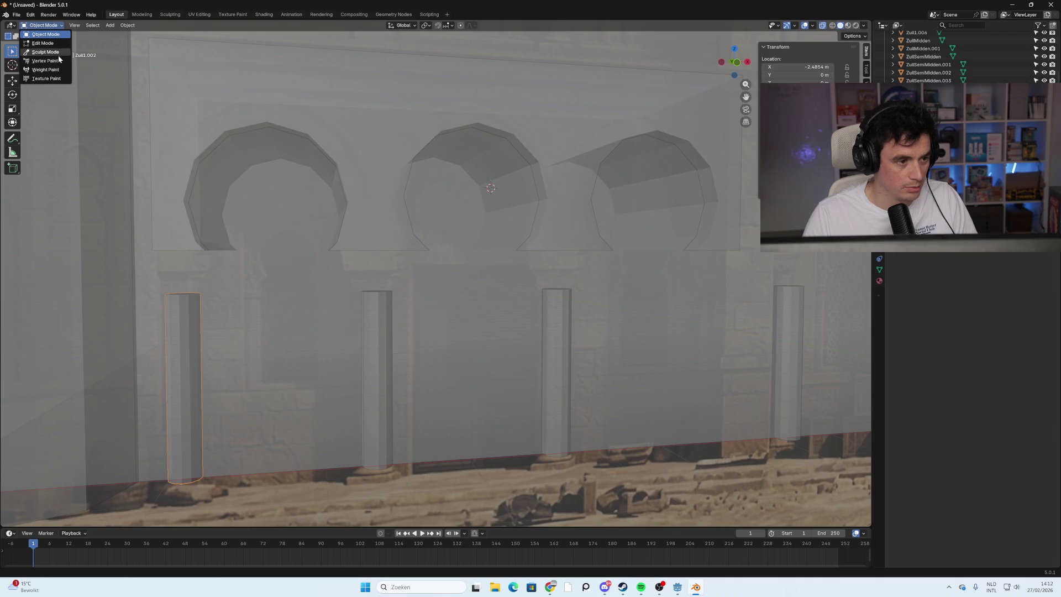
pyautogui.click(59, 46)
pyautogui.keyDown('shift'); pyautogui.moveTo(217, 335); pyautogui.dragTo(364, 334, button='middle'); pyautogui.keyUp('shift')
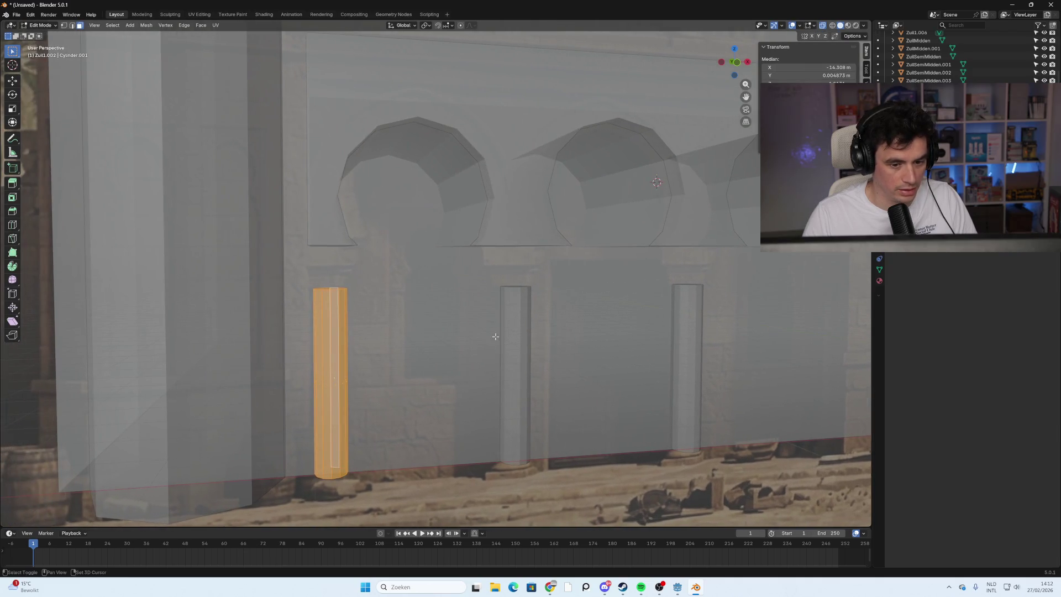
pyautogui.press('Tab')
pyautogui.click(528, 337)
pyautogui.press('Tab')
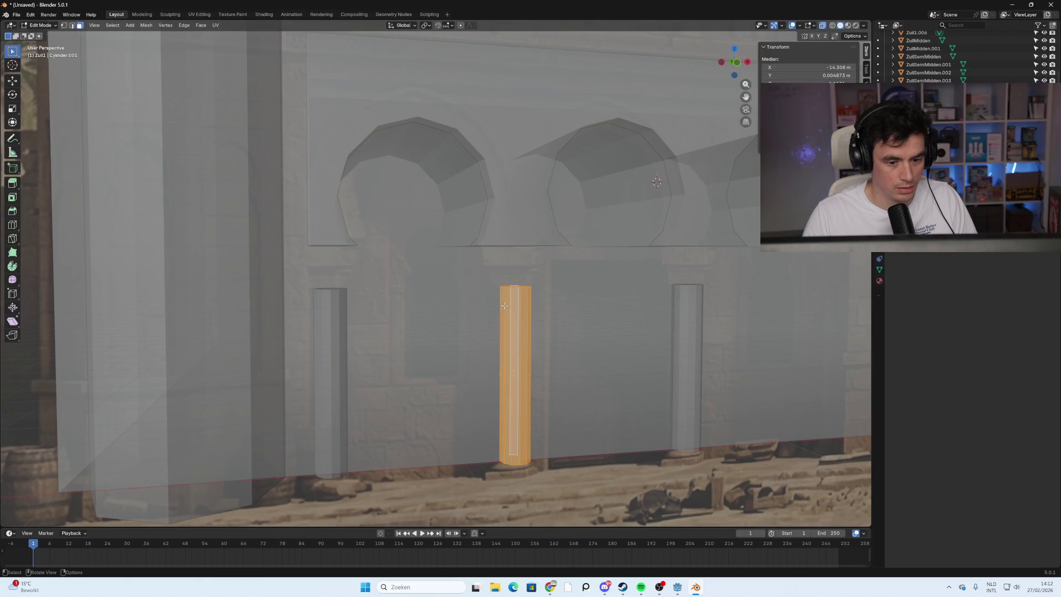
pyautogui.scroll(2, 561, 319)
pyautogui.click(735, 62)
# Add a loop cut around the middle column and slide it higher up.
pyautogui.hotkey('ctrl', 'r')
pyautogui.click(536, 343)
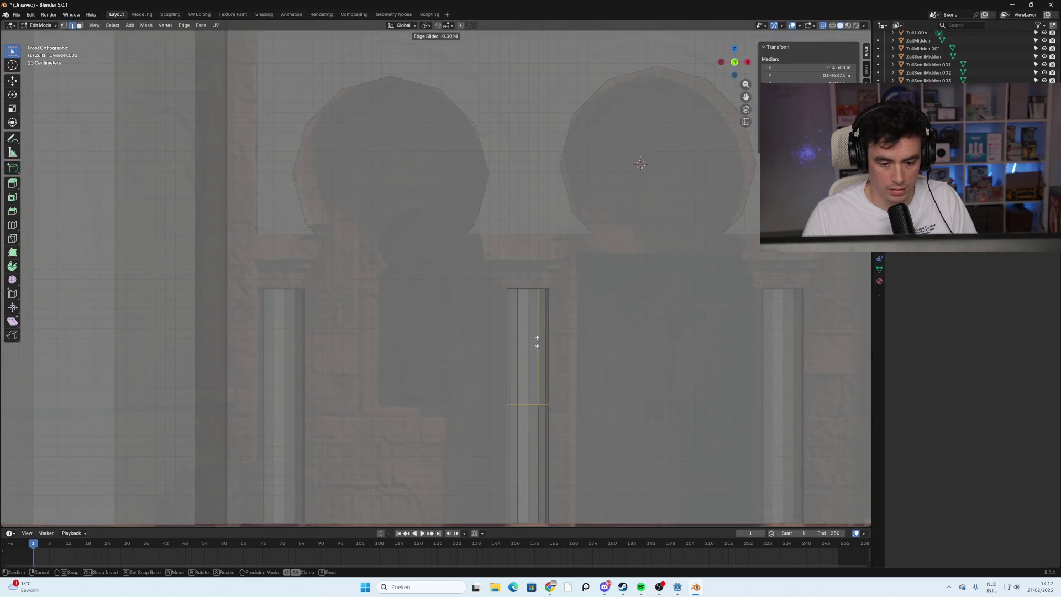
pyautogui.click(548, 246)
pyautogui.rightClick(552, 272)
pyautogui.press('Escape')
pyautogui.press('a')
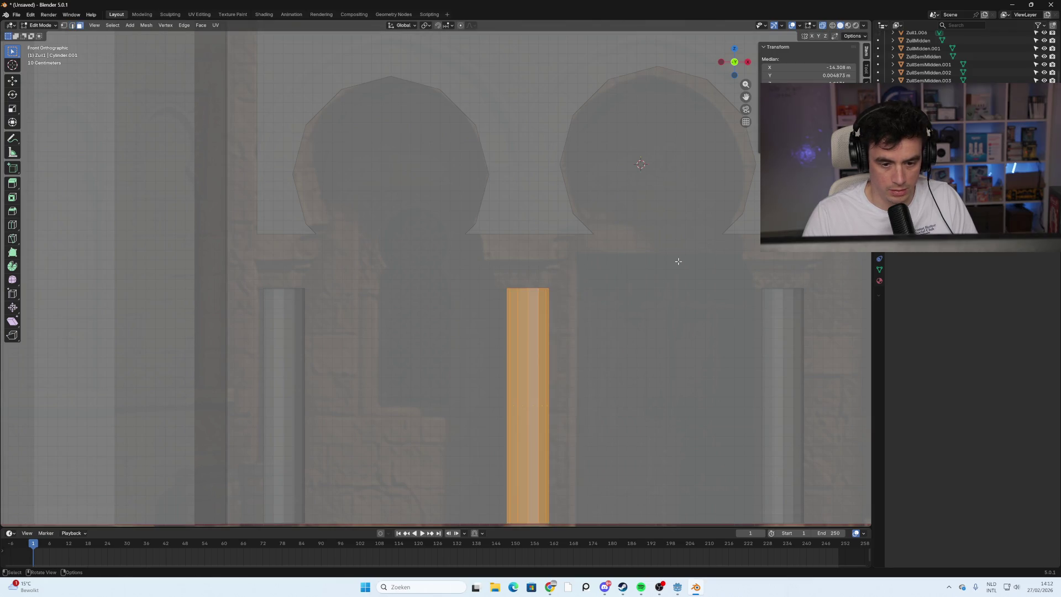
pyautogui.moveTo(678, 261); pyautogui.dragTo(656, 296, button='middle')
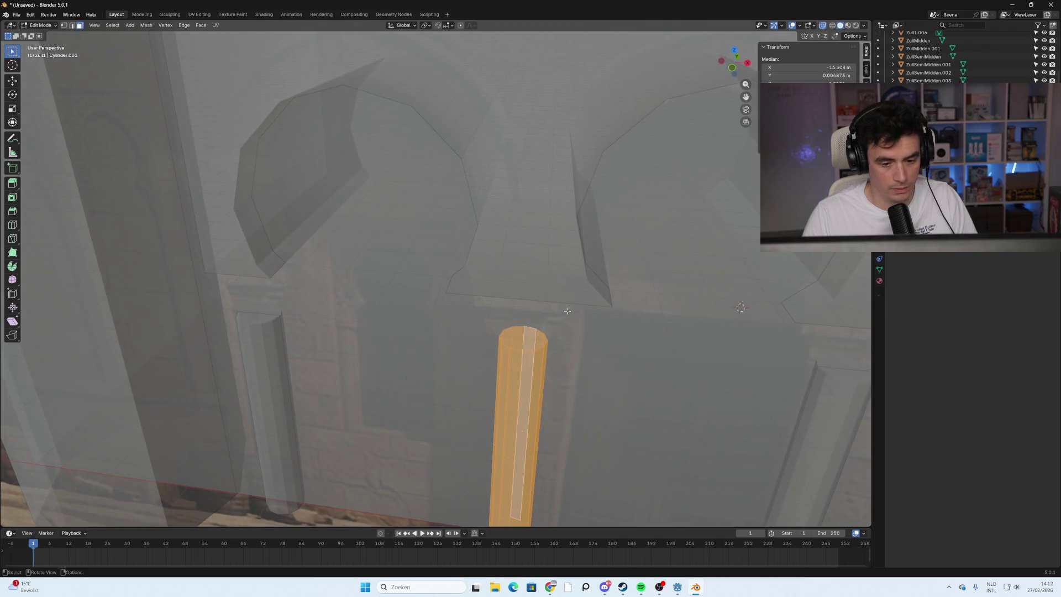
# Select the column's top face and raise it 0.19 m along Z in front view.
pyautogui.hotkey('alt', 'a')
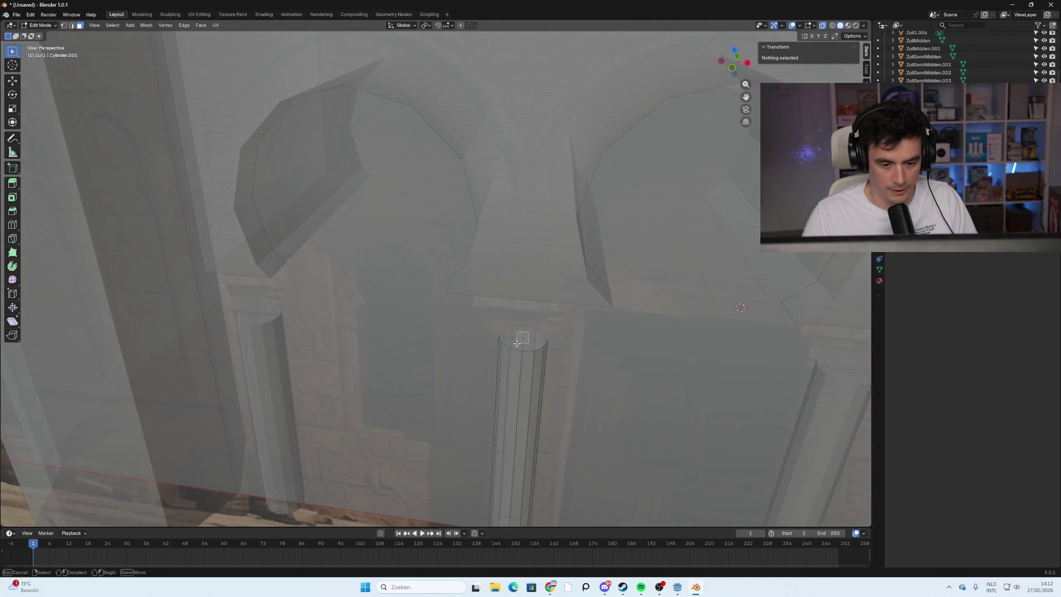
pyautogui.click(531, 339)
pyautogui.moveTo(568, 361); pyautogui.dragTo(575, 334, button='middle')
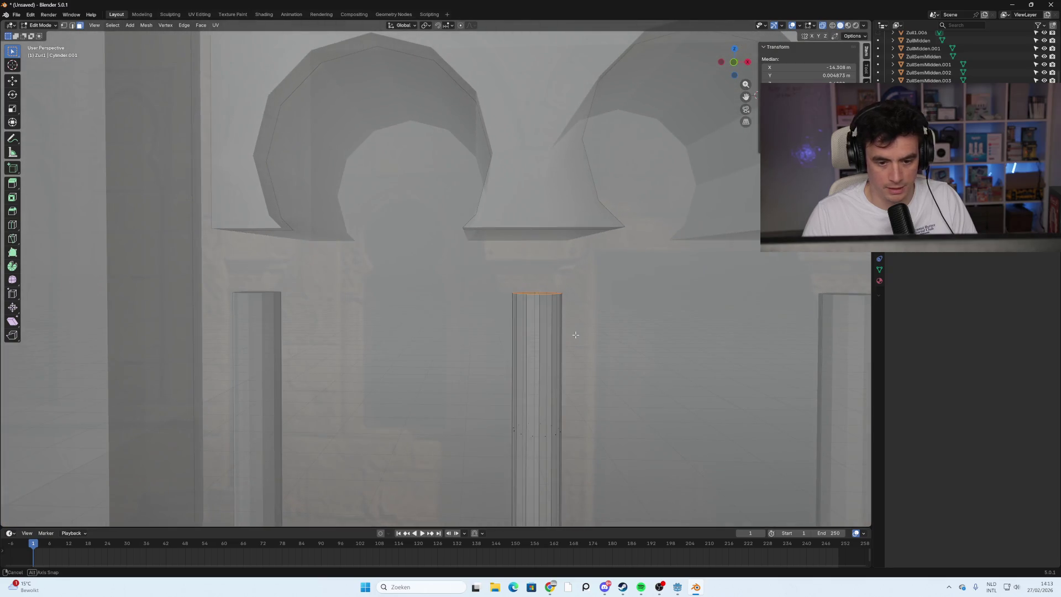
pyautogui.press('e')
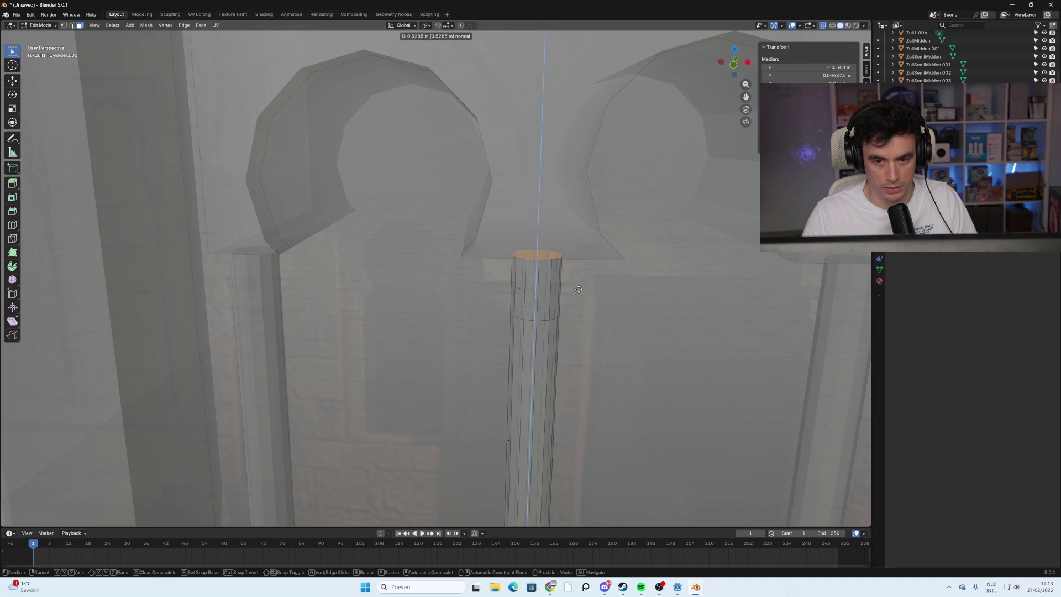
pyautogui.press('Escape')
pyautogui.click(733, 65)
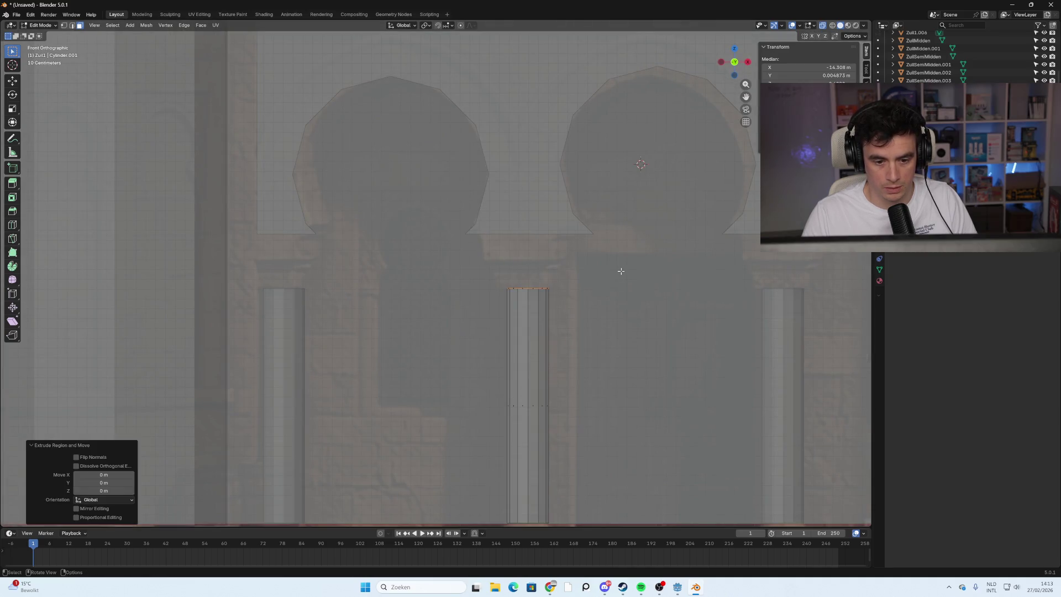
pyautogui.press('g')
pyautogui.press('z')
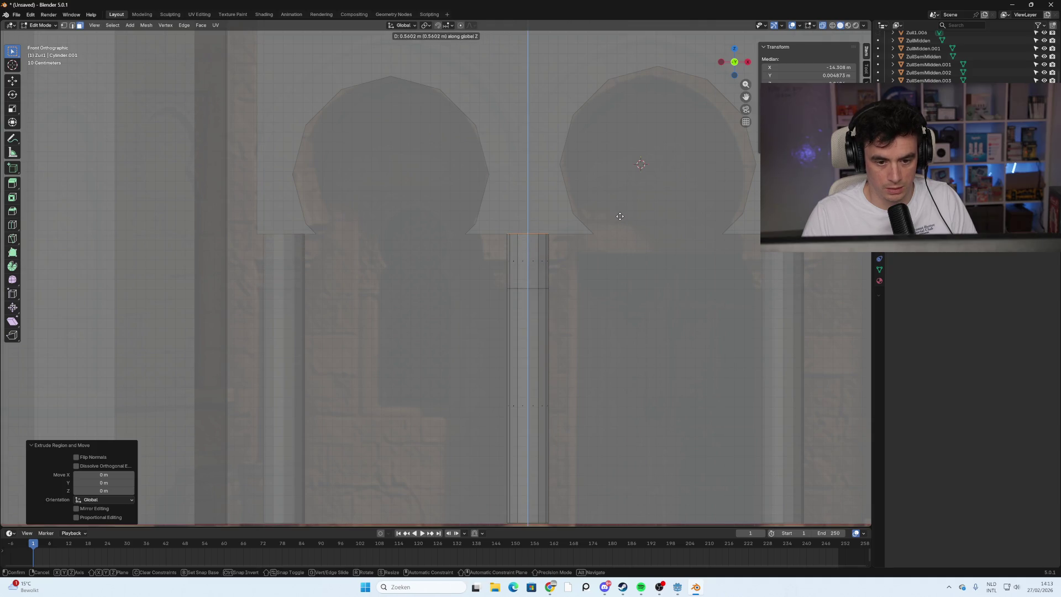
pyautogui.click(619, 253)
# Raise the top face further along Z, undoing an extra extrusion attempt.
pyautogui.press('g')
pyautogui.press('z')
pyautogui.press('z')
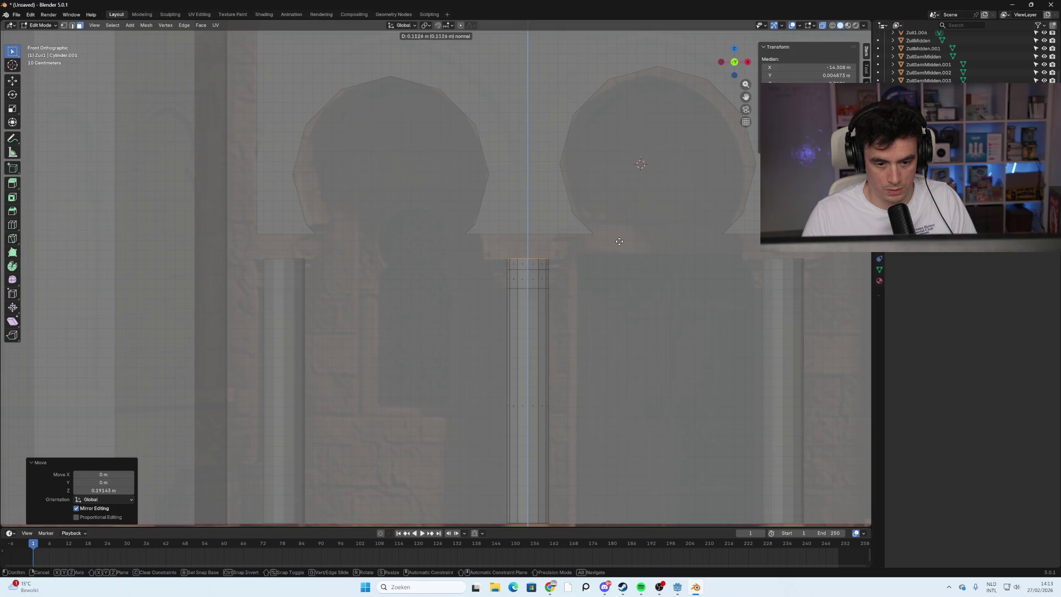
pyautogui.click(619, 242)
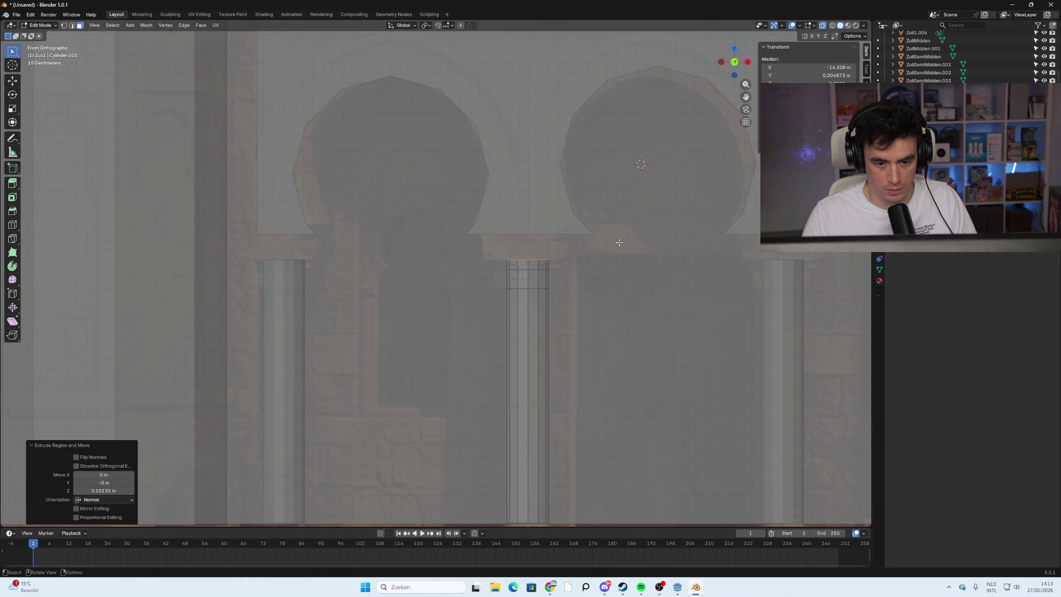
pyautogui.press('e')
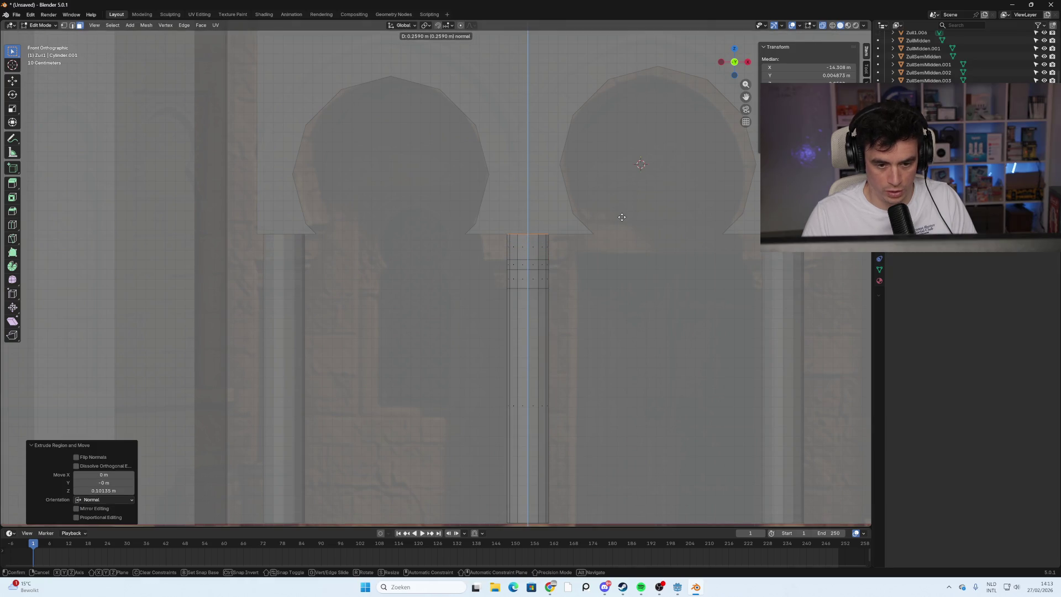
pyautogui.rightClick(622, 217)
pyautogui.hotkey('ctrl', 'z')
pyautogui.click(536, 280)
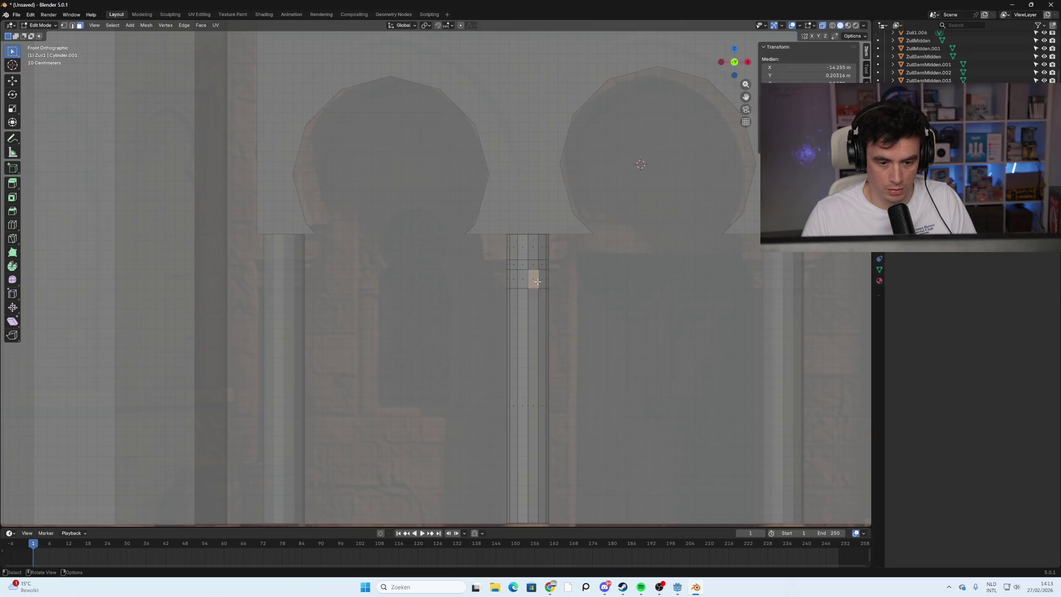
# Switch to vertex selection and widen a horizontal edge ring on the column.
pyautogui.keyDown('alt'); pyautogui.click(540, 280); pyautogui.keyUp('alt')
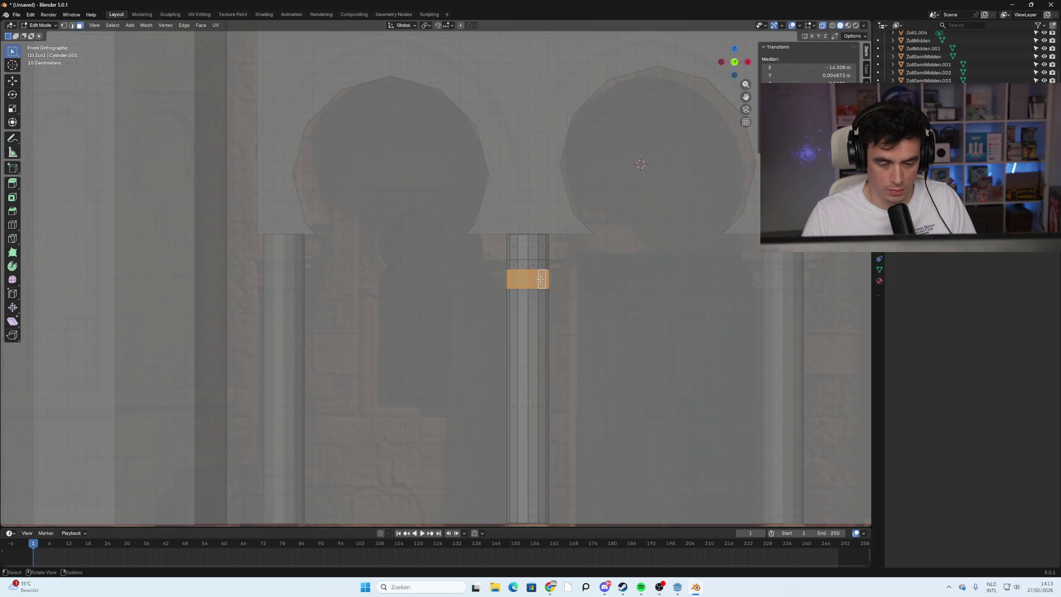
pyautogui.hotkey('alt', 'a')
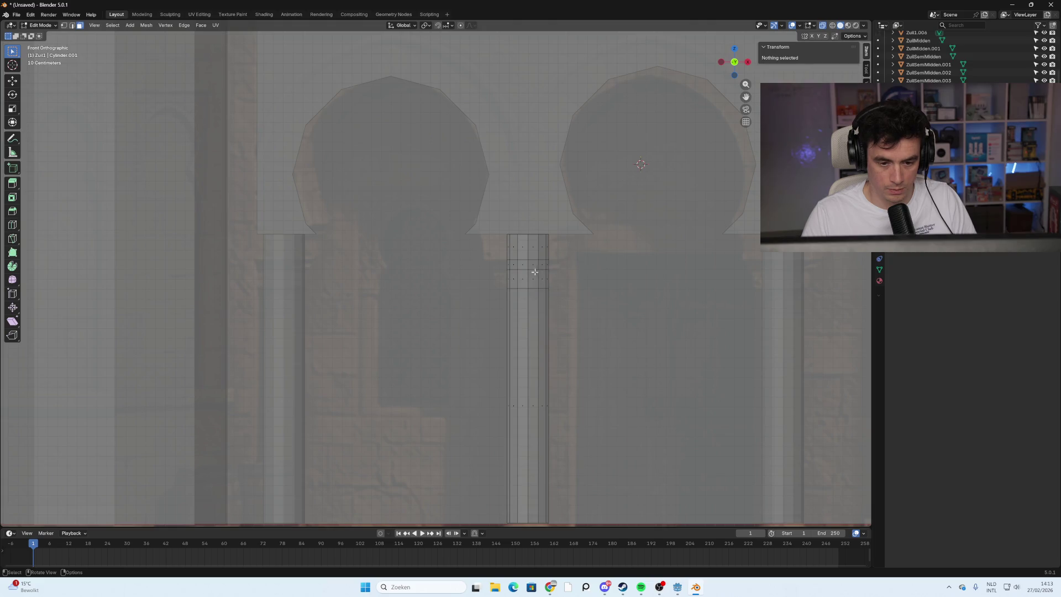
pyautogui.press('1')
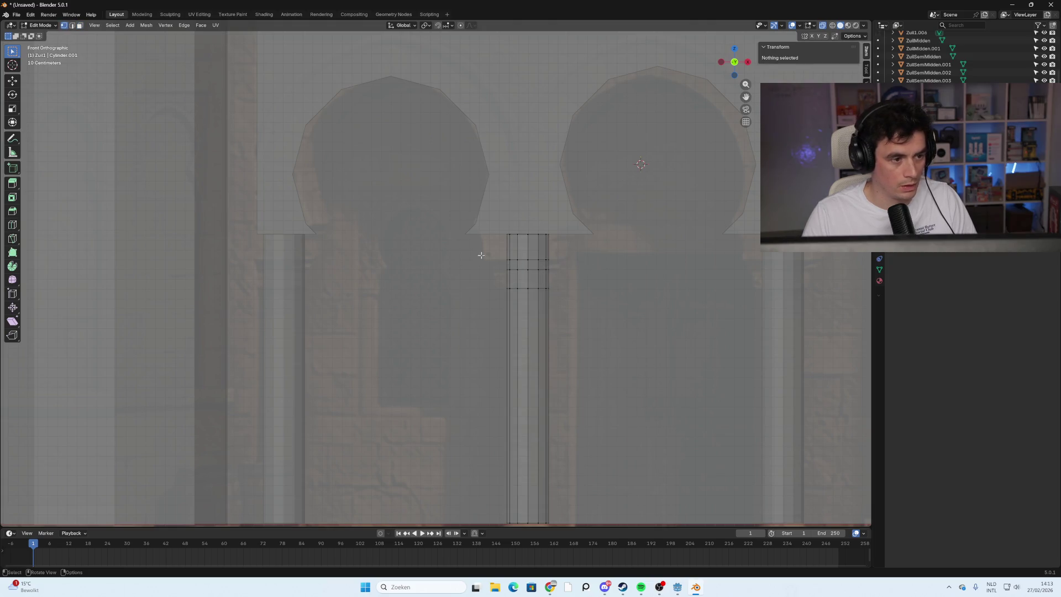
pyautogui.keyDown('alt'); pyautogui.click(539, 270); pyautogui.keyUp('alt')
pyautogui.press('s')
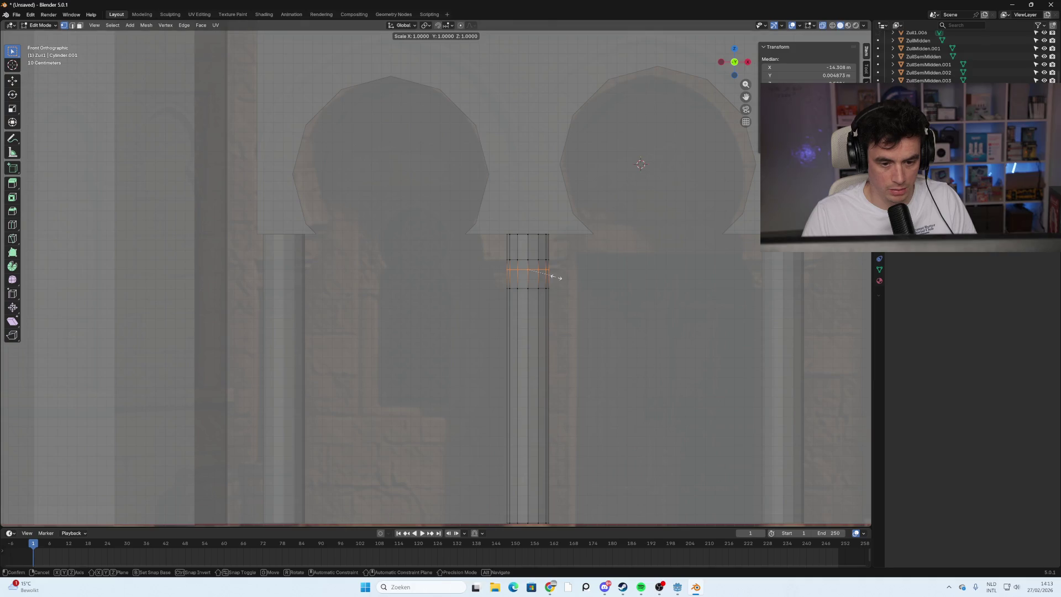
pyautogui.click(568, 278)
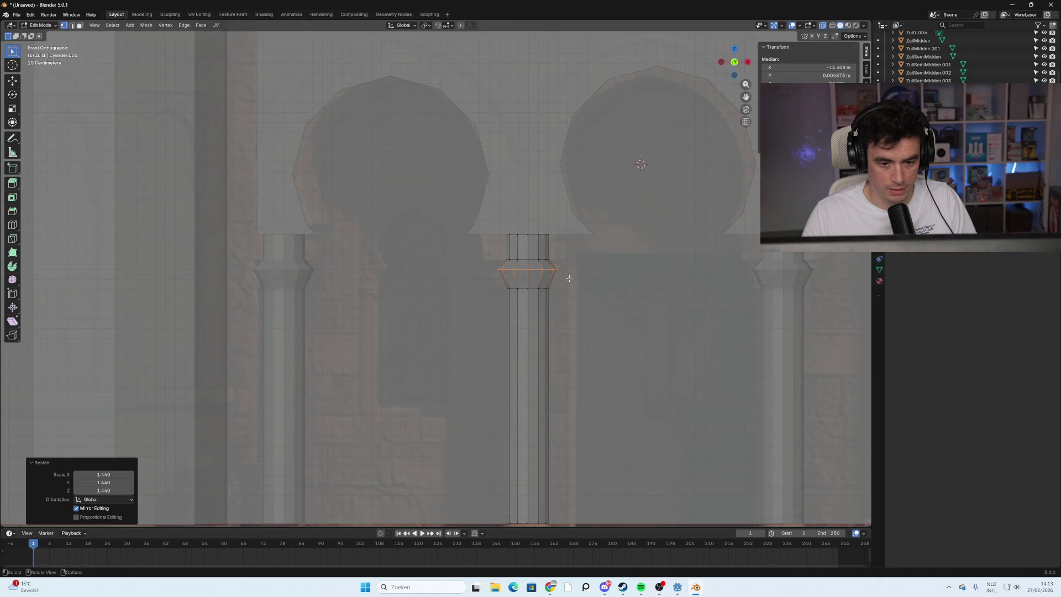
# Scale the upper edge rings outward, flaring the capital top to 2.973.
pyautogui.keyDown('alt'); pyautogui.click(530, 259); pyautogui.keyUp('alt')
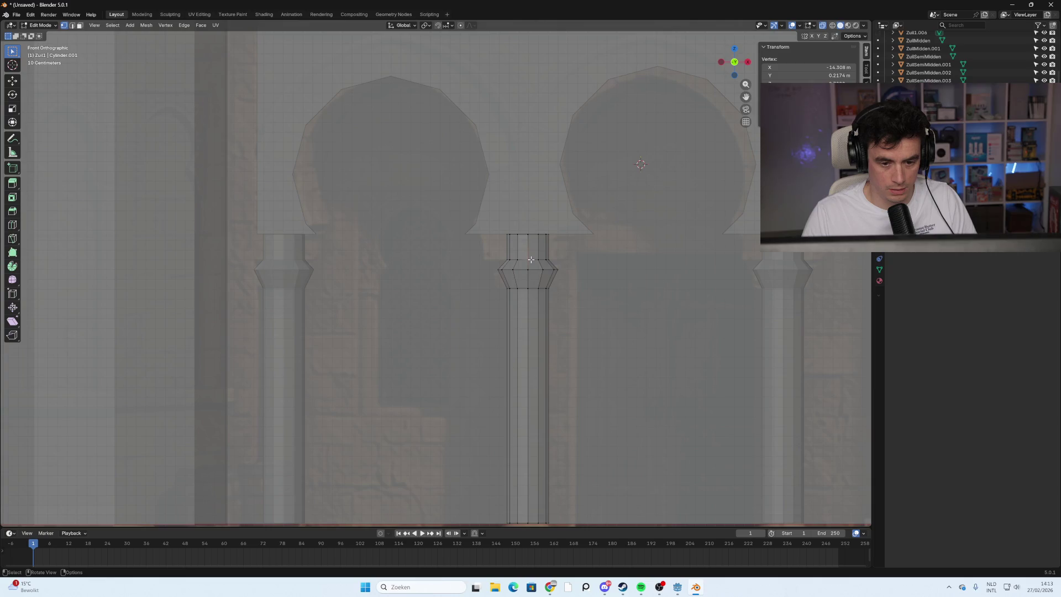
pyautogui.press('s')
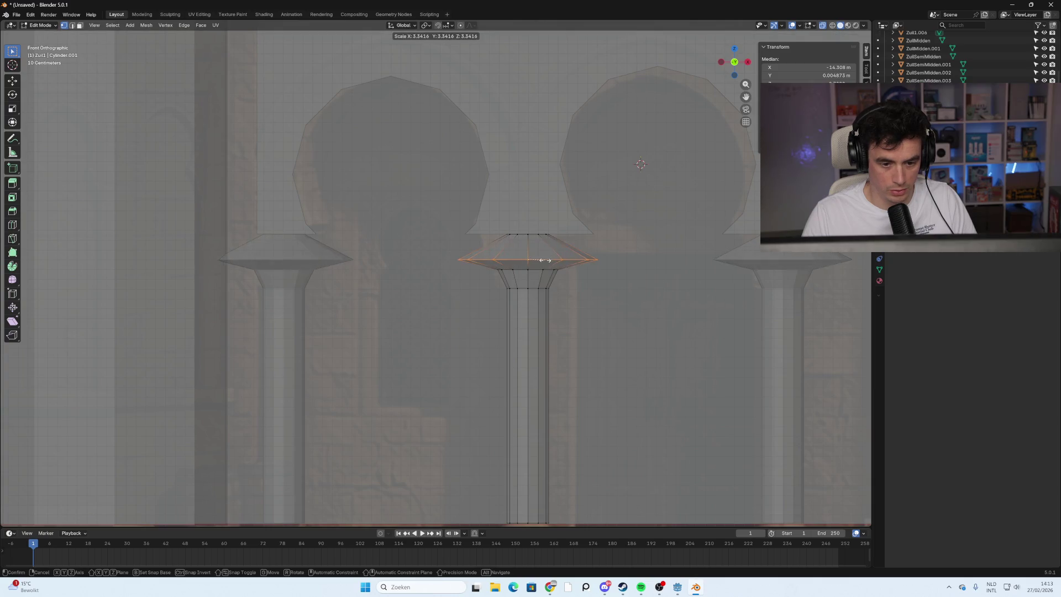
pyautogui.click(536, 259)
pyautogui.keyDown('alt'); pyautogui.click(532, 235); pyautogui.keyUp('alt')
pyautogui.press('s')
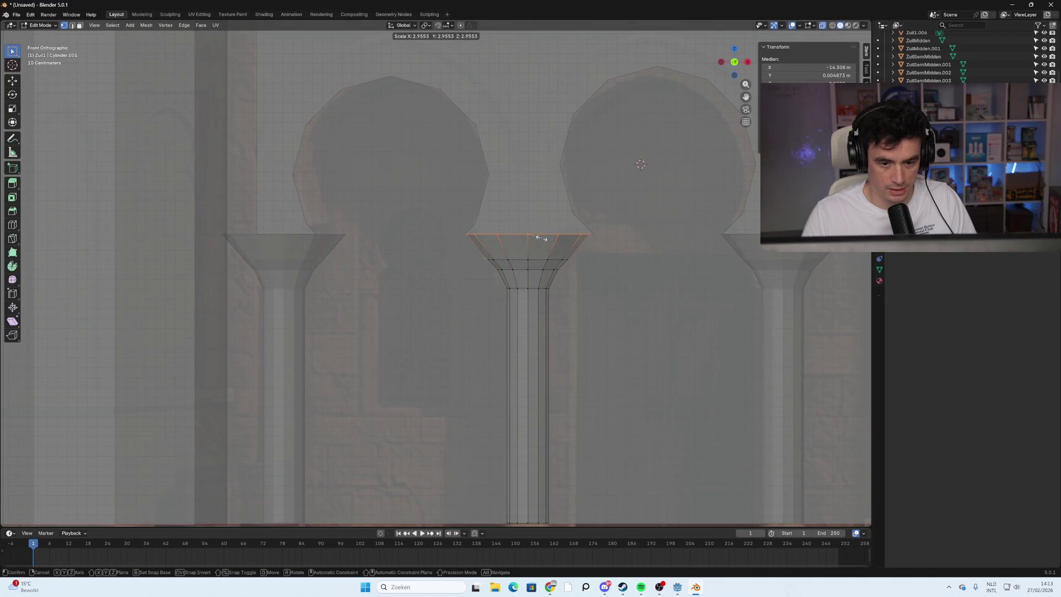
pyautogui.click(540, 238)
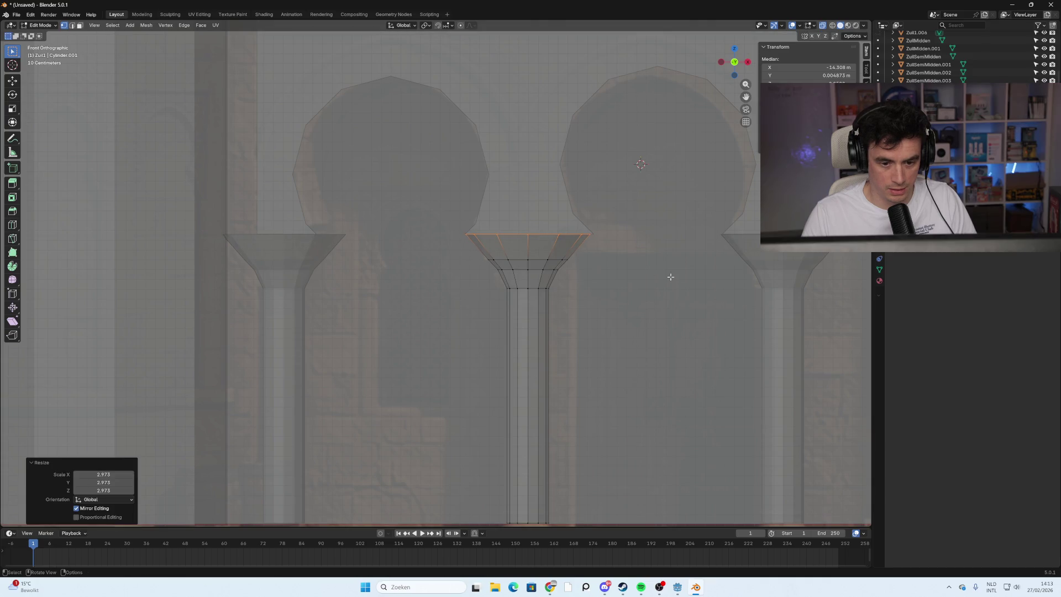
# Return to Object Mode and orbit to view the facade at an angle.
pyautogui.scroll(-5, 628, 313)
pyautogui.press('Tab')
pyautogui.moveTo(543, 309)
pyautogui.mouseDown(button='middle')
pyautogui.moveTo(551, 317)
pyautogui.moveTo(516, 315)
pyautogui.mouseUp(button='middle')
pyautogui.scroll(-8, 535, 312)
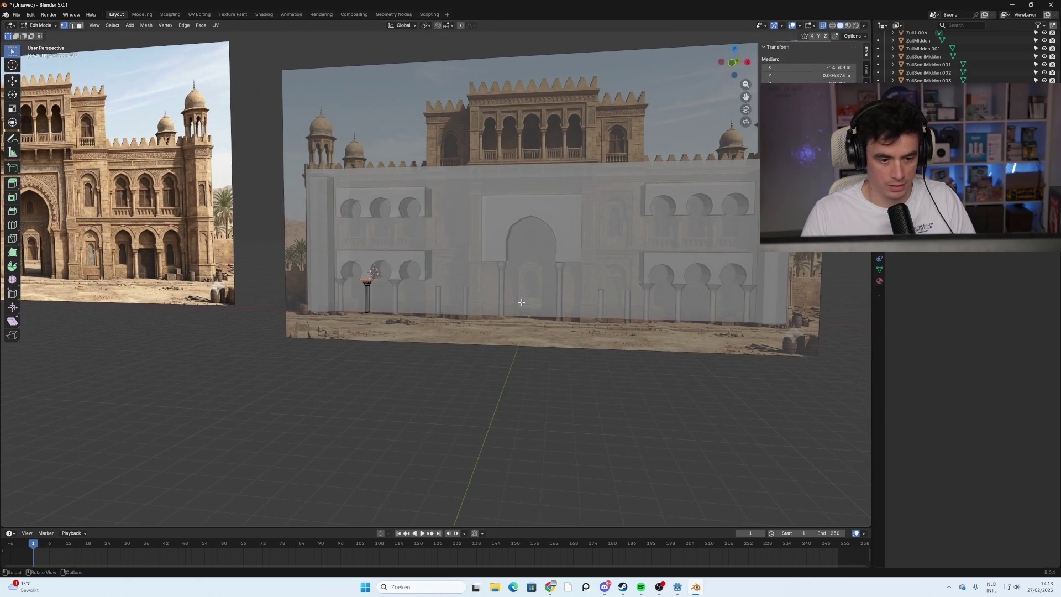
pyautogui.moveTo(417, 333); pyautogui.dragTo(476, 334, button='middle')
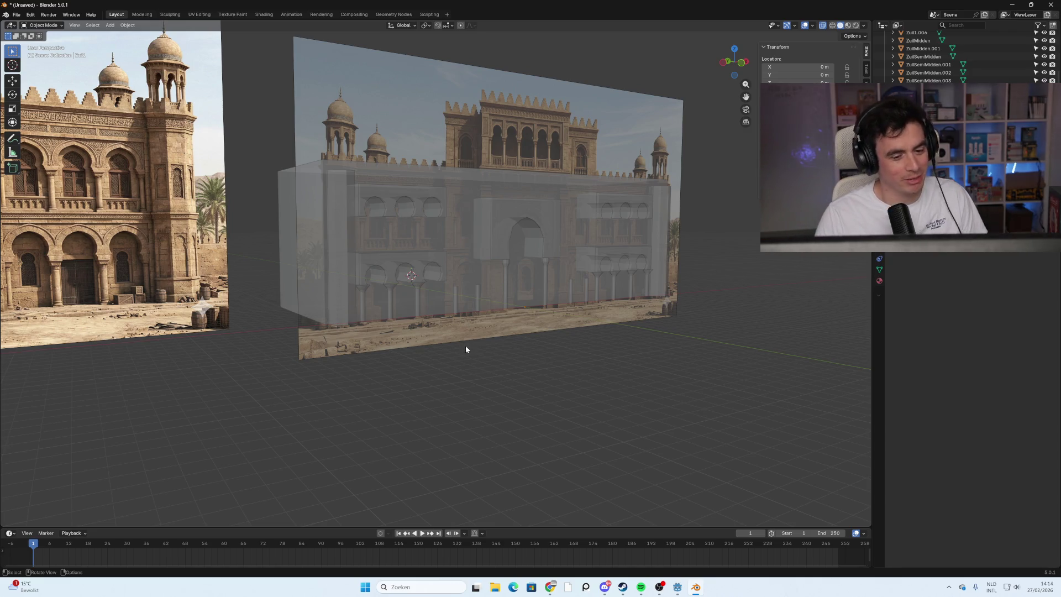
pyautogui.scroll(5, 466, 347)
pyautogui.moveTo(552, 335); pyautogui.dragTo(521, 317, button='middle')
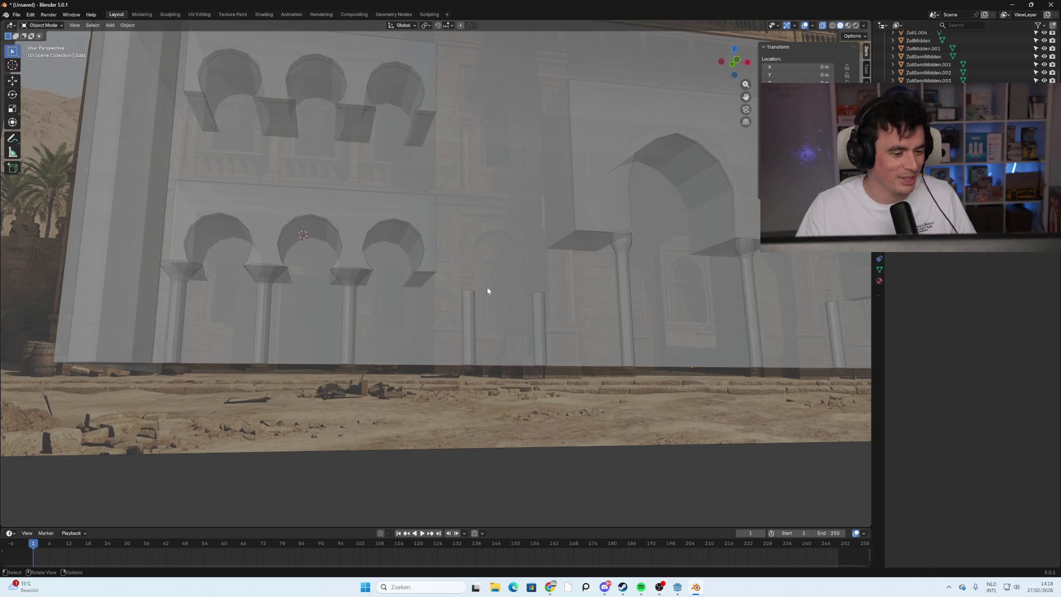
pyautogui.moveTo(520, 315)
pyautogui.mouseDown(button='middle')
pyautogui.moveTo(556, 343)
pyautogui.moveTo(583, 314)
pyautogui.moveTo(572, 282)
pyautogui.moveTo(493, 283)
pyautogui.moveTo(501, 234)
pyautogui.mouseUp(button='middle')
pyautogui.scroll(4, 451, 237)
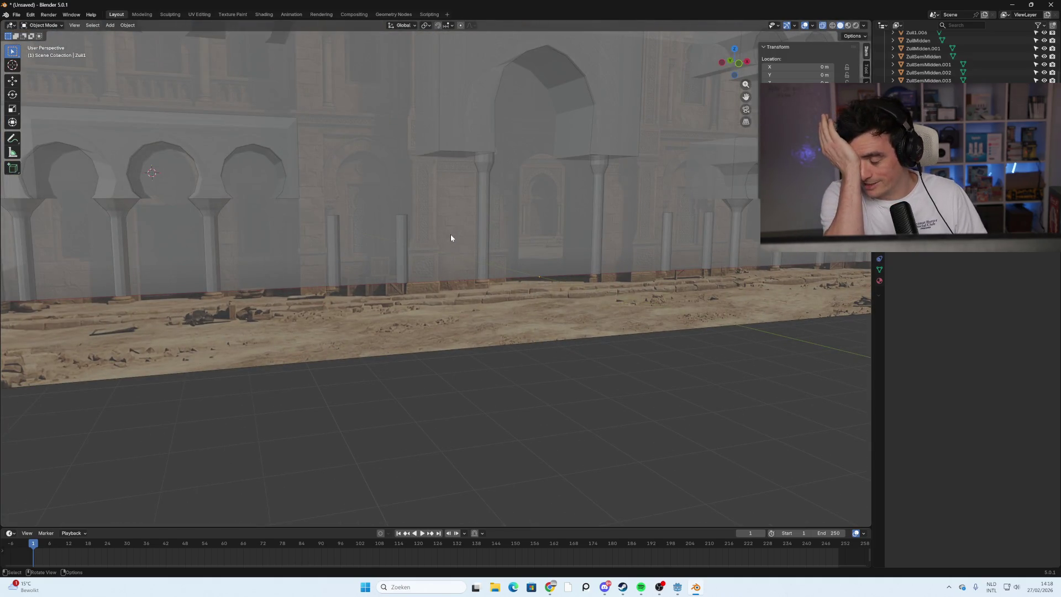
pyautogui.moveTo(442, 229)
pyautogui.mouseDown(button='middle')
pyautogui.moveTo(542, 291)
pyautogui.moveTo(510, 281)
pyautogui.moveTo(560, 271)
pyautogui.moveTo(448, 263)
pyautogui.moveTo(521, 265)
pyautogui.mouseUp(button='middle')
pyautogui.scroll(2, 542, 291)
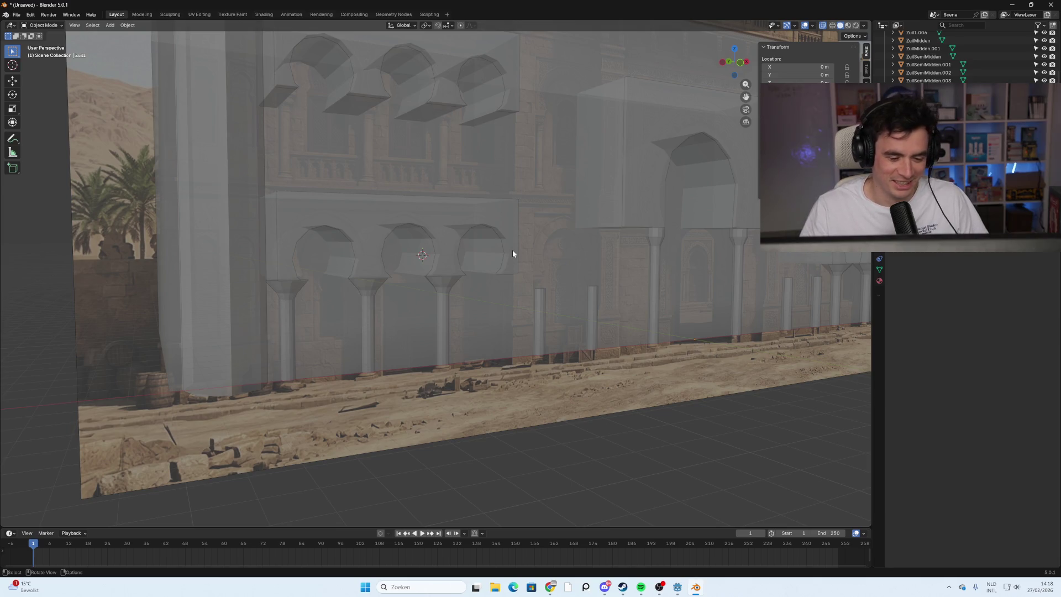
pyautogui.moveTo(609, 247)
pyautogui.keyDown('shift'); pyautogui.mouseDown(button='middle')
pyautogui.moveTo(512, 240)
pyautogui.moveTo(481, 252)
pyautogui.moveTo(502, 246)
pyautogui.moveTo(506, 315)
pyautogui.moveTo(514, 267)
pyautogui.moveTo(625, 255)
pyautogui.moveTo(536, 245)
pyautogui.moveTo(450, 255)
pyautogui.moveTo(559, 261)
pyautogui.moveTo(568, 246)
pyautogui.moveTo(552, 243)
pyautogui.moveTo(574, 242)
pyautogui.moveTo(611, 204)
pyautogui.moveTo(557, 182)
pyautogui.moveTo(552, 235)
pyautogui.moveTo(464, 251)
pyautogui.moveTo(610, 207)
pyautogui.mouseUp(button='middle'); pyautogui.keyUp('shift')
pyautogui.scroll(-1, 967, 55)
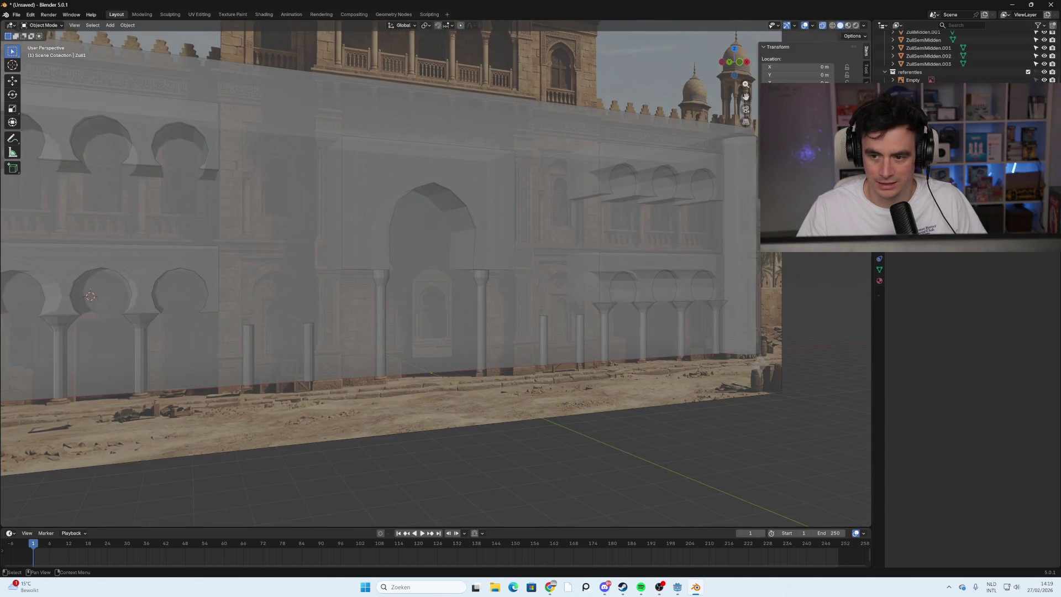
pyautogui.scroll(-1, 940, 56)
pyautogui.scroll(2, 939, 55)
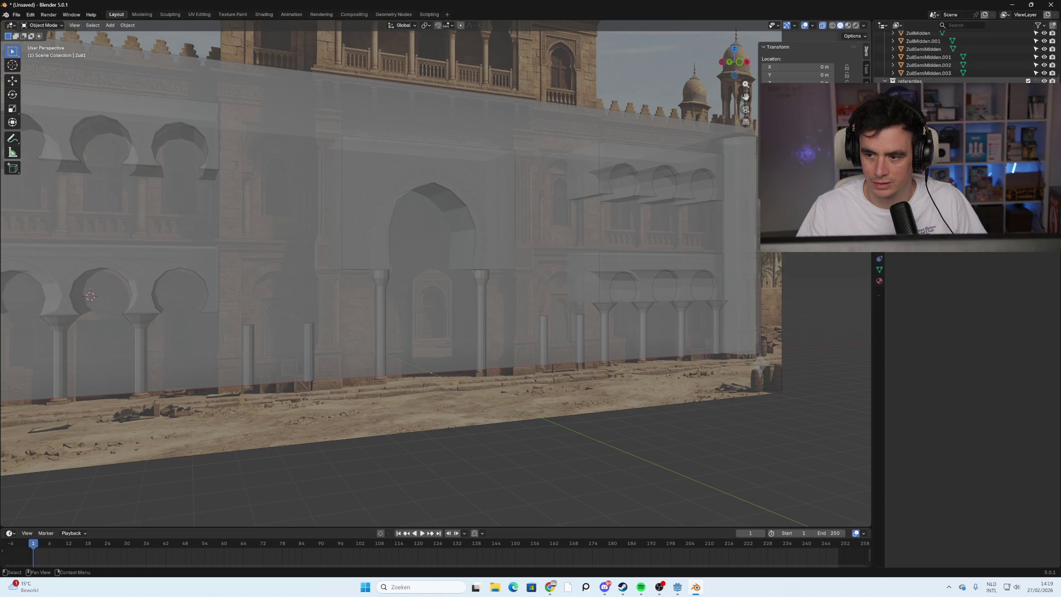
# Hide the references, try material preview shading, then return to solid X-ray shading.
pyautogui.click(1044, 81)
pyautogui.scroll(-6, 505, 168)
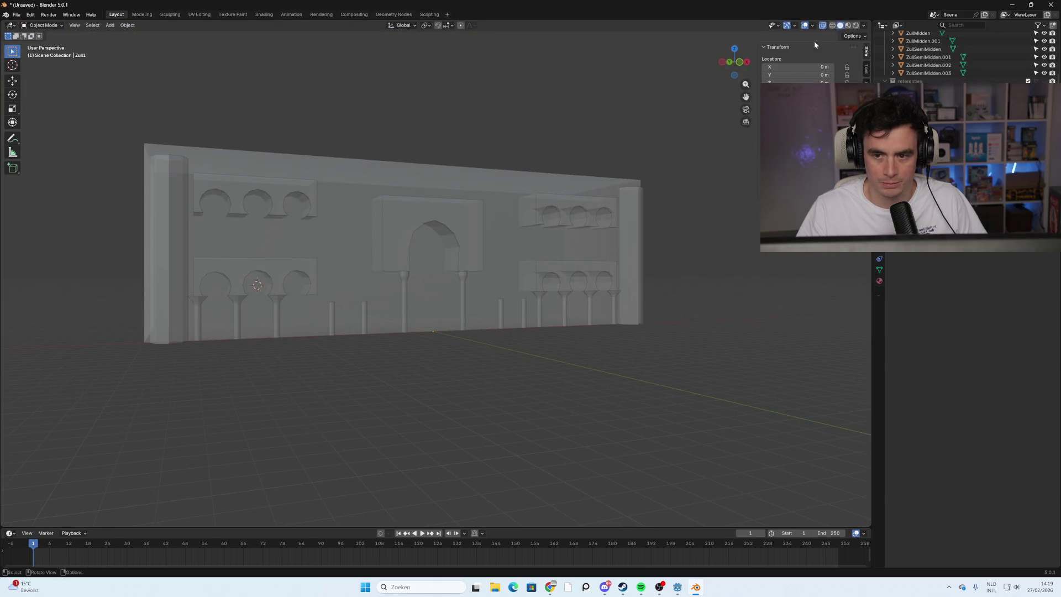
pyautogui.moveTo(515, 262)
pyautogui.mouseDown(button='middle')
pyautogui.moveTo(486, 227)
pyautogui.moveTo(512, 218)
pyautogui.moveTo(420, 227)
pyautogui.moveTo(411, 205)
pyautogui.moveTo(476, 216)
pyautogui.moveTo(416, 231)
pyautogui.moveTo(449, 190)
pyautogui.moveTo(449, 168)
pyautogui.moveTo(455, 209)
pyautogui.moveTo(530, 237)
pyautogui.moveTo(451, 230)
pyautogui.moveTo(440, 218)
pyautogui.moveTo(412, 239)
pyautogui.mouseUp(button='middle')
pyautogui.click(848, 26)
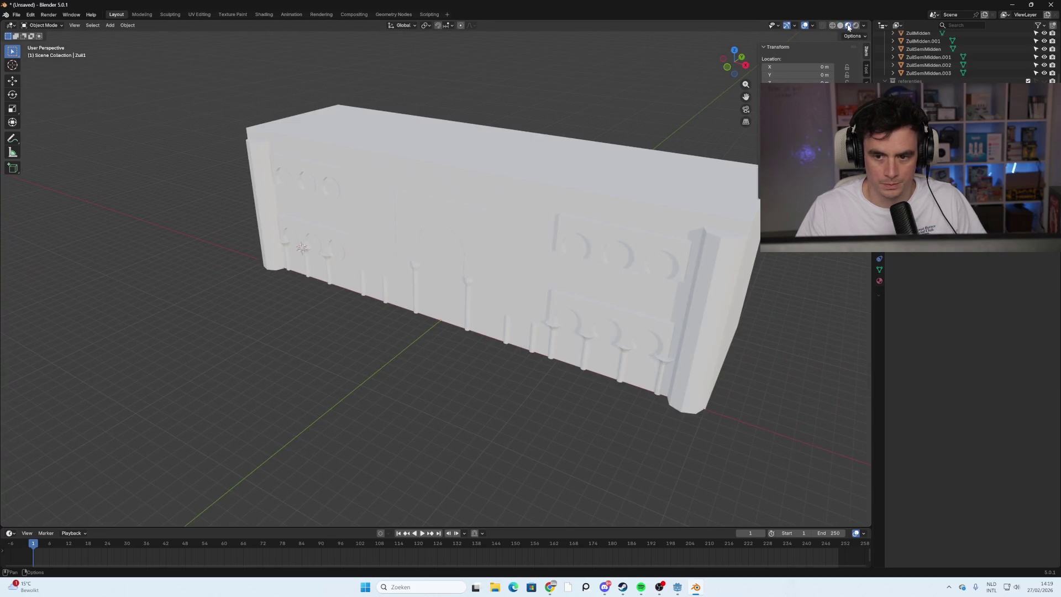
pyautogui.scroll(5, 967, 55)
pyautogui.scroll(3, 939, 55)
pyautogui.click(884, 51)
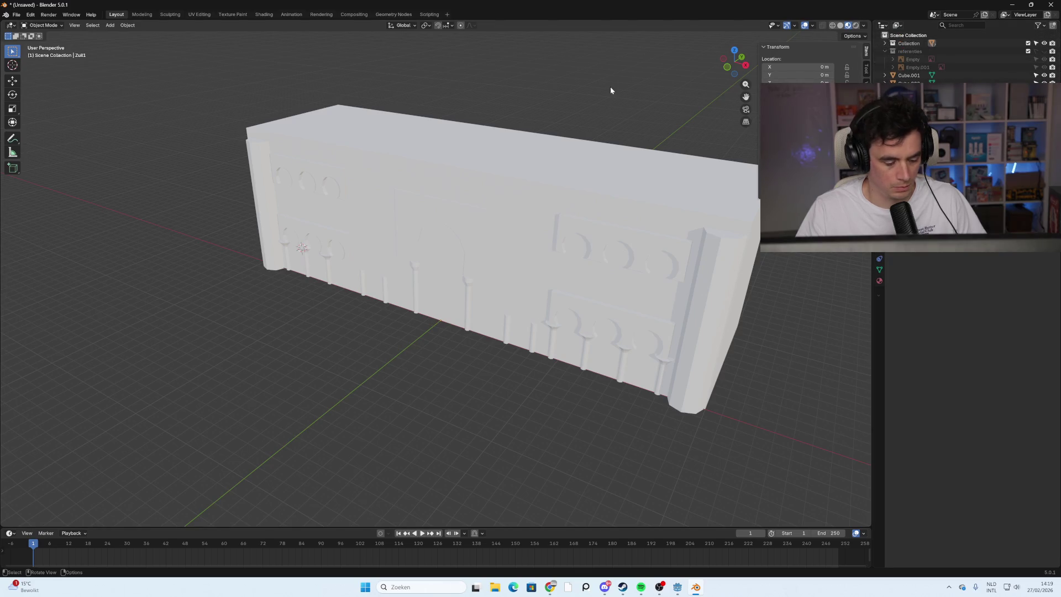
pyautogui.hotkey('alt', 'z')
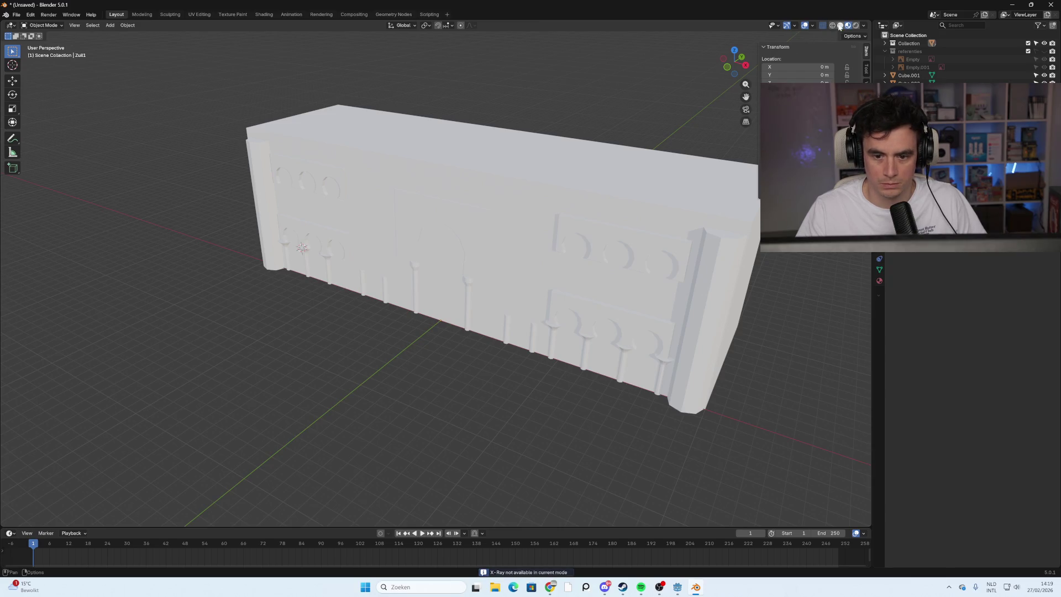
pyautogui.click(839, 26)
pyautogui.scroll(5, 343, 237)
pyautogui.moveTo(357, 248)
pyautogui.mouseDown(button='middle')
pyautogui.moveTo(402, 228)
pyautogui.moveTo(387, 230)
pyautogui.mouseUp(button='middle')
pyautogui.scroll(-2, 386, 227)
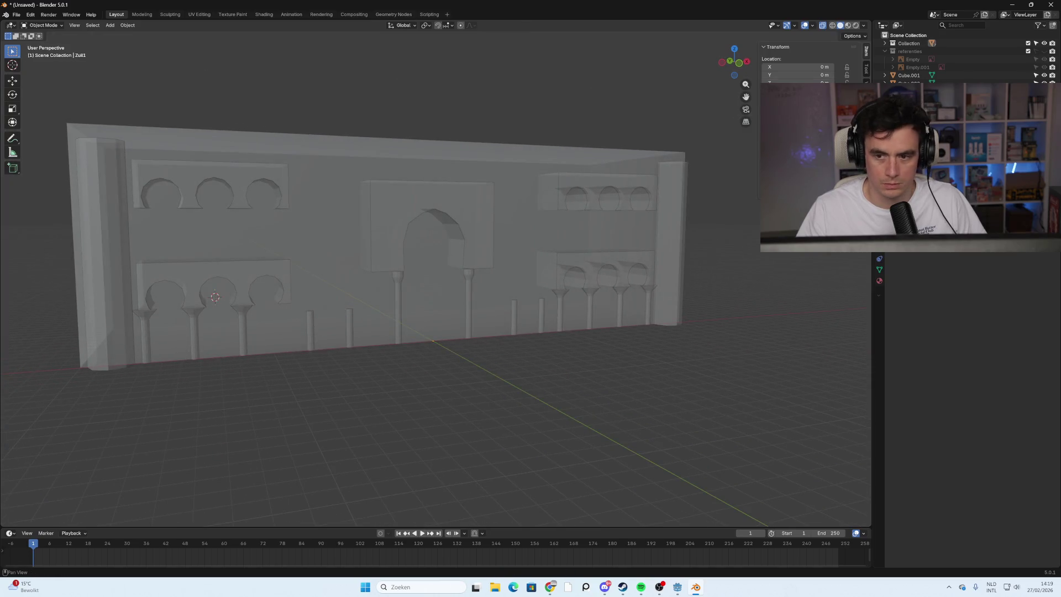
# Show the reference images again and look over the facade against the photos.
pyautogui.click(1044, 51)
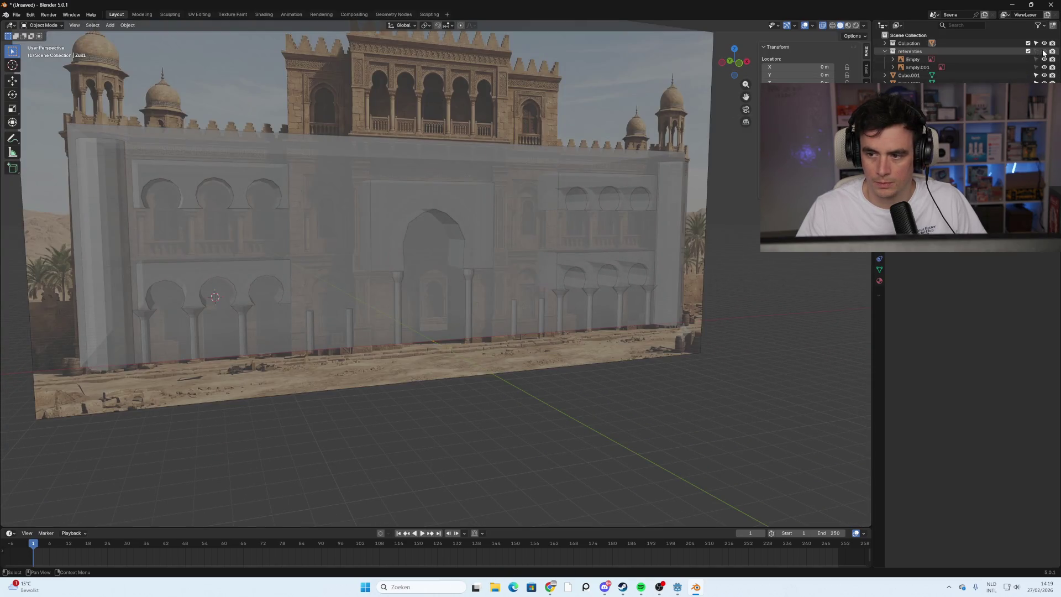
pyautogui.moveTo(422, 260)
pyautogui.mouseDown(button='middle')
pyautogui.moveTo(386, 264)
pyautogui.moveTo(404, 257)
pyautogui.mouseUp(button='middle')
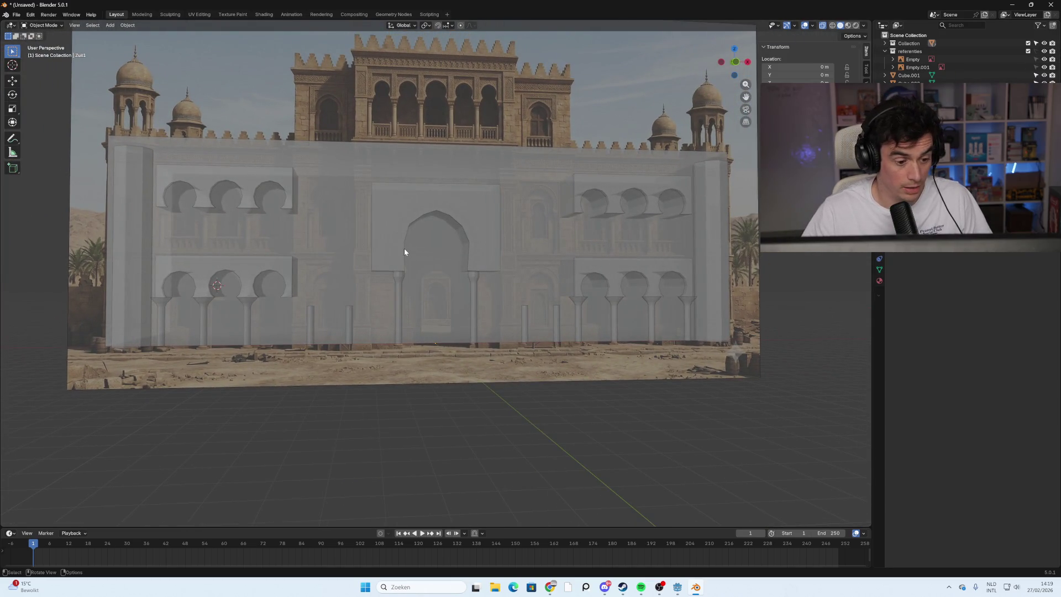
pyautogui.keyDown('shift'); pyautogui.moveTo(379, 260); pyautogui.dragTo(450, 254, button='middle'); pyautogui.keyUp('shift')
pyautogui.scroll(4, 323, 343)
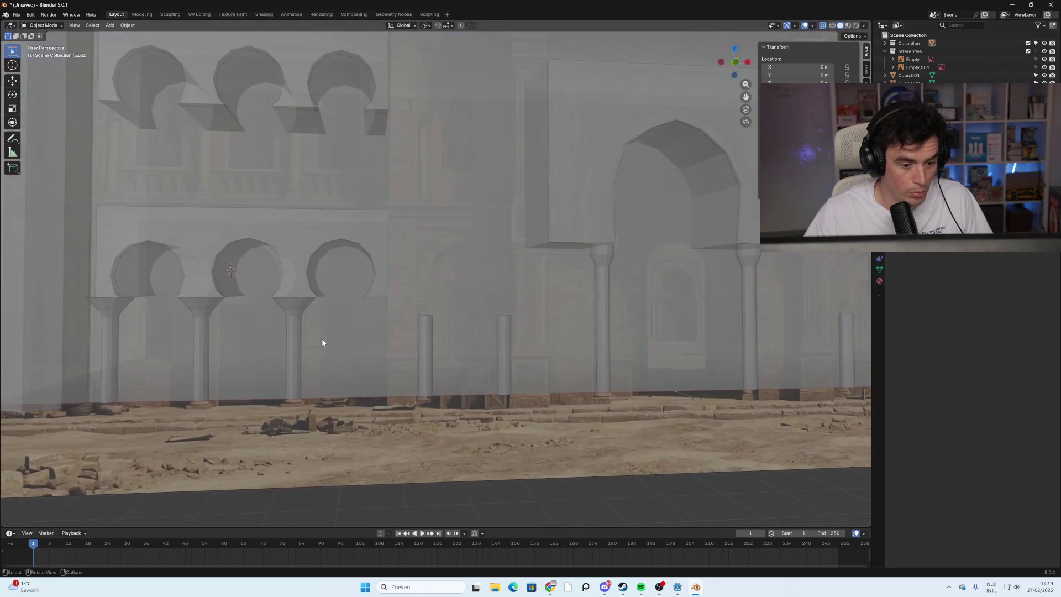
pyautogui.scroll(-6, 604, 320)
pyautogui.moveTo(322, 312)
pyautogui.keyDown('shift'); pyautogui.mouseDown(button='middle')
pyautogui.moveTo(494, 299)
pyautogui.moveTo(519, 319)
pyautogui.moveTo(496, 345)
pyautogui.moveTo(451, 346)
pyautogui.moveTo(537, 347)
pyautogui.moveTo(502, 343)
pyautogui.moveTo(504, 323)
pyautogui.mouseUp(button='middle'); pyautogui.keyUp('shift')
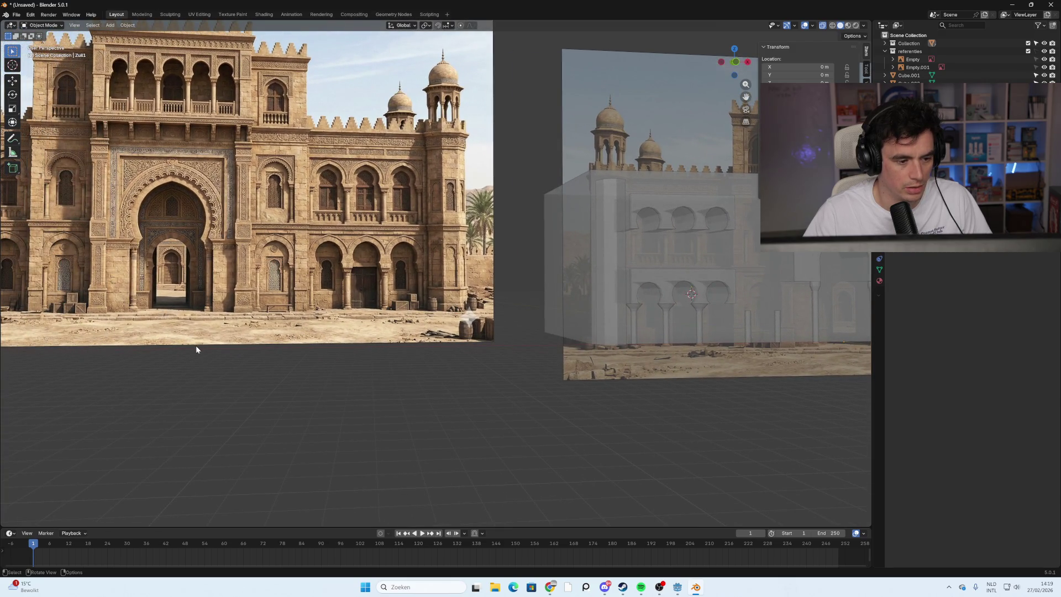
pyautogui.moveTo(635, 290)
pyautogui.keyDown('shift'); pyautogui.mouseDown(button='middle')
pyautogui.moveTo(332, 294)
pyautogui.moveTo(747, 303)
pyautogui.moveTo(597, 265)
pyautogui.moveTo(637, 269)
pyautogui.mouseUp(button='middle'); pyautogui.keyUp('shift')
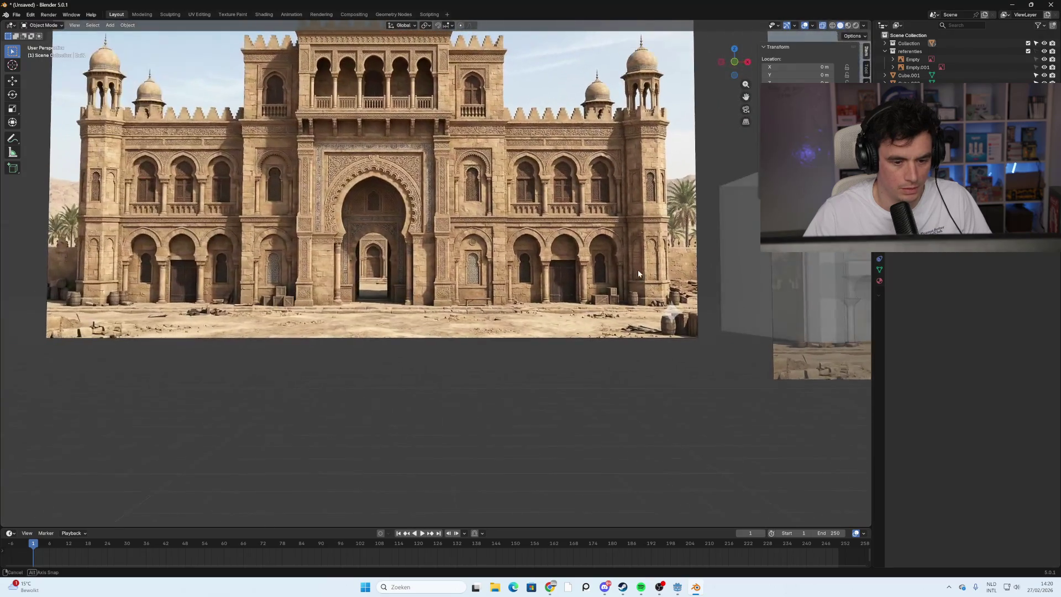
# Snap to front orthographic and centre the view on the facade's lower arches.
pyautogui.click(735, 62)
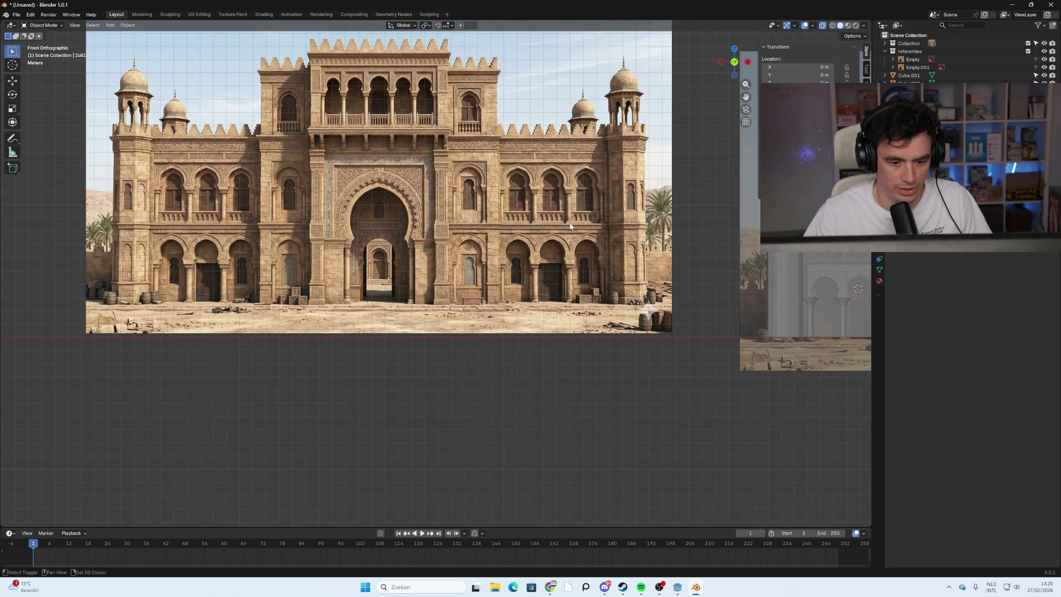
pyautogui.keyDown('shift'); pyautogui.moveTo(572, 226); pyautogui.dragTo(340, 224, button='middle'); pyautogui.keyUp('shift')
pyautogui.moveTo(542, 251)
pyautogui.keyDown('shift'); pyautogui.mouseDown(button='middle')
pyautogui.moveTo(342, 229)
pyautogui.moveTo(491, 250)
pyautogui.mouseUp(button='middle'); pyautogui.keyUp('shift')
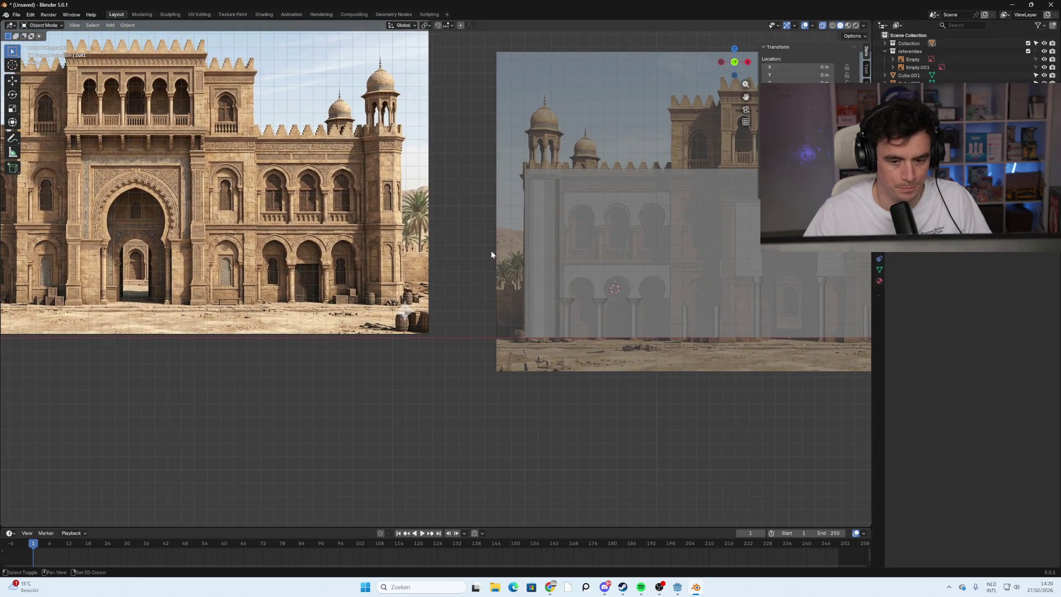
pyautogui.moveTo(717, 279)
pyautogui.keyDown('shift'); pyautogui.mouseDown(button='middle')
pyautogui.moveTo(384, 273)
pyautogui.moveTo(754, 290)
pyautogui.moveTo(606, 286)
pyautogui.mouseUp(button='middle'); pyautogui.keyUp('shift')
pyautogui.scroll(4, 496, 369)
pyautogui.moveTo(496, 369)
pyautogui.keyDown('shift'); pyautogui.mouseDown(button='middle')
pyautogui.moveTo(559, 310)
pyautogui.moveTo(756, 303)
pyautogui.mouseUp(button='middle'); pyautogui.keyUp('shift')
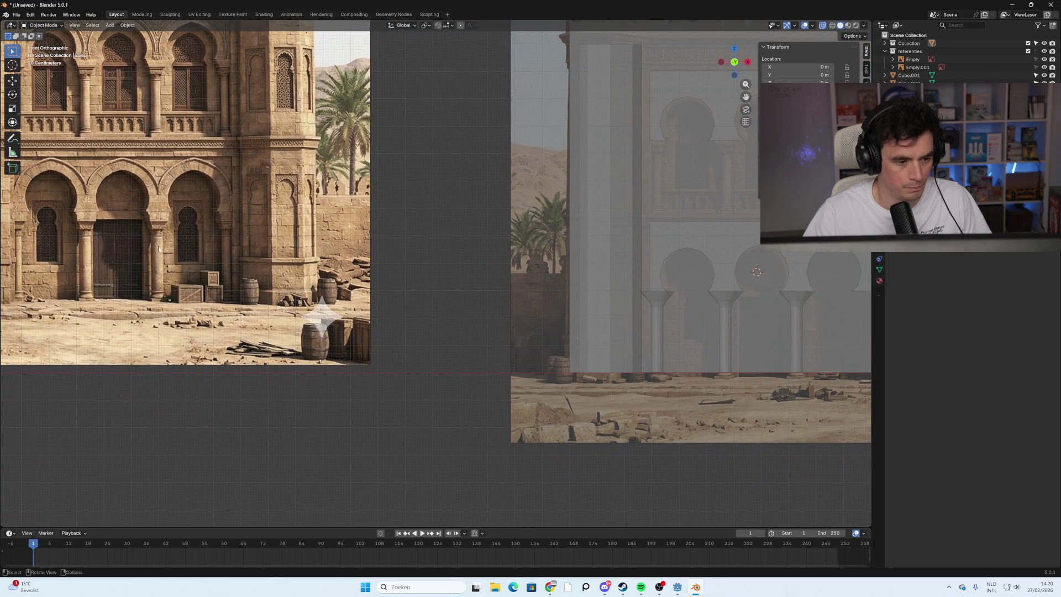
pyautogui.scroll(6, 726, 349)
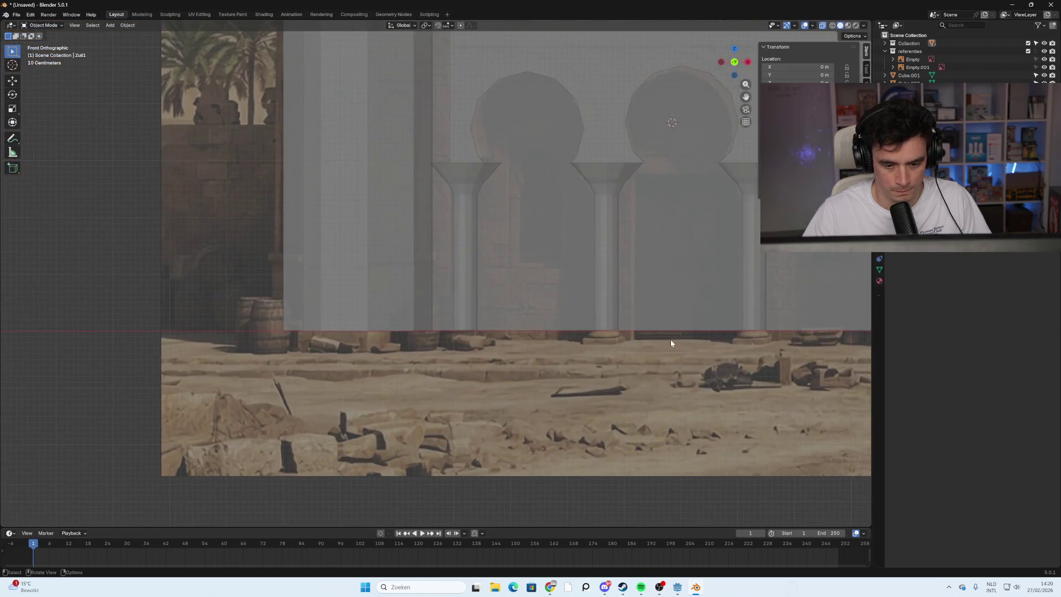
pyautogui.moveTo(671, 340)
pyautogui.mouseDown(button='middle')
pyautogui.moveTo(640, 317)
pyautogui.moveTo(536, 290)
pyautogui.moveTo(688, 82)
pyautogui.mouseUp(button='middle')
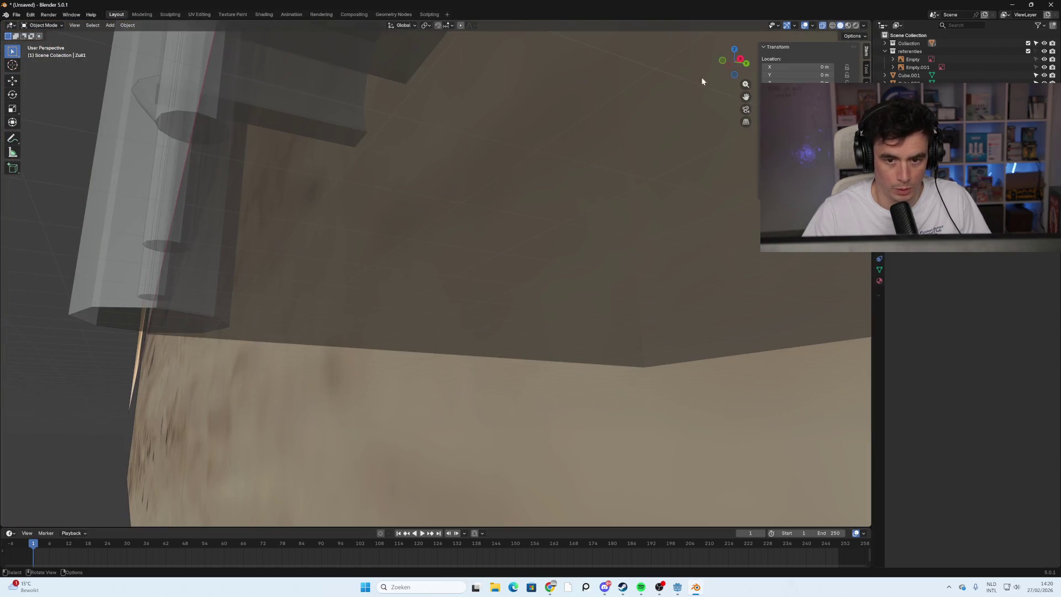
pyautogui.click(723, 60)
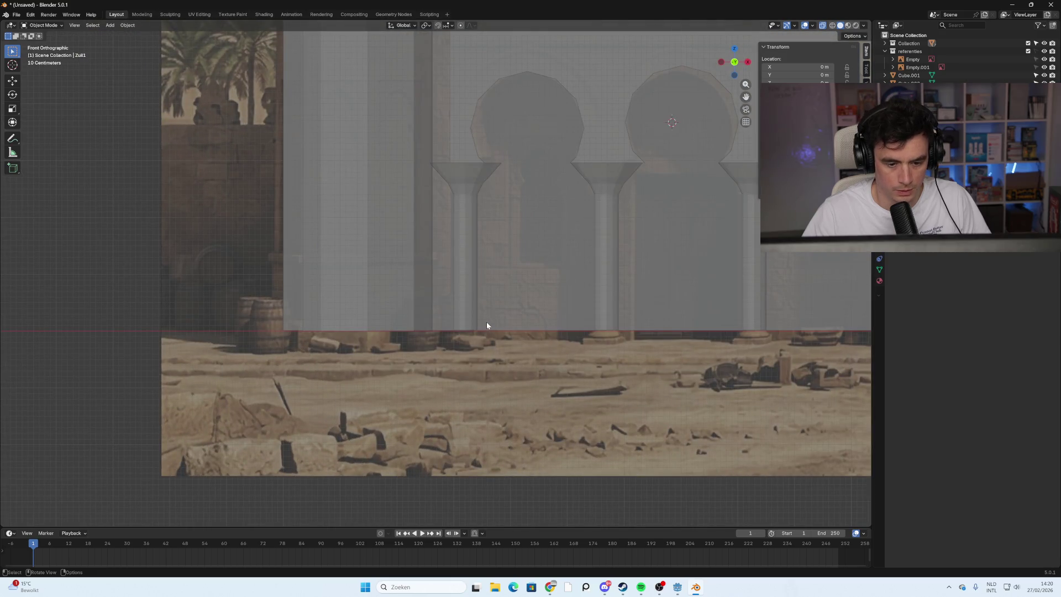
# Add two edge loops around the middle column's shaft.
pyautogui.press('Tab')
pyautogui.press('Tab')
pyautogui.click(611, 279)
pyautogui.press('Tab')
pyautogui.keyDown('shift'); pyautogui.moveTo(639, 311); pyautogui.dragTo(474, 287, button='middle'); pyautogui.keyUp('shift')
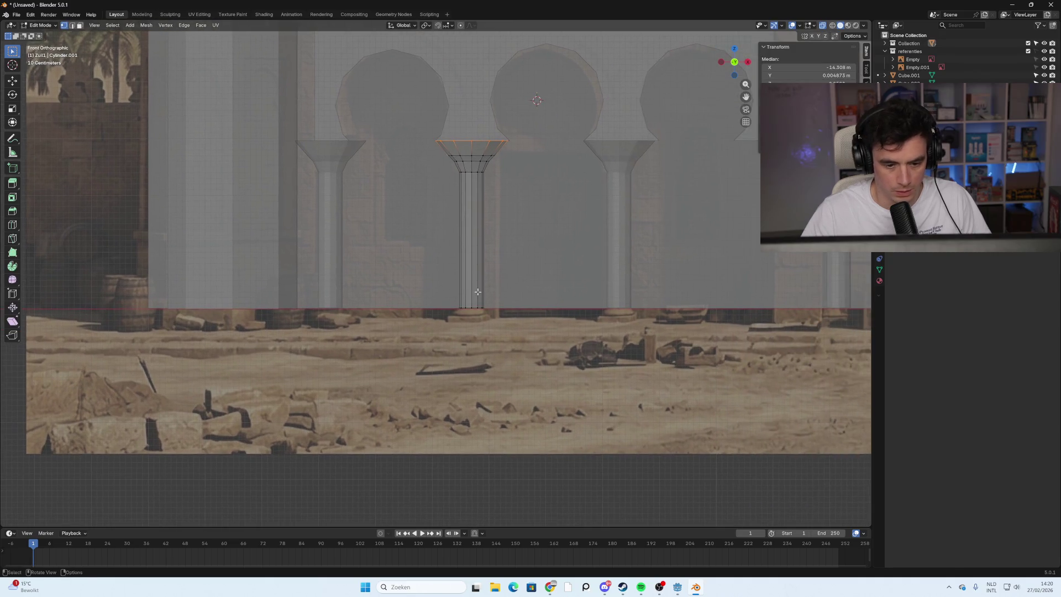
pyautogui.hotkey('ctrl', 'r')
pyautogui.click(472, 279)
pyautogui.rightClick(473, 279)
# Squeeze the two loops together vertically, lower them about 0.95 m, and exit Edit Mode.
pyautogui.press('s')
pyautogui.press('z')
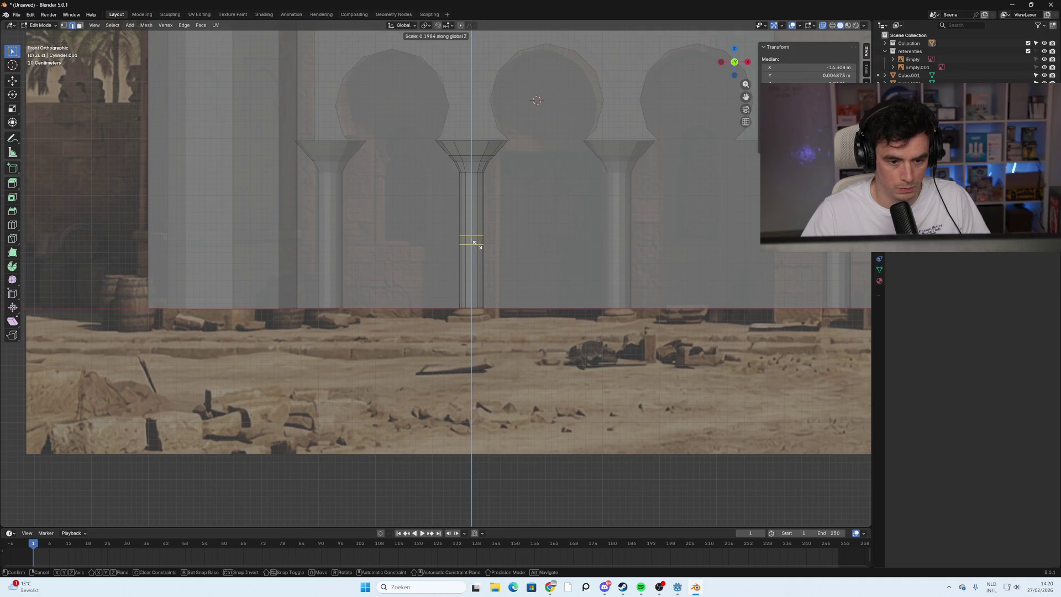
pyautogui.click(477, 245)
pyautogui.press('g')
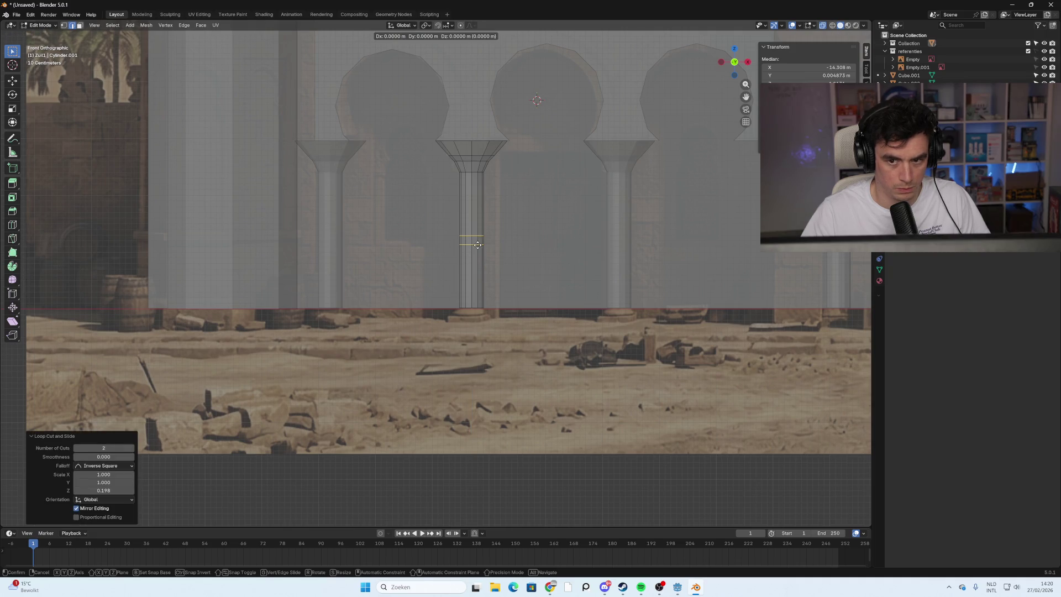
pyautogui.press('z')
pyautogui.click(479, 298)
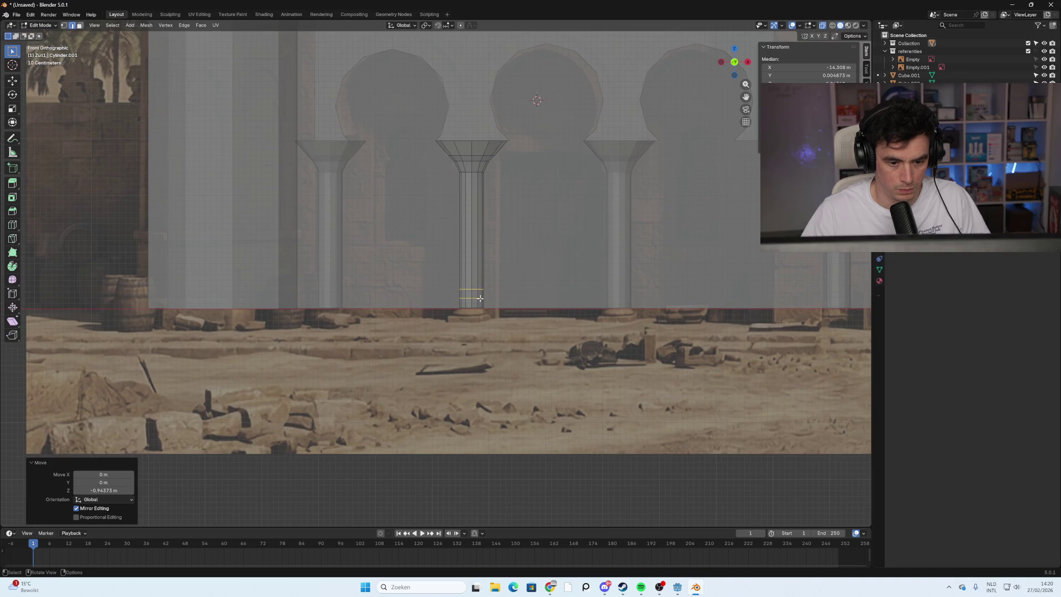
pyautogui.press('Tab')
pyautogui.scroll(-2, 509, 347)
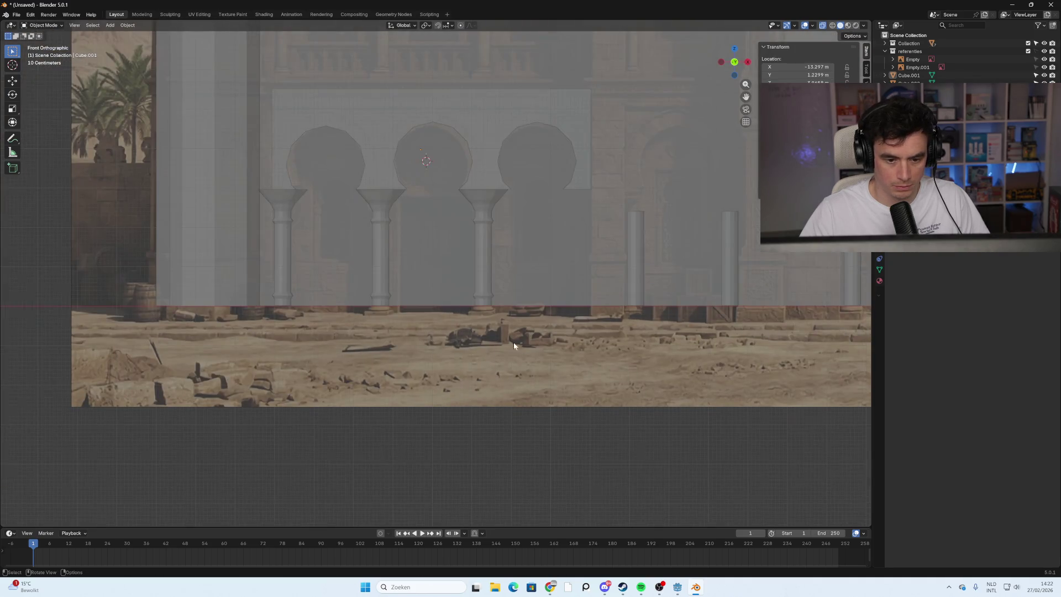
# In a perspective view of the arches, select the middle column Zuil1.001 and enter Edit Mode.
pyautogui.scroll(3, 509, 347)
pyautogui.scroll(4, 617, 297)
pyautogui.moveTo(685, 343); pyautogui.dragTo(681, 330, button='middle')
pyautogui.press('KP_1')
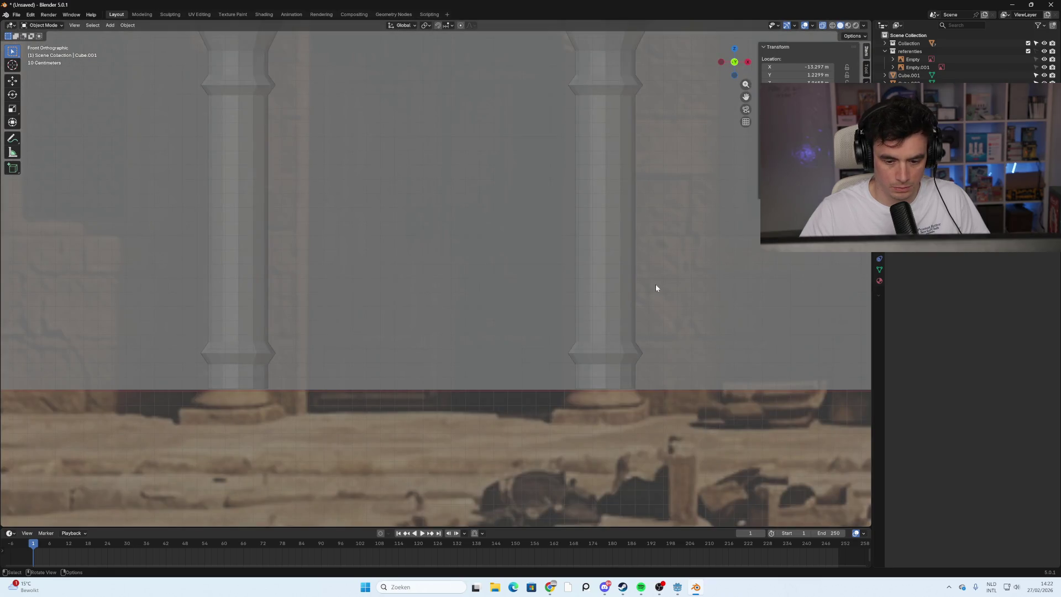
pyautogui.moveTo(656, 288); pyautogui.dragTo(649, 287, button='middle')
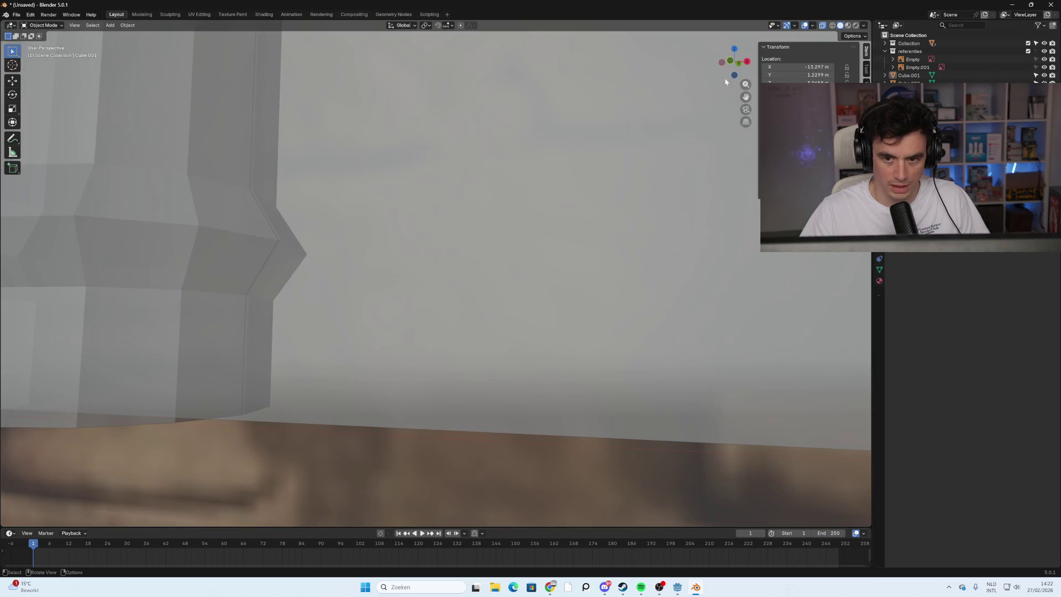
pyautogui.moveTo(732, 62); pyautogui.dragTo(732, 63)
pyautogui.click(732, 62)
pyautogui.moveTo(602, 287); pyautogui.dragTo(577, 269, button='middle')
pyautogui.click(402, 157)
pyautogui.moveTo(392, 164); pyautogui.dragTo(382, 281, button='middle')
pyautogui.moveTo(442, 360)
pyautogui.mouseDown(button='middle')
pyautogui.moveTo(454, 370)
pyautogui.moveTo(449, 355)
pyautogui.moveTo(480, 313)
pyautogui.mouseUp(button='middle')
pyautogui.press('Tab')
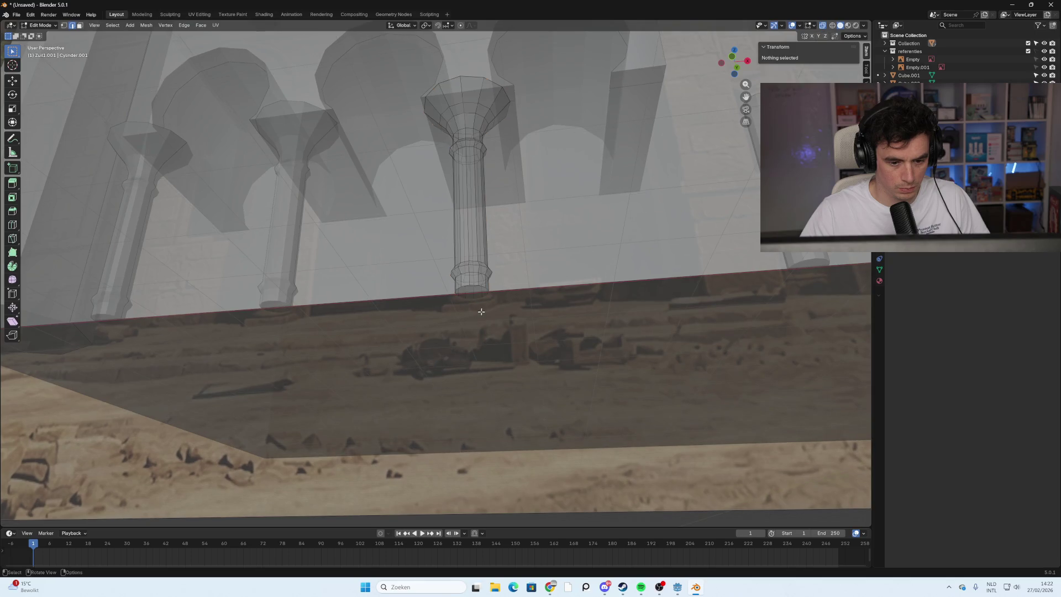
# In face select mode, extrude the column's bottom face a short way downward.
pyautogui.click(80, 25)
pyautogui.click(474, 305)
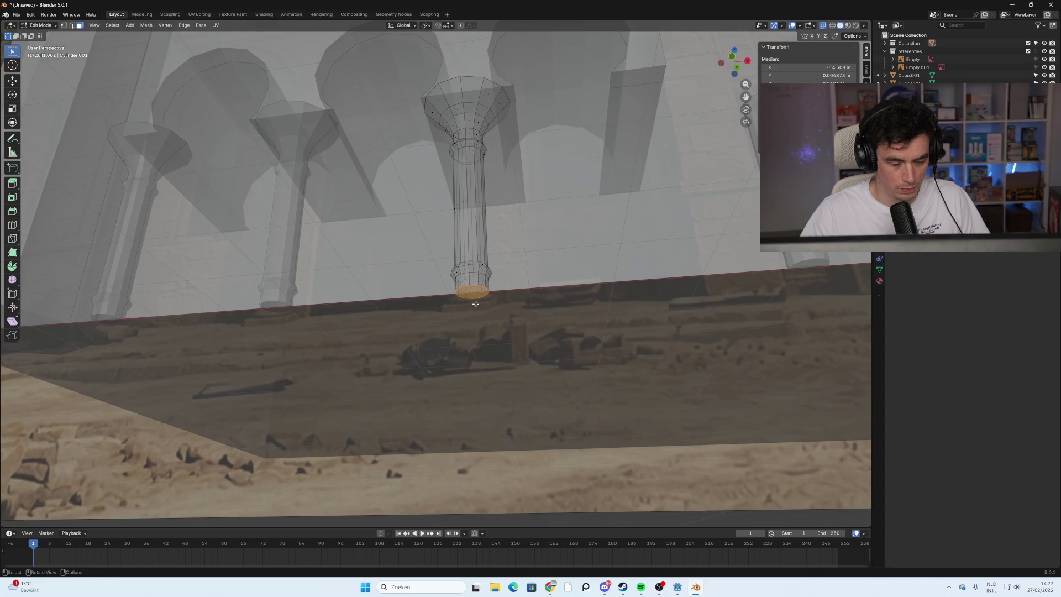
pyautogui.press('e')
pyautogui.click(476, 307)
pyautogui.moveTo(476, 307); pyautogui.dragTo(484, 329, button='middle')
pyautogui.scroll(1, 485, 329)
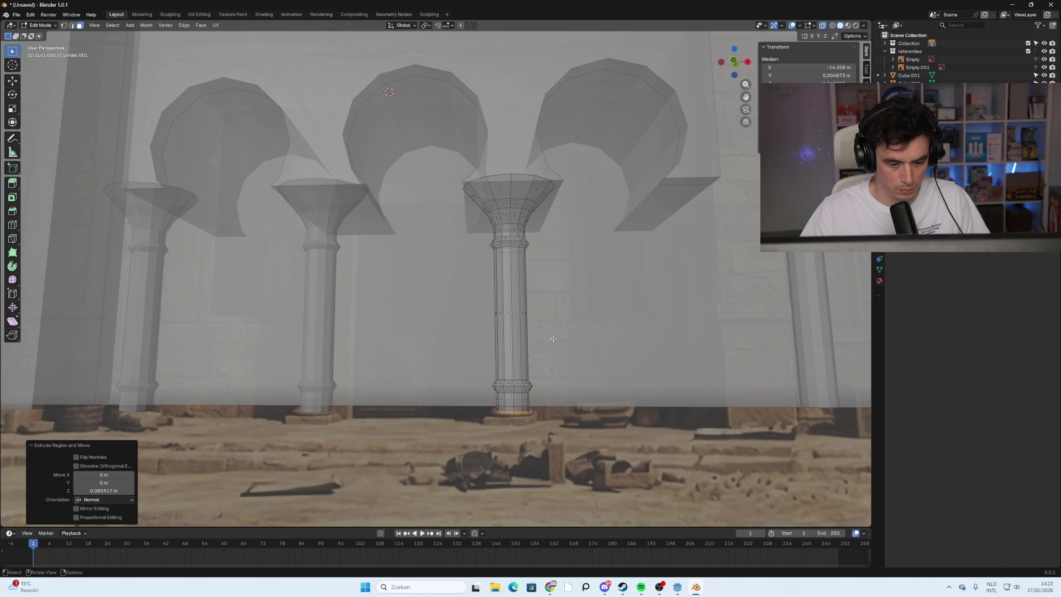
# Thicken the base ring outward with Extrude Faces Along Normals.
pyautogui.keyDown('alt'); pyautogui.click(529, 412); pyautogui.keyUp('alt')
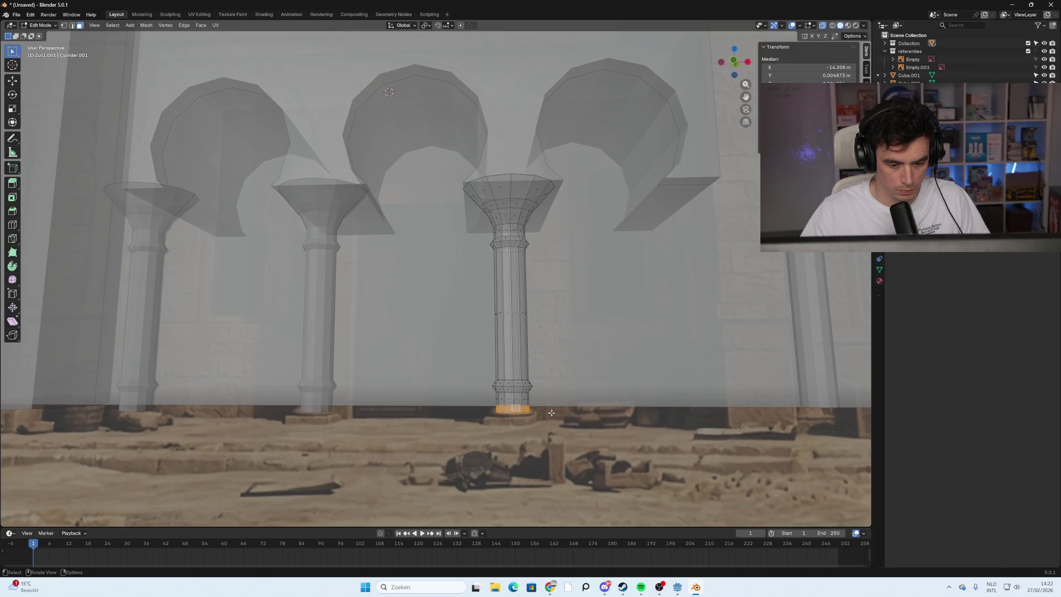
pyautogui.rightClick(551, 412)
pyautogui.click(550, 429)
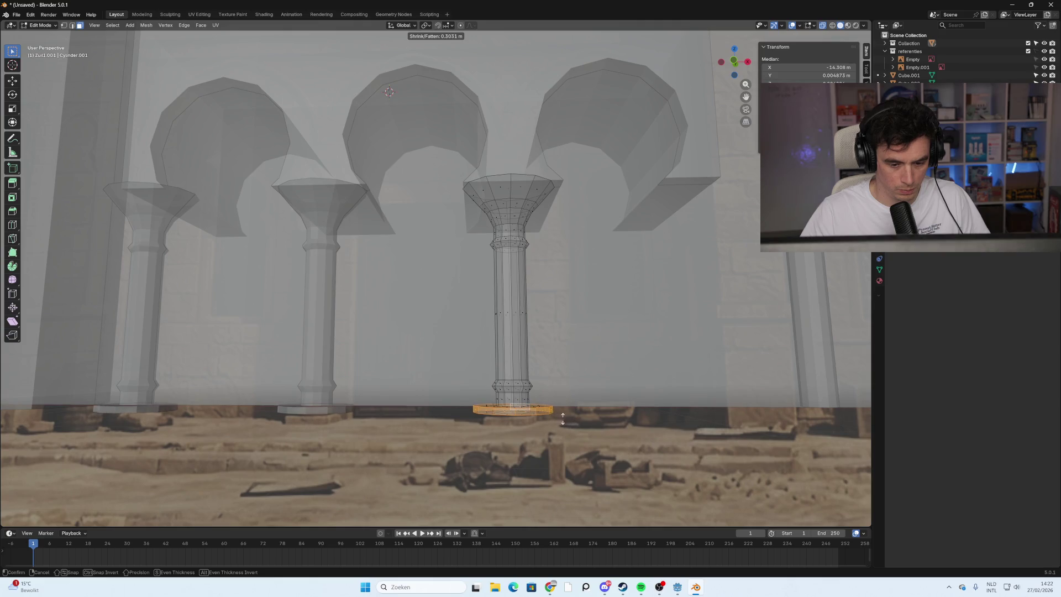
pyautogui.press('Escape')
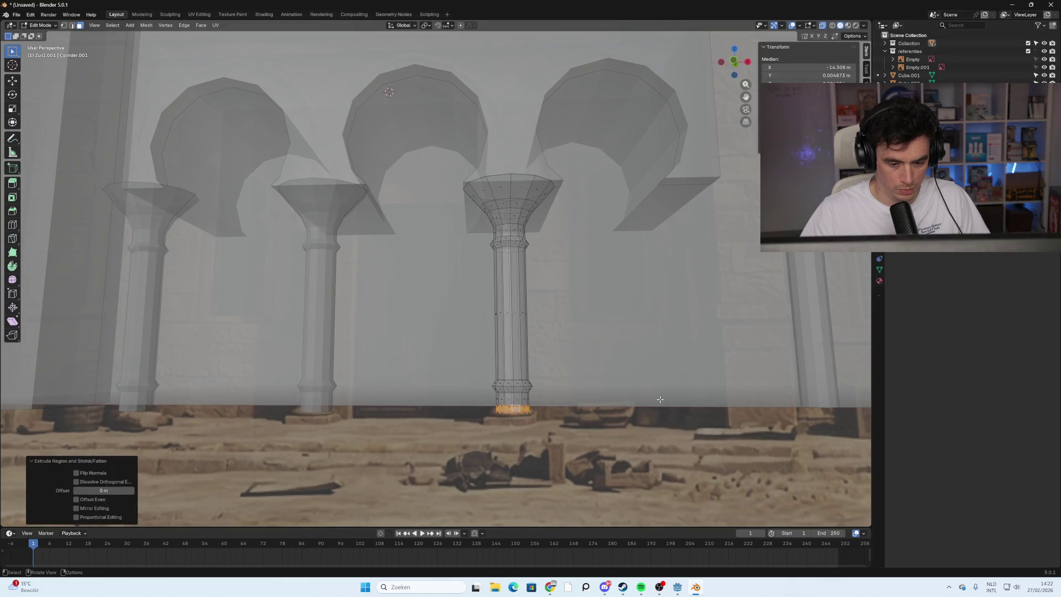
pyautogui.rightClick(642, 400)
pyautogui.click(644, 401)
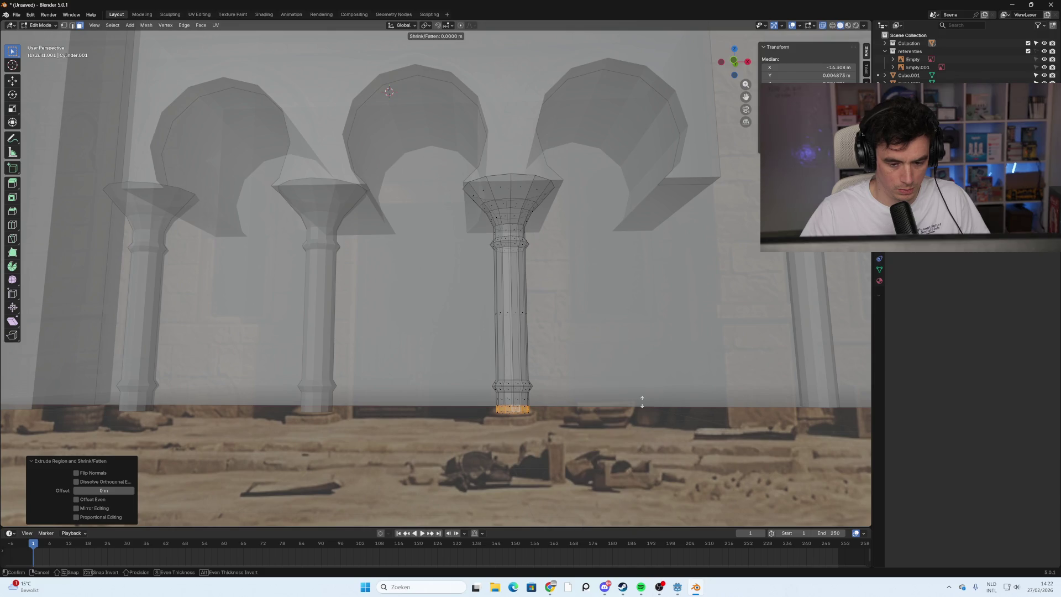
pyautogui.click(593, 398)
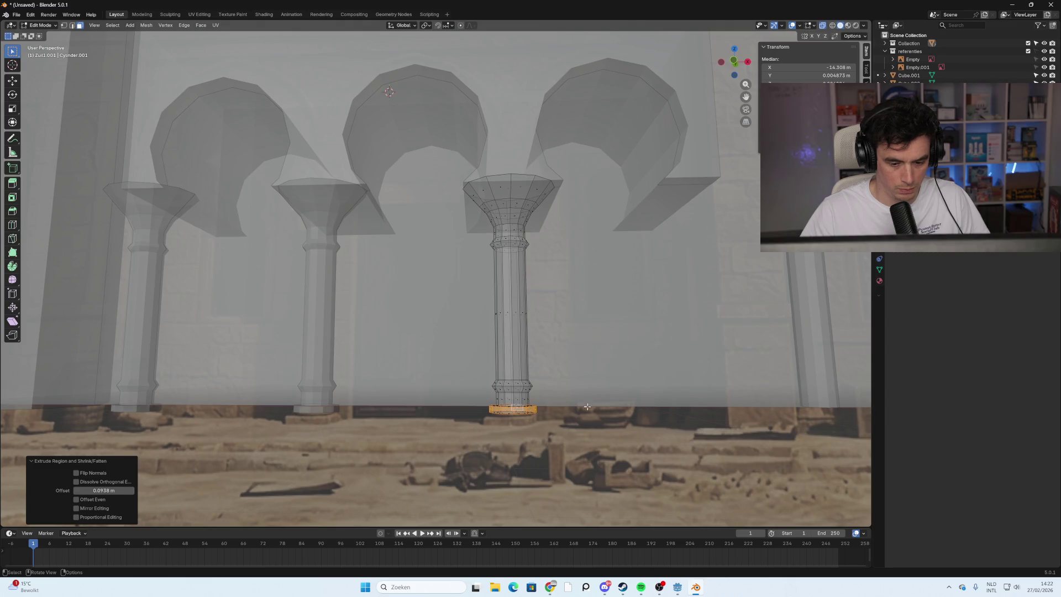
pyautogui.click(586, 407)
# Select the base face ring plus the bottom cap and extrude them downward.
pyautogui.moveTo(586, 408)
pyautogui.mouseDown(button='middle')
pyautogui.moveTo(558, 409)
pyautogui.moveTo(606, 409)
pyautogui.moveTo(604, 396)
pyautogui.moveTo(520, 260)
pyautogui.moveTo(523, 276)
pyautogui.moveTo(526, 267)
pyautogui.mouseUp(button='middle')
pyautogui.click(504, 258)
pyautogui.click(506, 260)
pyautogui.scroll(5, 525, 267)
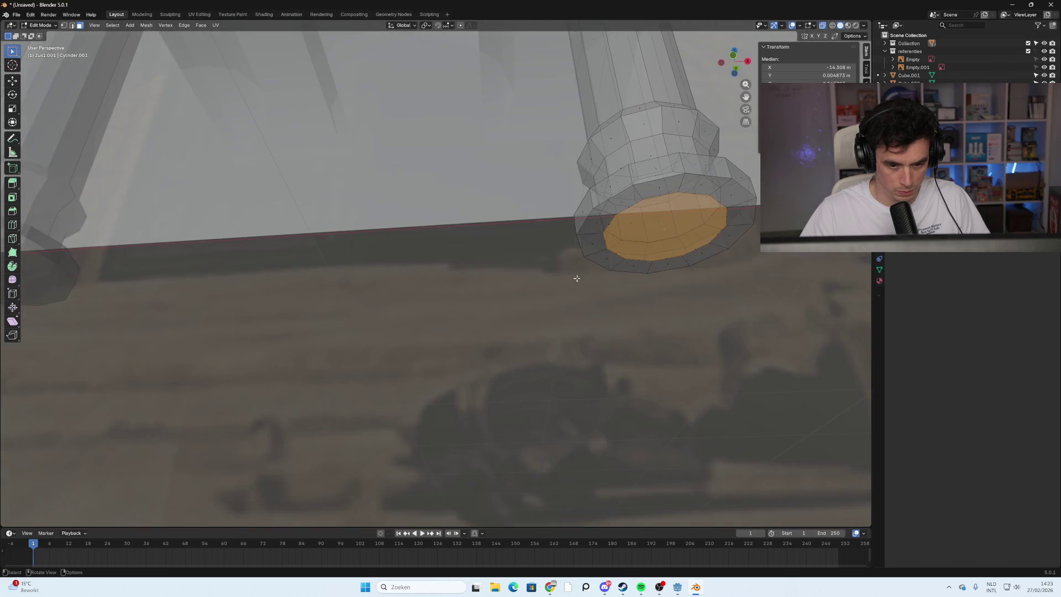
pyautogui.keyDown('alt'); pyautogui.click(651, 187); pyautogui.keyUp('alt')
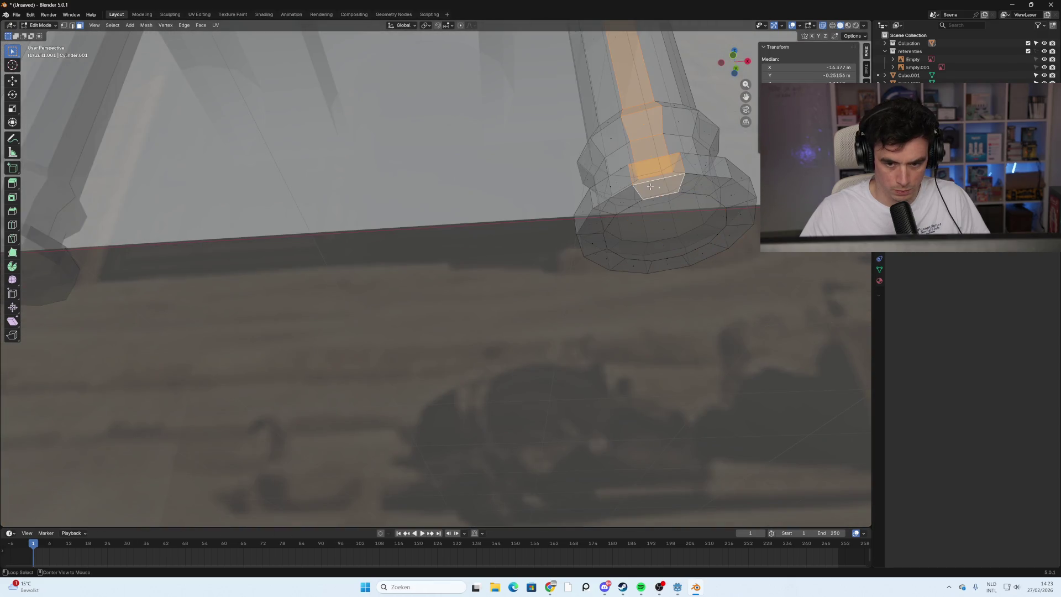
pyautogui.keyDown('alt'); pyautogui.click(682, 184); pyautogui.keyUp('alt')
pyautogui.keyDown('shift'); pyautogui.click(669, 225); pyautogui.keyUp('shift')
pyautogui.moveTo(668, 227); pyautogui.dragTo(670, 282, button='middle')
pyautogui.scroll(-4, 670, 281)
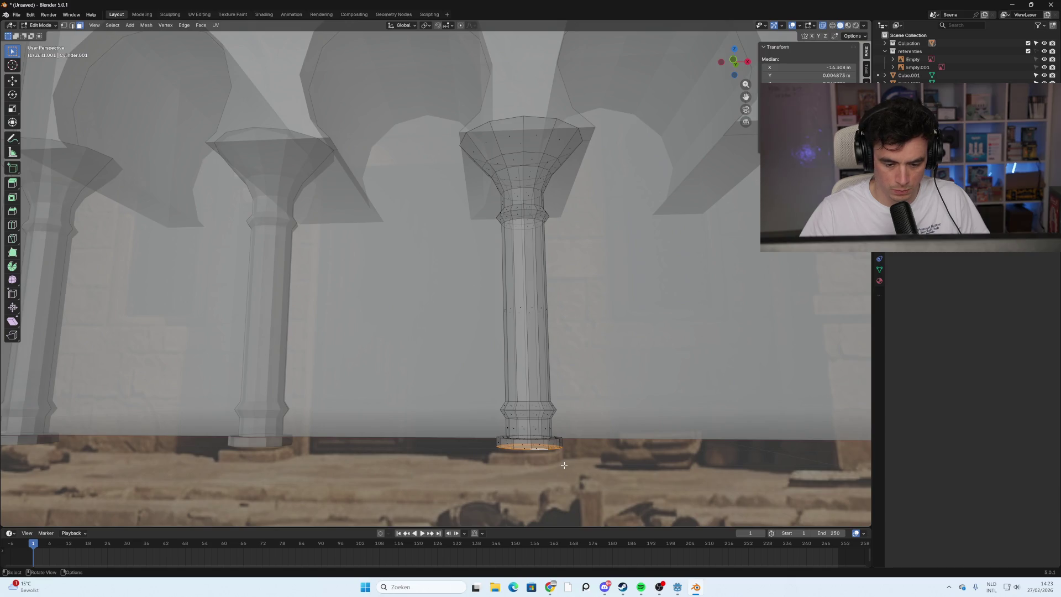
pyautogui.press('e')
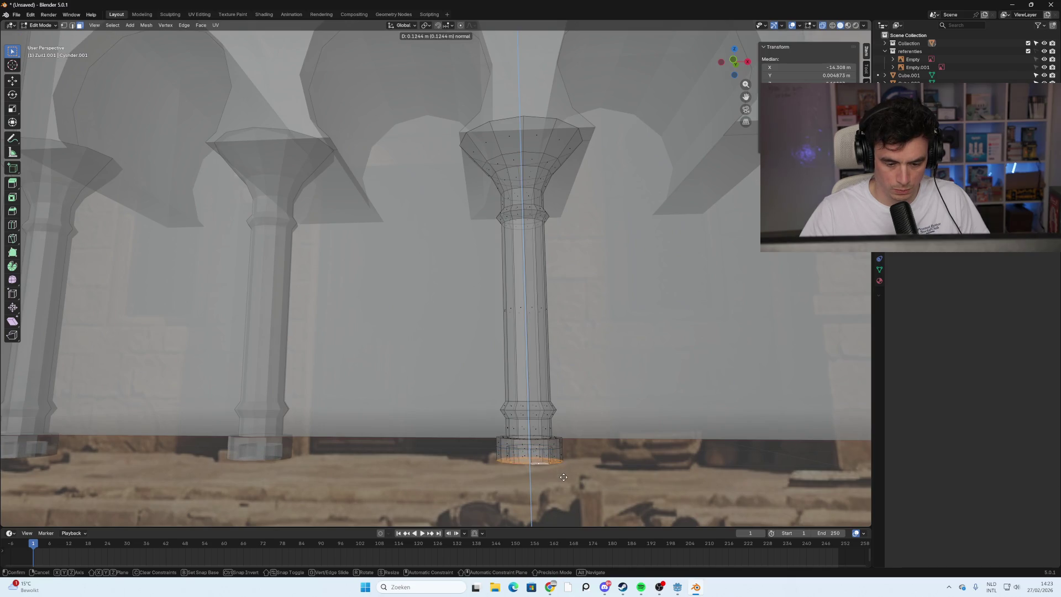
pyautogui.click(563, 473)
# Undo back to the base selection and lower the base ring along Z in front view.
pyautogui.scroll(-3, 563, 473)
pyautogui.moveTo(564, 473)
pyautogui.mouseDown(button='middle')
pyautogui.moveTo(609, 416)
pyautogui.moveTo(547, 398)
pyautogui.moveTo(500, 405)
pyautogui.moveTo(310, 234)
pyautogui.moveTo(726, 160)
pyautogui.mouseUp(button='middle')
pyautogui.scroll(2, 609, 416)
pyautogui.scroll(-3, 581, 393)
pyautogui.hotkey('ctrl', 'z')
pyautogui.scroll(4, 310, 235)
pyautogui.scroll(-3, 726, 161)
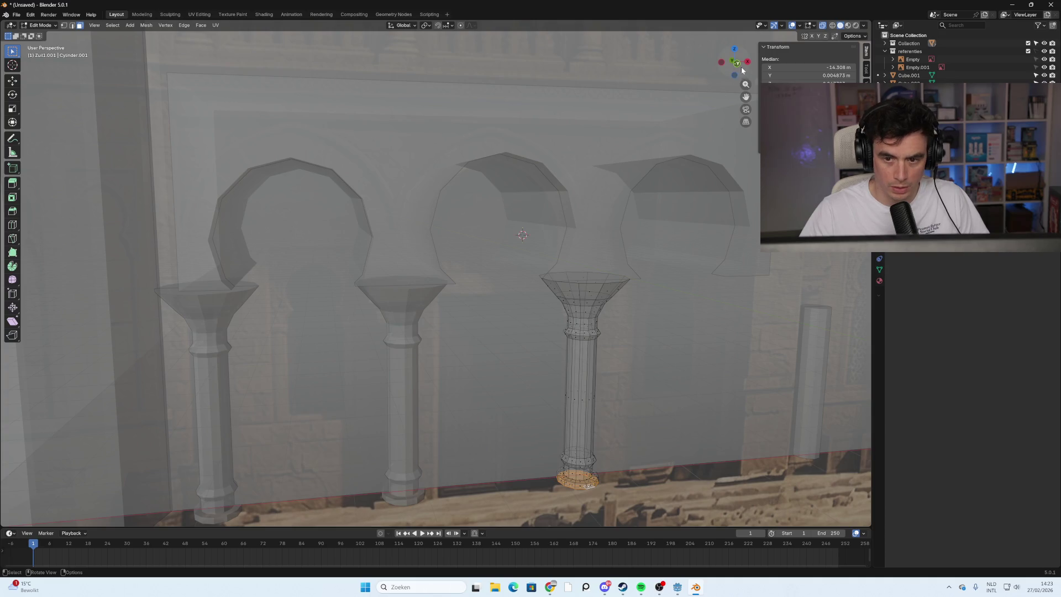
pyautogui.click(737, 66)
pyautogui.scroll(6, 542, 327)
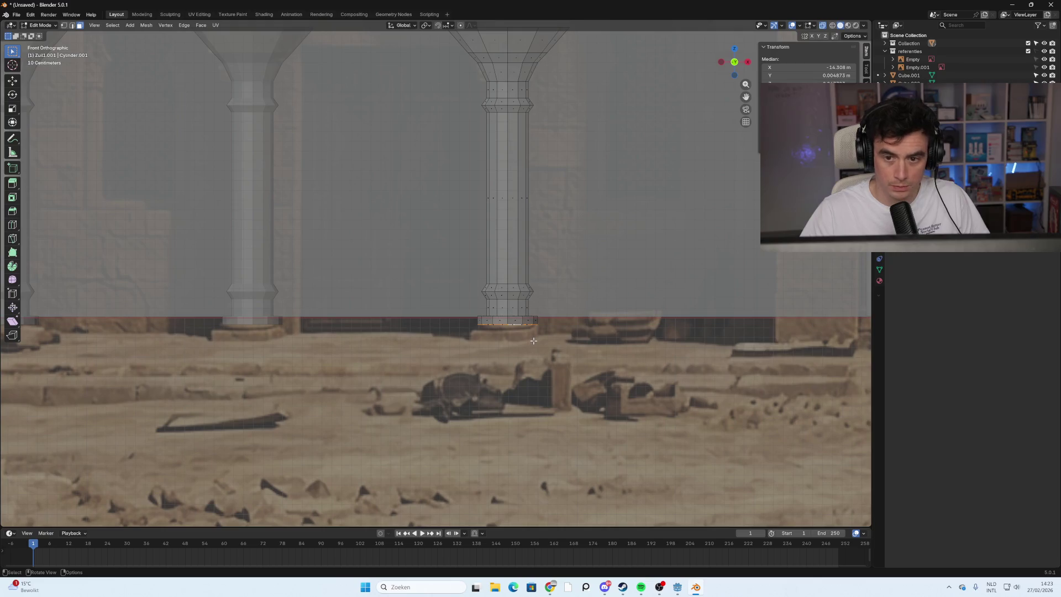
pyautogui.press('g')
pyautogui.press('z')
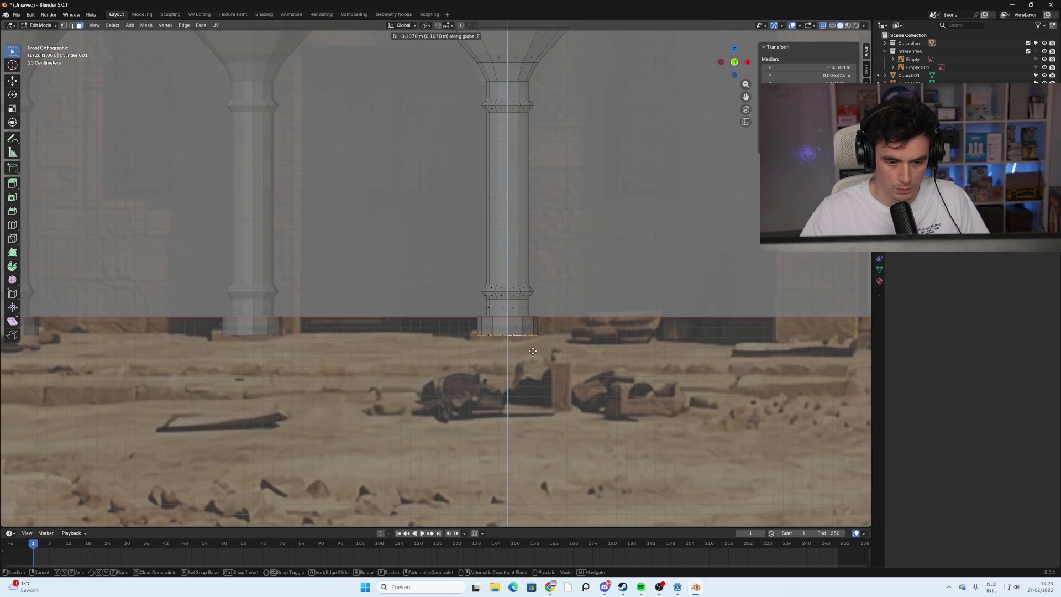
pyautogui.click(533, 351)
pyautogui.scroll(-3, 552, 352)
pyautogui.click(578, 352)
pyautogui.scroll(-2, 578, 352)
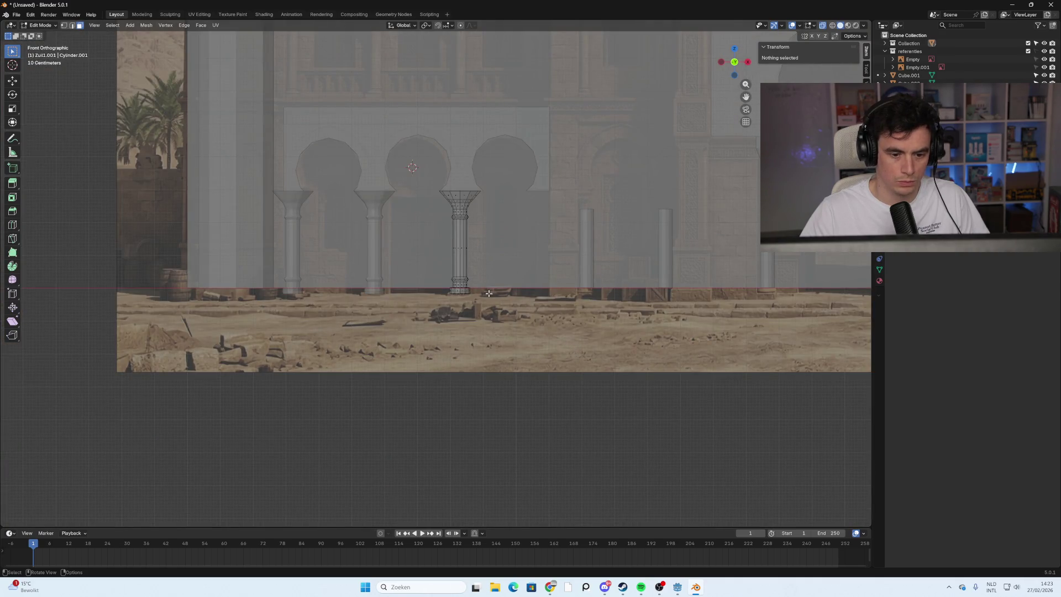
pyautogui.scroll(2, 537, 315)
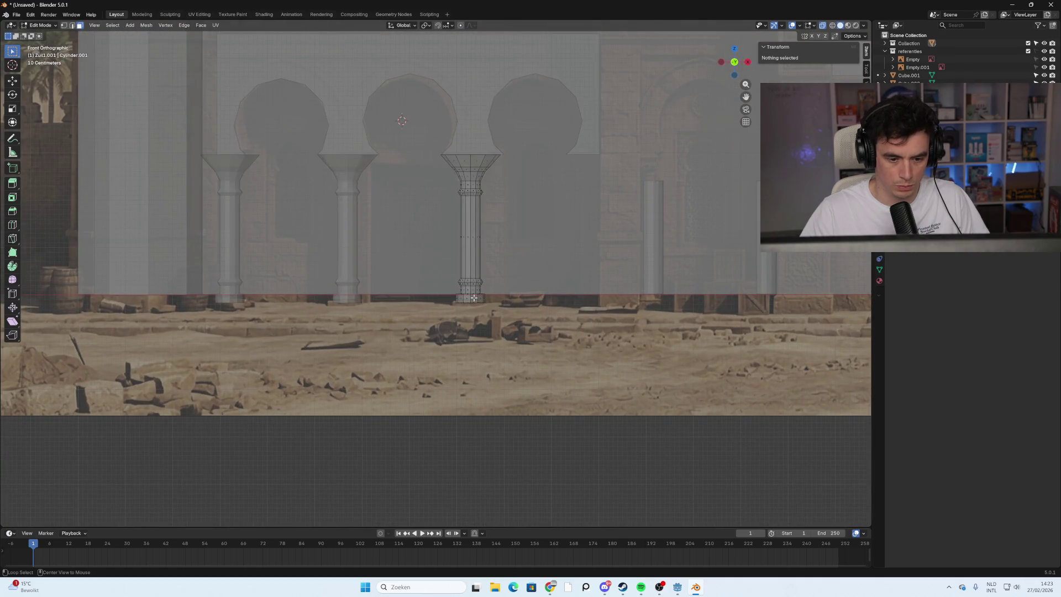
# Widen the middle column's base ring horizontally by 1.277 using S Shift+Z.
pyautogui.keyDown('alt'); pyautogui.click(470, 296); pyautogui.keyUp('alt')
pyautogui.scroll(3, 470, 297)
pyautogui.moveTo(475, 302)
pyautogui.mouseDown(button='middle')
pyautogui.moveTo(537, 325)
pyautogui.moveTo(538, 311)
pyautogui.mouseUp(button='middle')
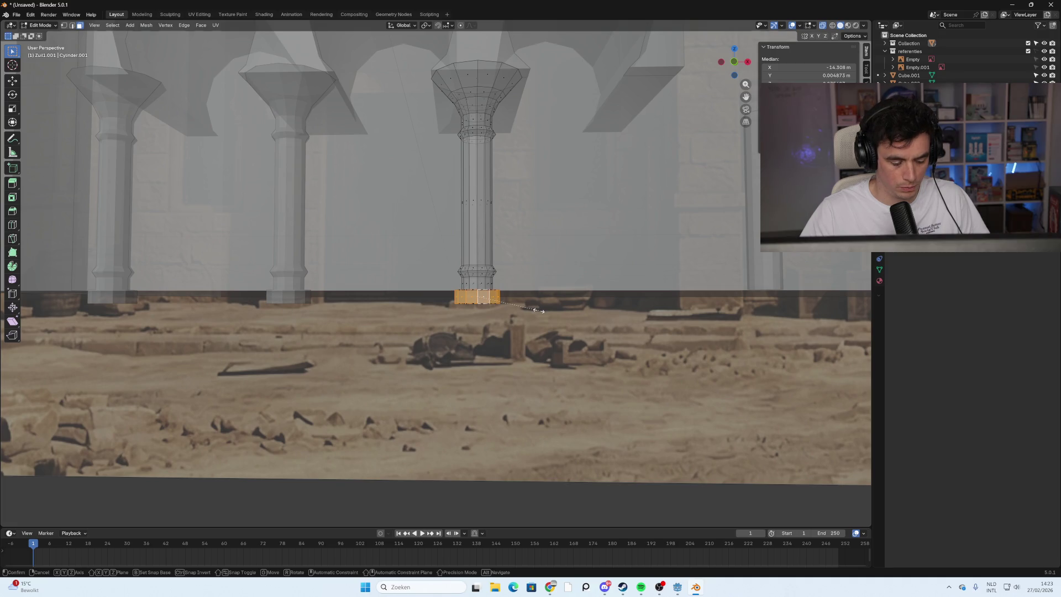
pyautogui.press('s')
pyautogui.hotkey('shift', 'z')
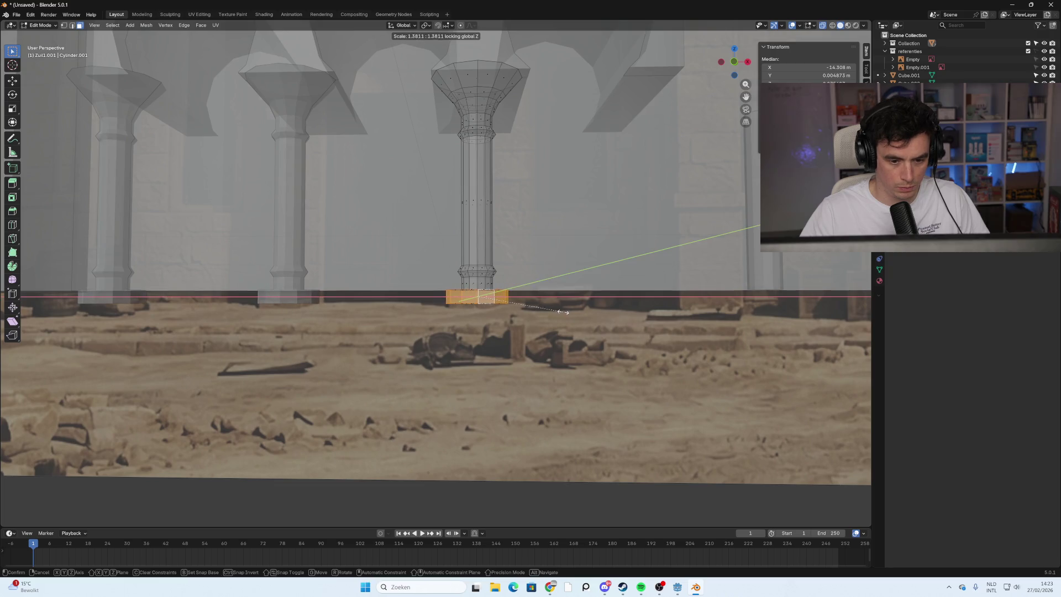
pyautogui.click(556, 312)
# Check the widened plinth from front and angled views, then leave Edit Mode.
pyautogui.moveTo(556, 312); pyautogui.dragTo(558, 344, button='middle')
pyautogui.press('KP_1')
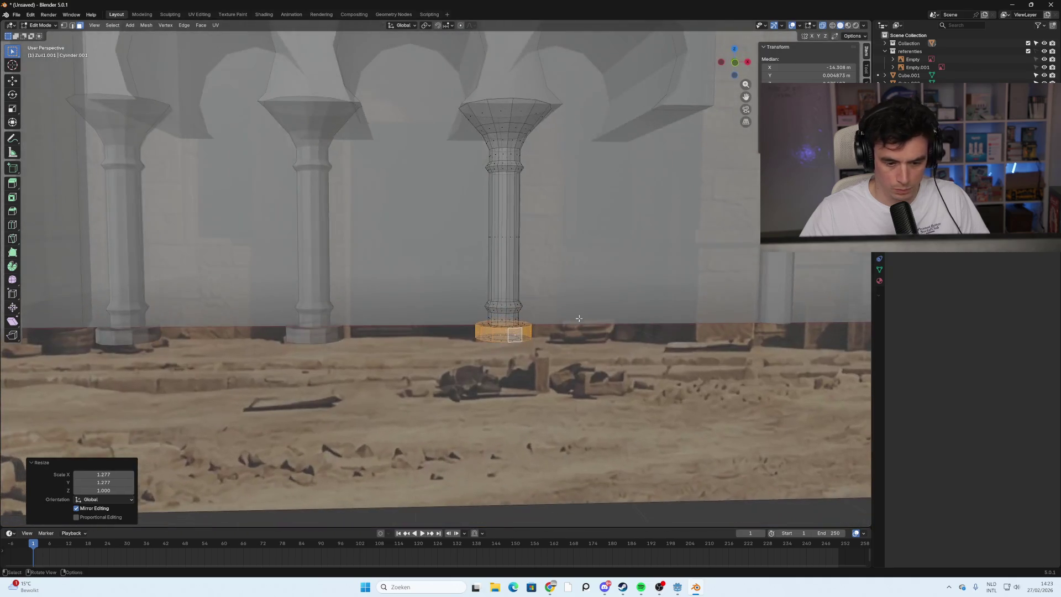
pyautogui.click(638, 283)
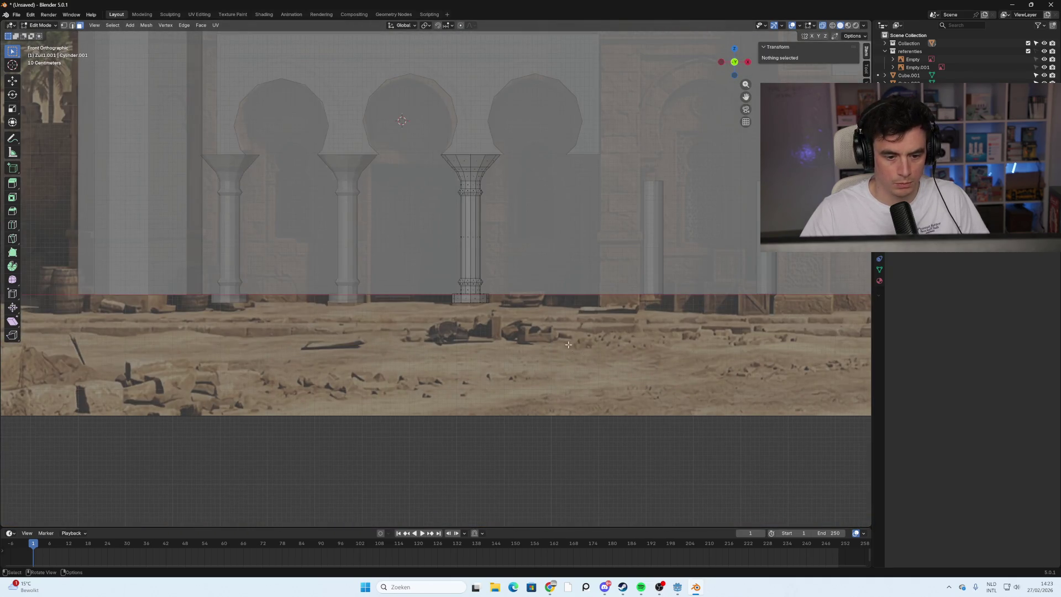
pyautogui.scroll(-3, 576, 342)
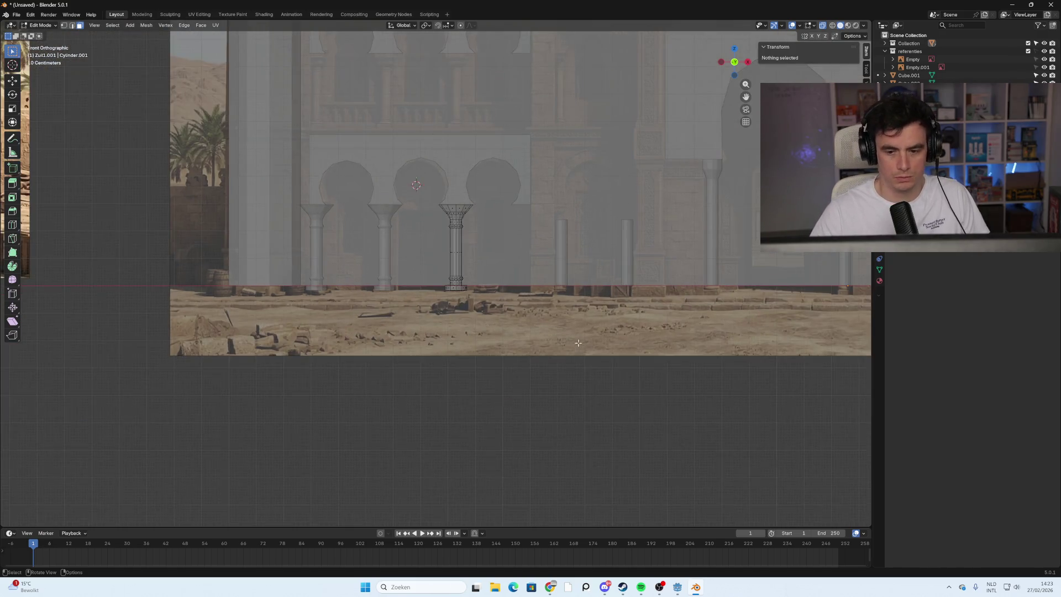
pyautogui.scroll(-1, 580, 336)
pyautogui.moveTo(579, 336); pyautogui.dragTo(524, 338, button='middle')
pyautogui.moveTo(505, 282); pyautogui.dragTo(454, 253, button='middle')
pyautogui.moveTo(448, 292)
pyautogui.mouseDown(button='middle')
pyautogui.moveTo(396, 278)
pyautogui.moveTo(439, 290)
pyautogui.mouseUp(button='middle')
pyautogui.press('Tab')
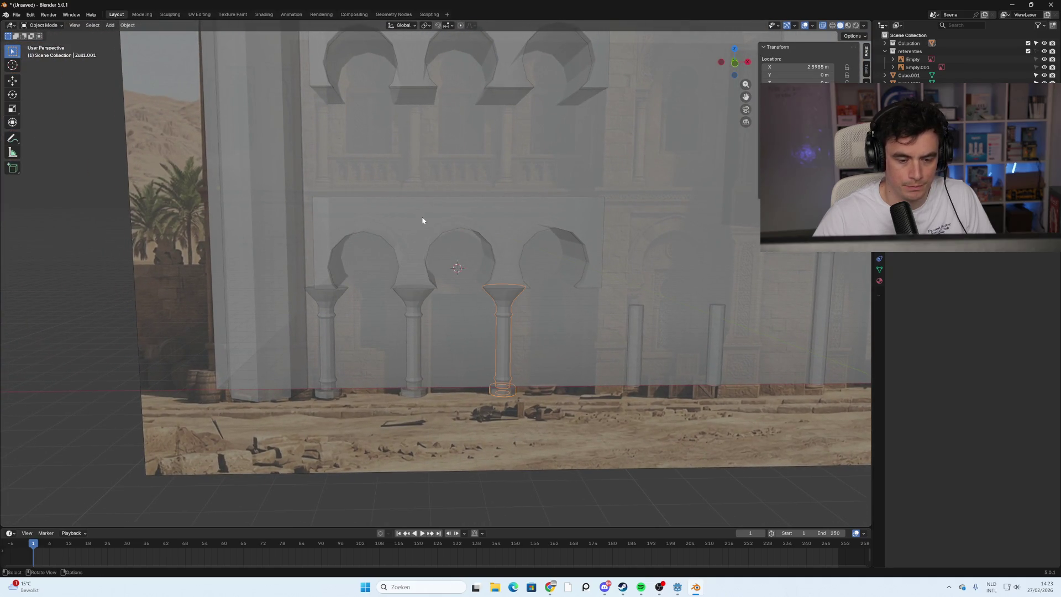
# Open the arch panel Cube.001 in Edit Mode with X-ray on to inspect the arches.
pyautogui.click(428, 235)
pyautogui.scroll(4, 432, 246)
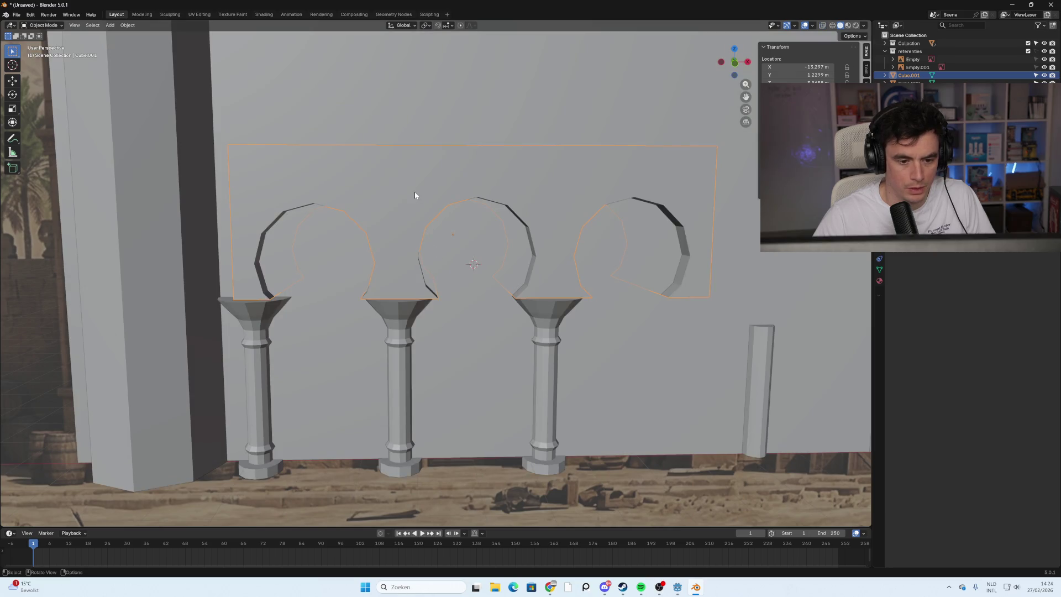
pyautogui.press('Tab')
pyautogui.hotkey('alt', 'z')
pyautogui.moveTo(488, 232)
pyautogui.mouseDown(button='middle')
pyautogui.moveTo(470, 254)
pyautogui.moveTo(500, 243)
pyautogui.mouseUp(button='middle')
pyautogui.scroll(3, 479, 239)
pyautogui.click(832, 26)
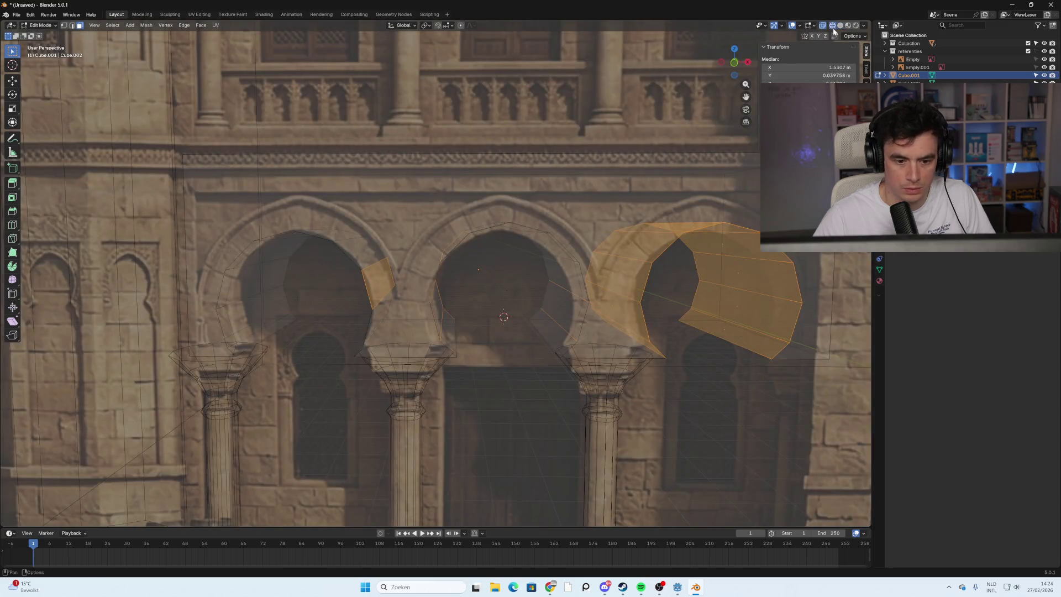
pyautogui.click(840, 26)
pyautogui.moveTo(750, 154); pyautogui.dragTo(645, 212, button='middle')
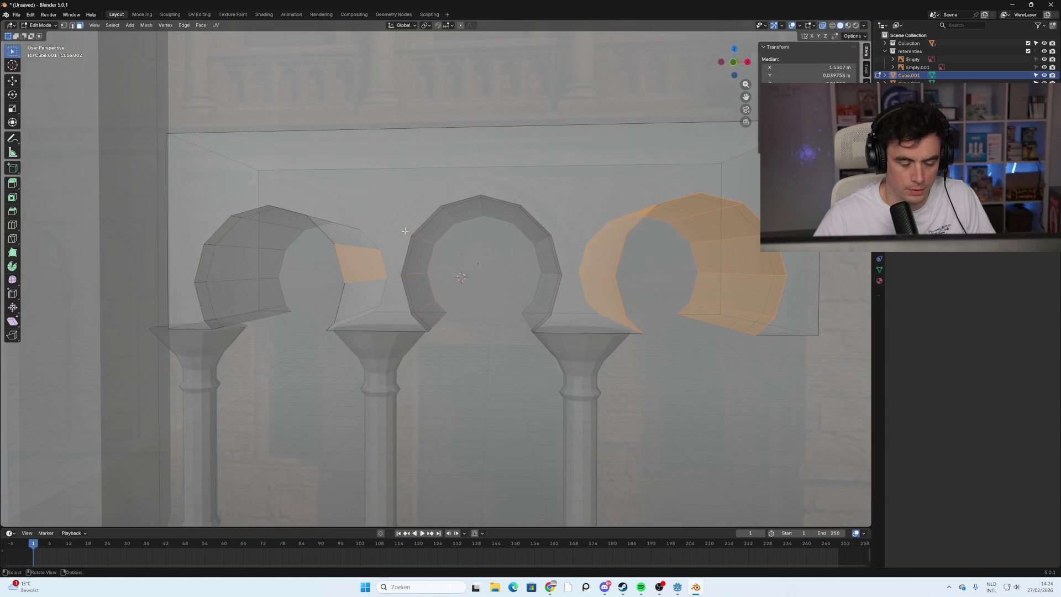
# Loop-select the panel's front faces, bevel them 0.0619 m, and return to Object Mode.
pyautogui.hotkey('alt', 'a')
pyautogui.click(416, 228)
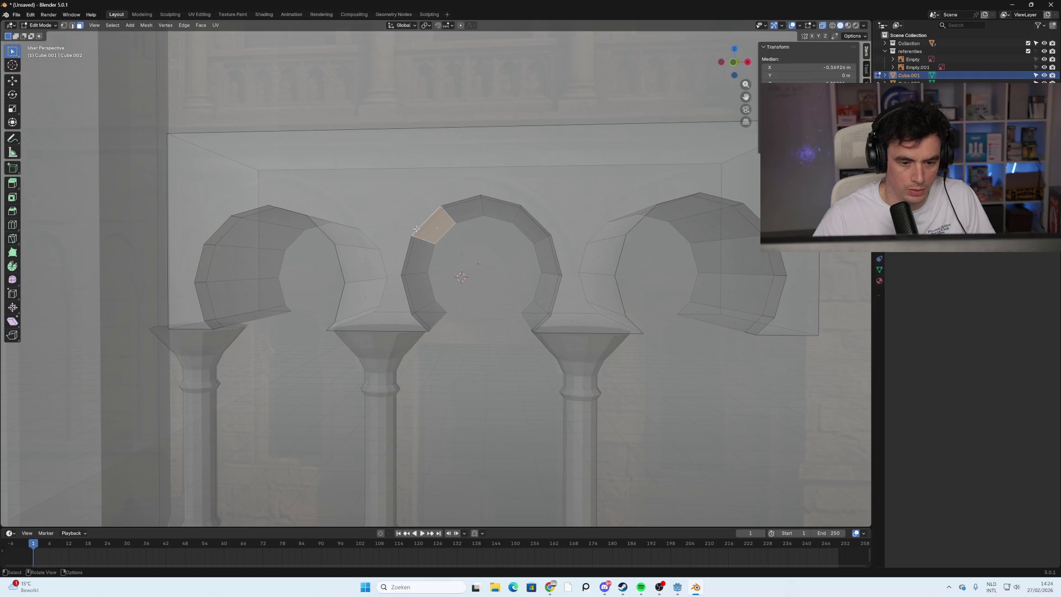
pyautogui.keyDown('shift'); pyautogui.click(73, 26); pyautogui.keyUp('shift')
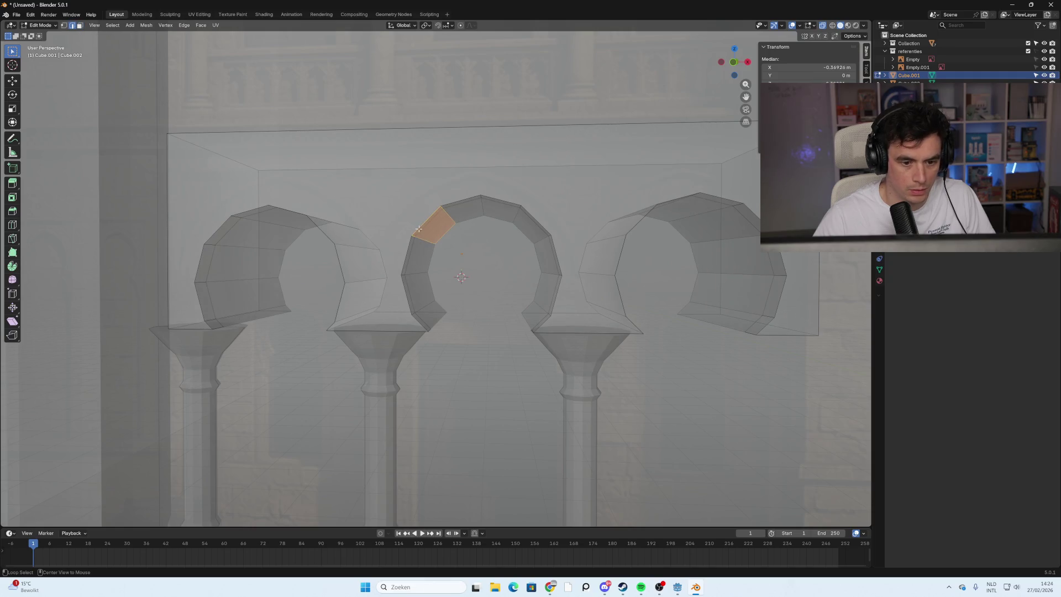
pyautogui.keyDown('alt'); pyautogui.click(419, 228); pyautogui.keyUp('alt')
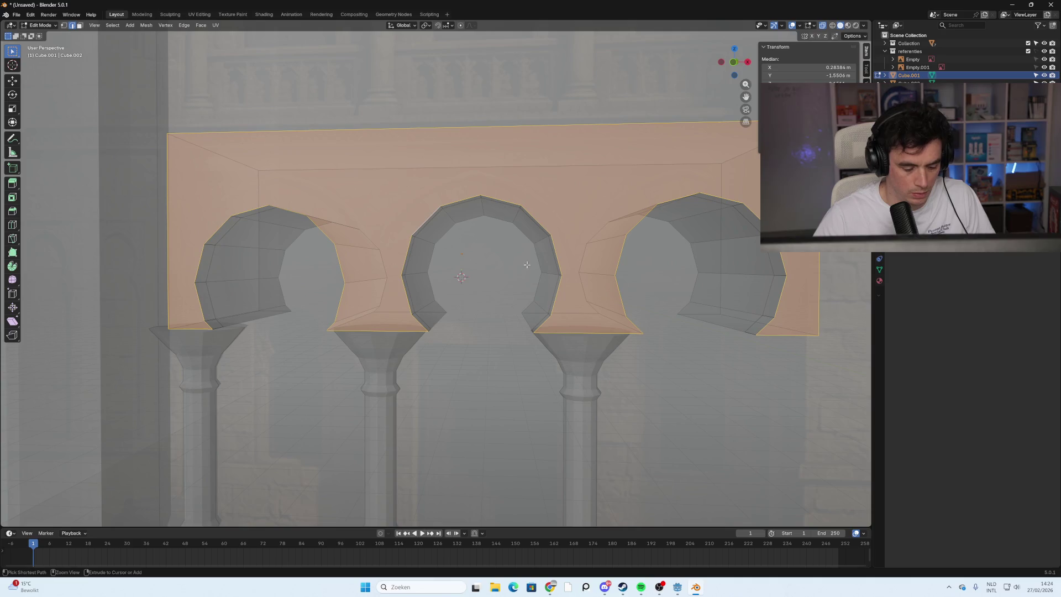
pyautogui.hotkey('ctrl', 'b')
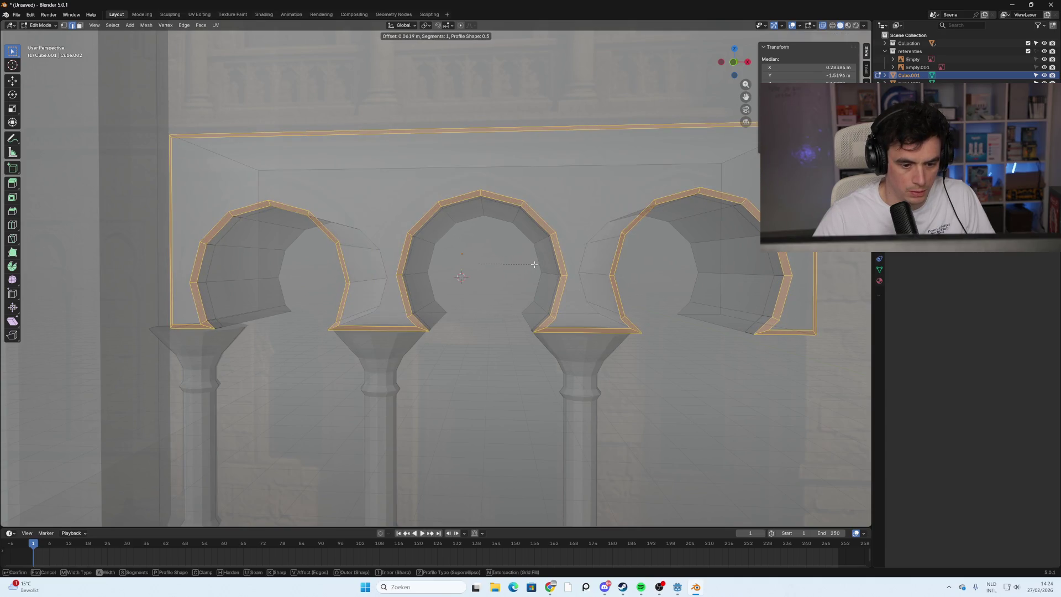
pyautogui.click(534, 265)
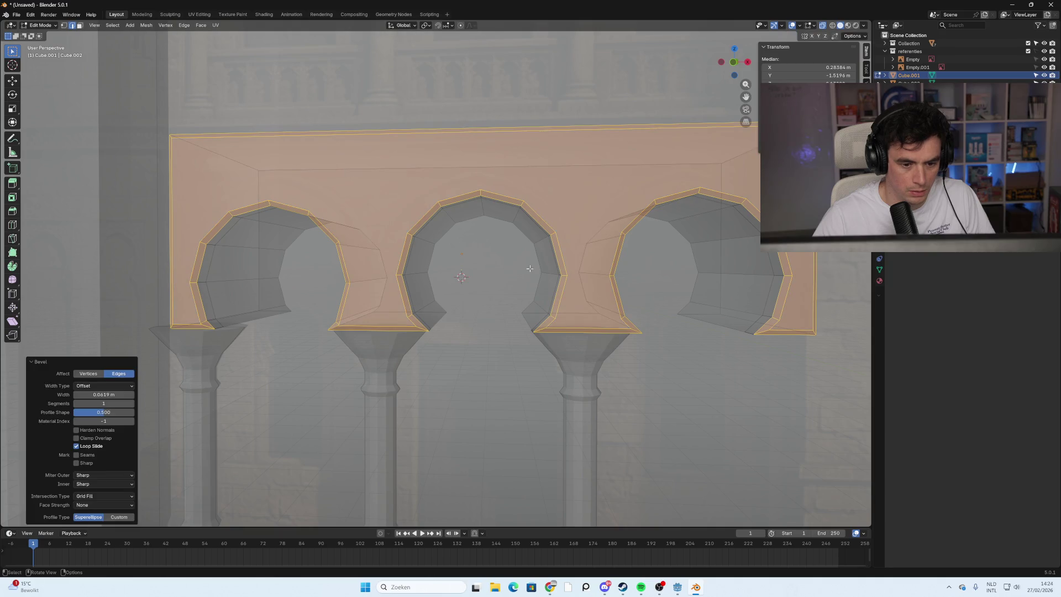
pyautogui.press('Tab')
pyautogui.scroll(-5, 494, 308)
pyautogui.moveTo(467, 320)
pyautogui.mouseDown(button='middle')
pyautogui.moveTo(453, 323)
pyautogui.moveTo(481, 333)
pyautogui.moveTo(423, 327)
pyautogui.moveTo(487, 326)
pyautogui.moveTo(436, 325)
pyautogui.mouseUp(button='middle')
pyautogui.moveTo(463, 332)
pyautogui.mouseDown(button='middle')
pyautogui.moveTo(552, 344)
pyautogui.moveTo(537, 347)
pyautogui.moveTo(663, 233)
pyautogui.mouseUp(button='middle')
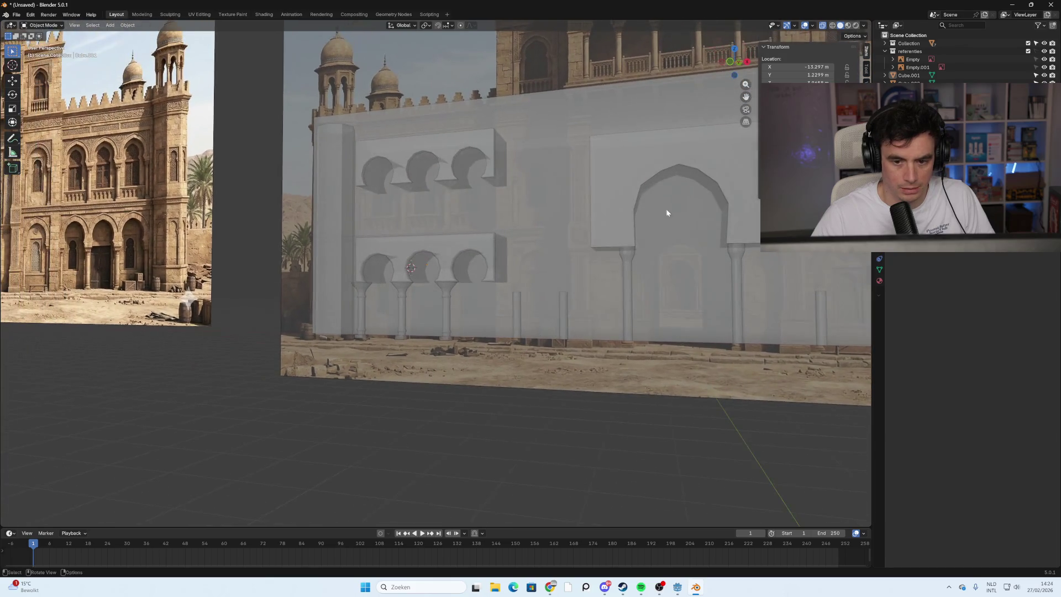
# Select the large single arch wall and inspect its arch edge loop in Edit Mode.
pyautogui.click(632, 213)
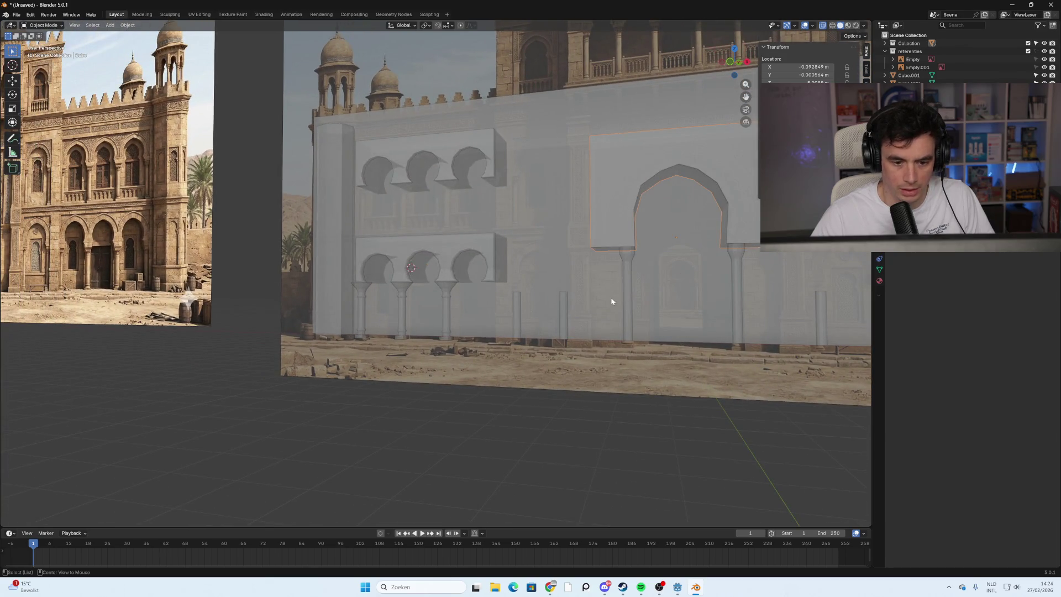
pyautogui.keyDown('alt'); pyautogui.middleClick(611, 301); pyautogui.keyUp('alt')
pyautogui.scroll(4, 503, 273)
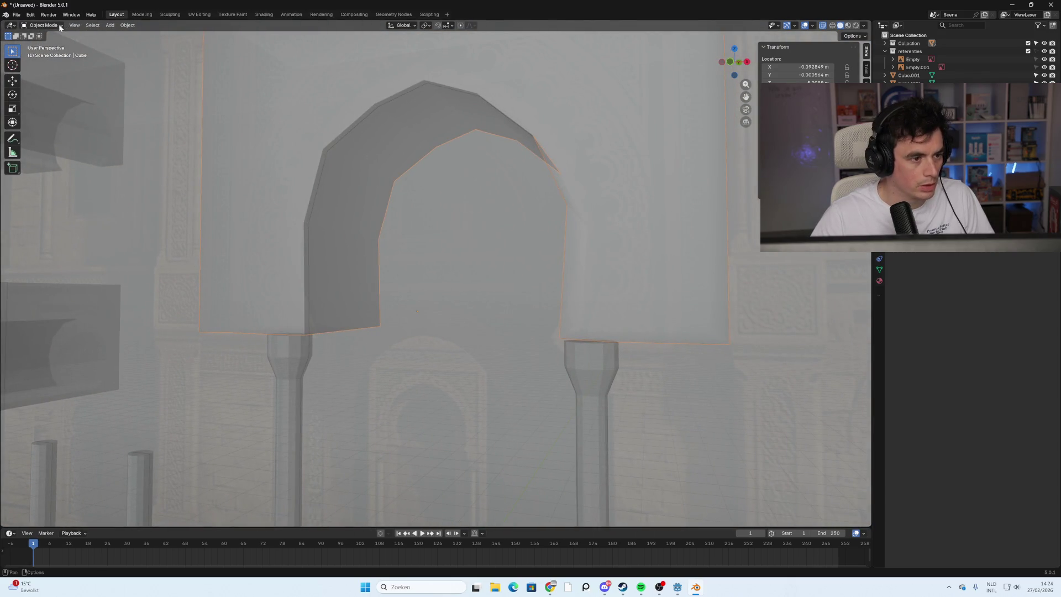
pyautogui.press('Tab')
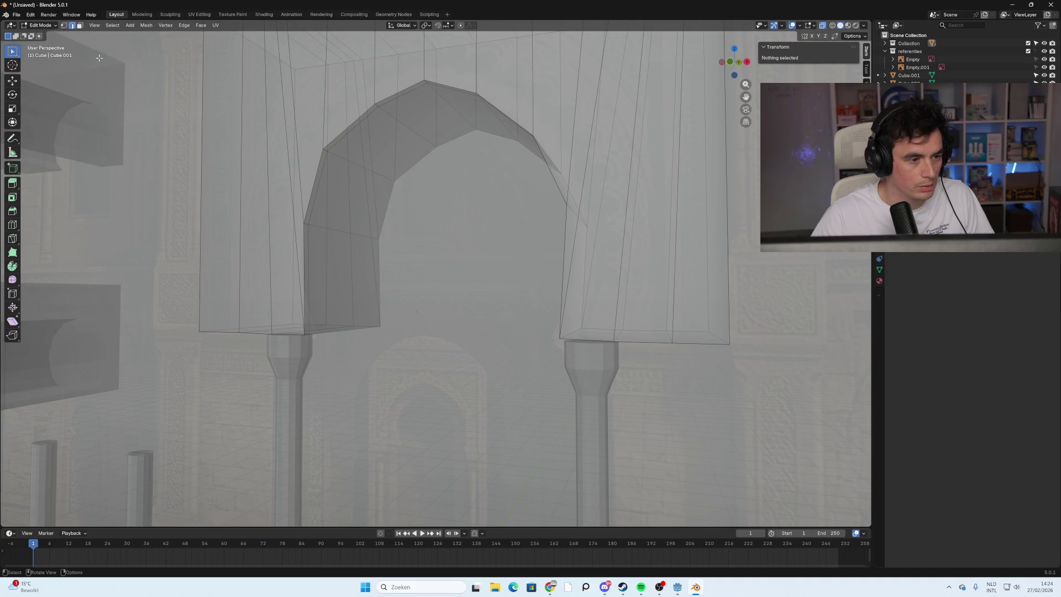
pyautogui.keyDown('alt'); pyautogui.click(303, 245); pyautogui.keyUp('alt')
pyautogui.scroll(-4, 301, 251)
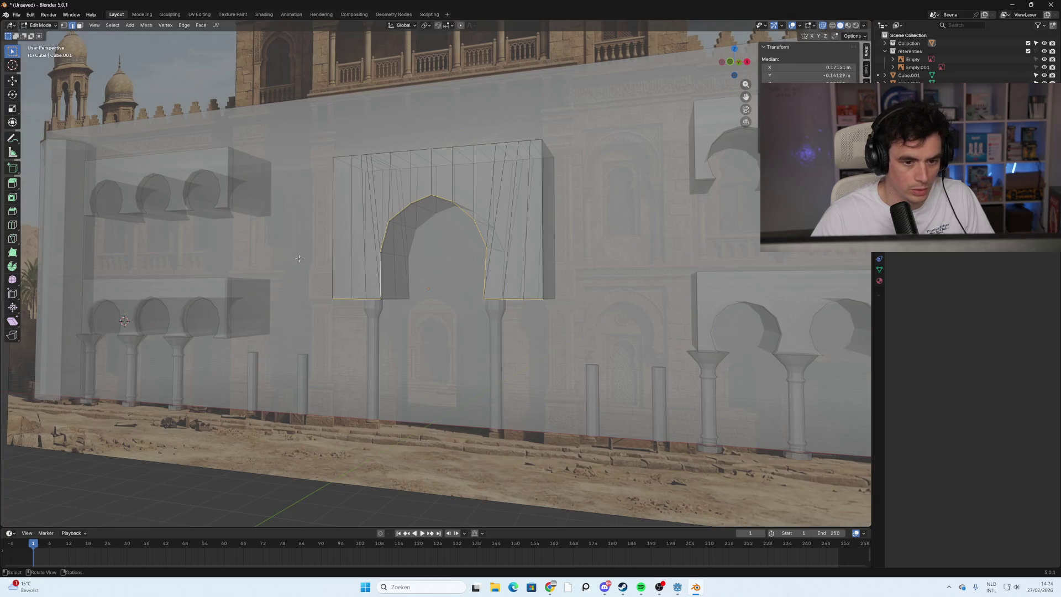
pyautogui.moveTo(365, 263)
pyautogui.mouseDown(button='middle')
pyautogui.moveTo(336, 250)
pyautogui.moveTo(290, 253)
pyautogui.mouseUp(button='middle')
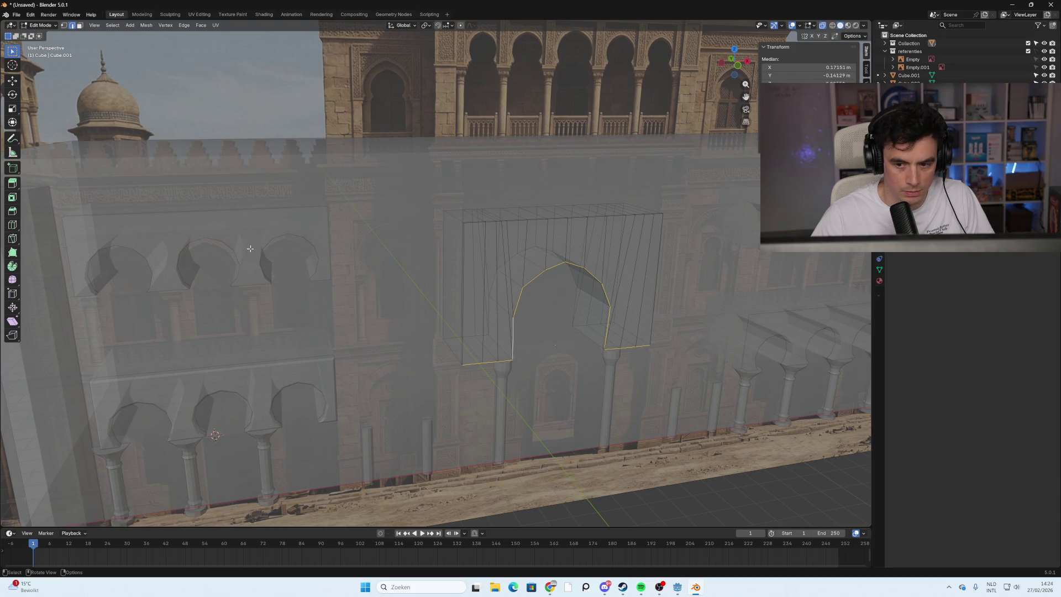
pyautogui.moveTo(251, 226); pyautogui.dragTo(274, 250, button='middle')
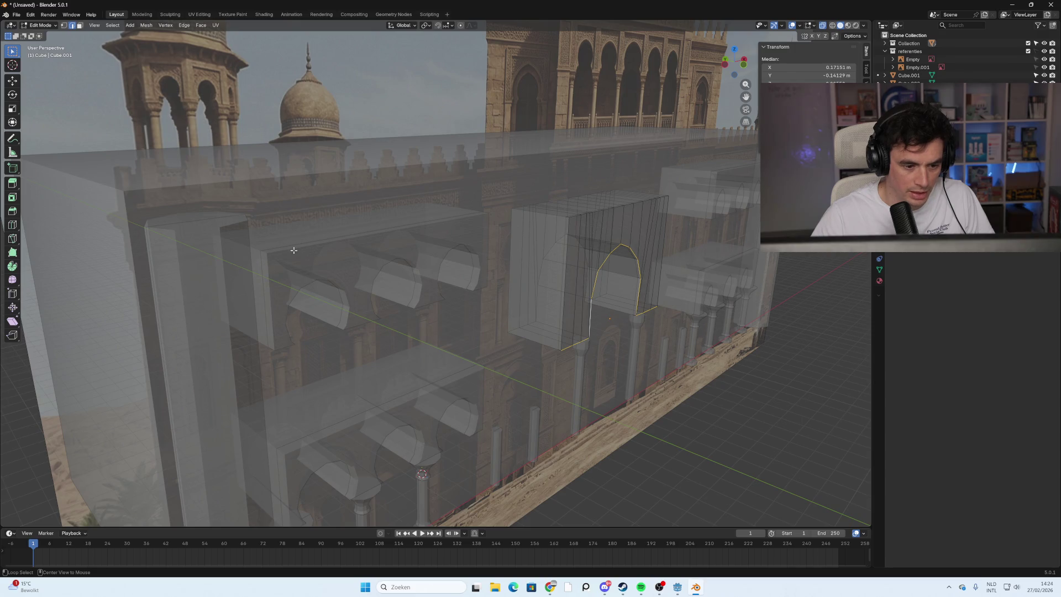
pyautogui.press('Tab')
# Select the three-arch panel over the columns and open it in Edit Mode.
pyautogui.click(373, 234)
pyautogui.moveTo(373, 234)
pyautogui.mouseDown(button='middle')
pyautogui.moveTo(290, 253)
pyautogui.moveTo(517, 319)
pyautogui.moveTo(441, 299)
pyautogui.moveTo(450, 282)
pyautogui.moveTo(545, 287)
pyautogui.moveTo(379, 263)
pyautogui.moveTo(307, 230)
pyautogui.moveTo(360, 301)
pyautogui.moveTo(432, 242)
pyautogui.mouseUp(button='middle')
pyautogui.press('Tab')
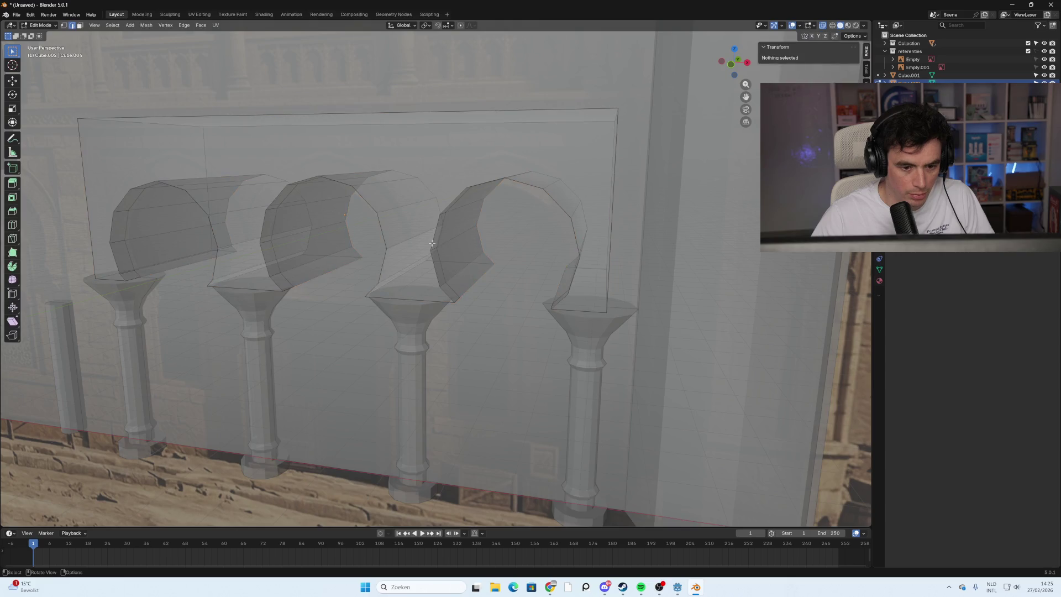
# Clear the selection and loop-select the panel's front faces, checking them from the side.
pyautogui.press('a')
pyautogui.click(432, 242)
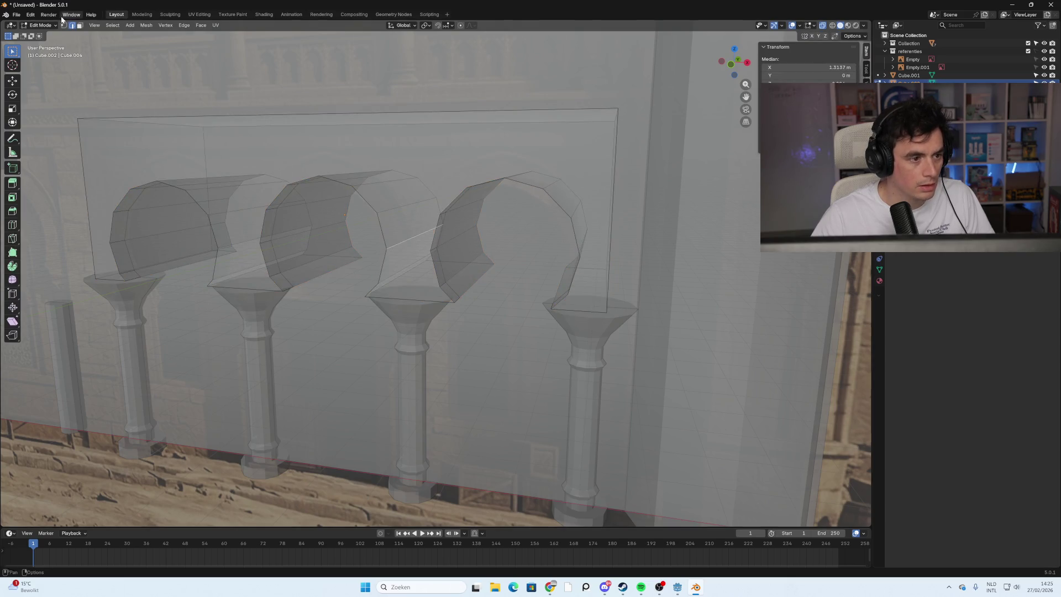
pyautogui.keyDown('alt'); pyautogui.click(435, 230); pyautogui.keyUp('alt')
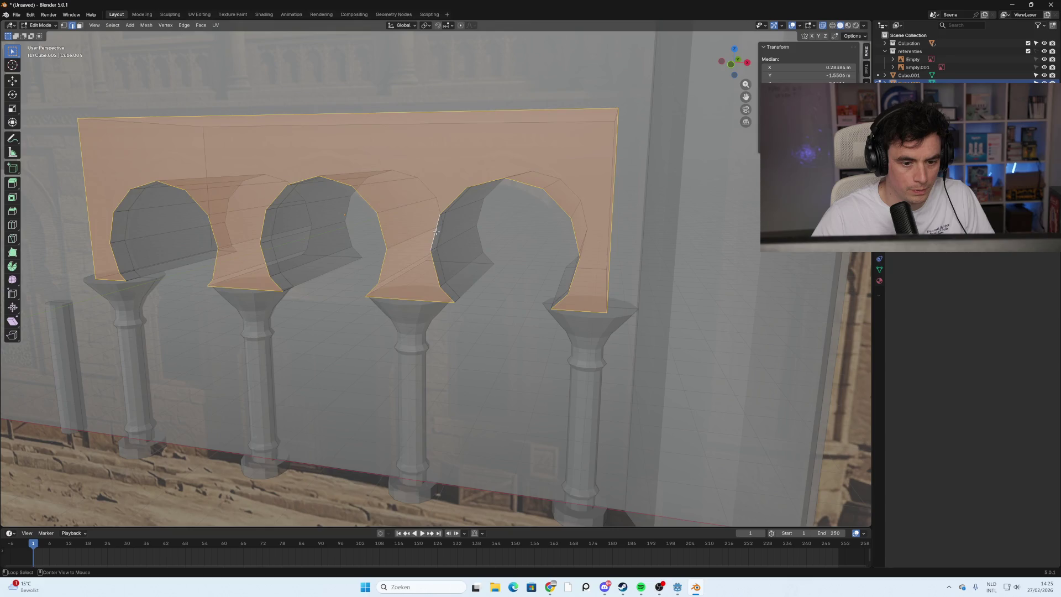
pyautogui.moveTo(604, 203); pyautogui.dragTo(543, 209, button='middle')
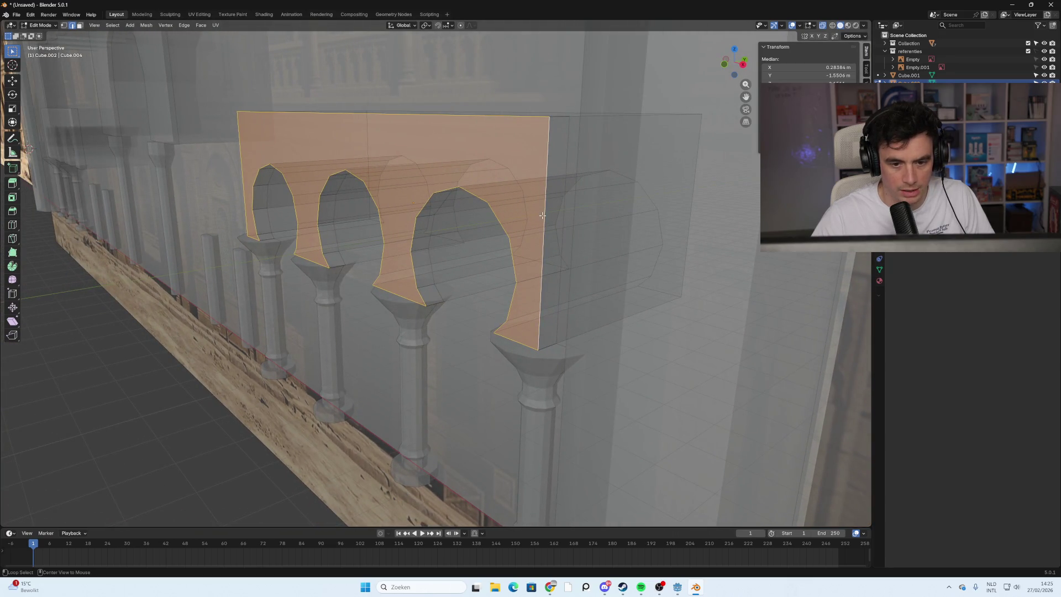
pyautogui.hotkey('ctrl', 'z')
pyautogui.hotkey('ctrl', 'shift', 'z')
pyautogui.moveTo(535, 190)
pyautogui.mouseDown(button='middle')
pyautogui.moveTo(443, 240)
pyautogui.moveTo(515, 249)
pyautogui.mouseUp(button='middle')
# Bevel the selected front edges by about 0.0451 m and return to Object Mode.
pyautogui.hotkey('ctrl', 'b')
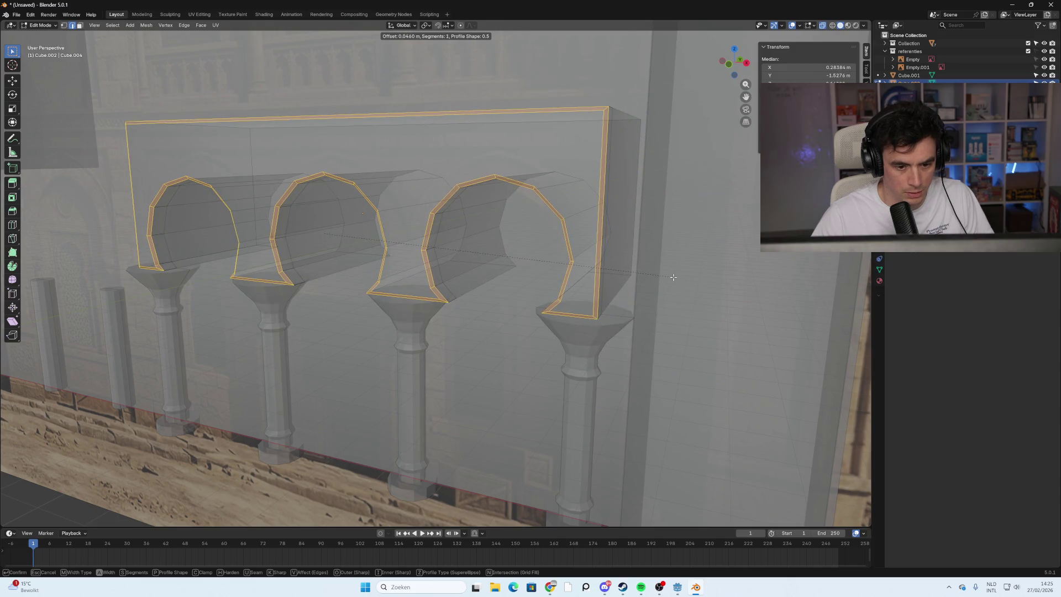
pyautogui.click(569, 282)
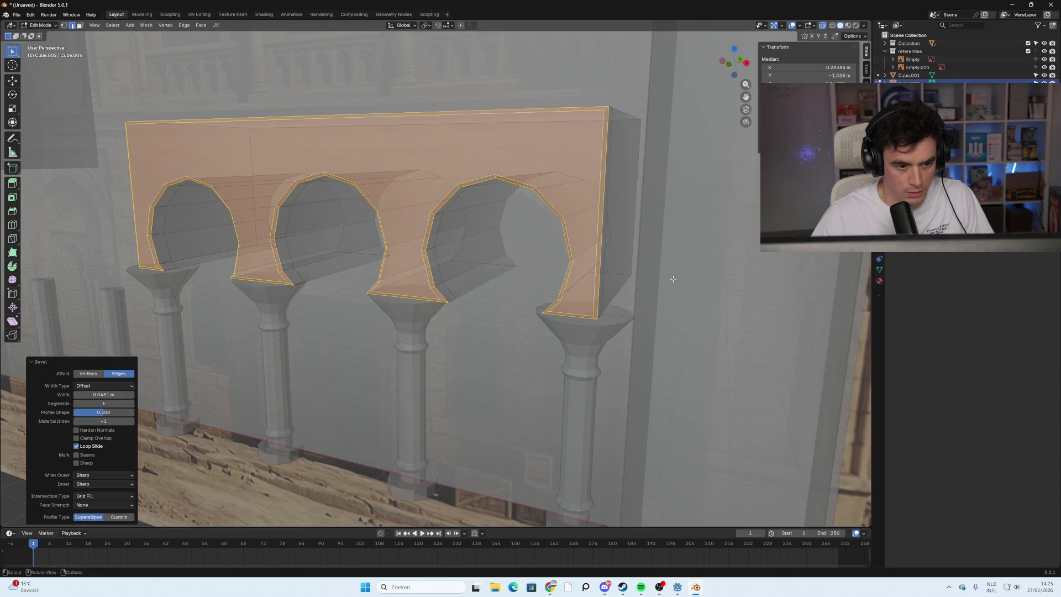
pyautogui.click(560, 284)
pyautogui.press('Tab')
pyautogui.moveTo(560, 284)
pyautogui.mouseDown(button='middle')
pyautogui.moveTo(319, 300)
pyautogui.moveTo(436, 290)
pyautogui.moveTo(409, 295)
pyautogui.moveTo(390, 280)
pyautogui.mouseUp(button='middle')
pyautogui.scroll(-3, 320, 293)
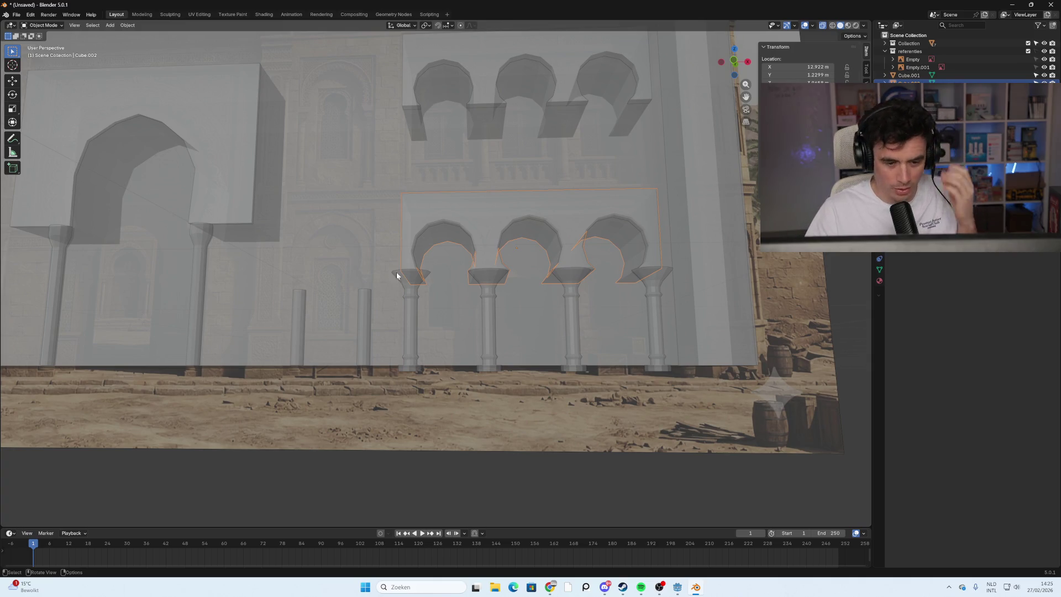
# Duplicate the third column and slide the copy 2.7034 m along X to the arcade's right end.
pyautogui.moveTo(374, 271)
pyautogui.mouseDown(button='middle')
pyautogui.moveTo(339, 270)
pyautogui.moveTo(419, 286)
pyautogui.moveTo(443, 237)
pyautogui.moveTo(263, 260)
pyautogui.moveTo(310, 272)
pyautogui.moveTo(457, 249)
pyautogui.moveTo(273, 246)
pyautogui.moveTo(355, 250)
pyautogui.moveTo(308, 264)
pyautogui.moveTo(439, 268)
pyautogui.moveTo(416, 264)
pyautogui.mouseUp(button='middle')
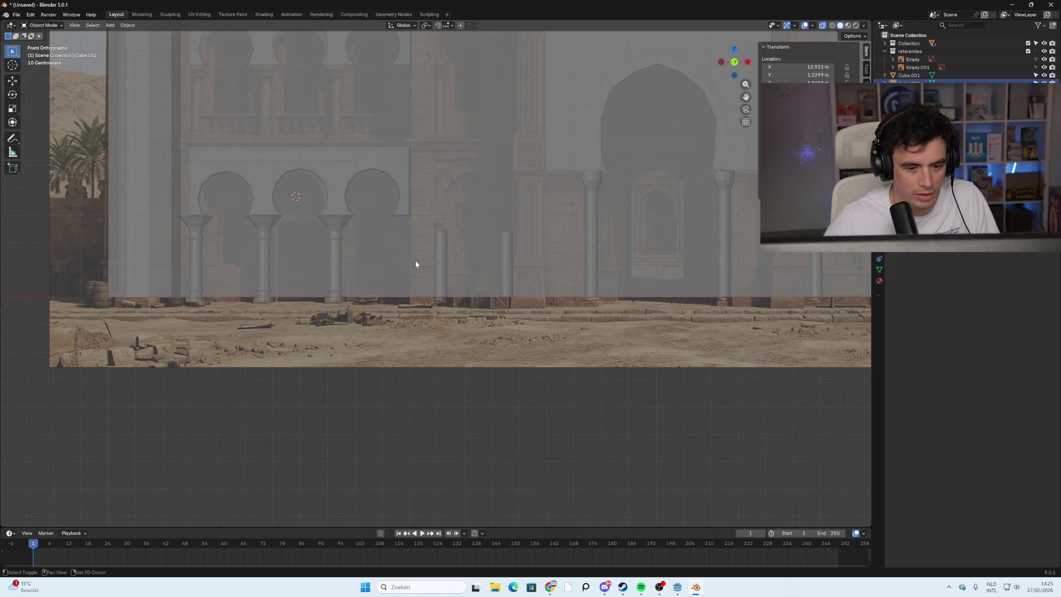
pyautogui.click(336, 232)
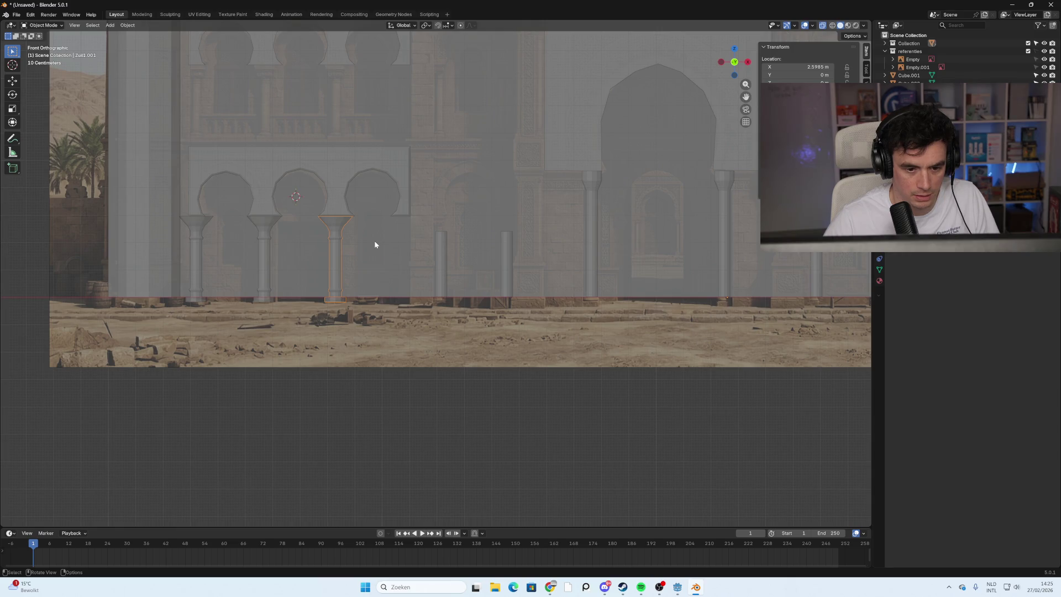
pyautogui.hotkey('shift', 'd')
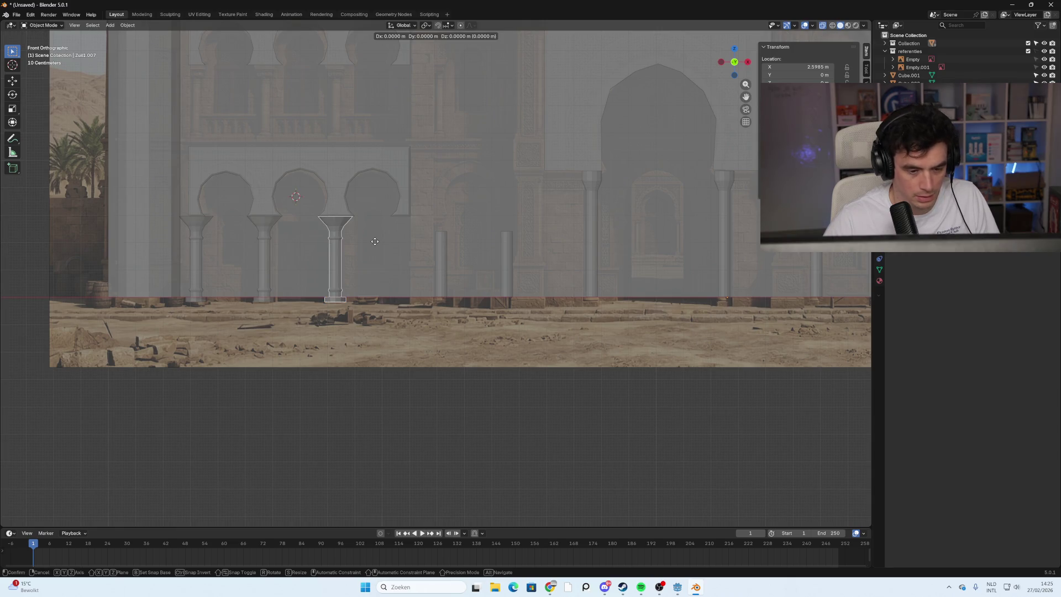
pyautogui.press('x')
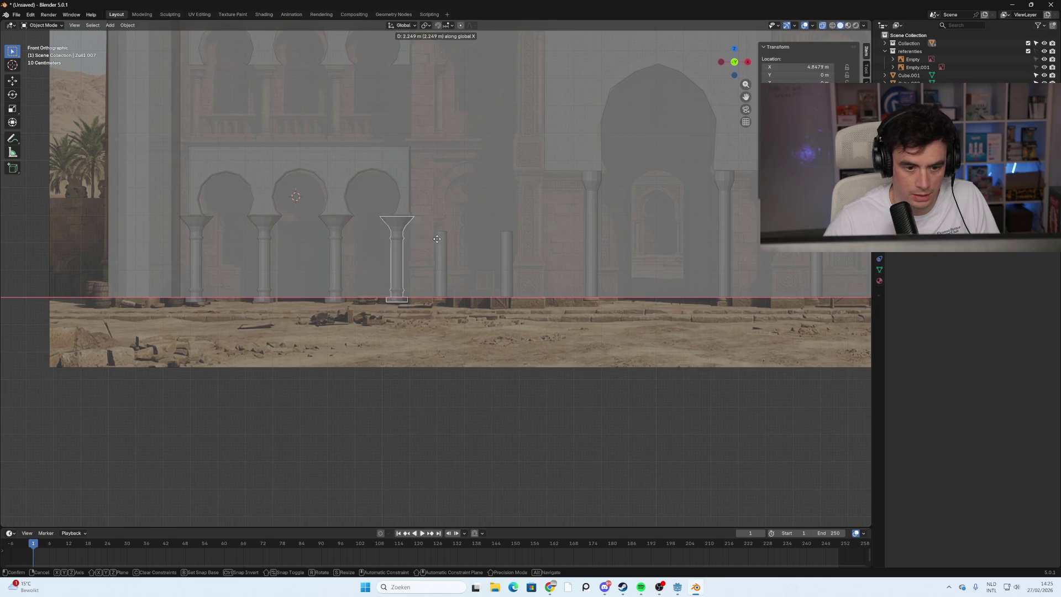
pyautogui.click(449, 239)
pyautogui.hotkey('alt', 'a')
pyautogui.moveTo(572, 309)
pyautogui.keyDown('shift'); pyautogui.mouseDown(button='middle')
pyautogui.moveTo(335, 295)
pyautogui.moveTo(107, 310)
pyautogui.moveTo(482, 318)
pyautogui.moveTo(277, 318)
pyautogui.moveTo(462, 321)
pyautogui.mouseUp(button='middle'); pyautogui.keyUp('shift')
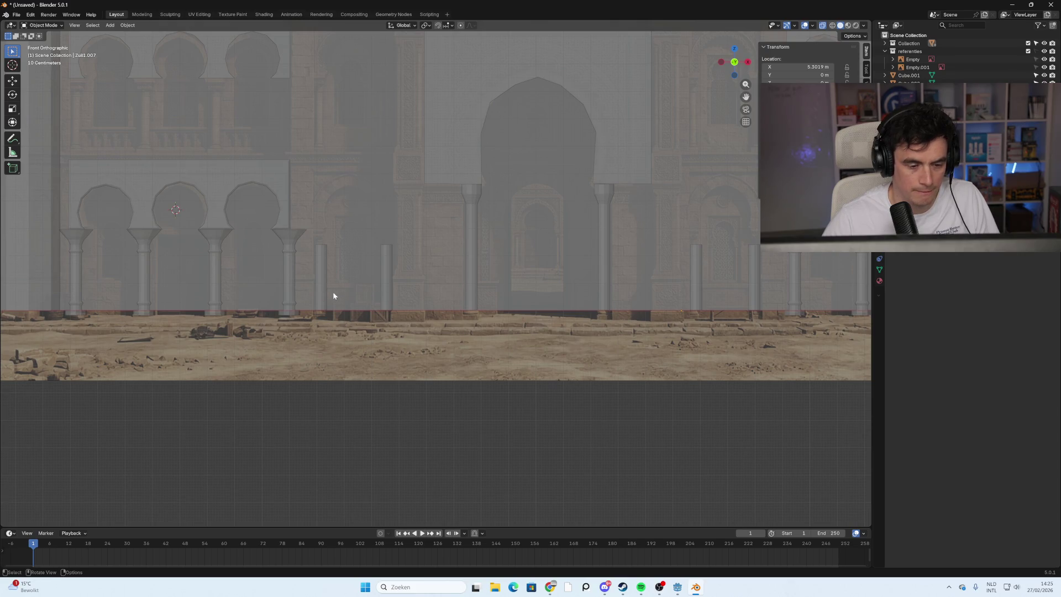
pyautogui.press('Tab')
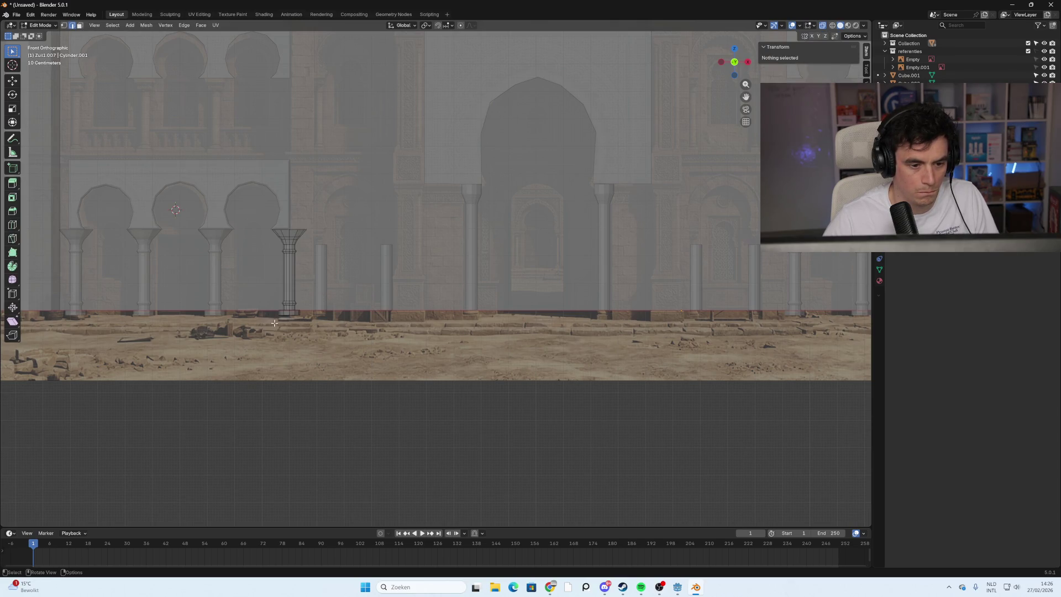
pyautogui.press('Tab')
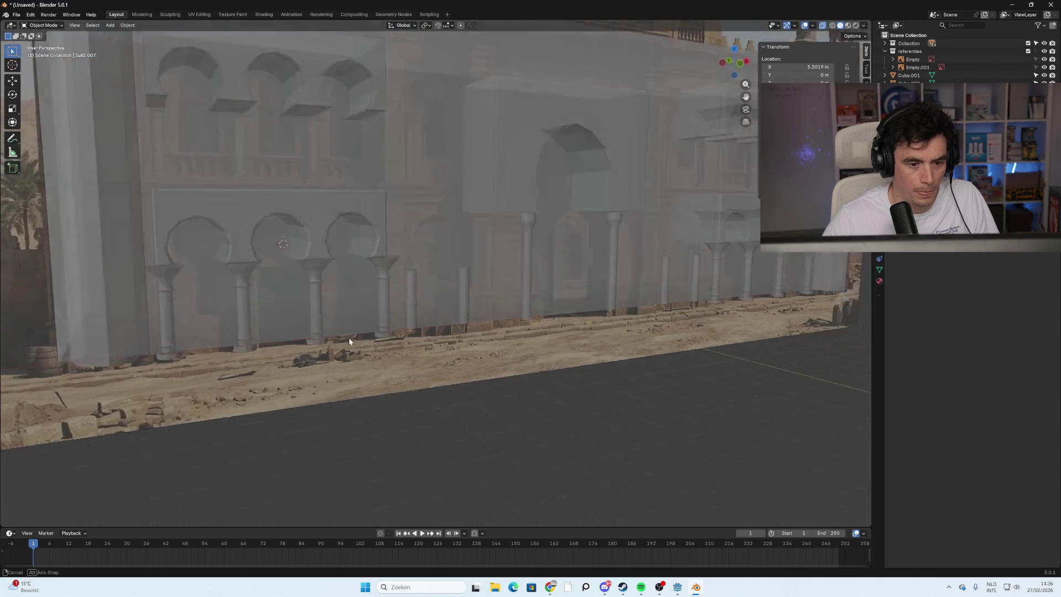